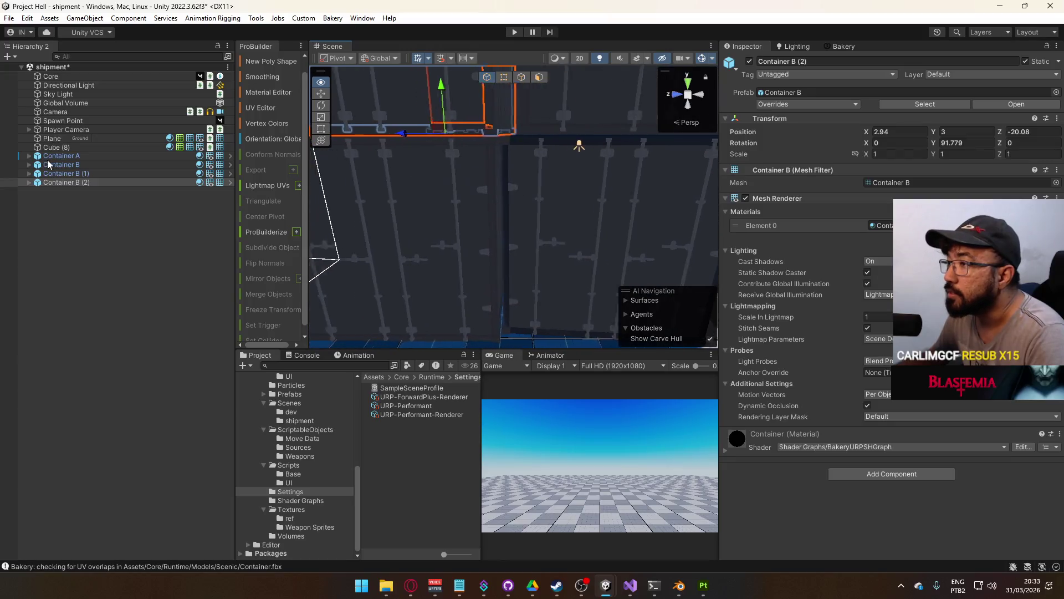
# Select Container A and turn it slightly further around its Y axis
pyautogui.moveTo(475, 237)
pyautogui.mouseDown()
pyautogui.moveTo(770, 241)
pyautogui.moveTo(757, 168)
pyautogui.moveTo(496, 235)
pyautogui.moveTo(521, 225)
pyautogui.moveTo(564, 250)
pyautogui.moveTo(565, 238)
pyautogui.moveTo(588, 241)
pyautogui.moveTo(496, 169)
pyautogui.moveTo(500, 198)
pyautogui.moveTo(554, 221)
pyautogui.moveTo(508, 204)
pyautogui.moveTo(466, 259)
pyautogui.moveTo(451, 243)
pyautogui.moveTo(551, 251)
pyautogui.mouseUp()
pyautogui.click(521, 225)
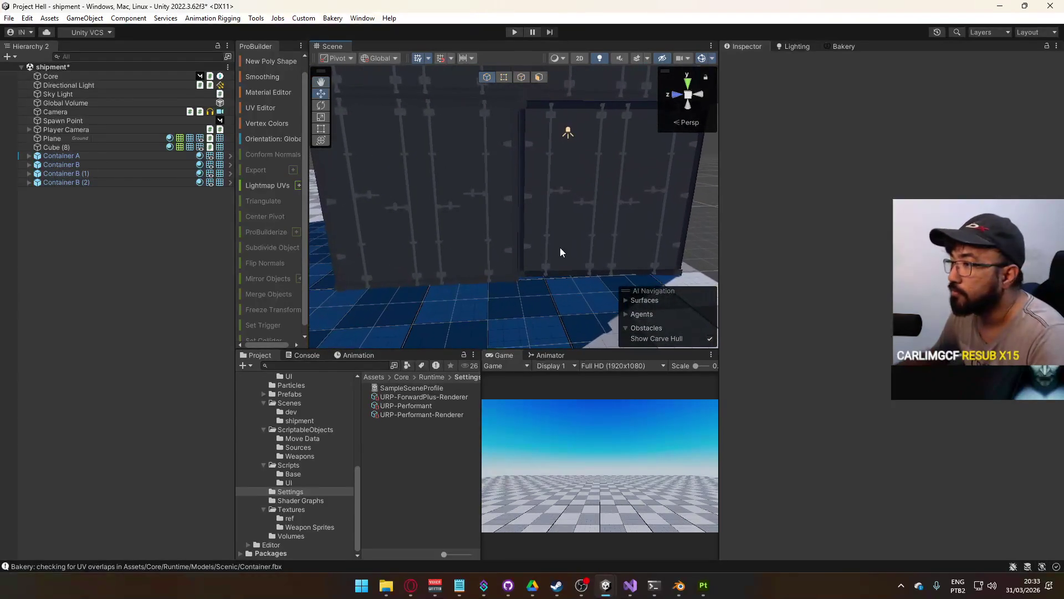
pyautogui.click(95, 173)
pyautogui.click(102, 164)
pyautogui.click(103, 155)
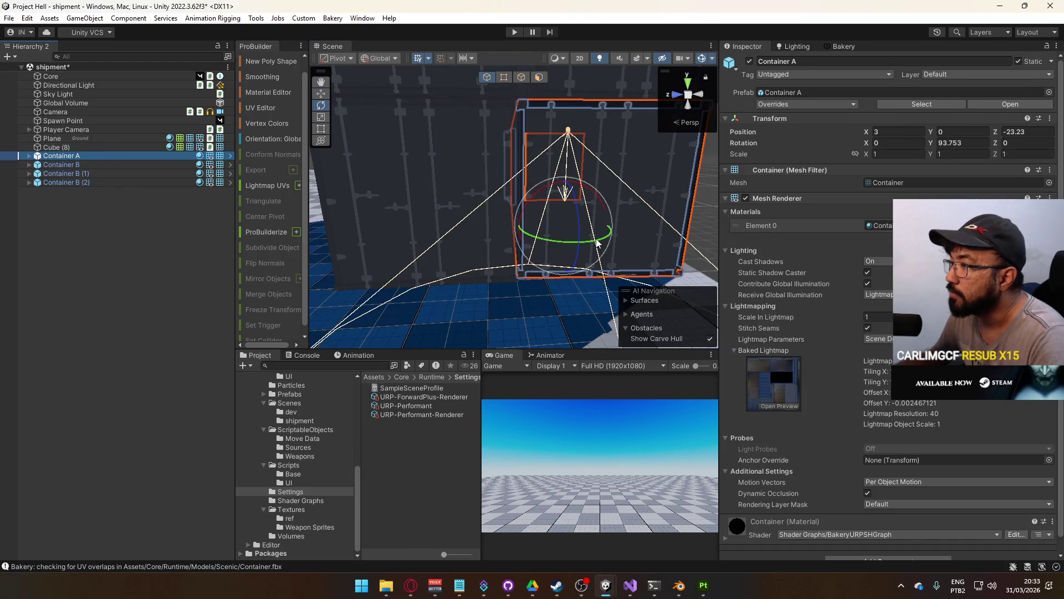
pyautogui.moveTo(597, 242)
pyautogui.mouseDown()
pyautogui.moveTo(596, 287)
pyautogui.moveTo(611, 192)
pyautogui.moveTo(512, 171)
pyautogui.moveTo(53, 209)
pyautogui.mouseUp()
# Fly and orbit close around the container stack, checking the model in Blender
pyautogui.moveTo(541, 271)
pyautogui.mouseDown()
pyautogui.moveTo(506, 275)
pyautogui.moveTo(517, 257)
pyautogui.moveTo(764, 332)
pyautogui.mouseUp()
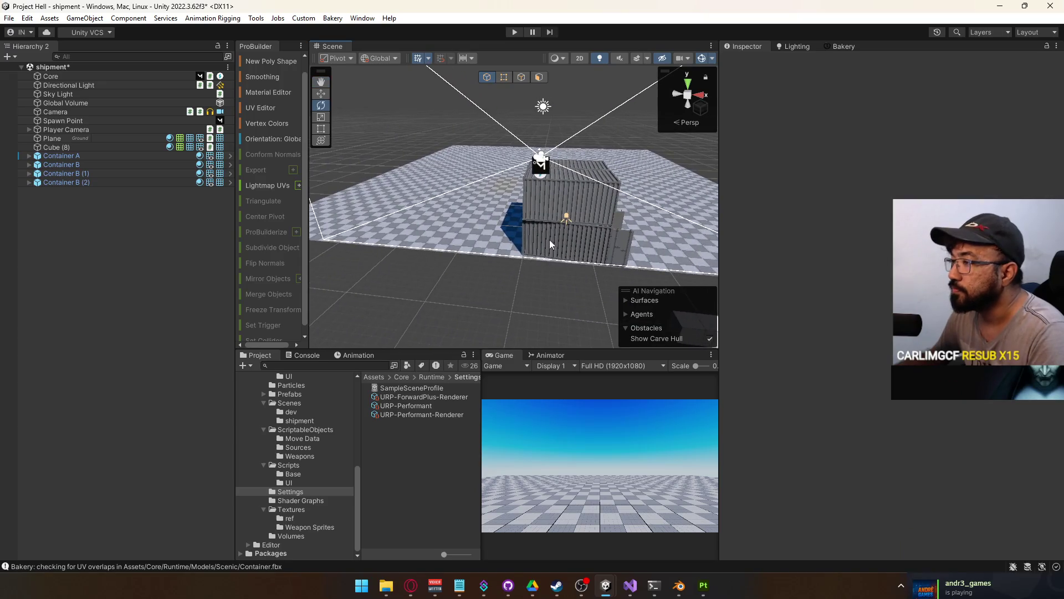
pyautogui.hotkey('alt', 'Tab')
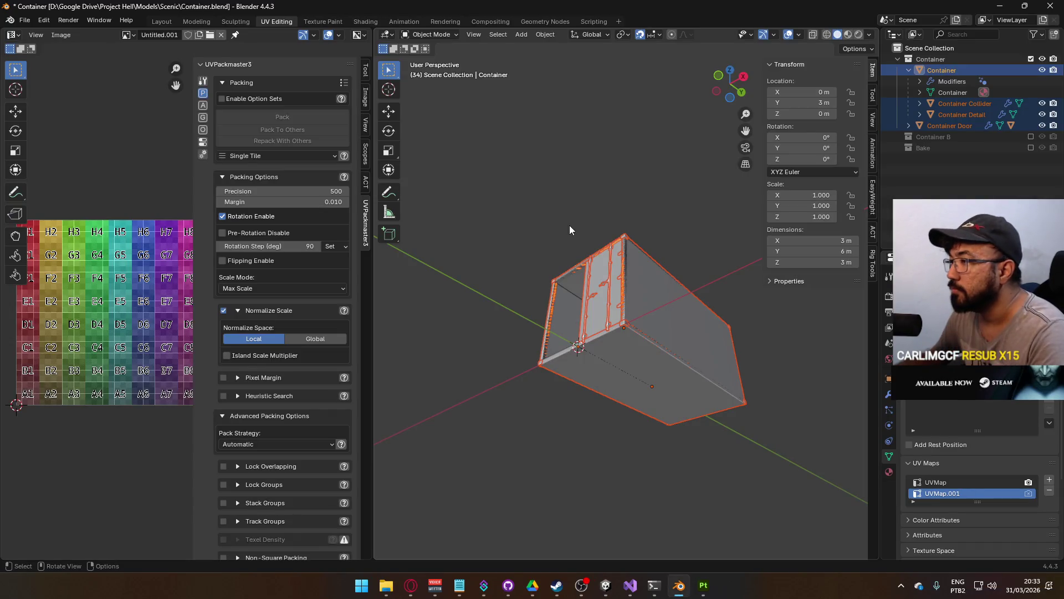
pyautogui.hotkey('alt', 'Tab')
pyautogui.moveTo(580, 232); pyautogui.dragTo(501, 209)
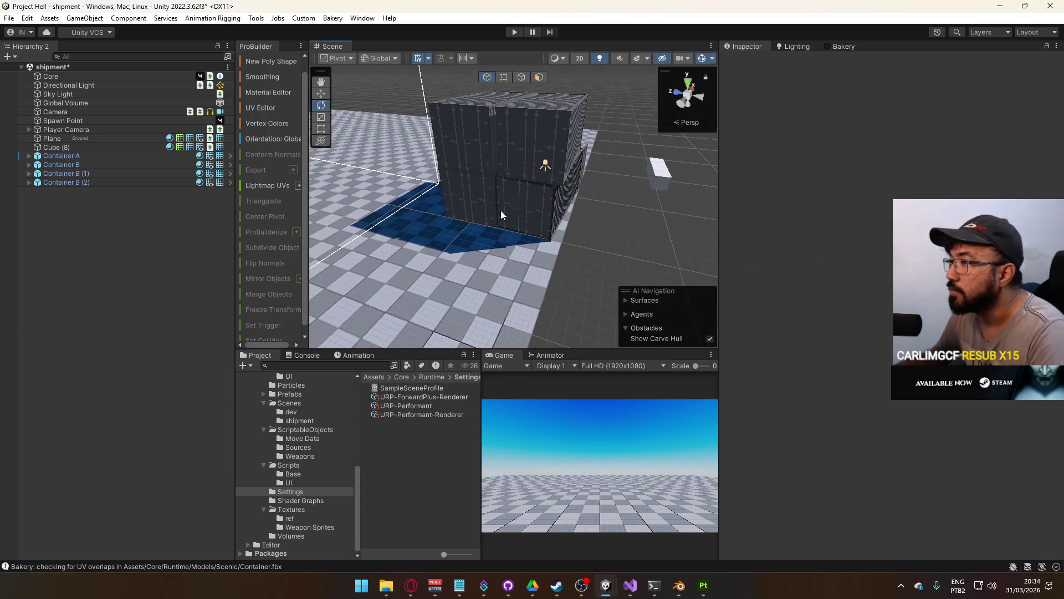
# Frame Container B and nudge the copy, Container B (3), slightly along X
pyautogui.click(82, 165)
pyautogui.doubleClick(98, 168)
pyautogui.moveTo(525, 234)
pyautogui.mouseDown()
pyautogui.moveTo(574, 277)
pyautogui.moveTo(554, 260)
pyautogui.moveTo(517, 333)
pyautogui.moveTo(518, 281)
pyautogui.moveTo(574, 211)
pyautogui.moveTo(662, 246)
pyautogui.mouseUp()
pyautogui.press('w')
pyautogui.moveTo(589, 217); pyautogui.dragTo(391, 238)
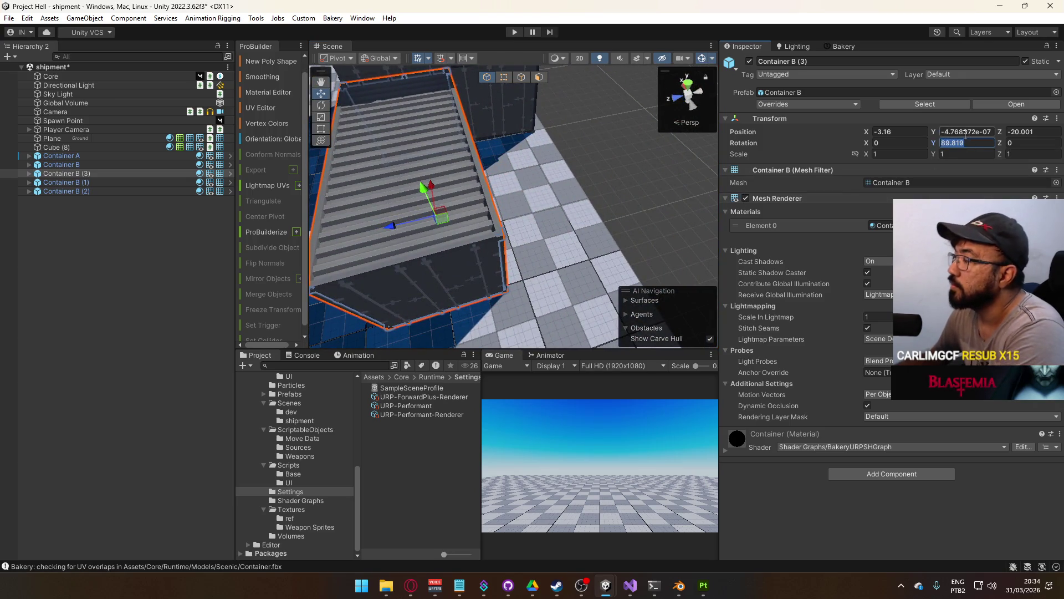
# Set the copied container's Y rotation to 90
pyautogui.write('98')
pyautogui.press('BackSpace')
pyautogui.write('0')
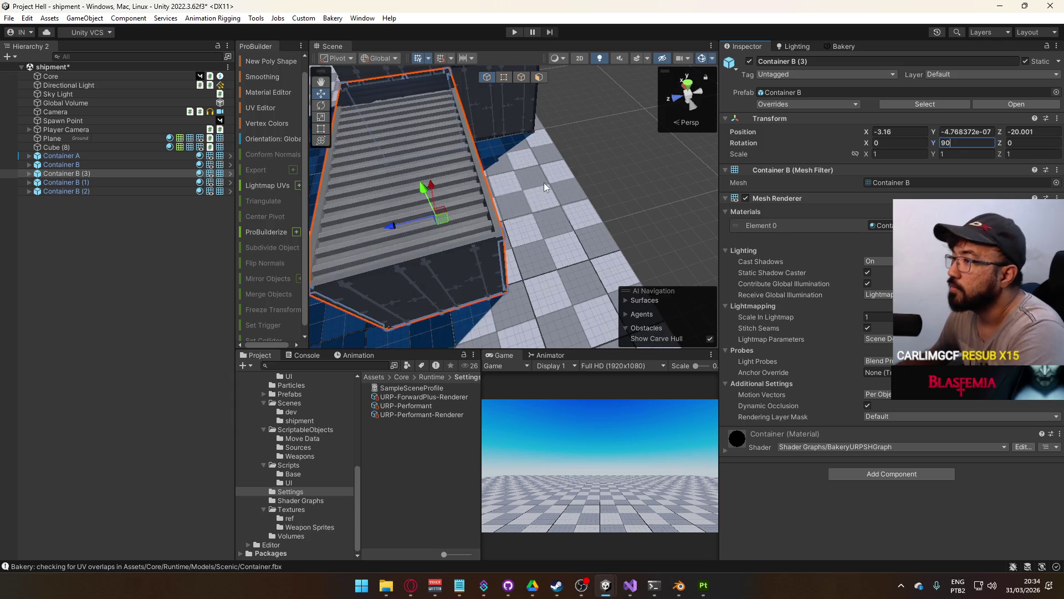
pyautogui.press('Return')
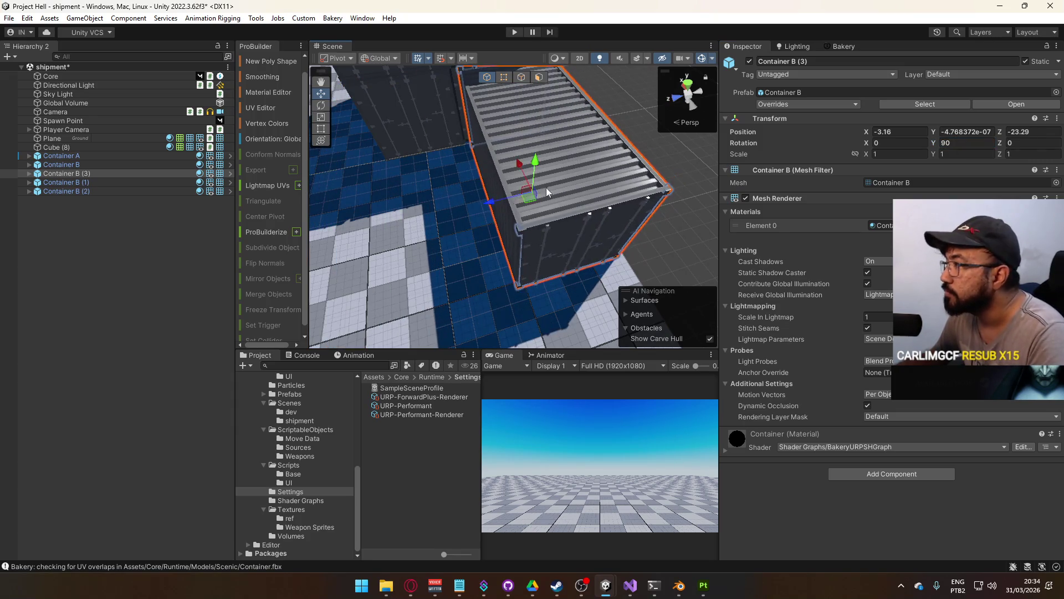
# Slide Container B (4) along Z beside the other, turning it to about 92.7° Y
pyautogui.moveTo(105, 174)
pyautogui.mouseDown()
pyautogui.moveTo(82, 175)
pyautogui.moveTo(89, 198)
pyautogui.mouseUp()
pyautogui.moveTo(421, 227)
pyautogui.mouseDown()
pyautogui.moveTo(542, 220)
pyautogui.moveTo(476, 209)
pyautogui.moveTo(489, 209)
pyautogui.mouseUp()
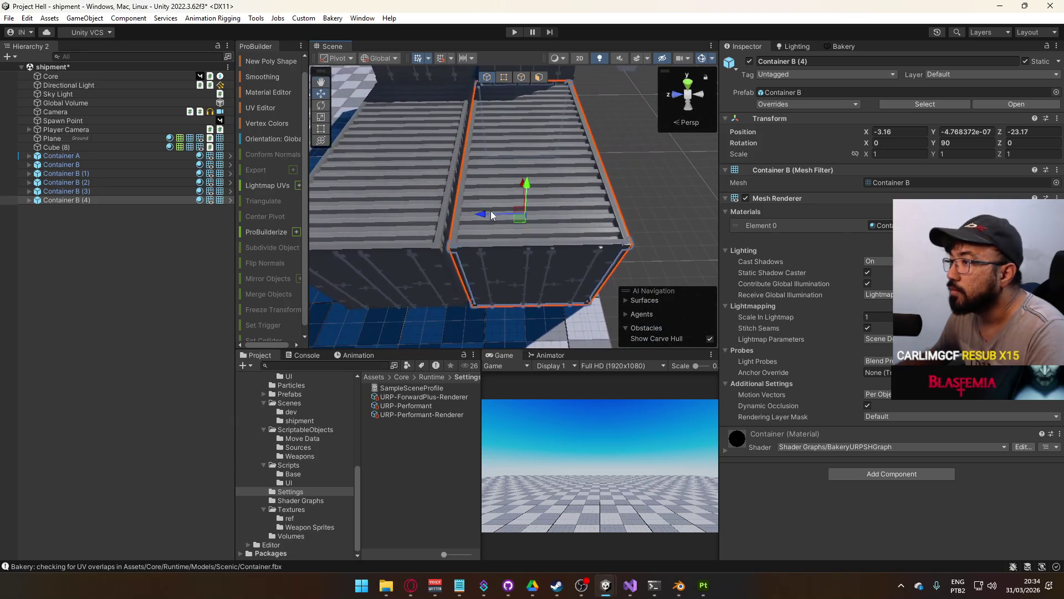
pyautogui.moveTo(553, 240); pyautogui.dragTo(551, 240)
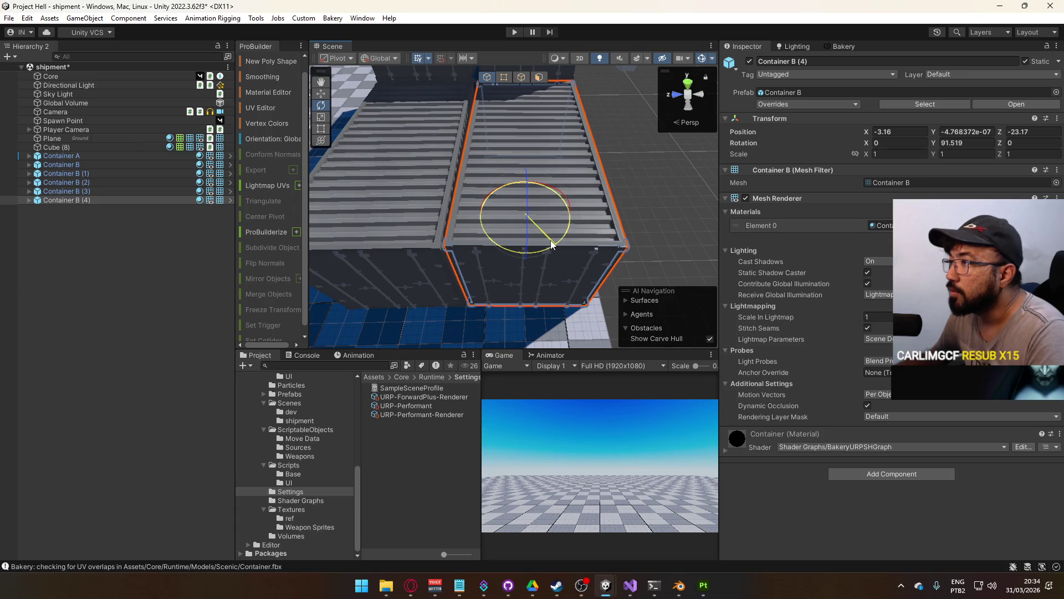
pyautogui.moveTo(502, 211); pyautogui.dragTo(494, 215)
pyautogui.moveTo(583, 229)
pyautogui.mouseDown()
pyautogui.moveTo(552, 228)
pyautogui.moveTo(585, 188)
pyautogui.moveTo(860, 187)
pyautogui.moveTo(782, 178)
pyautogui.moveTo(545, 188)
pyautogui.mouseUp()
pyautogui.scroll(-5, 544, 188)
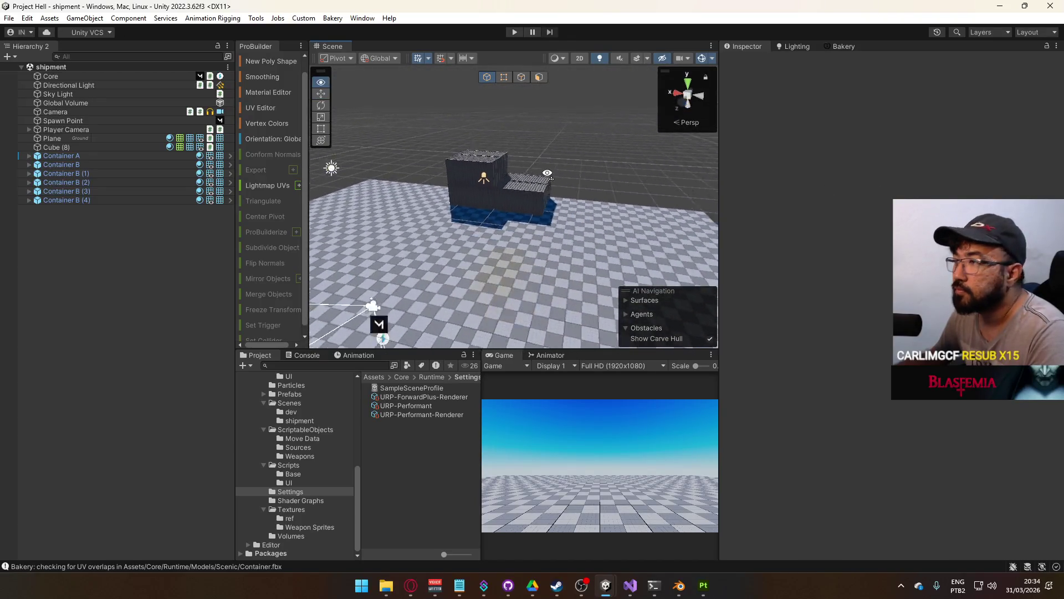
pyautogui.hotkey('alt', 'Tab')
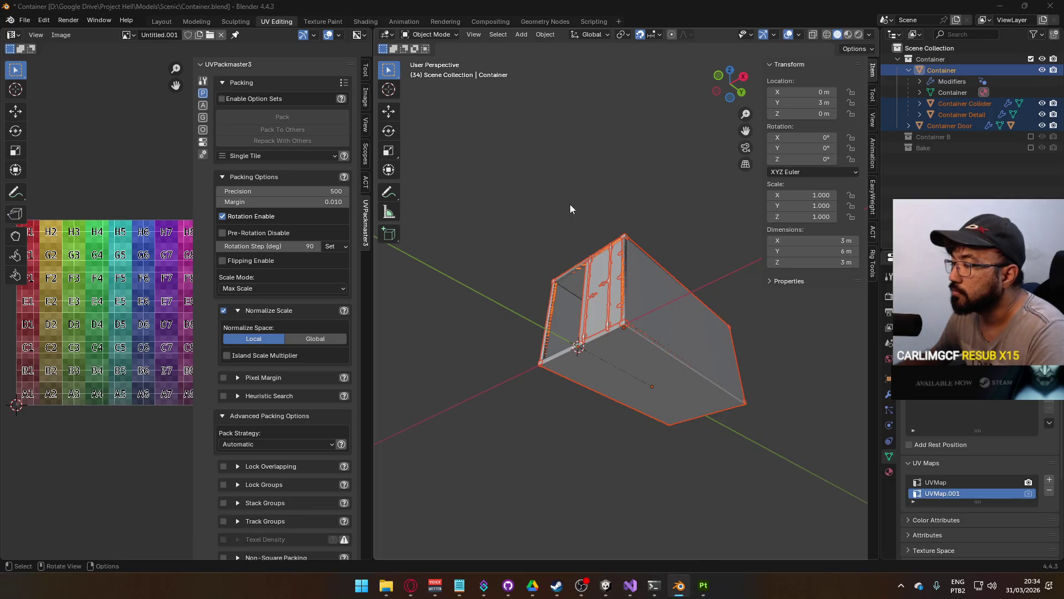
pyautogui.hotkey('alt', 'Tab')
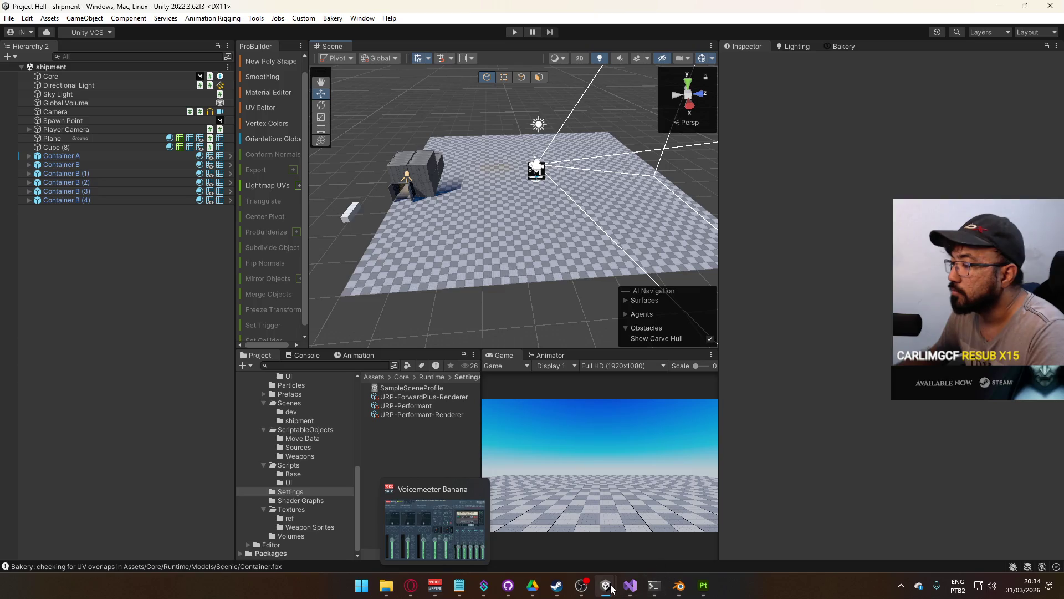
pyautogui.moveTo(610, 586)
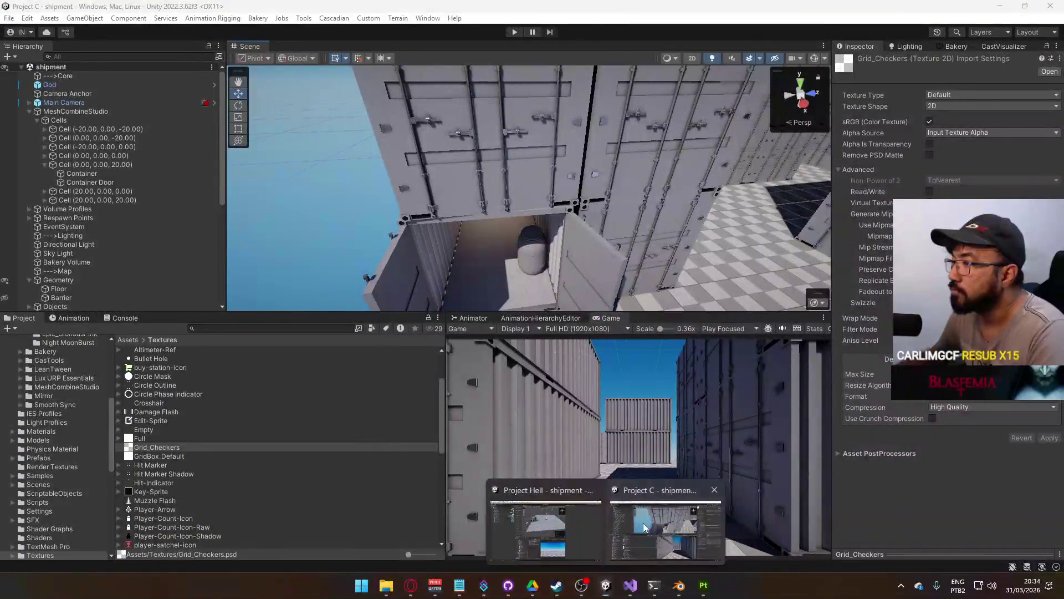
pyautogui.click(665, 529)
pyautogui.press('s')
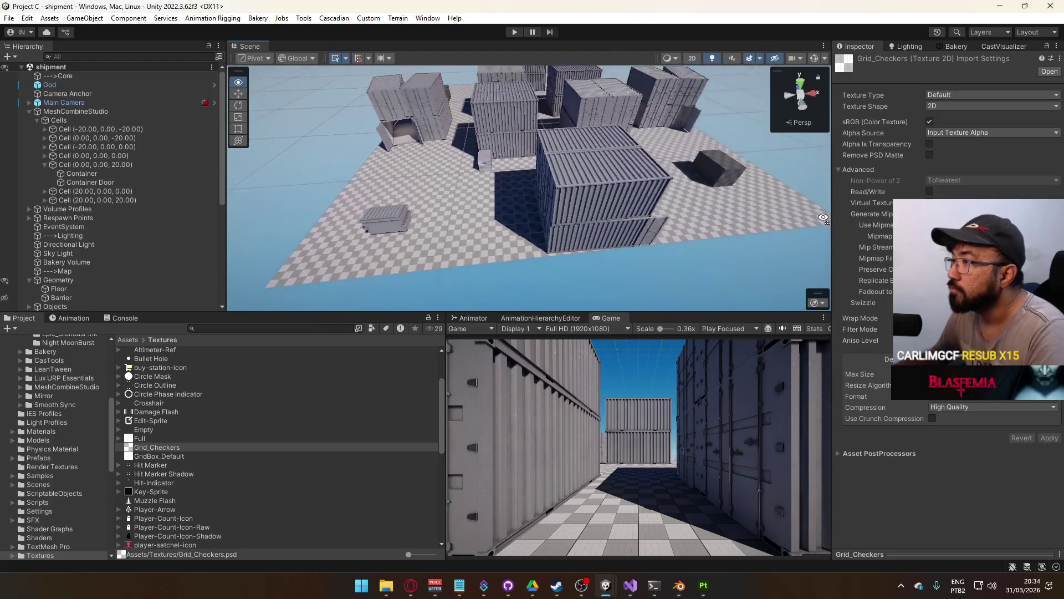
pyautogui.press('w')
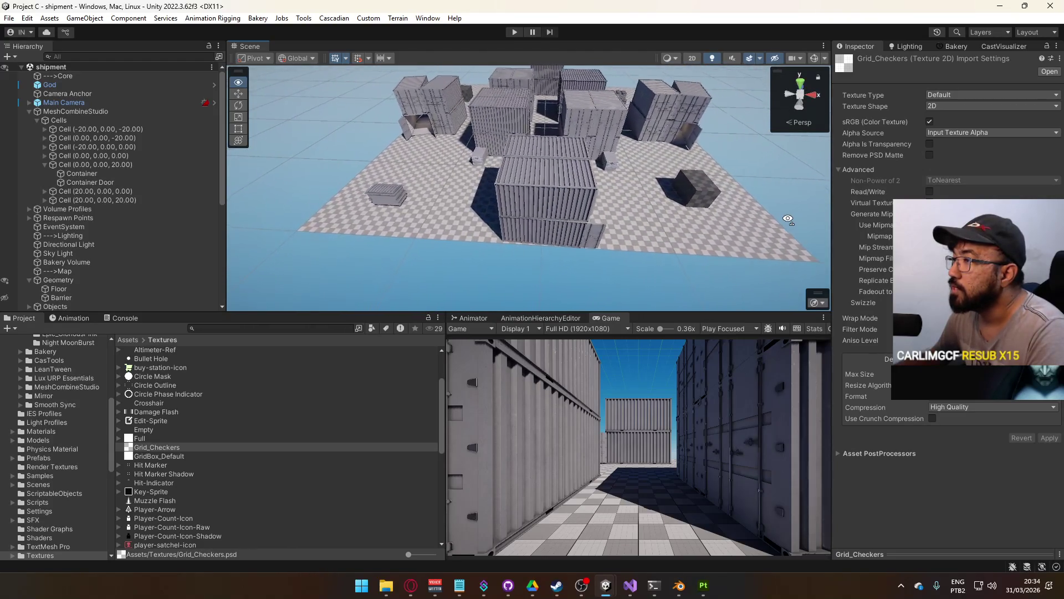
pyautogui.hotkey('alt', 'Tab')
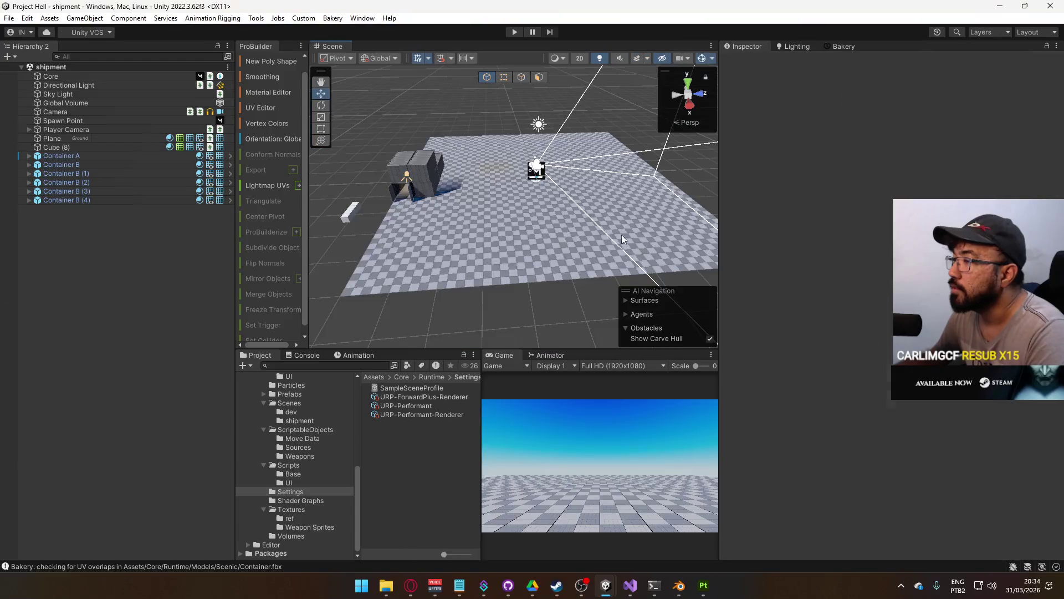
pyautogui.moveTo(507, 193)
pyautogui.mouseDown()
pyautogui.moveTo(233, 227)
pyautogui.moveTo(539, 206)
pyautogui.moveTo(423, 237)
pyautogui.moveTo(409, 262)
pyautogui.moveTo(350, 266)
pyautogui.moveTo(692, 222)
pyautogui.mouseUp()
pyautogui.hotkey('alt', 'Tab')
pyautogui.hotkey('alt', 'Tab')
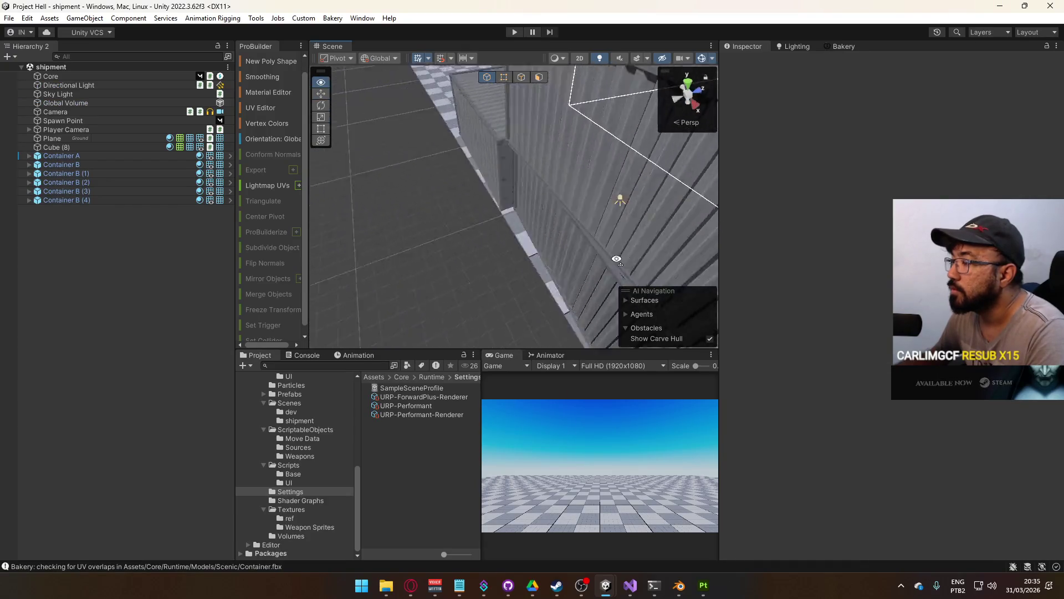
pyautogui.hotkey('alt', 'Tab')
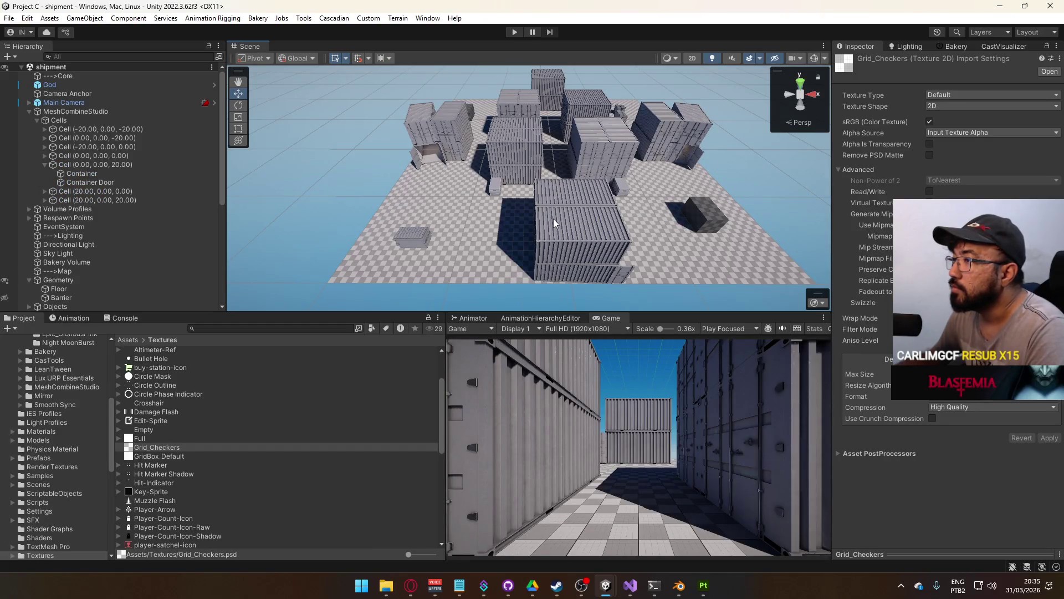
pyautogui.moveTo(554, 223)
pyautogui.mouseDown()
pyautogui.moveTo(451, 231)
pyautogui.moveTo(629, 270)
pyautogui.moveTo(507, 211)
pyautogui.moveTo(421, 111)
pyautogui.mouseUp()
pyautogui.hotkey('alt', 'Tab')
# Select the extra containers and delete them
pyautogui.click(422, 111)
pyautogui.moveTo(463, 161)
pyautogui.mouseDown()
pyautogui.moveTo(592, 195)
pyautogui.moveTo(505, 192)
pyautogui.mouseUp()
pyautogui.moveTo(569, 205); pyautogui.dragTo(541, 160)
pyautogui.click(541, 160)
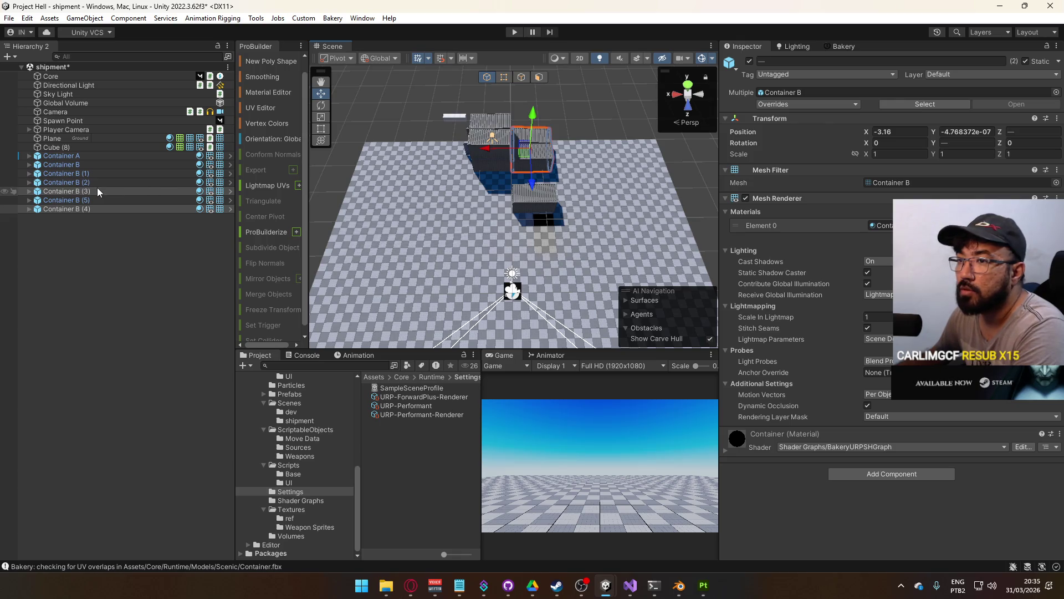
pyautogui.press('Delete')
# Select Container A, B, B (1) and B (2), then switch to a top-down isometric view
pyautogui.click(86, 165)
pyautogui.keyDown('shift'); pyautogui.click(89, 155); pyautogui.keyUp('shift')
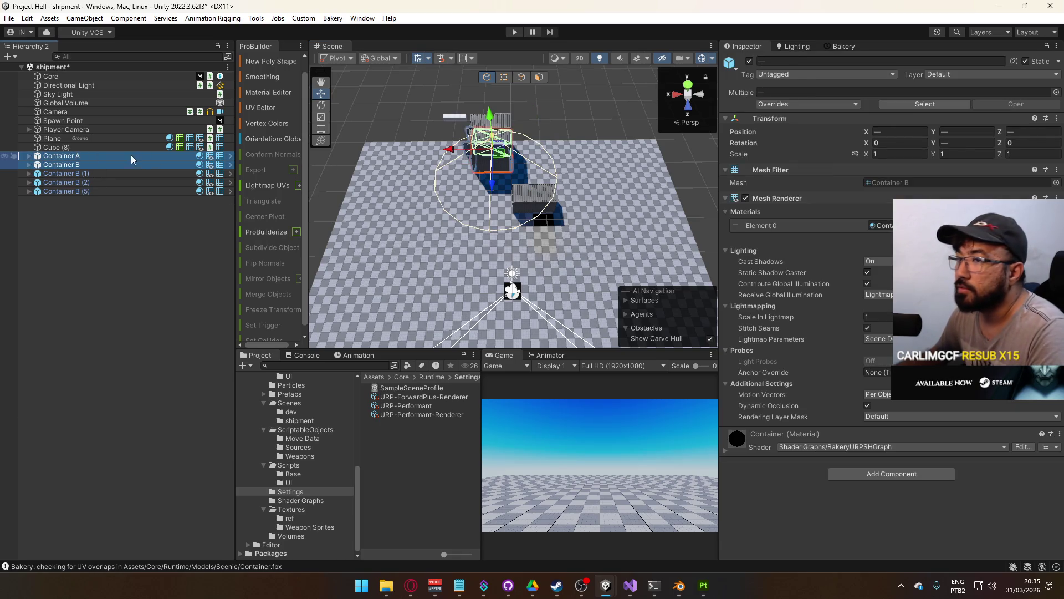
pyautogui.keyDown('ctrl'); pyautogui.click(96, 173); pyautogui.keyUp('ctrl')
pyautogui.keyDown('ctrl'); pyautogui.click(95, 181); pyautogui.keyUp('ctrl')
pyautogui.scroll(5, 451, 158)
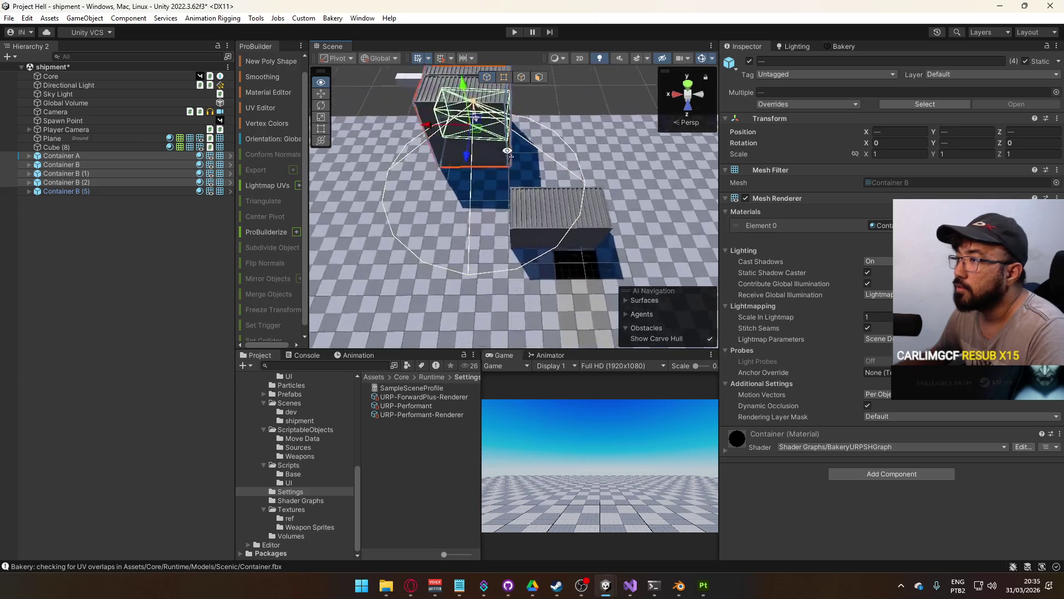
pyautogui.click(687, 84)
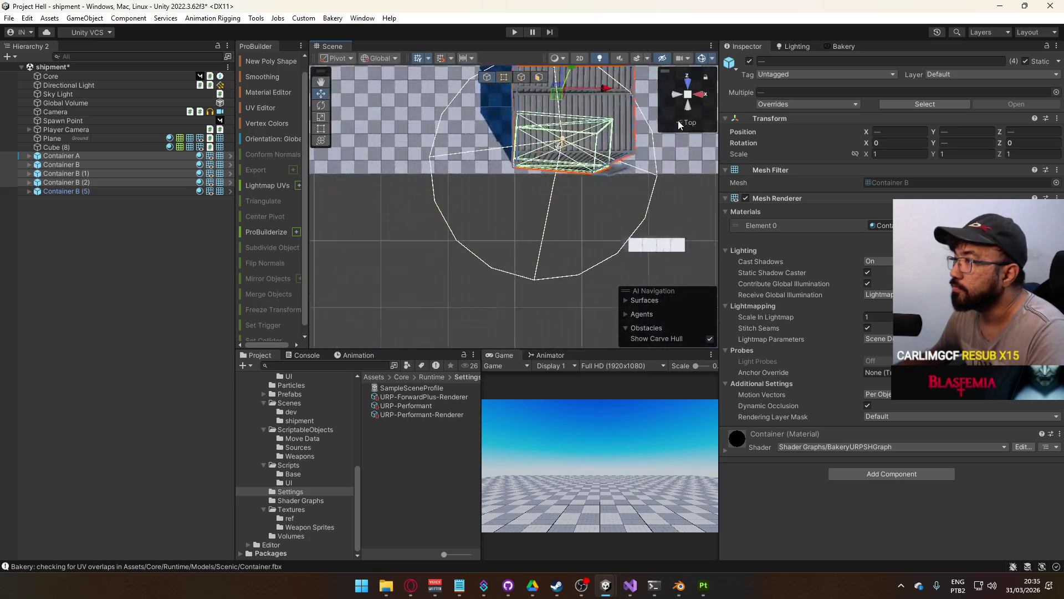
pyautogui.click(687, 104)
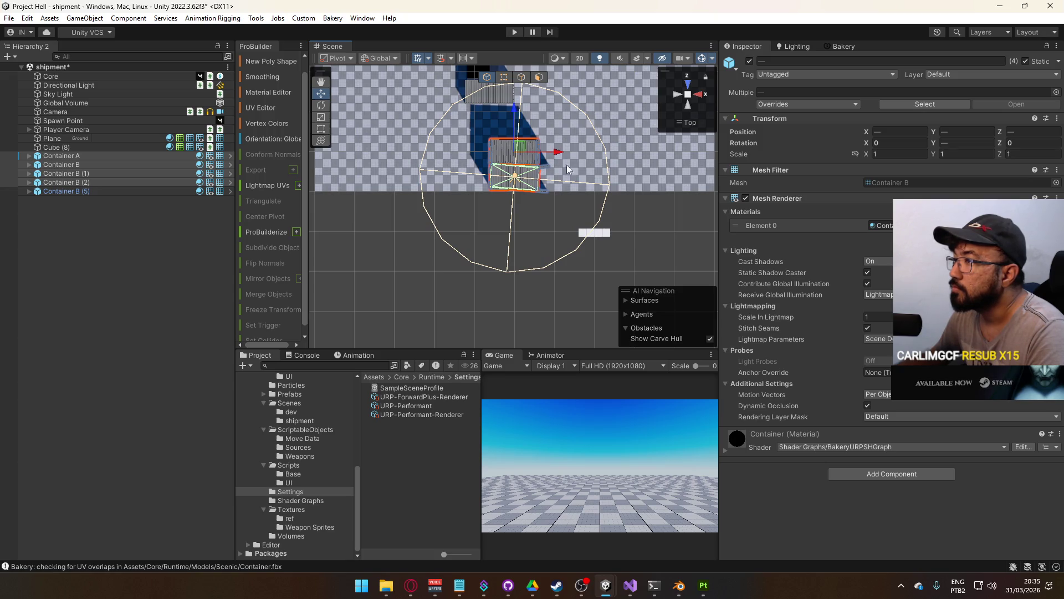
# Select Container B (5) alone and compare its placement with the Project C reference scene
pyautogui.moveTo(573, 141); pyautogui.dragTo(524, 171)
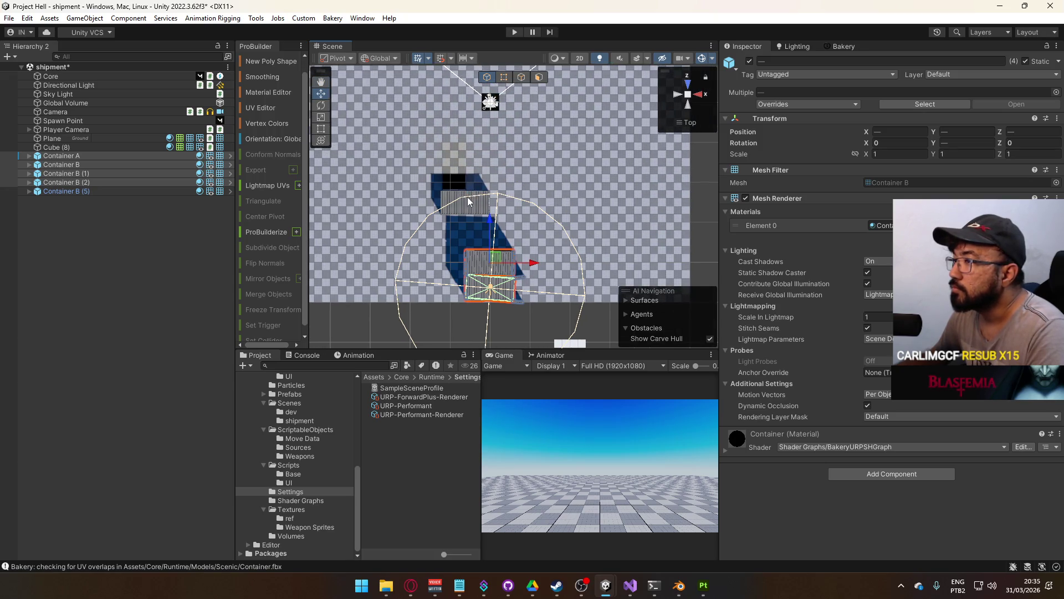
pyautogui.click(475, 213)
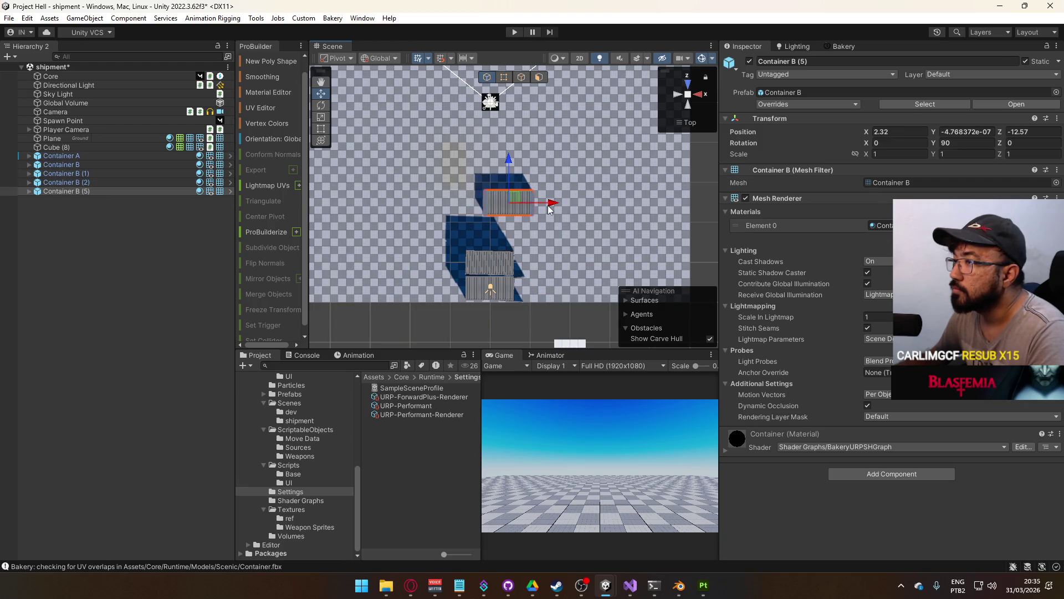
pyautogui.moveTo(687, 127); pyautogui.dragTo(850, 131)
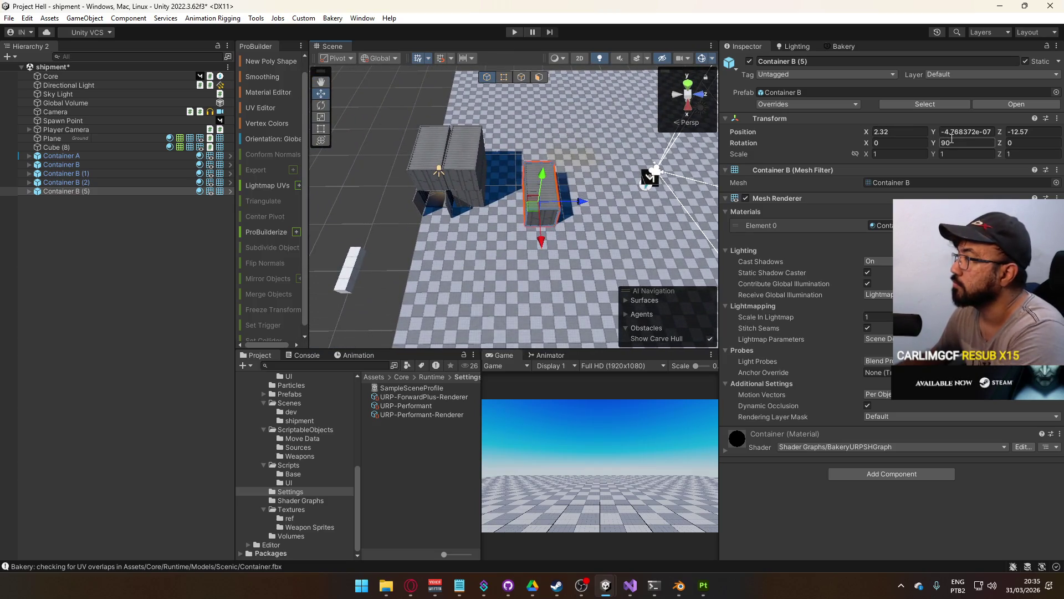
pyautogui.hotkey('alt', 'Tab')
pyautogui.moveTo(593, 172)
pyautogui.mouseDown()
pyautogui.moveTo(542, 182)
pyautogui.moveTo(437, 165)
pyautogui.moveTo(92, 181)
pyautogui.moveTo(291, 149)
pyautogui.mouseUp()
pyautogui.hotkey('alt', 'Tab')
pyautogui.moveTo(641, 171)
pyautogui.mouseDown()
pyautogui.moveTo(646, 181)
pyautogui.moveTo(551, 202)
pyautogui.moveTo(447, 206)
pyautogui.moveTo(446, 193)
pyautogui.mouseUp()
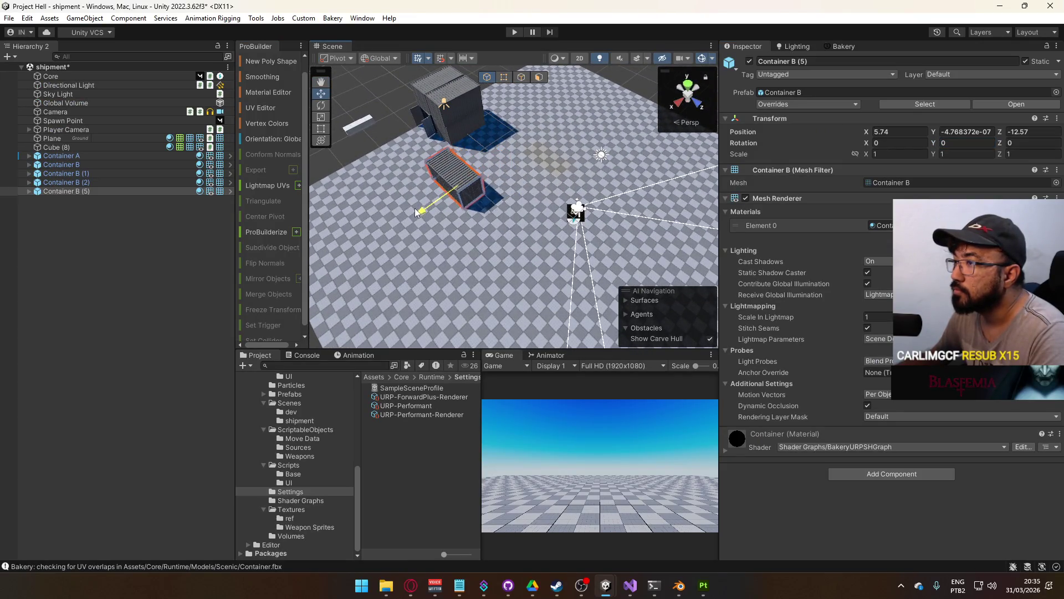
pyautogui.click(700, 104)
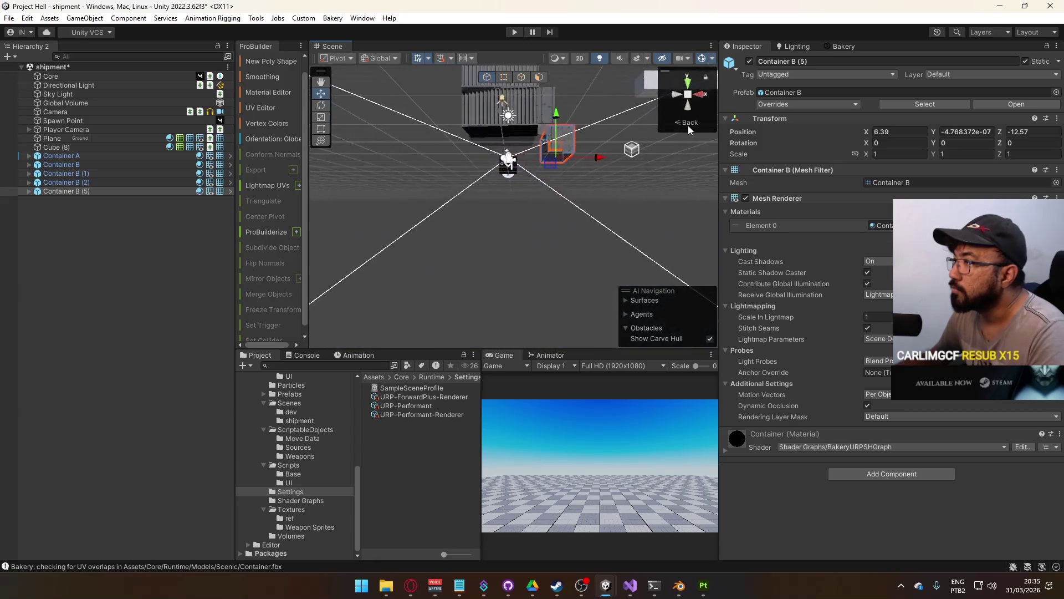
# Move Container B (5) forward along Z and bring Container B (6) beside it
pyautogui.click(688, 84)
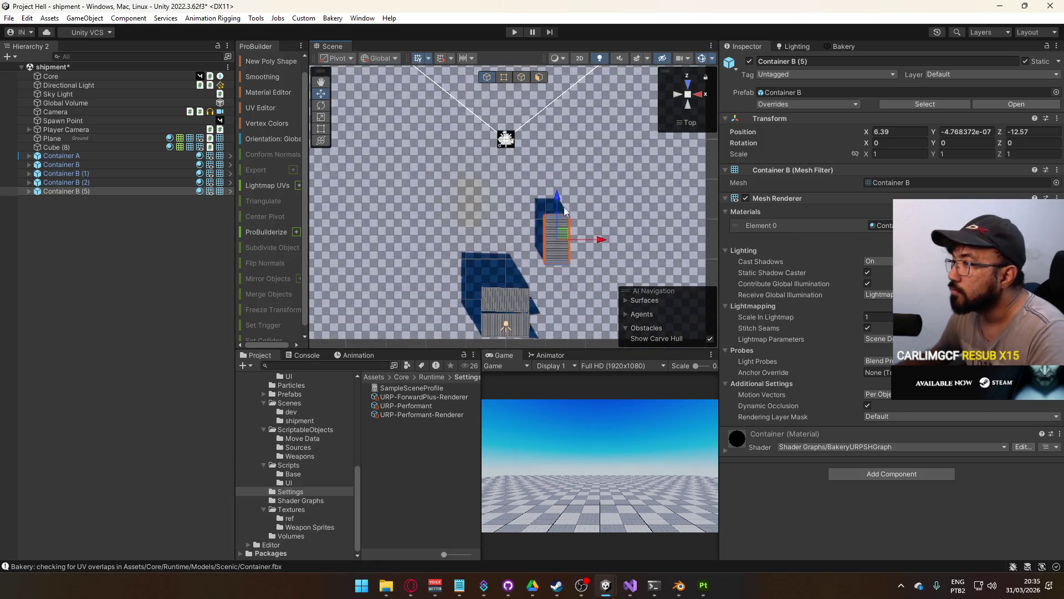
pyautogui.moveTo(564, 195)
pyautogui.mouseDown()
pyautogui.moveTo(567, 119)
pyautogui.moveTo(537, 135)
pyautogui.moveTo(524, 162)
pyautogui.moveTo(544, 131)
pyautogui.mouseUp()
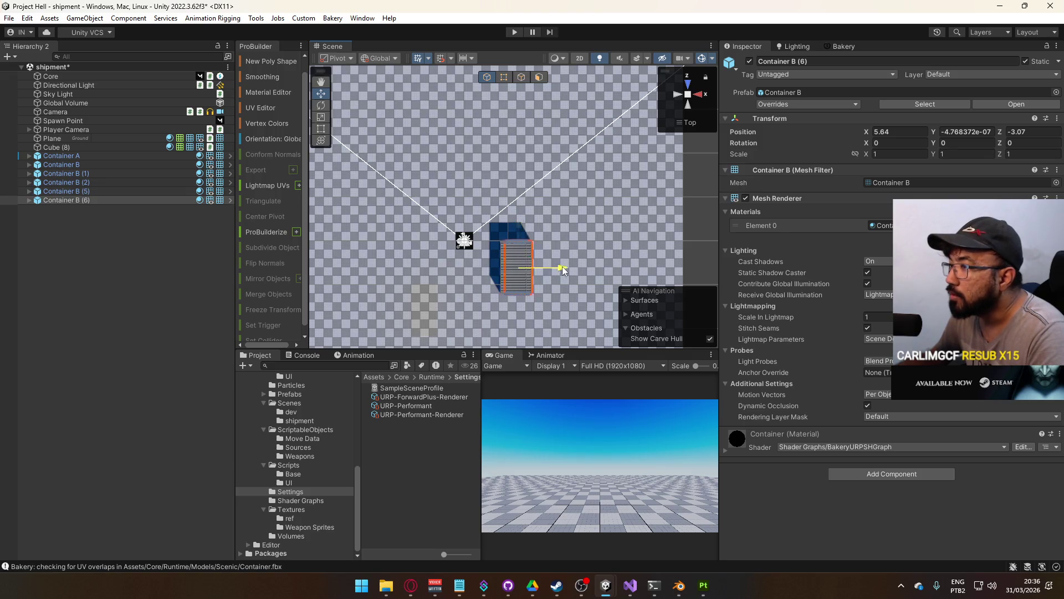
pyautogui.moveTo(588, 267); pyautogui.dragTo(564, 258)
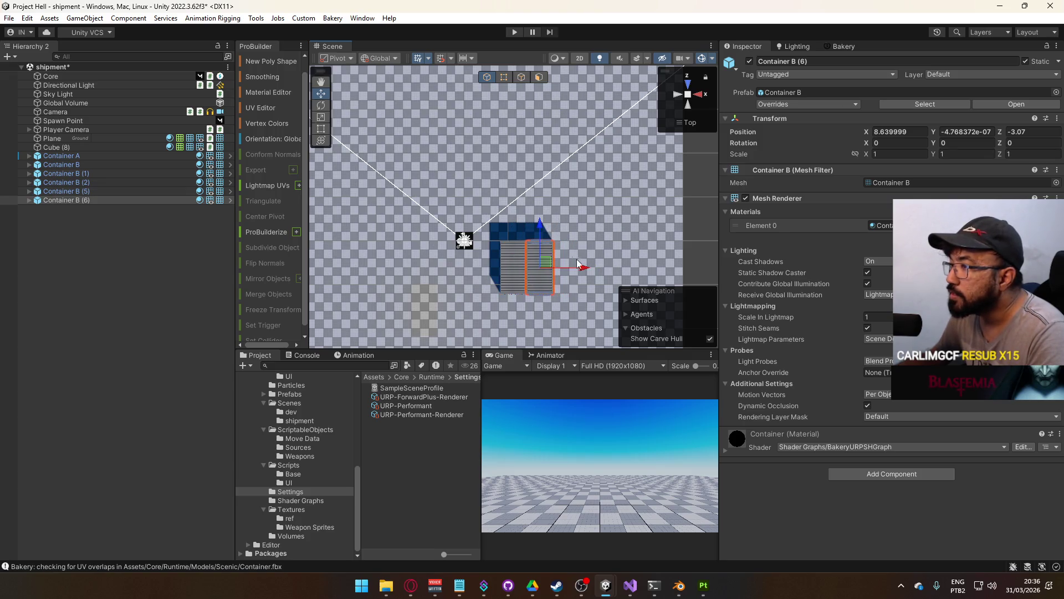
pyautogui.scroll(1, 564, 258)
pyautogui.scroll(2, 564, 256)
pyautogui.moveTo(669, 129)
pyautogui.mouseDown()
pyautogui.moveTo(574, 99)
pyautogui.moveTo(610, 79)
pyautogui.mouseUp()
pyautogui.moveTo(609, 159)
pyautogui.mouseDown()
pyautogui.moveTo(582, 150)
pyautogui.moveTo(685, 87)
pyautogui.mouseUp()
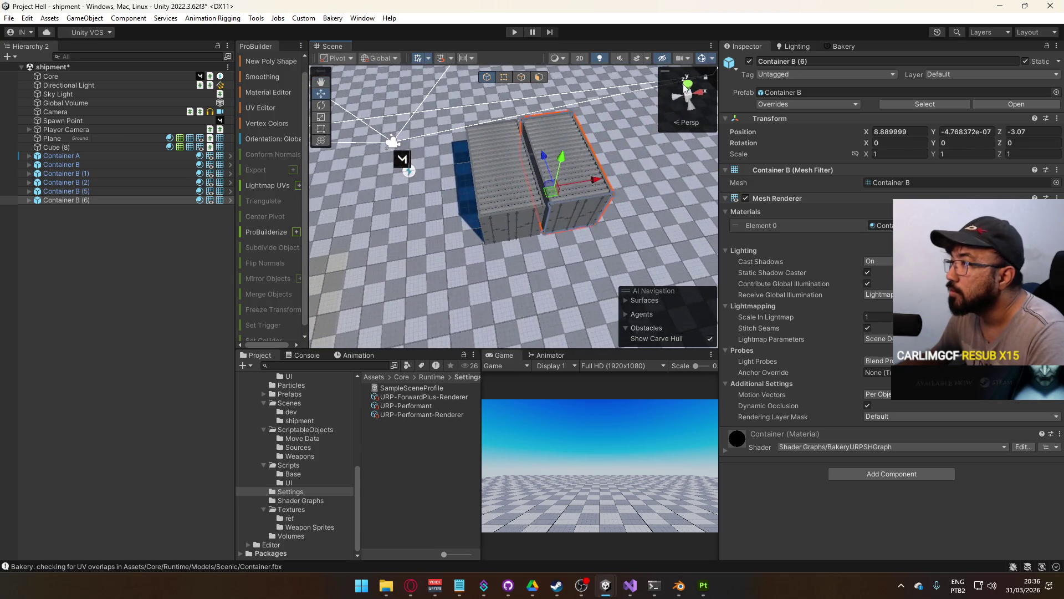
pyautogui.click(686, 84)
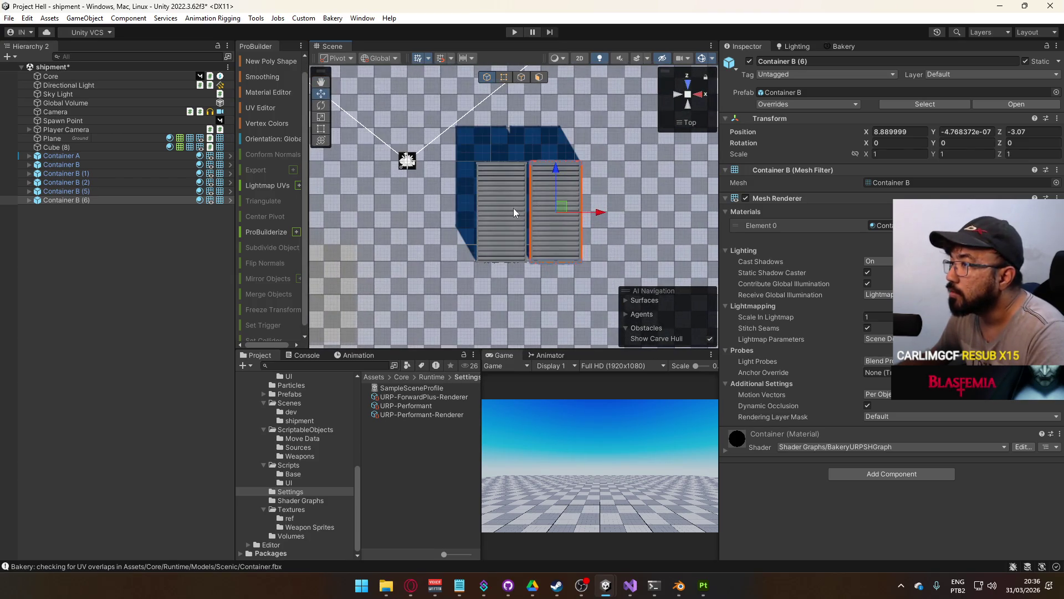
# Fine-tune the X positions of Container B (5) and (6) so they sit side by side
pyautogui.click(494, 207)
pyautogui.moveTo(550, 209); pyautogui.dragTo(546, 210)
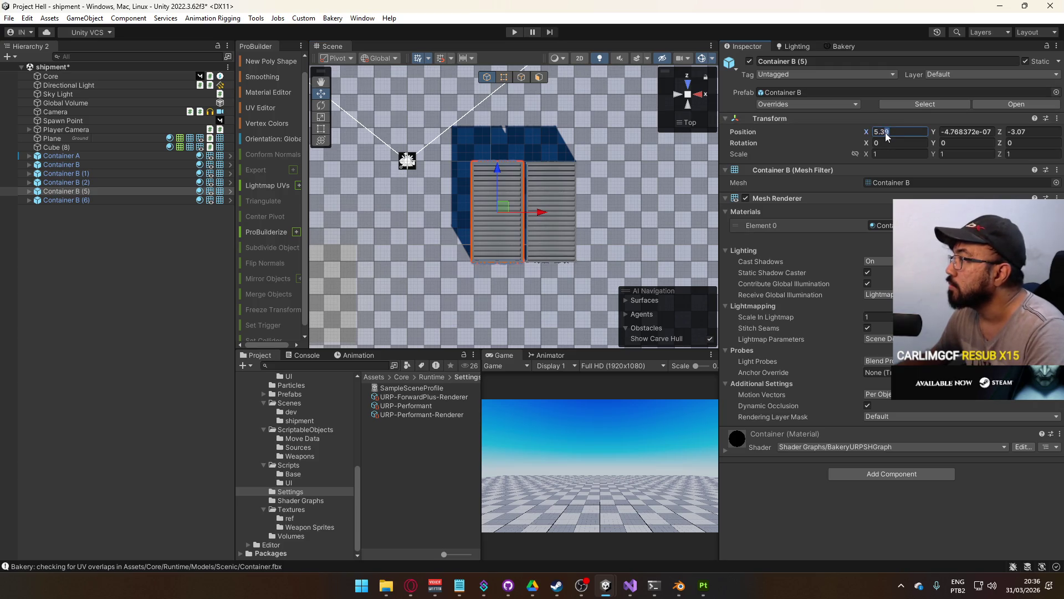
pyautogui.click(560, 181)
pyautogui.click(886, 133)
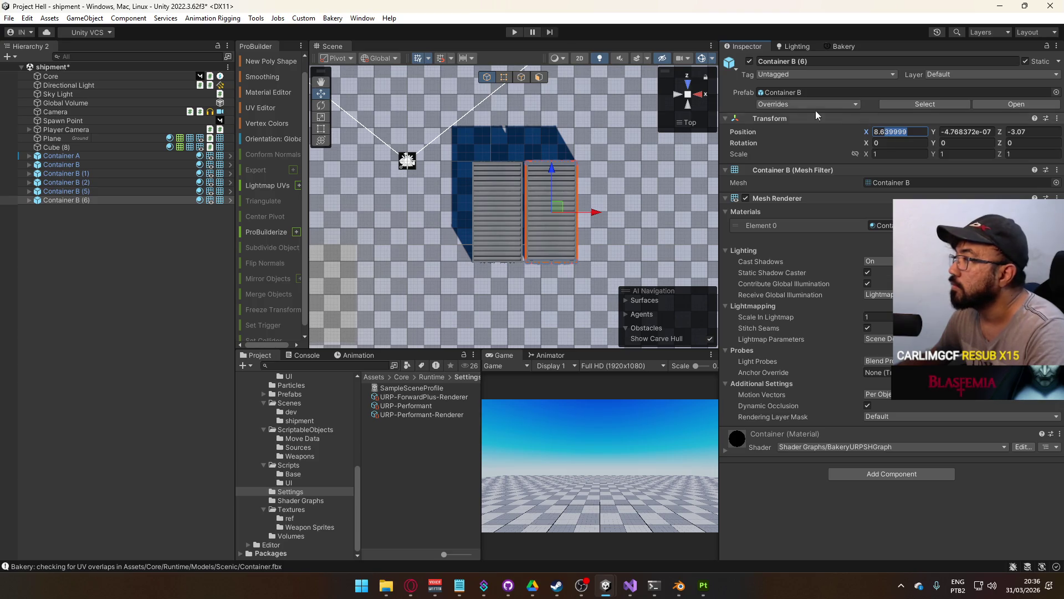
pyautogui.click(590, 211)
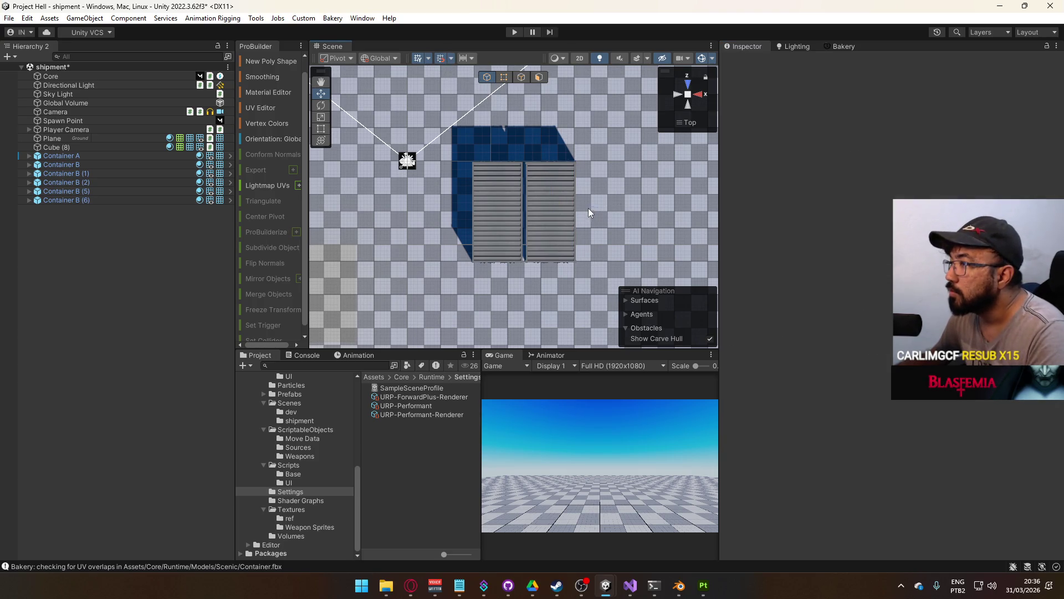
pyautogui.hotkey('ctrl', 'z')
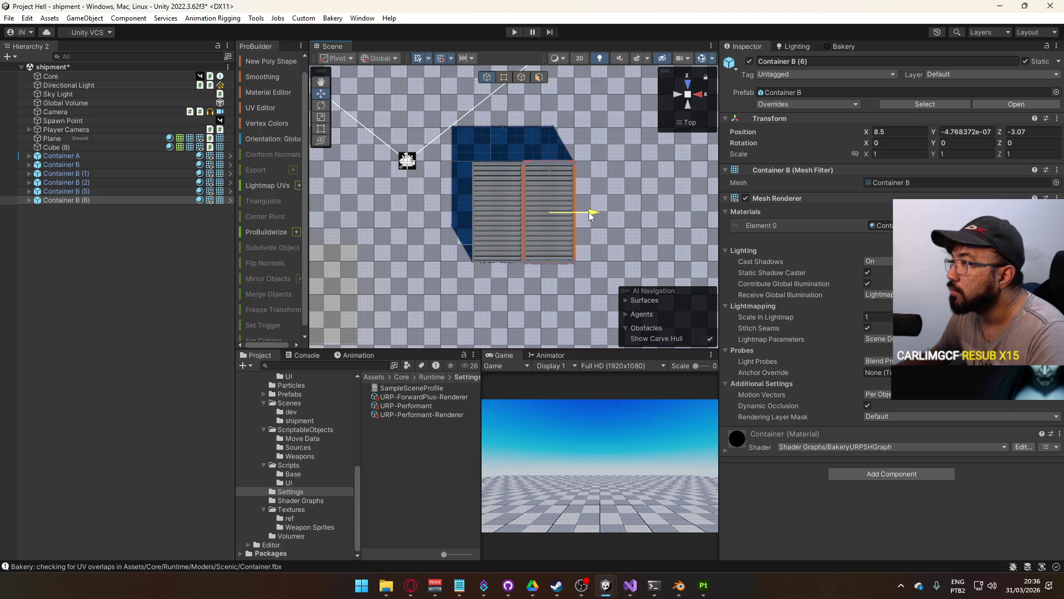
pyautogui.click(502, 214)
pyautogui.click(557, 225)
pyautogui.scroll(-2, 550, 224)
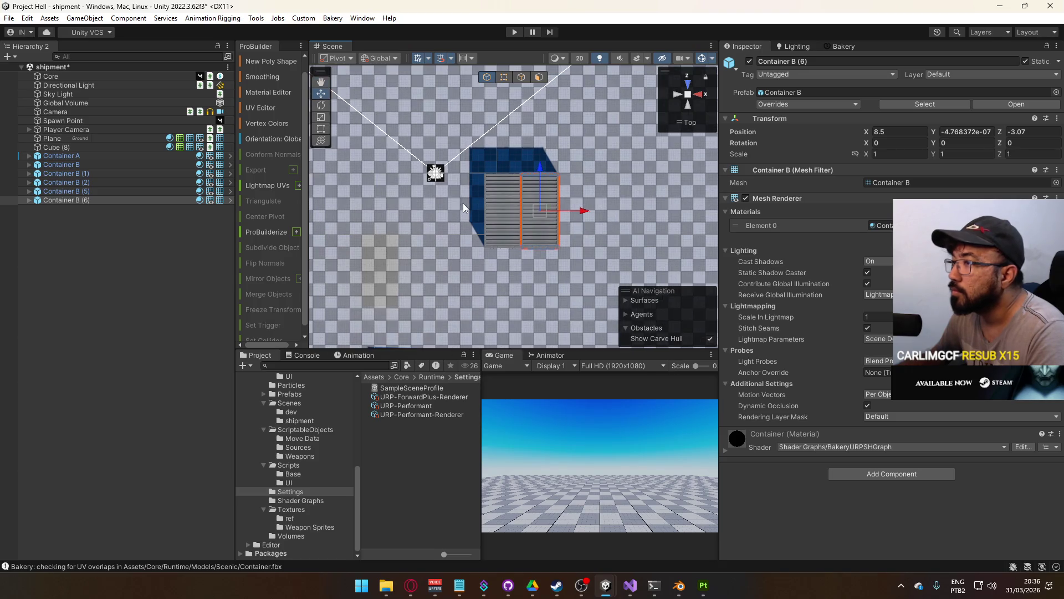
pyautogui.moveTo(464, 207); pyautogui.dragTo(526, 201)
# Duplicate the Container B (5)/(6) pair and move the copy to the left
pyautogui.keyDown('ctrl'); pyautogui.click(67, 190); pyautogui.keyUp('ctrl')
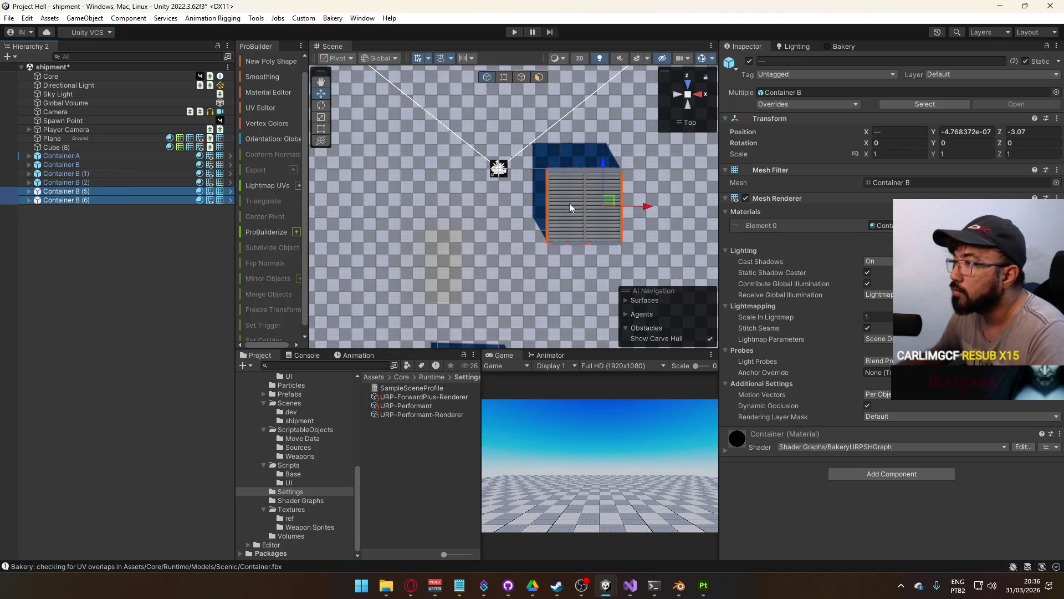
pyautogui.hotkey('ctrl', 'd')
pyautogui.moveTo(645, 207)
pyautogui.mouseDown()
pyautogui.moveTo(461, 211)
pyautogui.moveTo(476, 212)
pyautogui.mouseUp()
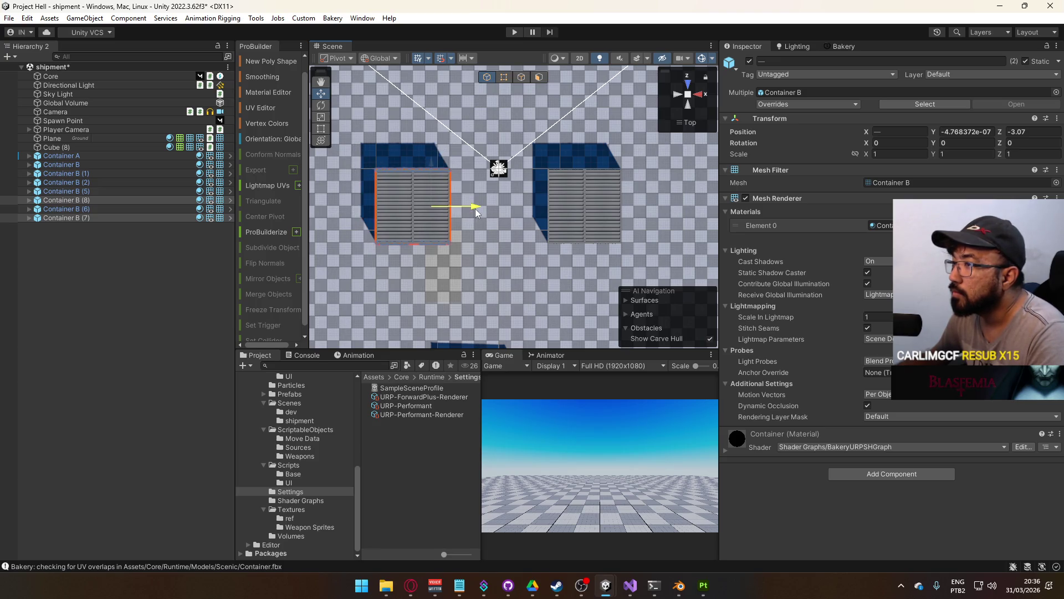
pyautogui.scroll(-6, 577, 211)
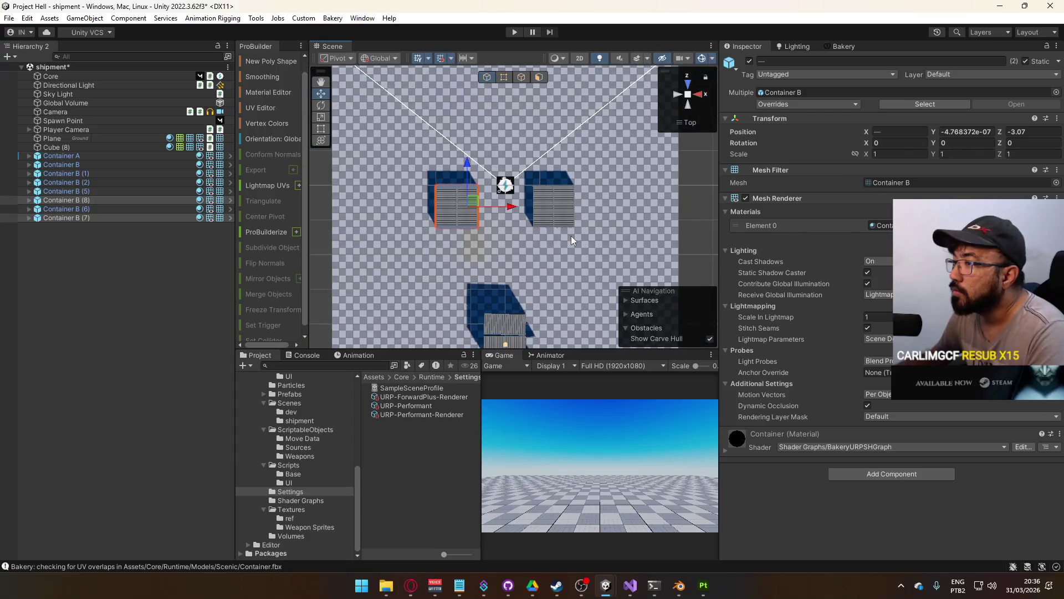
pyautogui.scroll(2, 530, 236)
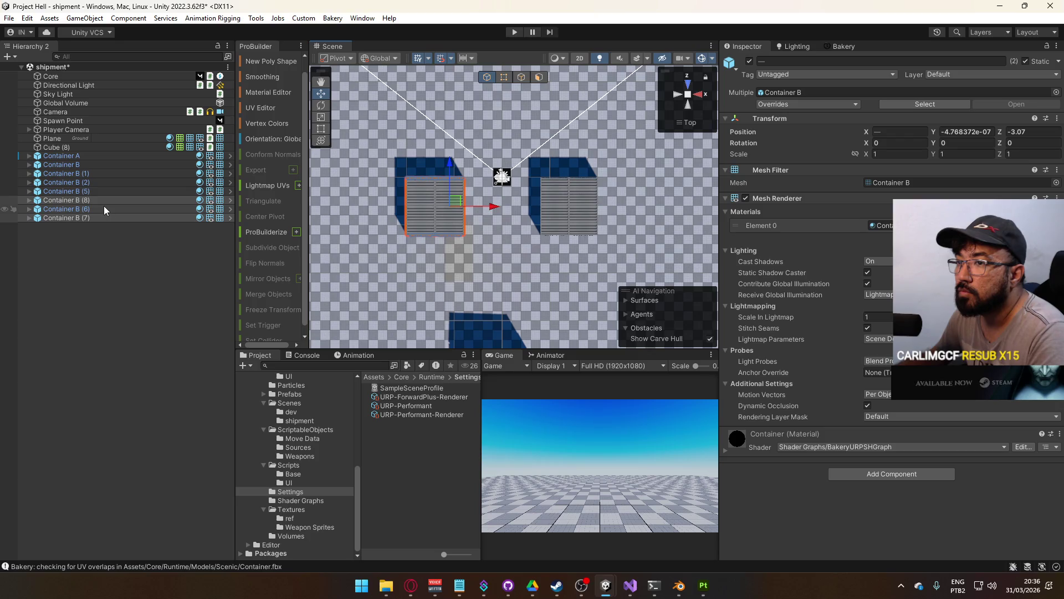
# Select all four containers and move them along Z to -7
pyautogui.moveTo(102, 201); pyautogui.dragTo(101, 214)
pyautogui.click(89, 191)
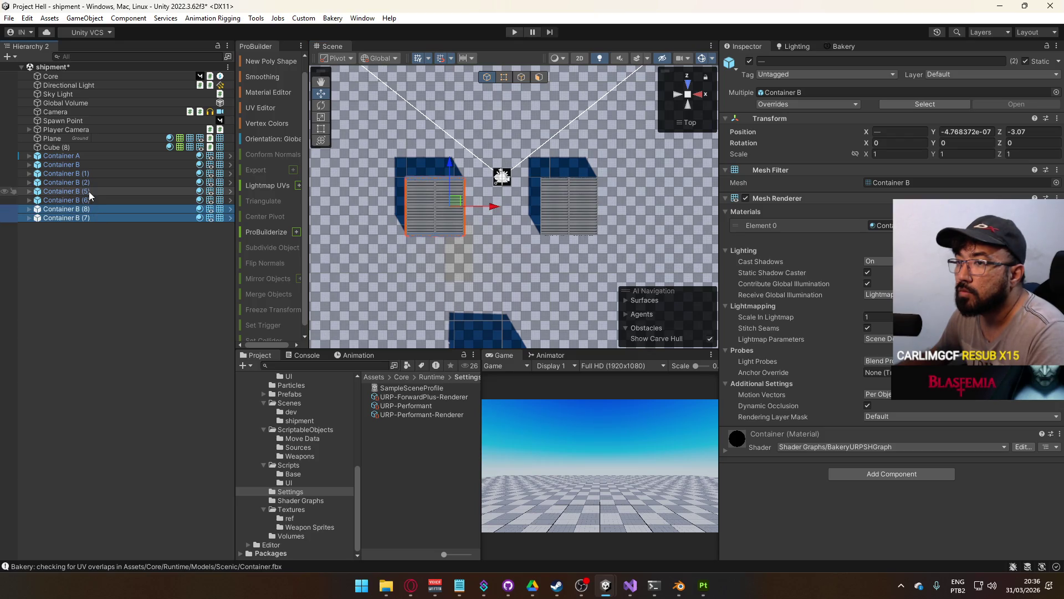
pyautogui.keyDown('shift'); pyautogui.click(101, 217); pyautogui.keyUp('shift')
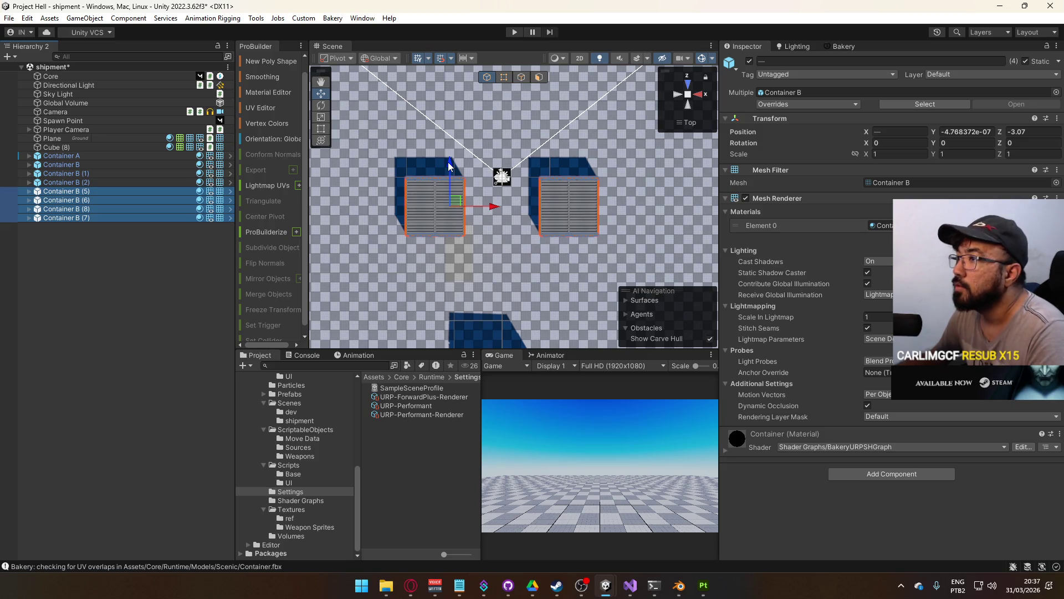
pyautogui.moveTo(448, 162); pyautogui.dragTo(442, 202)
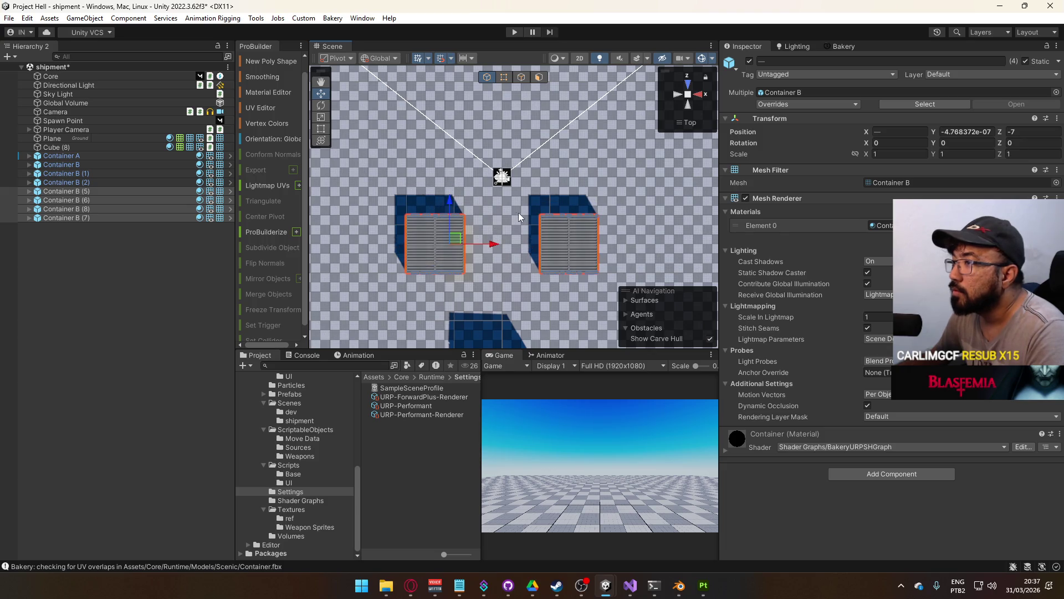
# Duplicate the four containers and move the new row to Z 7
pyautogui.hotkey('ctrl', 'd')
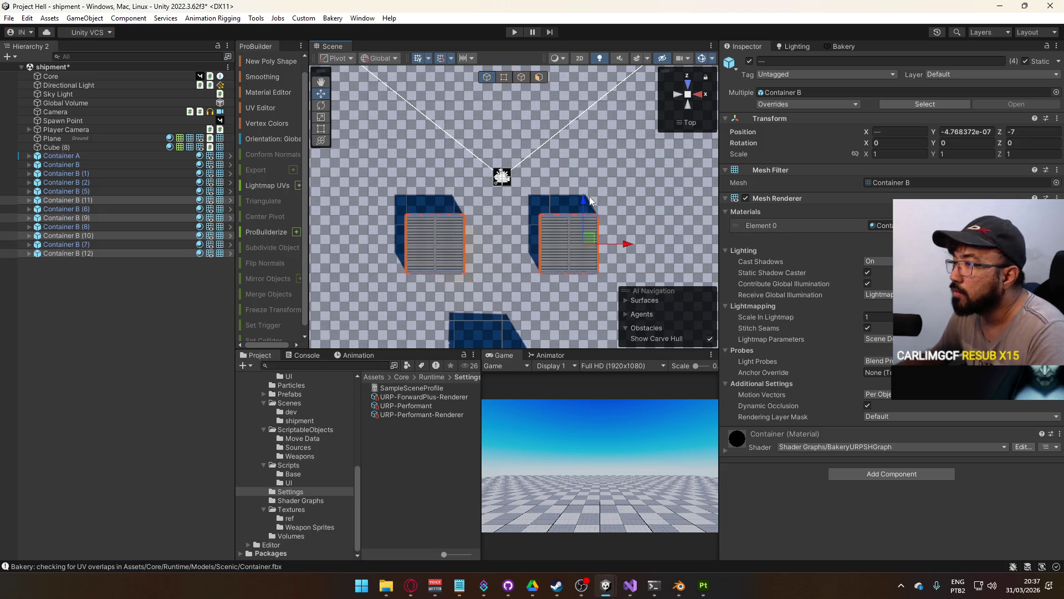
pyautogui.moveTo(582, 198); pyautogui.dragTo(561, 66)
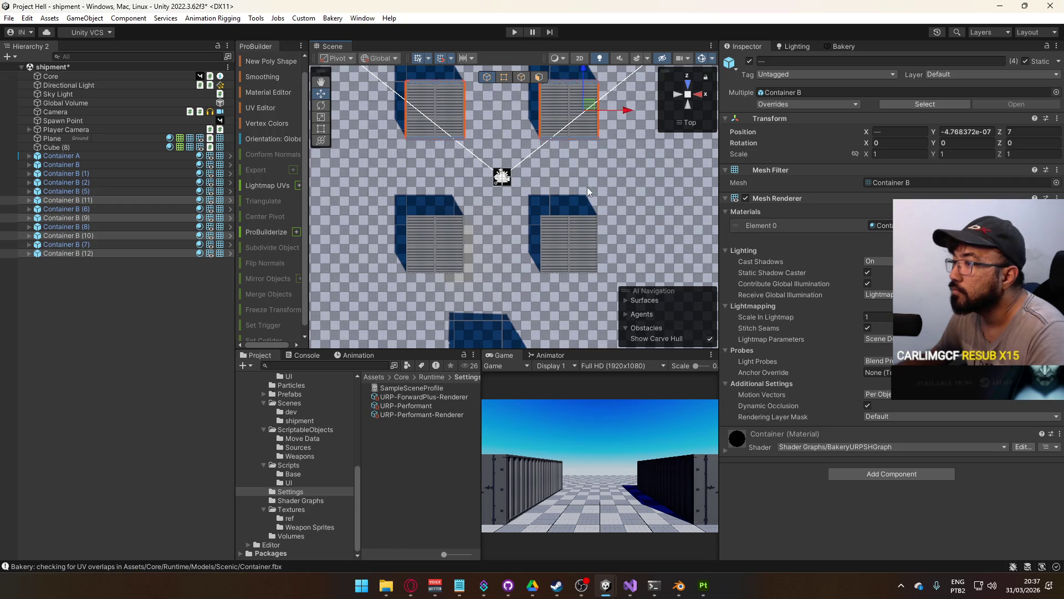
pyautogui.moveTo(693, 134)
pyautogui.mouseDown()
pyautogui.moveTo(408, 190)
pyautogui.moveTo(267, 106)
pyautogui.moveTo(400, 61)
pyautogui.moveTo(582, 75)
pyautogui.moveTo(603, 62)
pyautogui.moveTo(594, 70)
pyautogui.mouseUp()
pyautogui.click(687, 83)
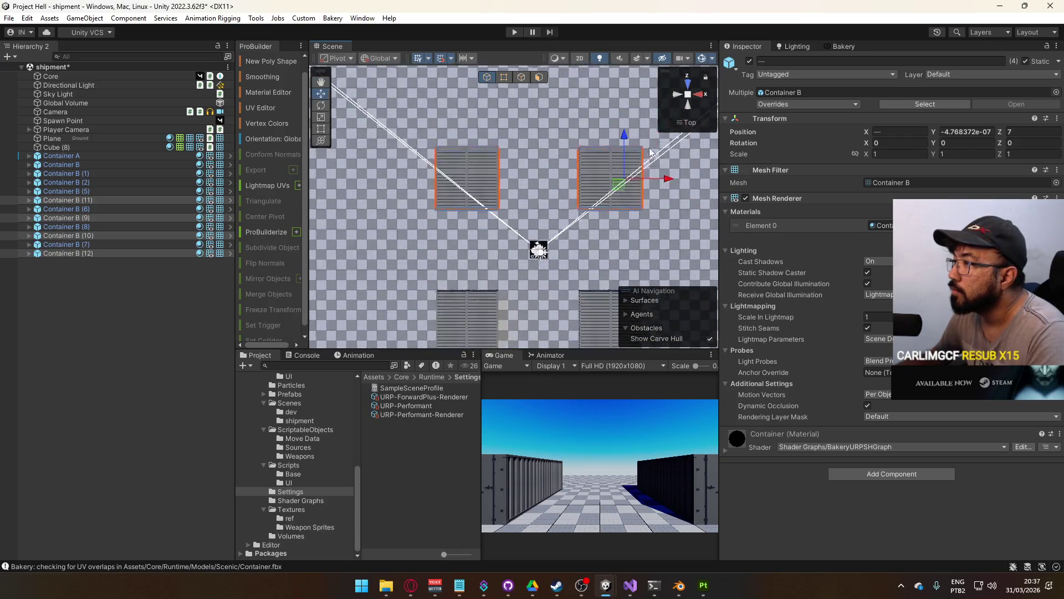
pyautogui.moveTo(84, 235); pyautogui.dragTo(89, 251)
# Slide the right-hand containers B (5), (6), (9) and (11) inward toward the centre
pyautogui.click(85, 235)
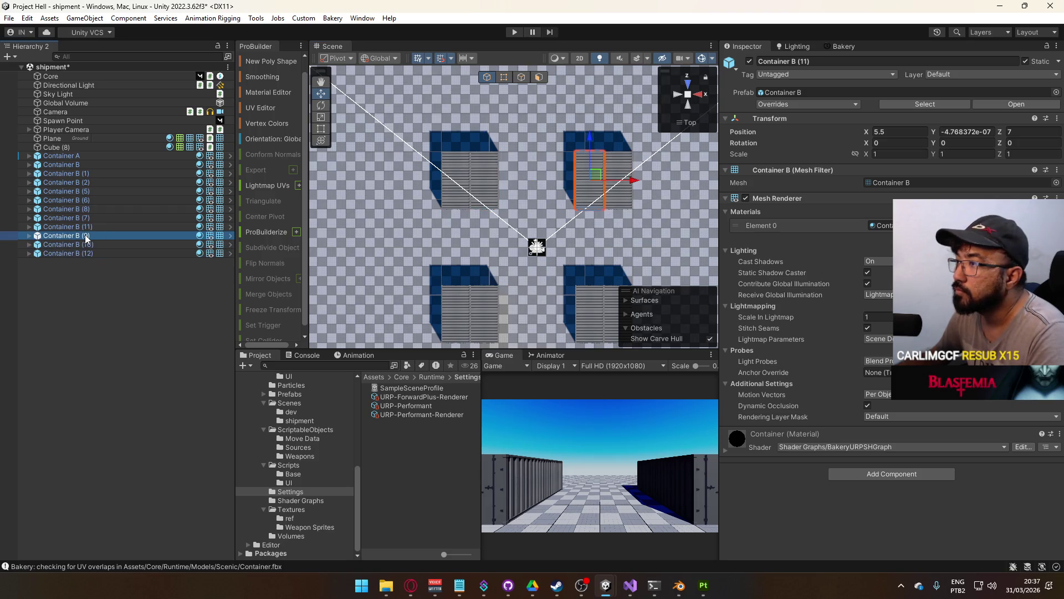
pyautogui.keyDown('ctrl'); pyautogui.click(81, 226); pyautogui.keyUp('ctrl')
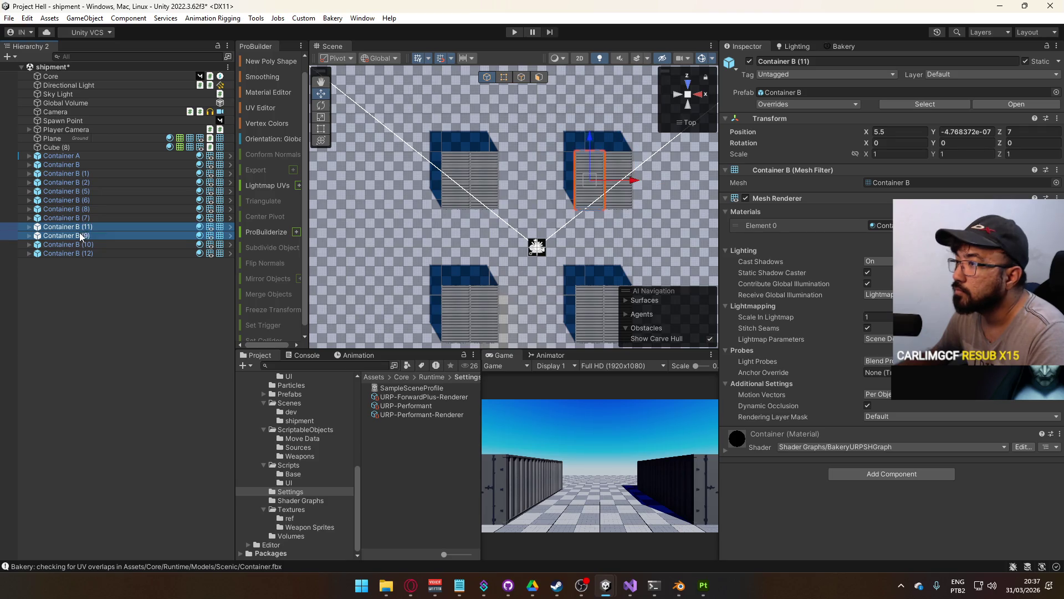
pyautogui.keyDown('ctrl'); pyautogui.click(88, 199); pyautogui.keyUp('ctrl')
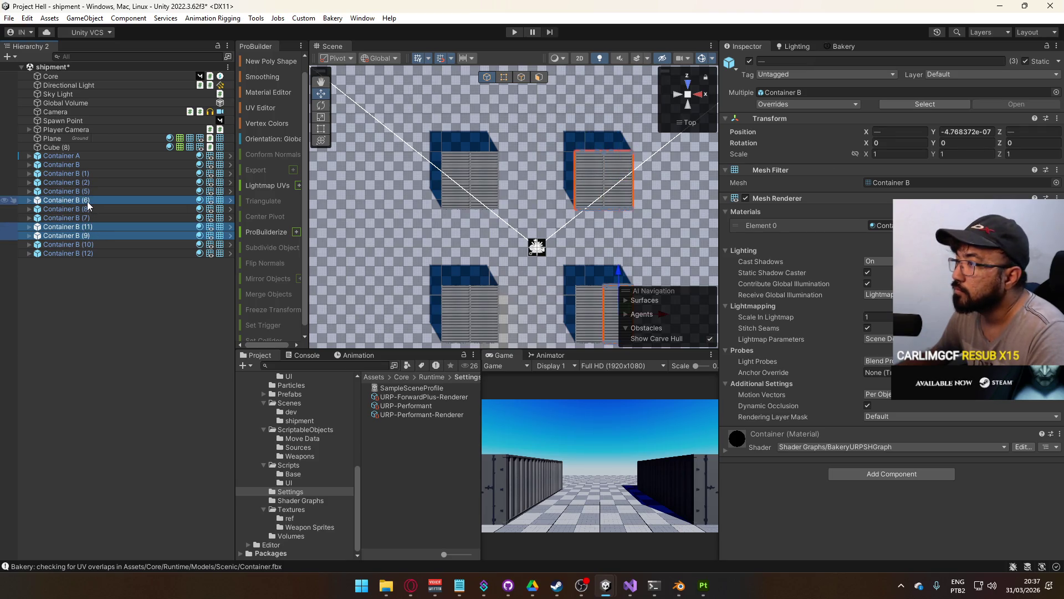
pyautogui.keyDown('ctrl'); pyautogui.click(89, 208); pyautogui.keyUp('ctrl')
pyautogui.keyDown('ctrl'); pyautogui.click(113, 209); pyautogui.keyUp('ctrl')
pyautogui.keyDown('ctrl'); pyautogui.click(95, 191); pyautogui.keyUp('ctrl')
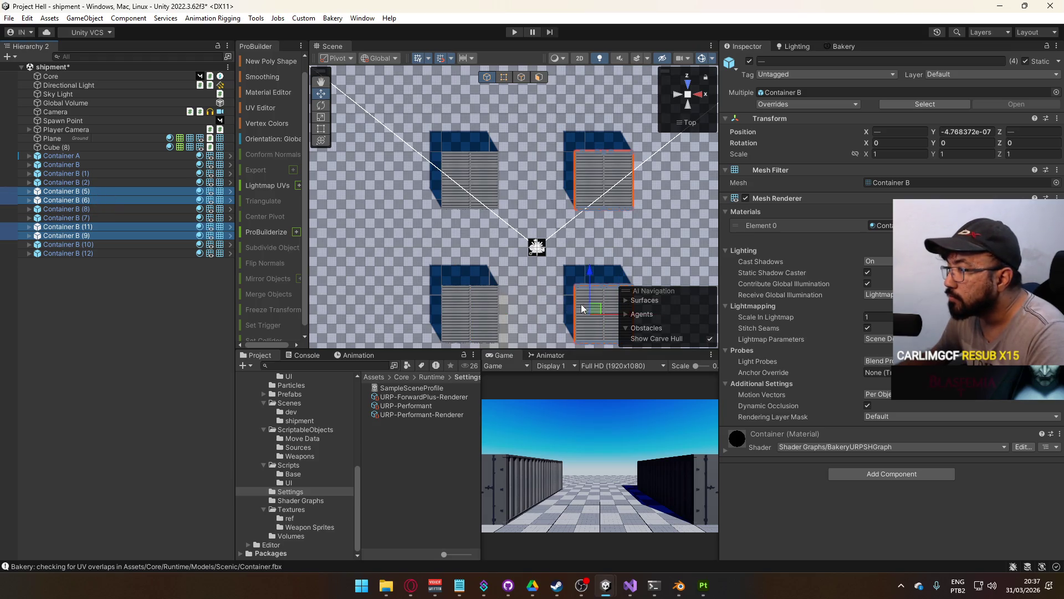
pyautogui.moveTo(608, 317); pyautogui.dragTo(603, 317)
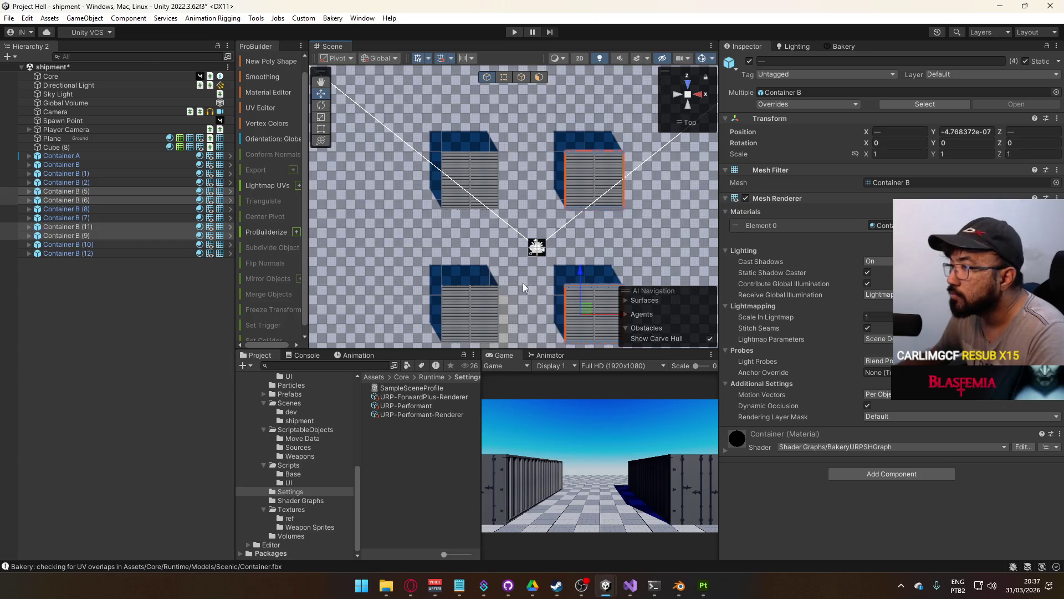
# Slide the left-hand containers B (7), (8), (10) and (12) inward toward the centre
pyautogui.click(101, 218)
pyautogui.keyDown('ctrl'); pyautogui.click(97, 210); pyautogui.keyUp('ctrl')
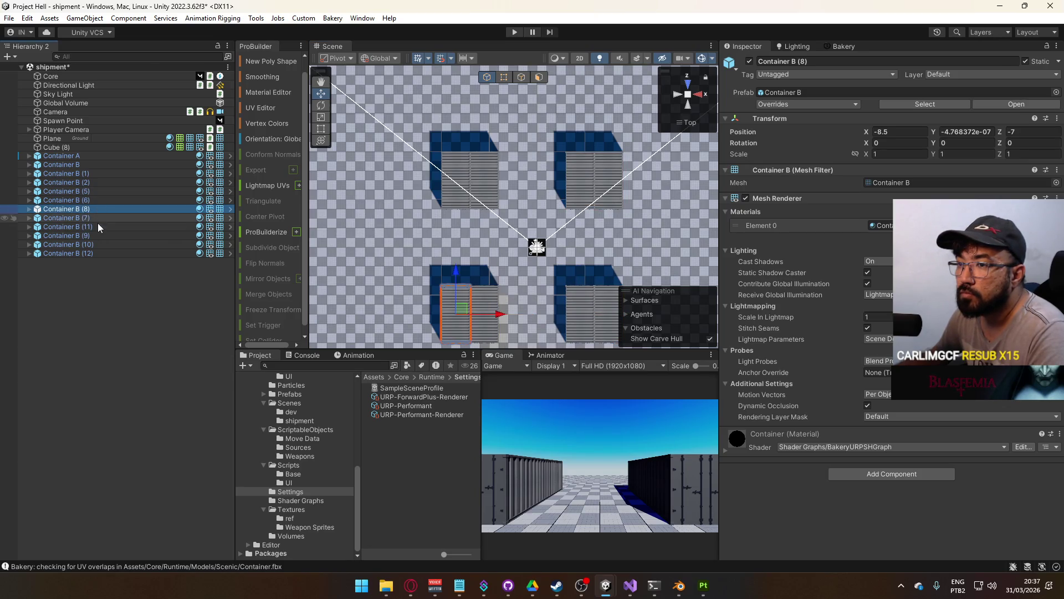
pyautogui.keyDown('ctrl'); pyautogui.click(96, 244); pyautogui.keyUp('ctrl')
pyautogui.keyDown('ctrl'); pyautogui.click(97, 253); pyautogui.keyUp('ctrl')
pyautogui.moveTo(540, 185); pyautogui.dragTo(537, 184)
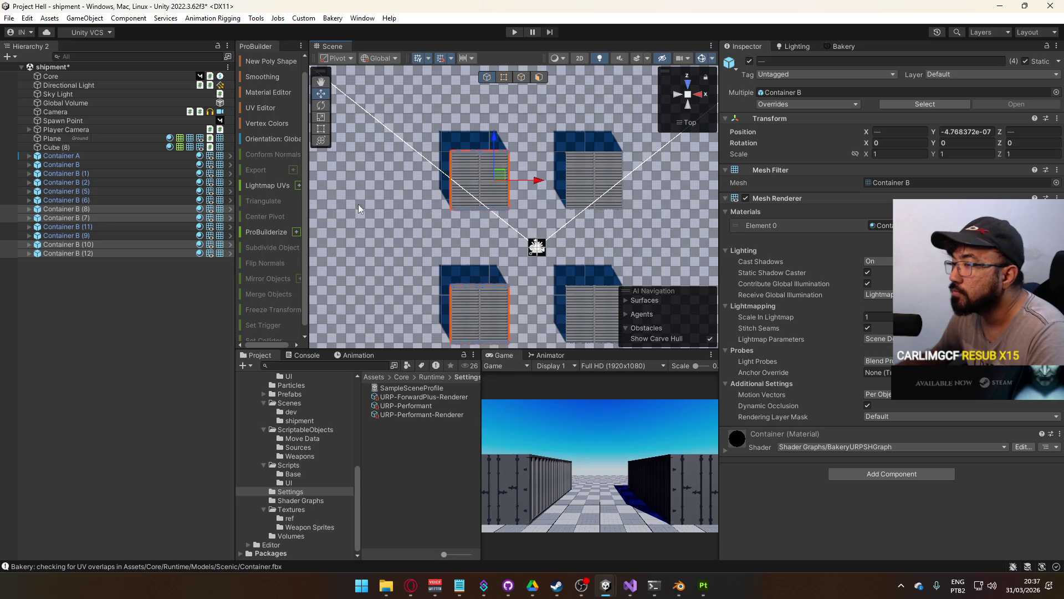
# Move the top row to Z 6 and the bottom row to Z -6
pyautogui.click(88, 225)
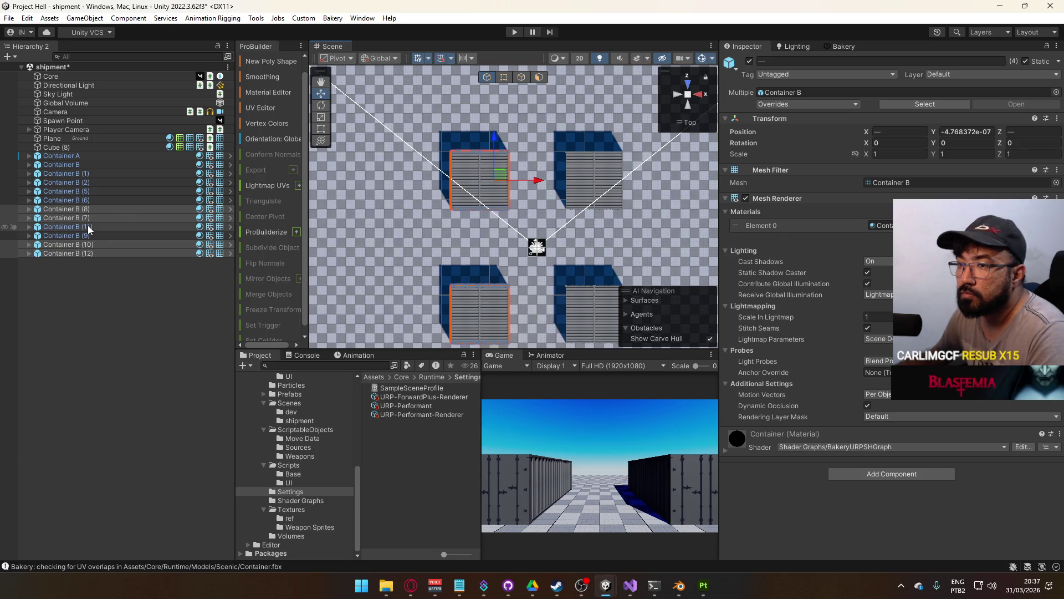
pyautogui.keyDown('shift'); pyautogui.click(86, 252); pyautogui.keyUp('shift')
pyautogui.moveTo(498, 141); pyautogui.dragTo(497, 148)
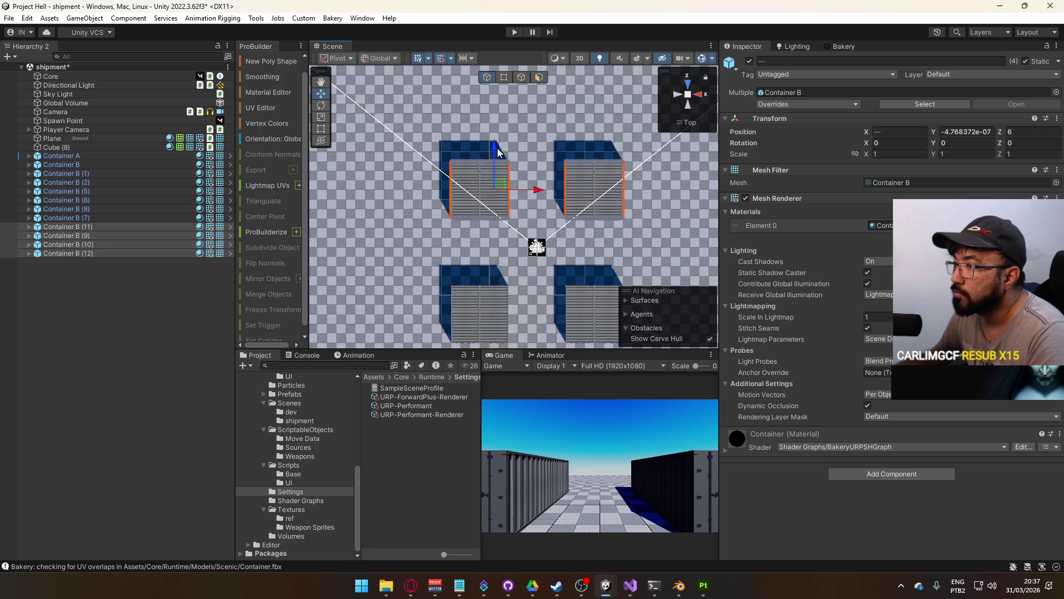
pyautogui.click(99, 221)
pyautogui.keyDown('shift'); pyautogui.click(89, 194); pyautogui.keyUp('shift')
pyautogui.moveTo(502, 261); pyautogui.dragTo(500, 260)
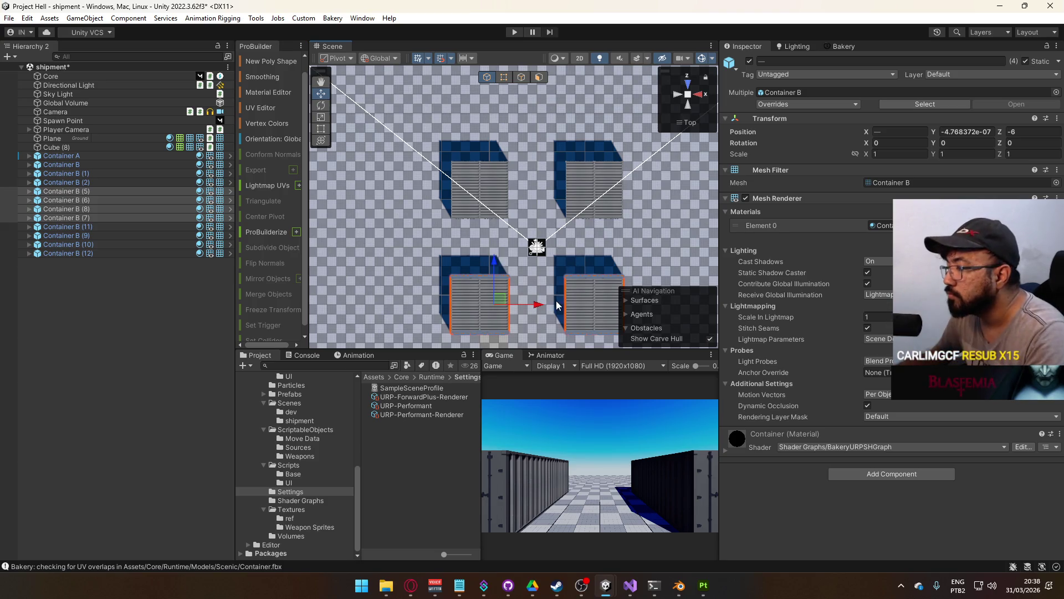
pyautogui.moveTo(621, 174)
pyautogui.mouseDown()
pyautogui.moveTo(582, 100)
pyautogui.moveTo(532, 123)
pyautogui.mouseUp()
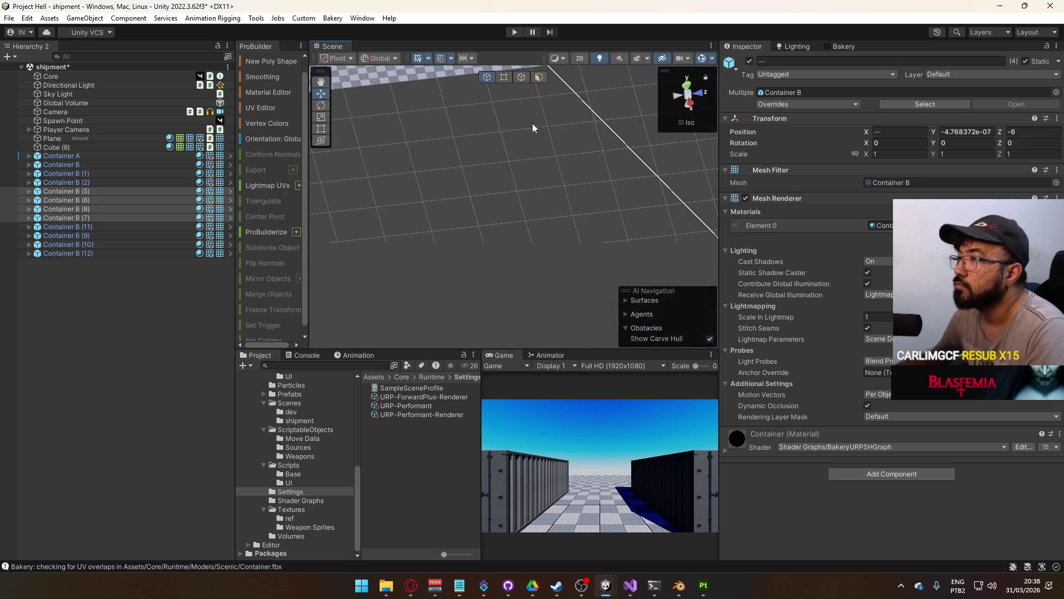
# Duplicate Container B (10) and (12) and place the copies in the middle row at Z 0
pyautogui.click(689, 123)
pyautogui.moveTo(690, 126)
pyautogui.mouseDown()
pyautogui.moveTo(557, 227)
pyautogui.moveTo(639, 259)
pyautogui.moveTo(525, 274)
pyautogui.mouseUp()
pyautogui.click(75, 244)
pyautogui.keyDown('ctrl'); pyautogui.click(82, 253); pyautogui.keyUp('ctrl')
pyautogui.moveTo(560, 182)
pyautogui.mouseDown()
pyautogui.moveTo(521, 166)
pyautogui.moveTo(505, 197)
pyautogui.moveTo(671, 227)
pyautogui.moveTo(411, 286)
pyautogui.moveTo(421, 284)
pyautogui.mouseUp()
pyautogui.hotkey('ctrl', 'd')
pyautogui.moveTo(584, 282)
pyautogui.mouseDown()
pyautogui.moveTo(521, 278)
pyautogui.moveTo(552, 289)
pyautogui.moveTo(582, 215)
pyautogui.moveTo(572, 202)
pyautogui.moveTo(552, 215)
pyautogui.moveTo(732, 271)
pyautogui.mouseUp()
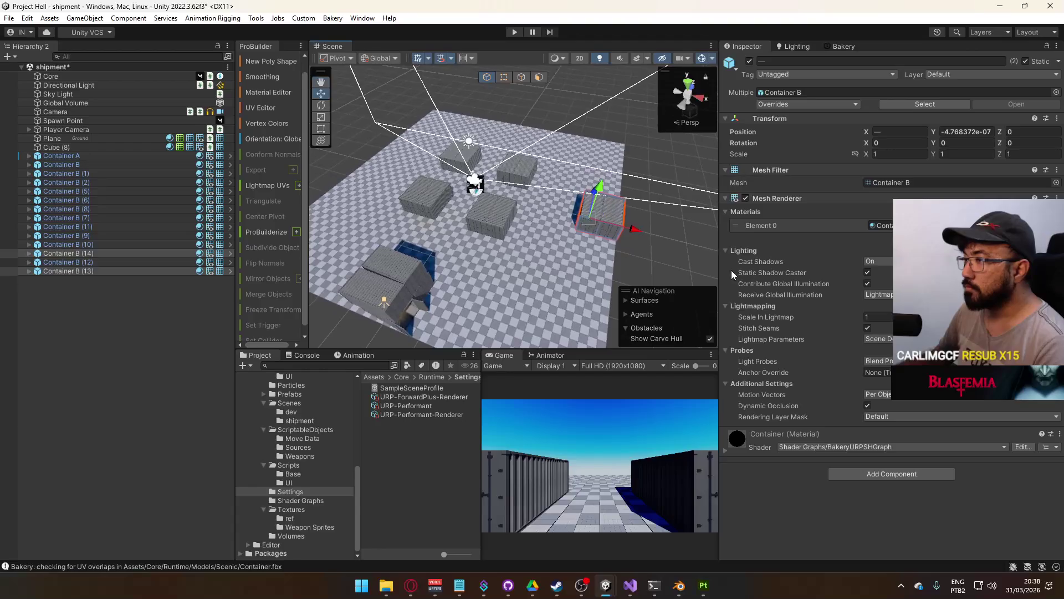
pyautogui.click(574, 257)
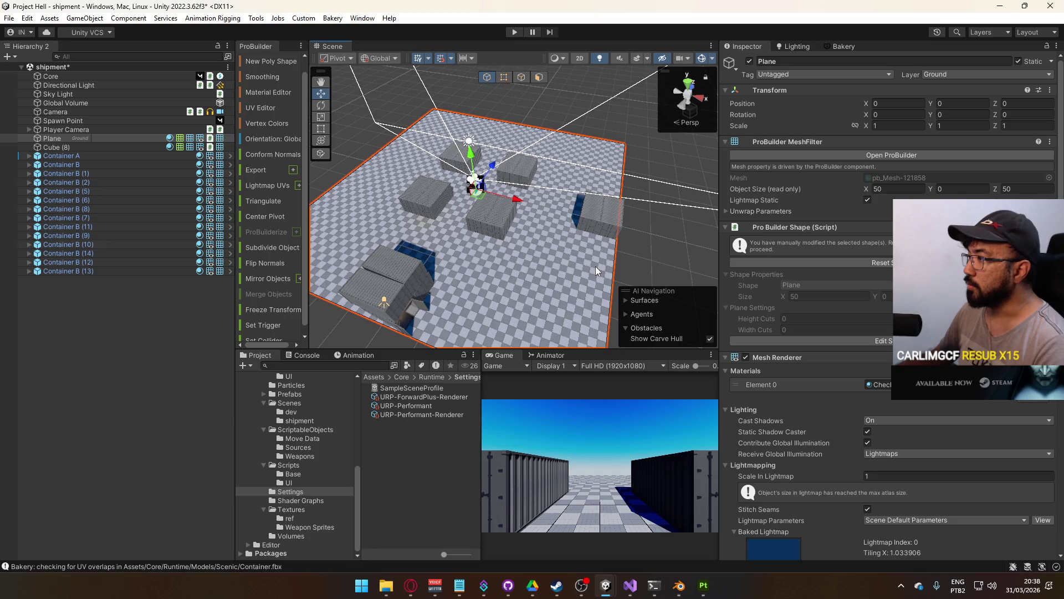
# Reset the plane's ProBuilder shape and set its size to 40 × 40
pyautogui.click(870, 342)
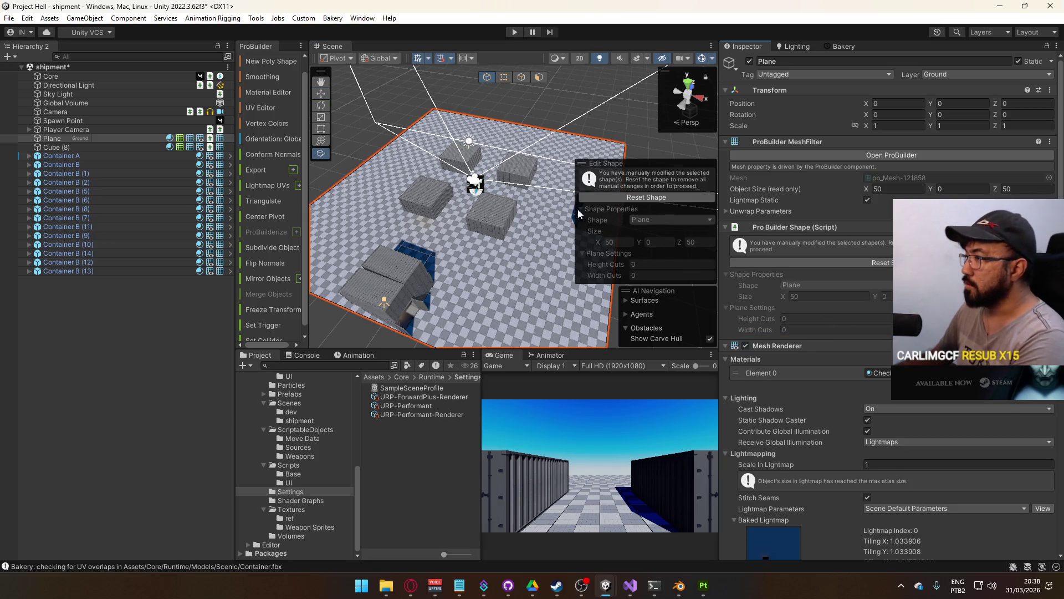
pyautogui.click(886, 265)
pyautogui.doubleClick(627, 244)
pyautogui.write('40')
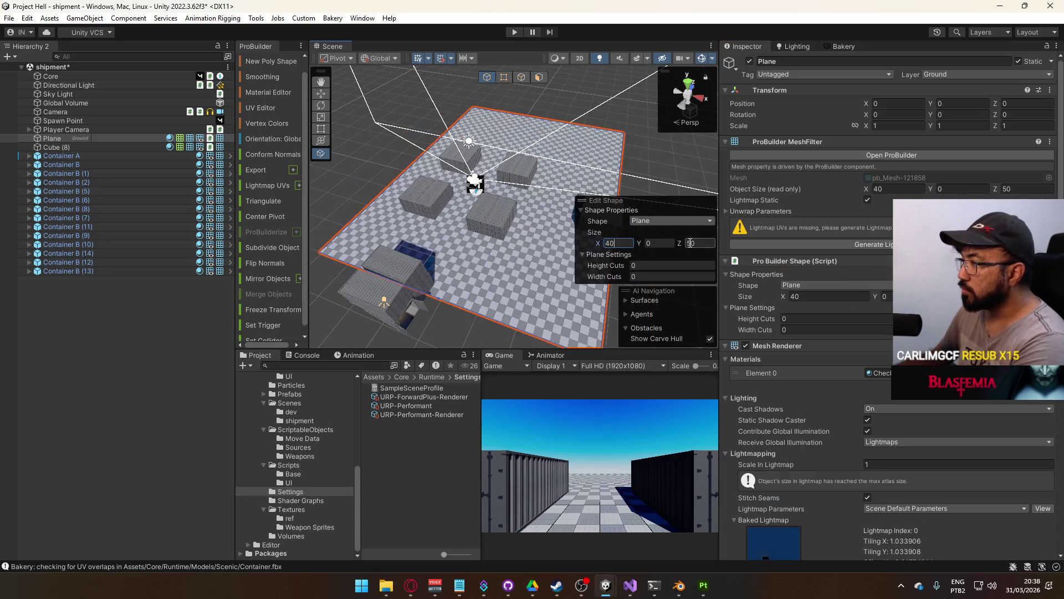
pyautogui.doubleClick(694, 242)
pyautogui.write('40')
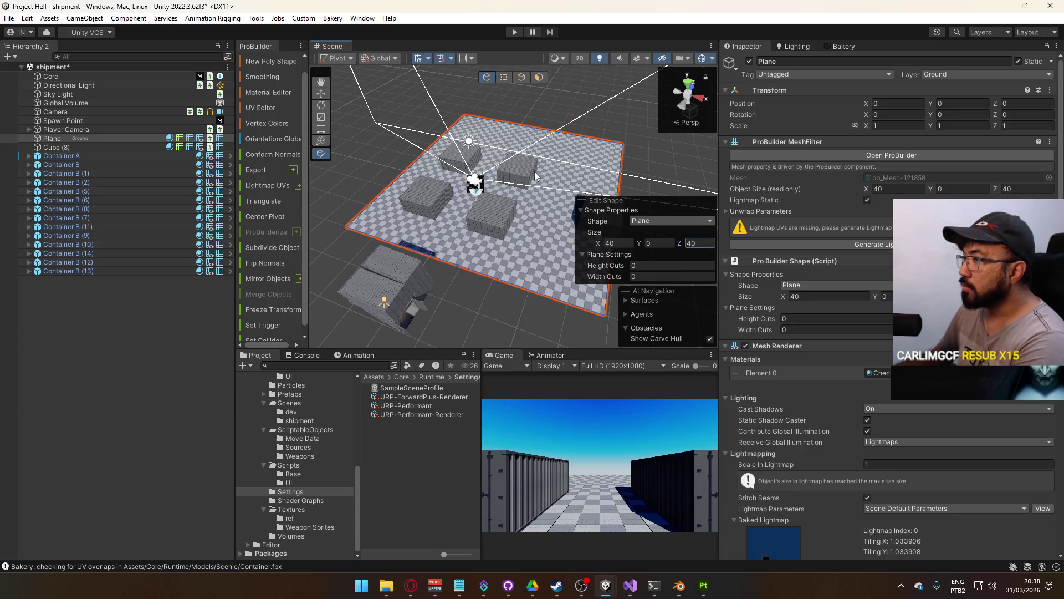
# Recentre the plane at position X 0, Z 0
pyautogui.click(539, 77)
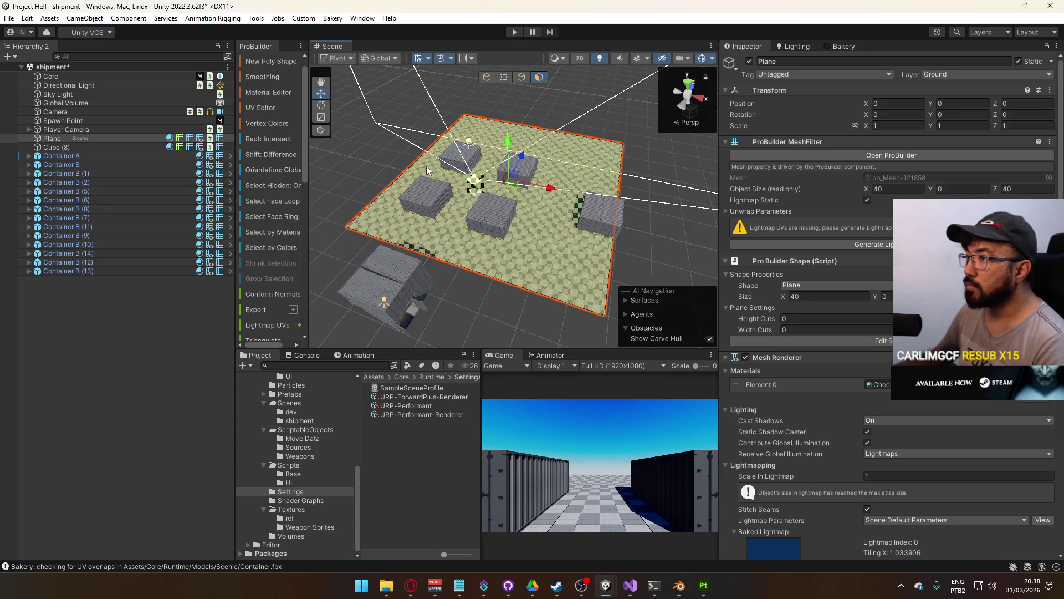
pyautogui.click(397, 185)
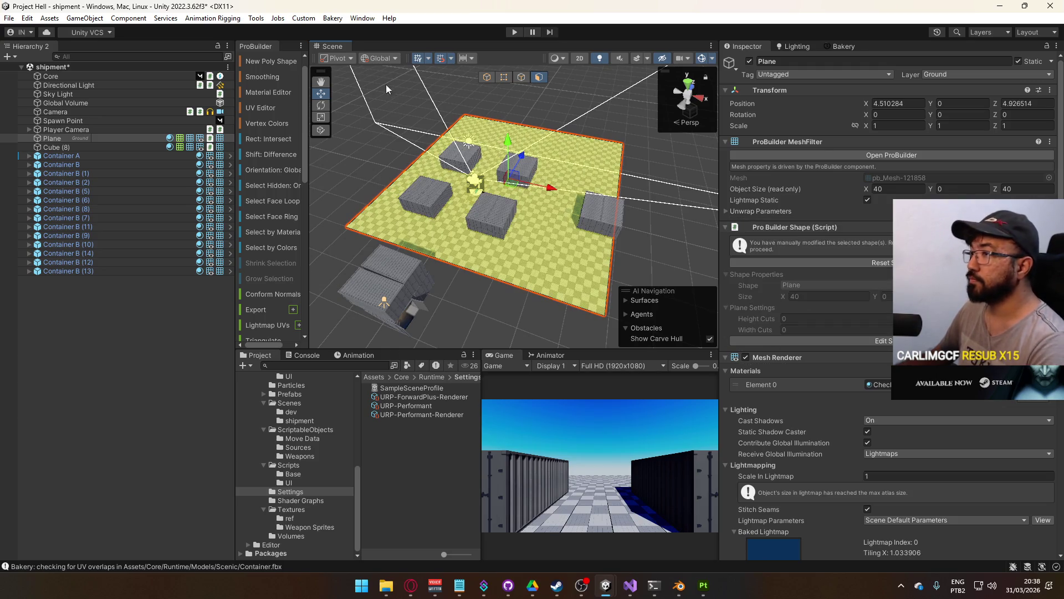
pyautogui.click(487, 77)
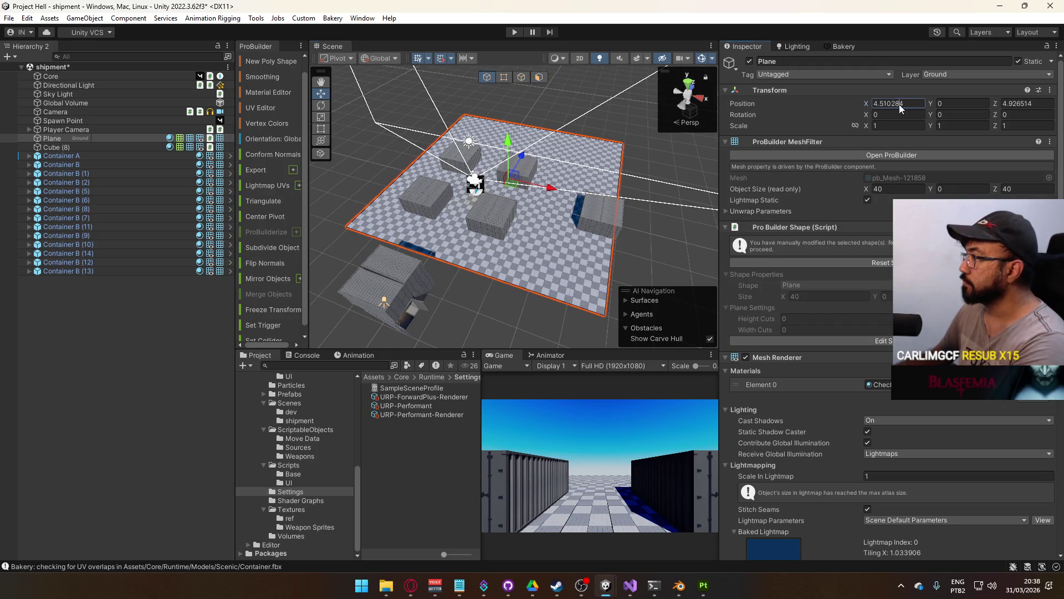
pyautogui.write('0')
pyautogui.press('Tab')
pyautogui.press('Tab')
pyautogui.write('0')
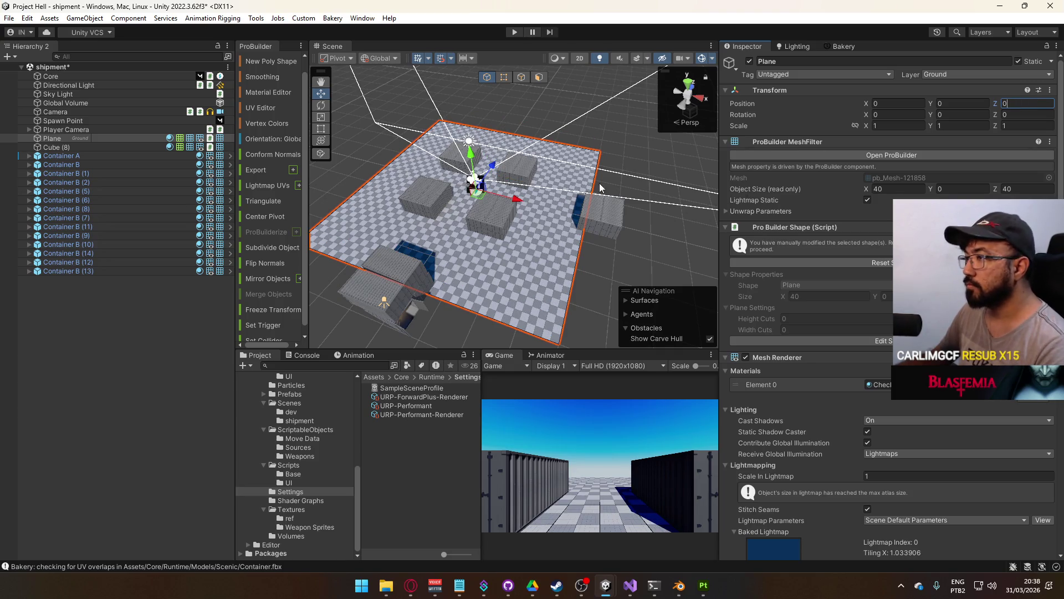
pyautogui.scroll(5, 572, 202)
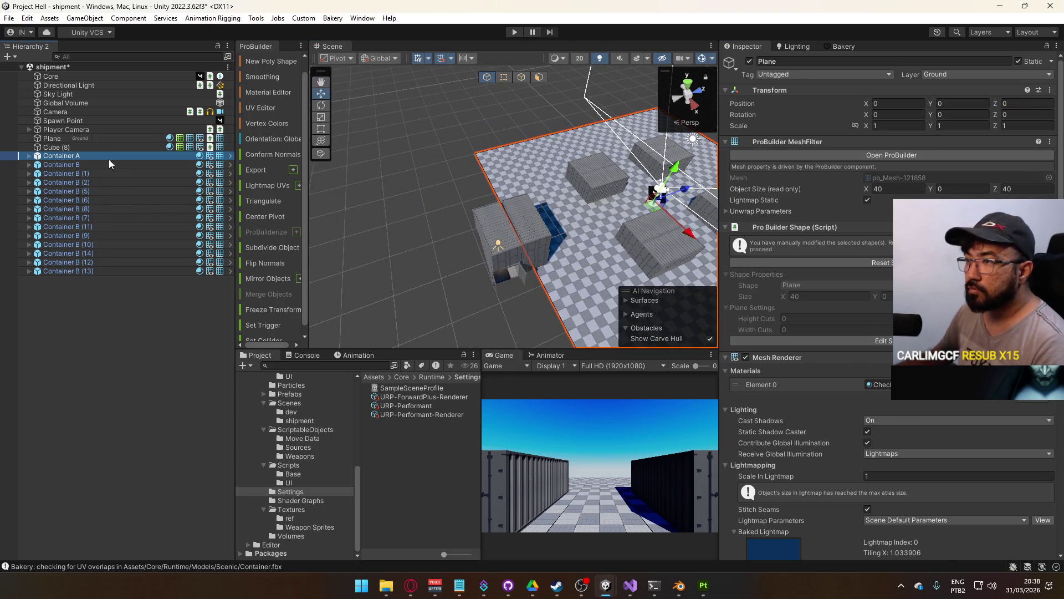
# Nudge the Container B (5)/(6) and (7)/(8) pairs slightly along Z
pyautogui.click(108, 157)
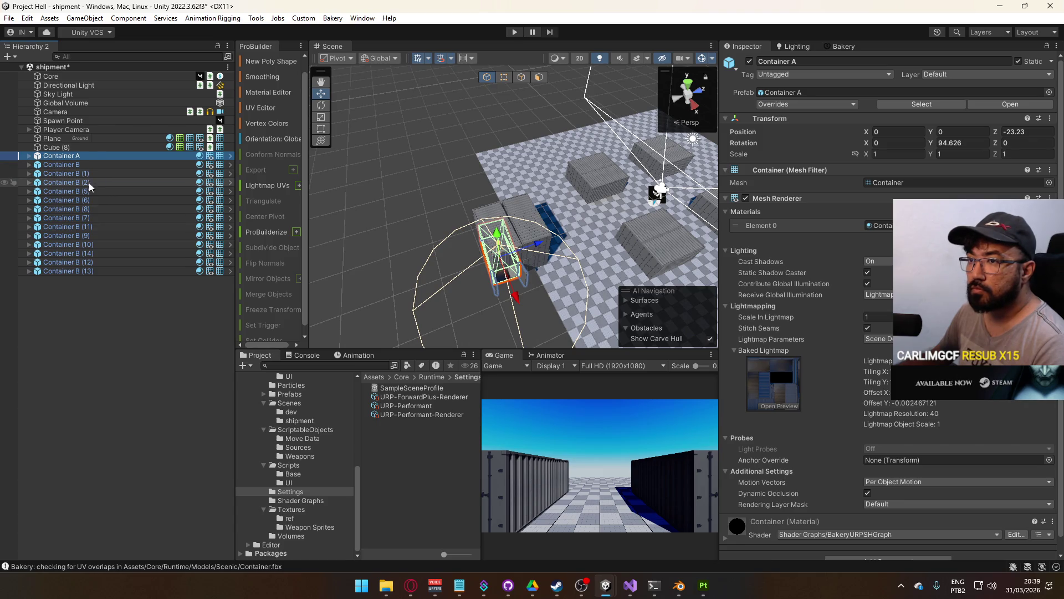
pyautogui.keyDown('shift'); pyautogui.click(94, 183); pyautogui.keyUp('shift')
pyautogui.press('f')
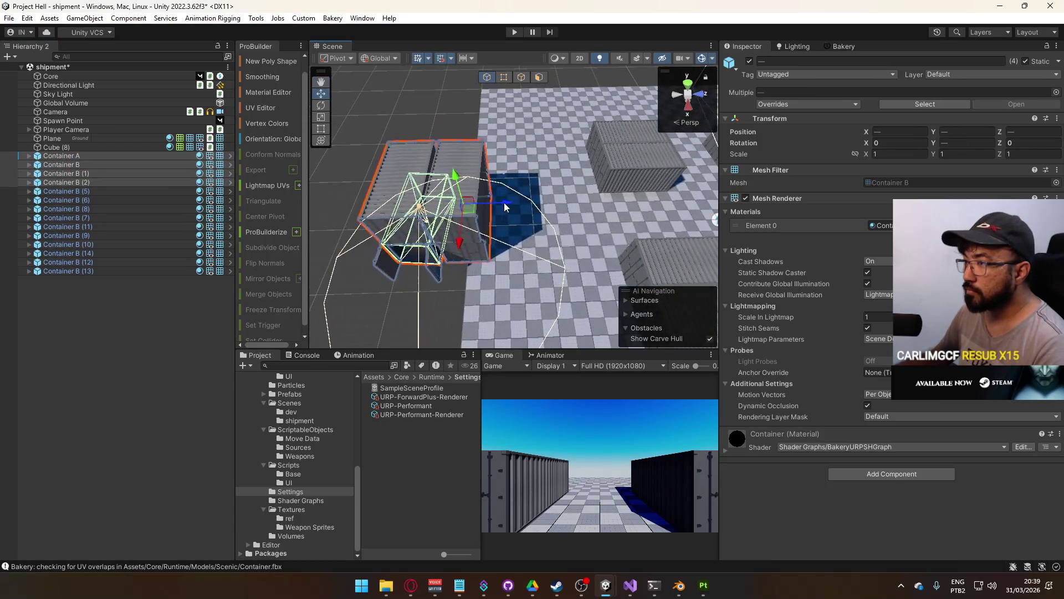
pyautogui.moveTo(540, 202)
pyautogui.mouseDown()
pyautogui.moveTo(585, 222)
pyautogui.moveTo(561, 226)
pyautogui.mouseUp()
pyautogui.click(98, 191)
pyautogui.keyDown('ctrl'); pyautogui.click(99, 199); pyautogui.keyUp('ctrl')
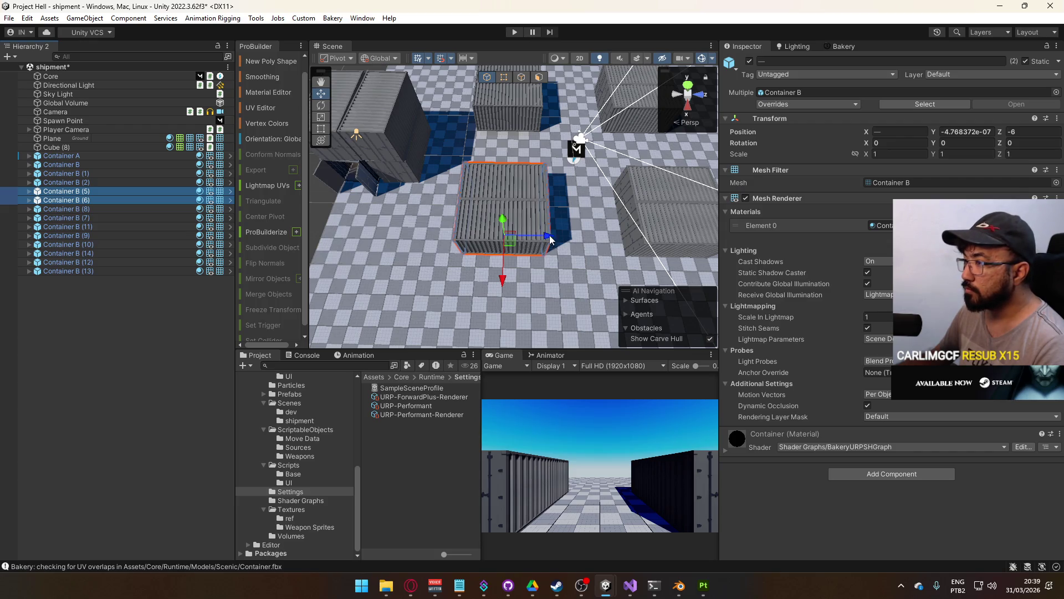
pyautogui.moveTo(557, 235); pyautogui.dragTo(560, 237)
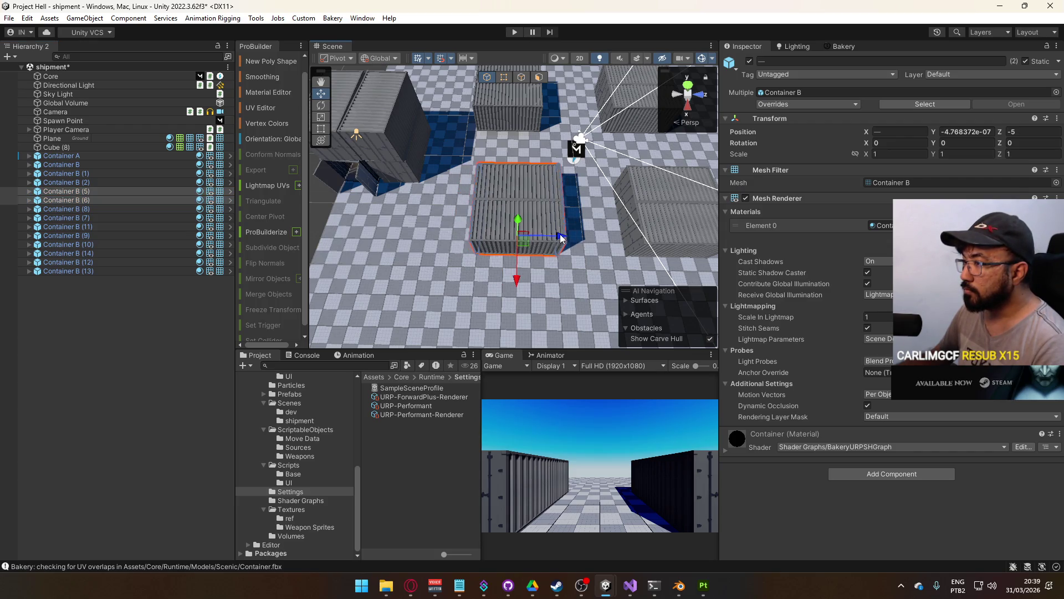
pyautogui.click(114, 211)
pyautogui.keyDown('ctrl'); pyautogui.click(111, 217); pyautogui.keyUp('ctrl')
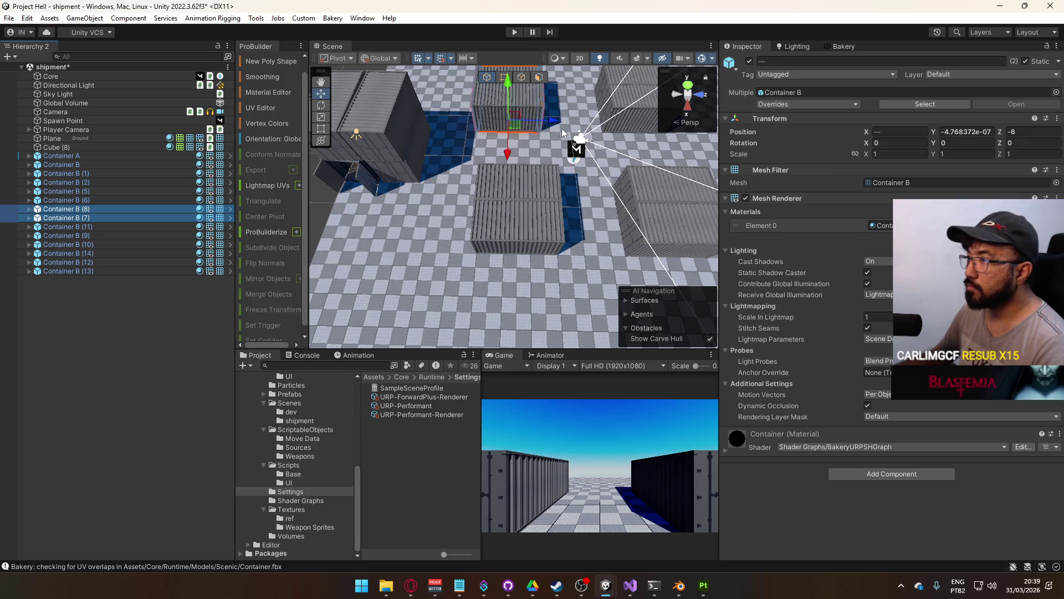
pyautogui.moveTo(550, 122)
pyautogui.mouseDown()
pyautogui.moveTo(548, 133)
pyautogui.moveTo(577, 117)
pyautogui.moveTo(613, 174)
pyautogui.moveTo(577, 190)
pyautogui.mouseUp()
# Shift Container B (5)/(6) along X and move the (9)/(11) pair along X and Z
pyautogui.click(92, 200)
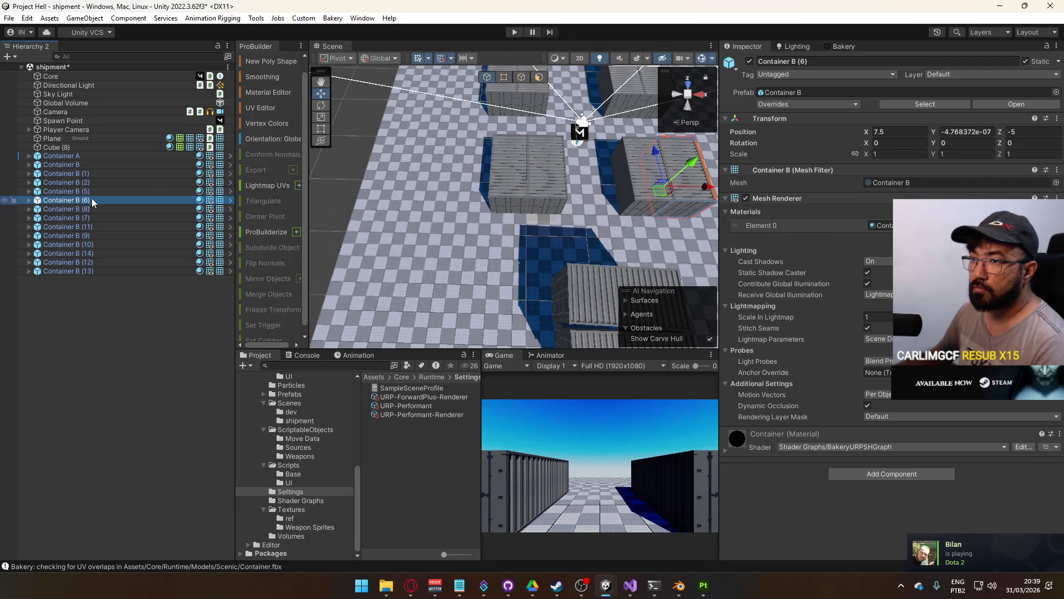
pyautogui.keyDown('shift'); pyautogui.click(91, 191); pyautogui.keyUp('shift')
pyautogui.moveTo(656, 190)
pyautogui.mouseDown()
pyautogui.moveTo(667, 190)
pyautogui.moveTo(633, 181)
pyautogui.moveTo(477, 221)
pyautogui.mouseUp()
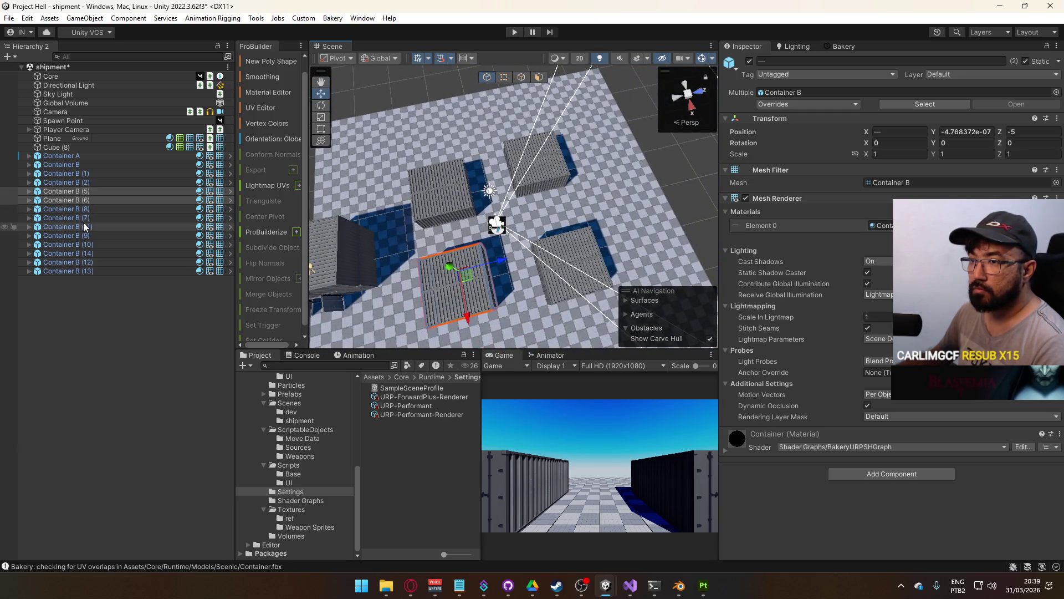
pyautogui.click(83, 226)
pyautogui.keyDown('shift'); pyautogui.click(83, 236); pyautogui.keyUp('shift')
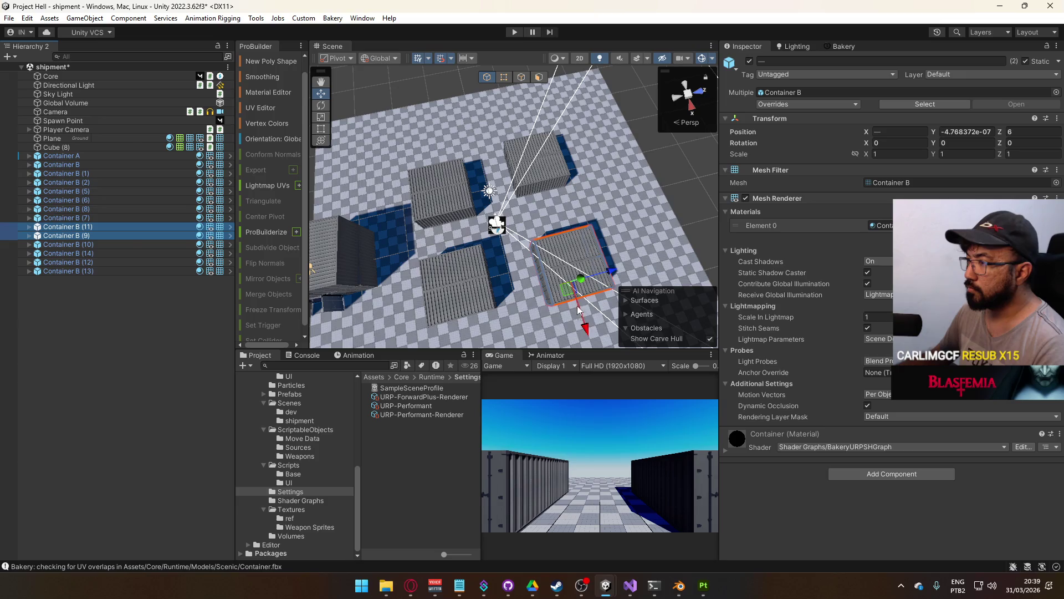
pyautogui.moveTo(585, 332); pyautogui.dragTo(578, 325)
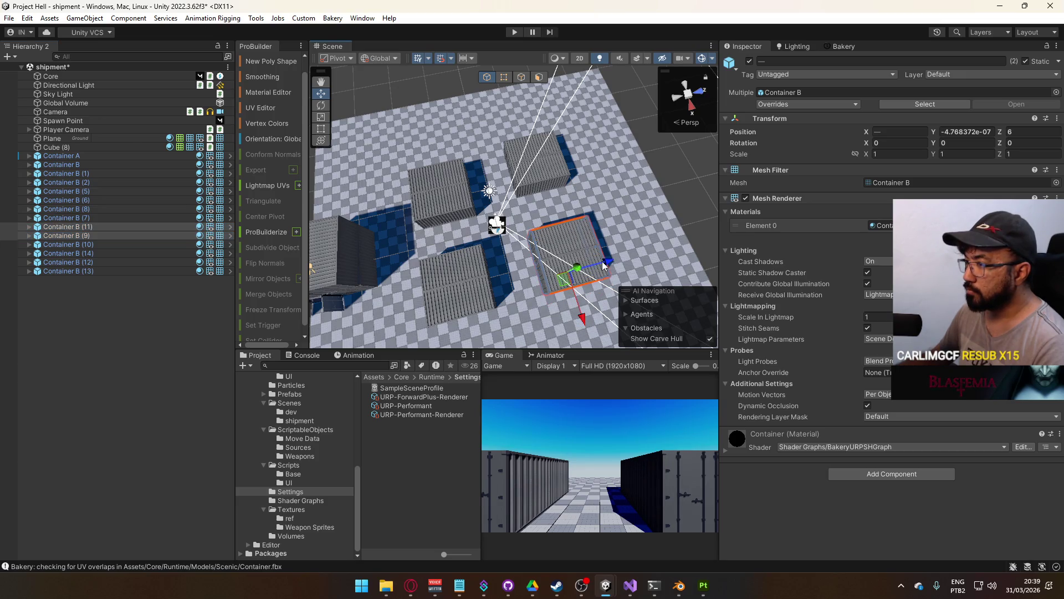
pyautogui.moveTo(604, 265); pyautogui.dragTo(596, 268)
# Check the positions of Container B (9), (10) and (14)
pyautogui.click(100, 244)
pyautogui.keyDown('shift'); pyautogui.click(100, 253); pyautogui.keyUp('shift')
pyautogui.click(85, 243)
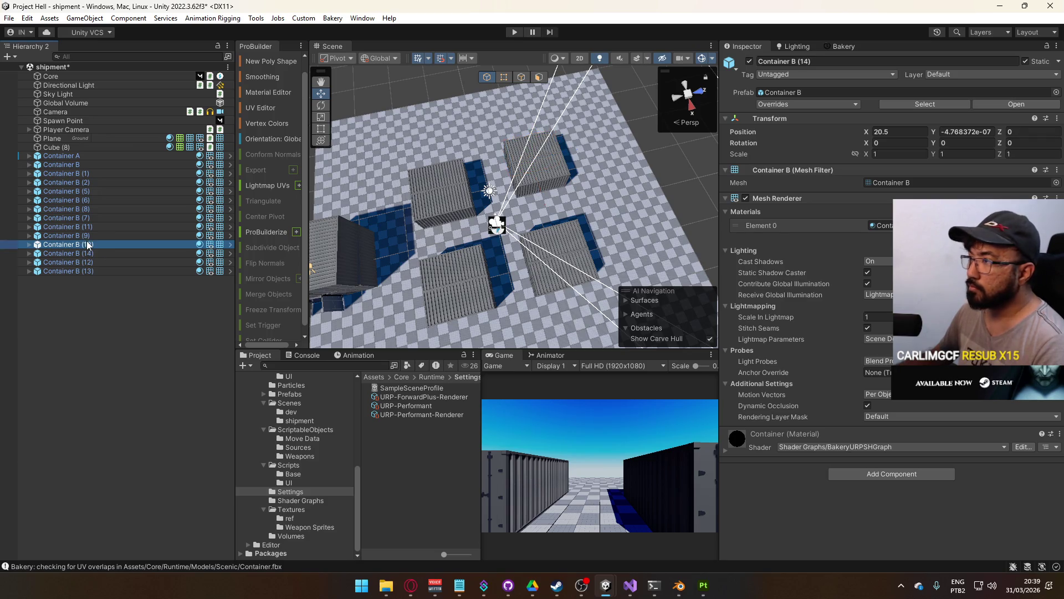
pyautogui.click(85, 253)
pyautogui.click(84, 246)
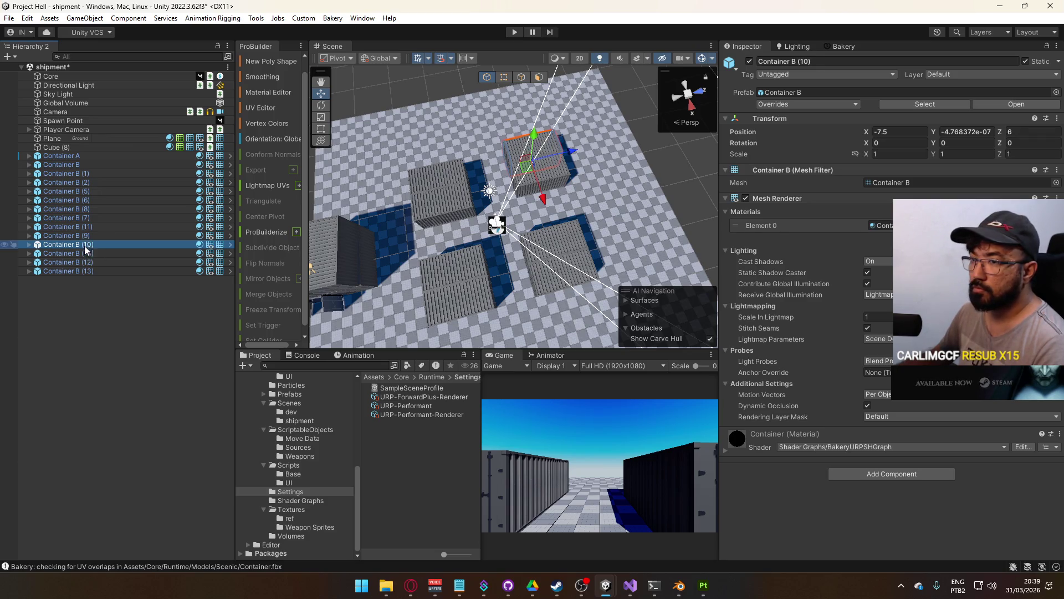
pyautogui.click(84, 236)
pyautogui.click(85, 244)
pyautogui.click(89, 253)
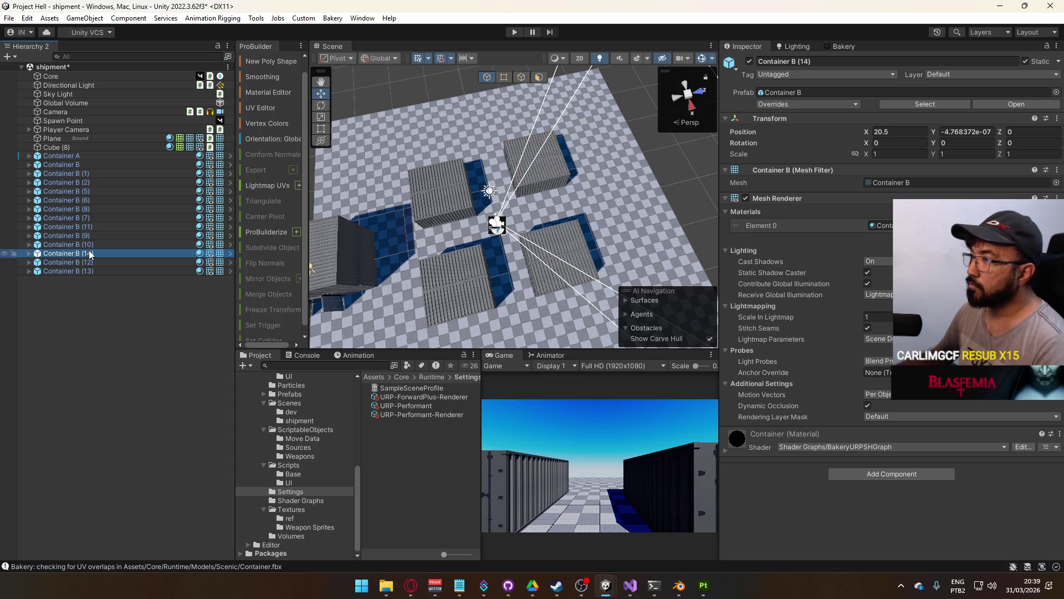
pyautogui.click(87, 245)
pyautogui.click(84, 236)
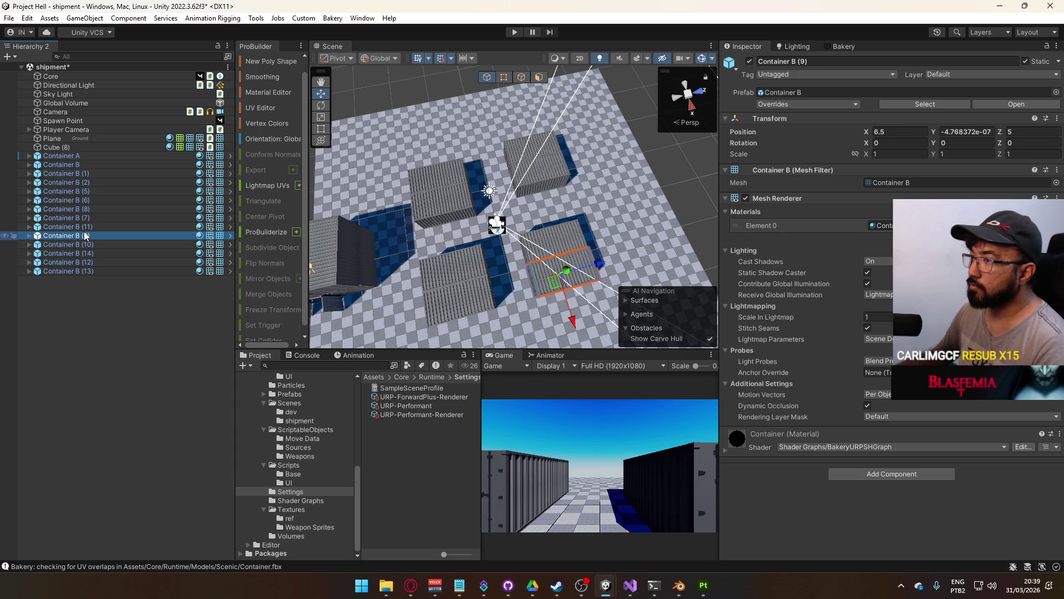
# Place Container B (12) directly under (10) in the Hierarchy and move both along X
pyautogui.click(558, 178)
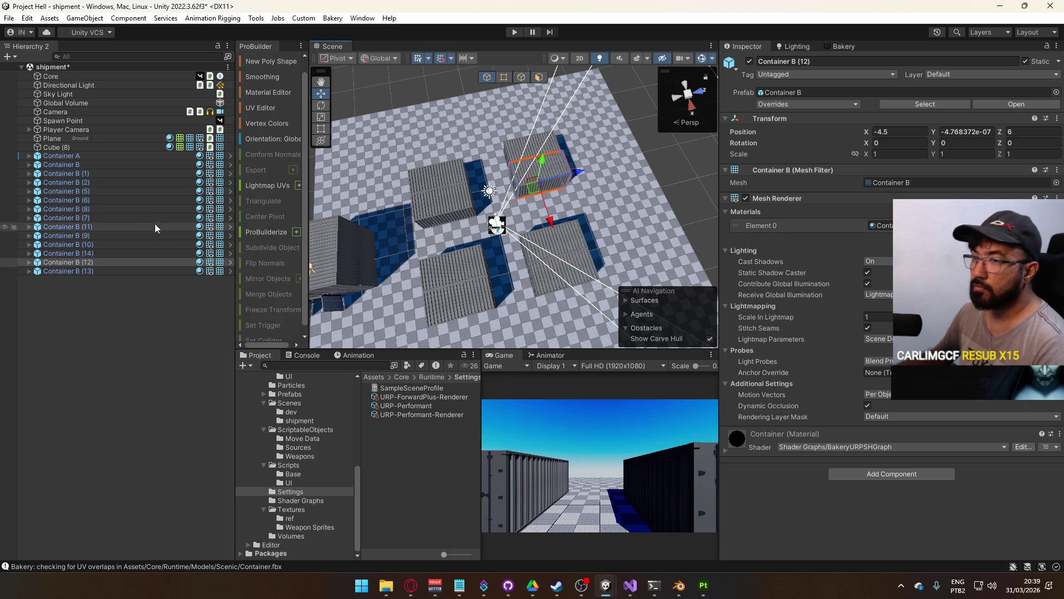
pyautogui.keyDown('ctrl'); pyautogui.click(100, 245); pyautogui.keyUp('ctrl')
pyautogui.click(86, 245)
pyautogui.moveTo(89, 254); pyautogui.dragTo(89, 249)
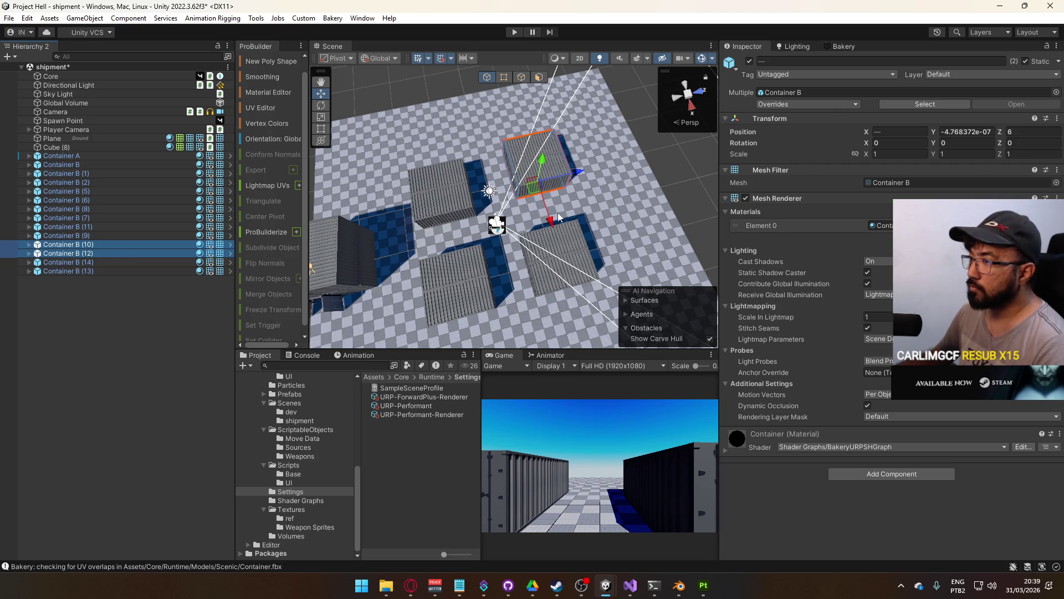
pyautogui.moveTo(552, 226); pyautogui.dragTo(579, 196)
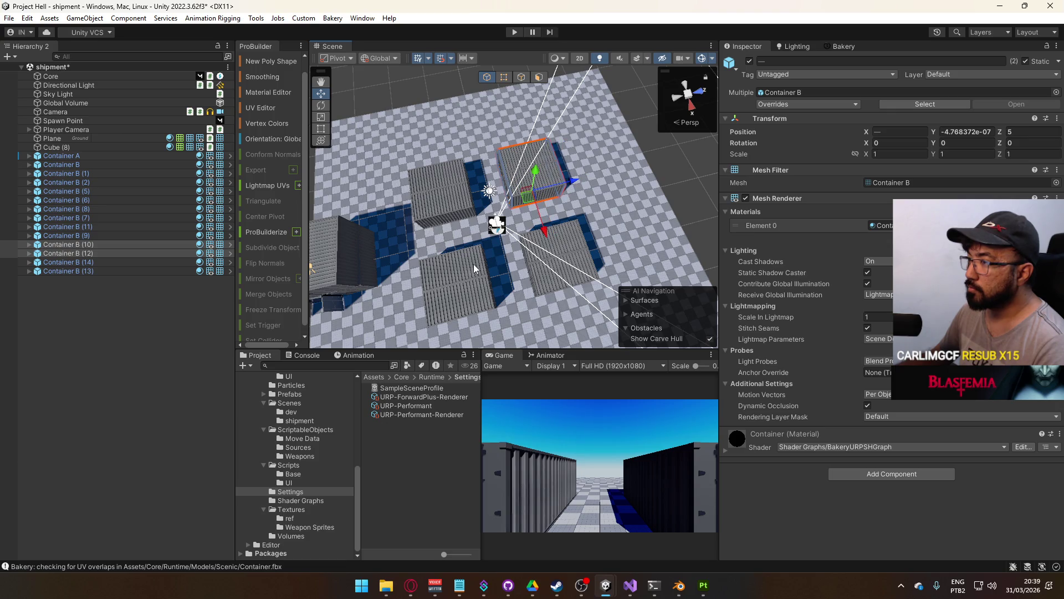
pyautogui.moveTo(516, 262)
pyautogui.mouseDown()
pyautogui.moveTo(835, 271)
pyautogui.moveTo(747, 185)
pyautogui.moveTo(630, 195)
pyautogui.mouseUp()
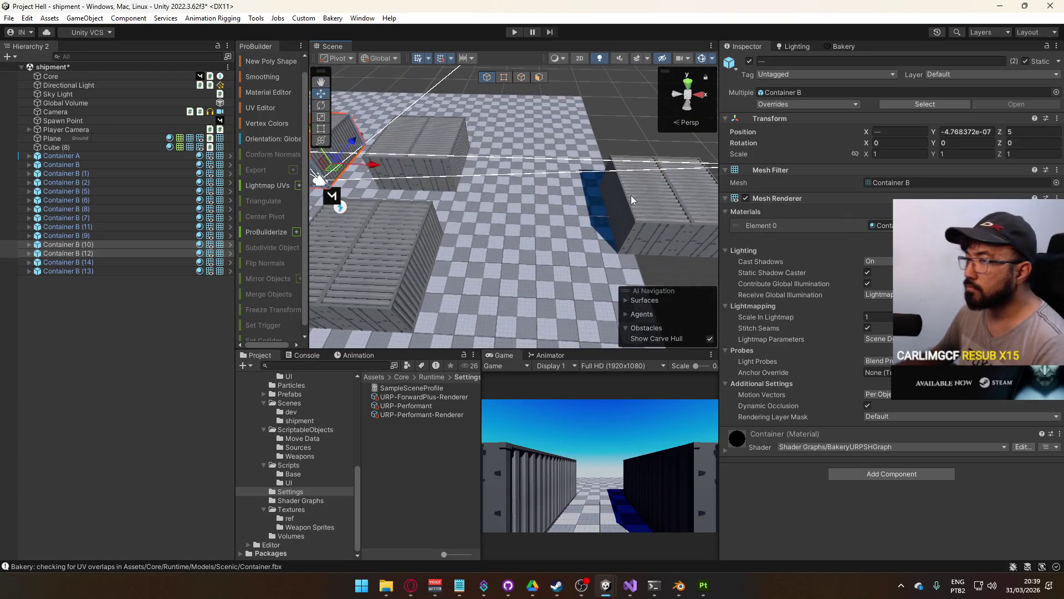
# Duplicate the Container B (13) and (14) pair
pyautogui.click(66, 262)
pyautogui.keyDown('shift'); pyautogui.click(84, 271); pyautogui.keyUp('shift')
pyautogui.moveTo(692, 224)
pyautogui.mouseDown()
pyautogui.moveTo(295, 275)
pyautogui.moveTo(513, 258)
pyautogui.moveTo(720, 194)
pyautogui.moveTo(954, 145)
pyautogui.mouseUp()
pyautogui.hotkey('ctrl', 'd')
pyautogui.click(501, 258)
# Undo the 90-degree rotation and remove the extra Container B (16)
pyautogui.hotkey('ctrl', 'z')
pyautogui.write('90')
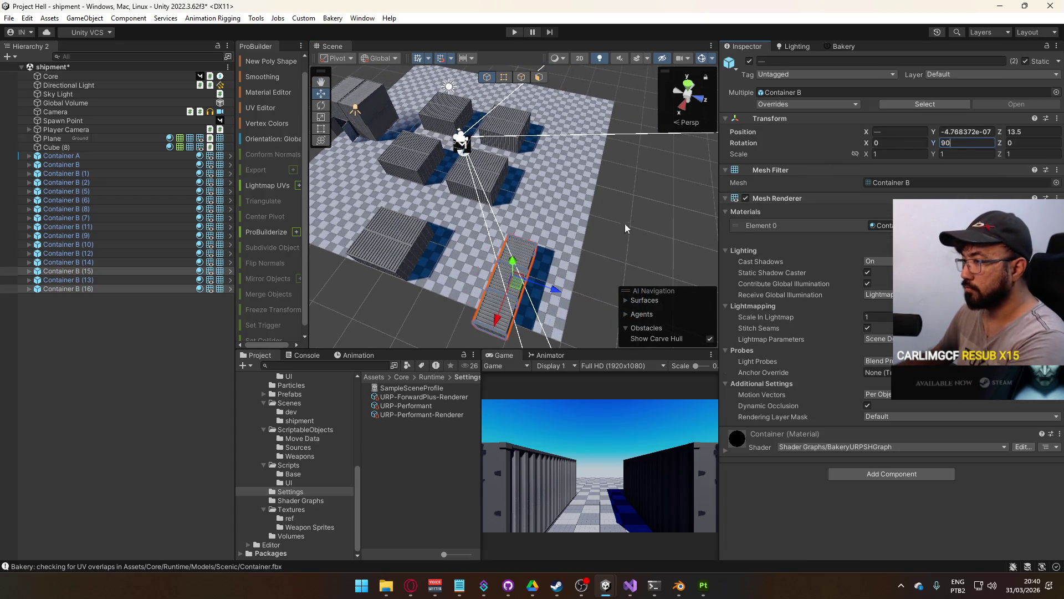
pyautogui.hotkey('ctrl', 'z')
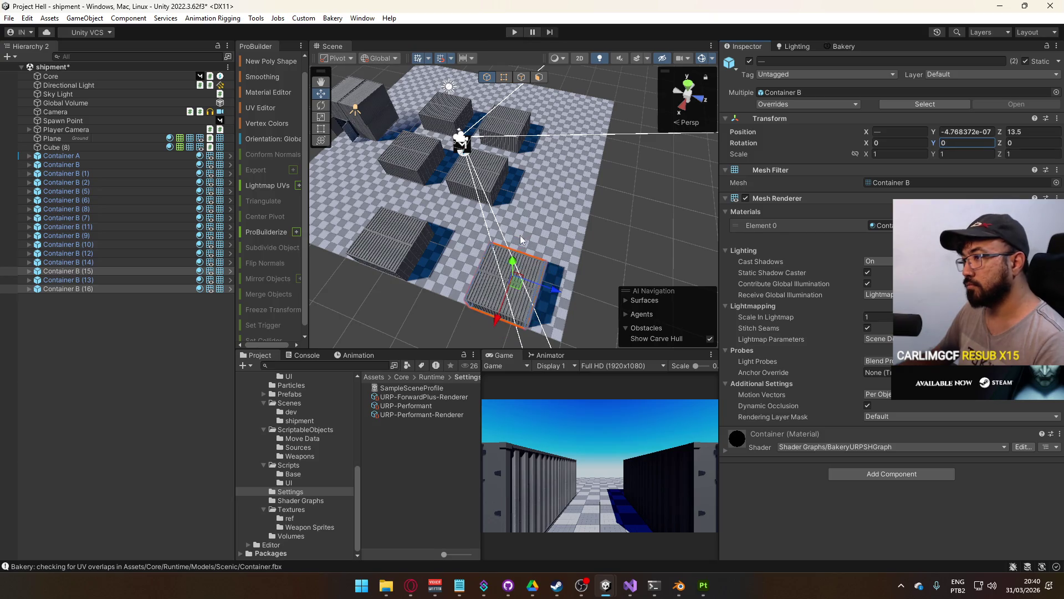
pyautogui.click(488, 292)
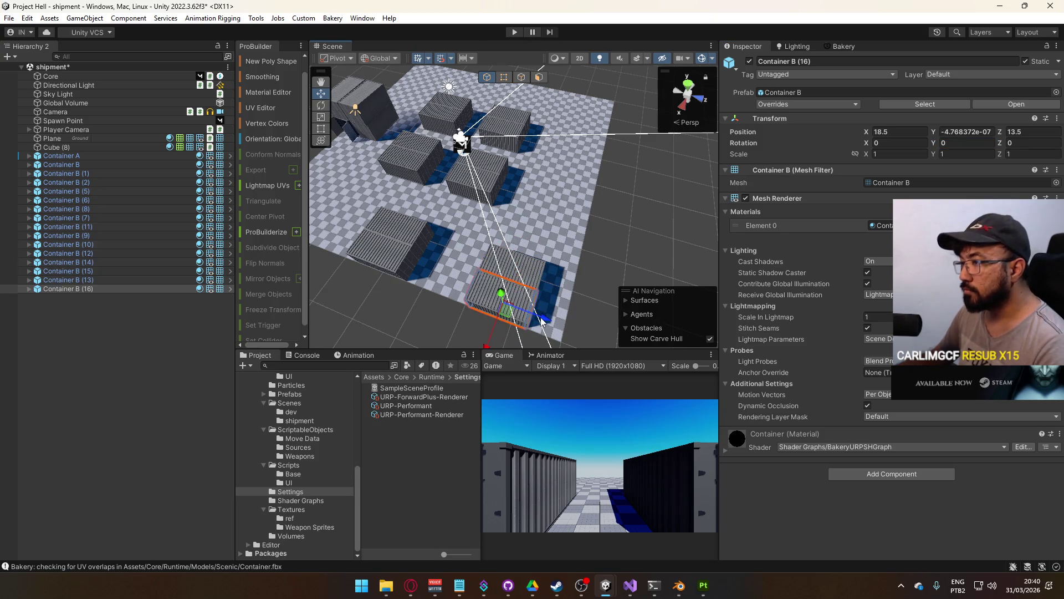
pyautogui.click(554, 268)
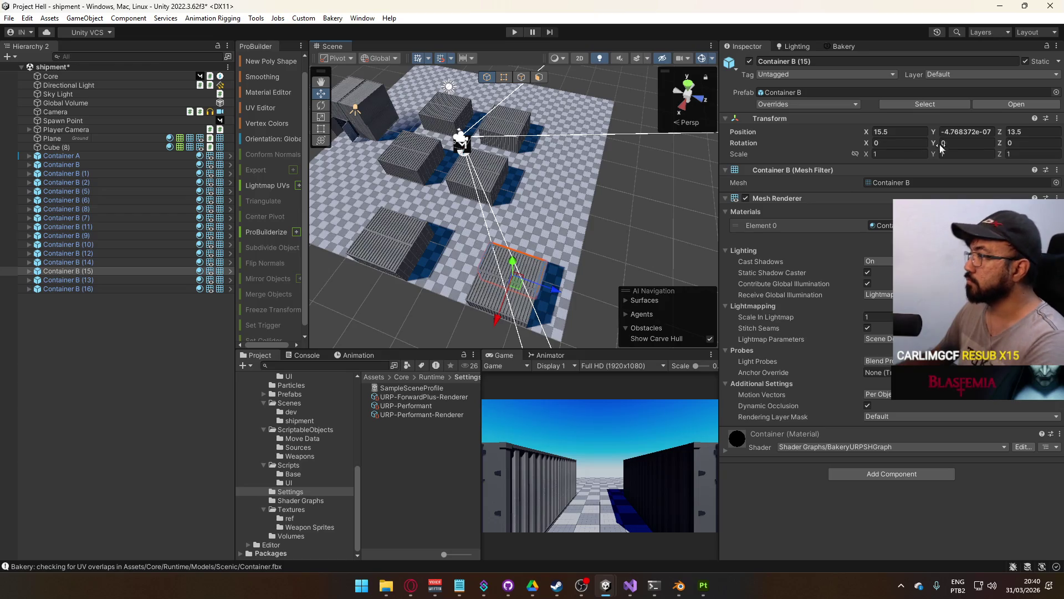
pyautogui.write('90')
pyautogui.press('Return')
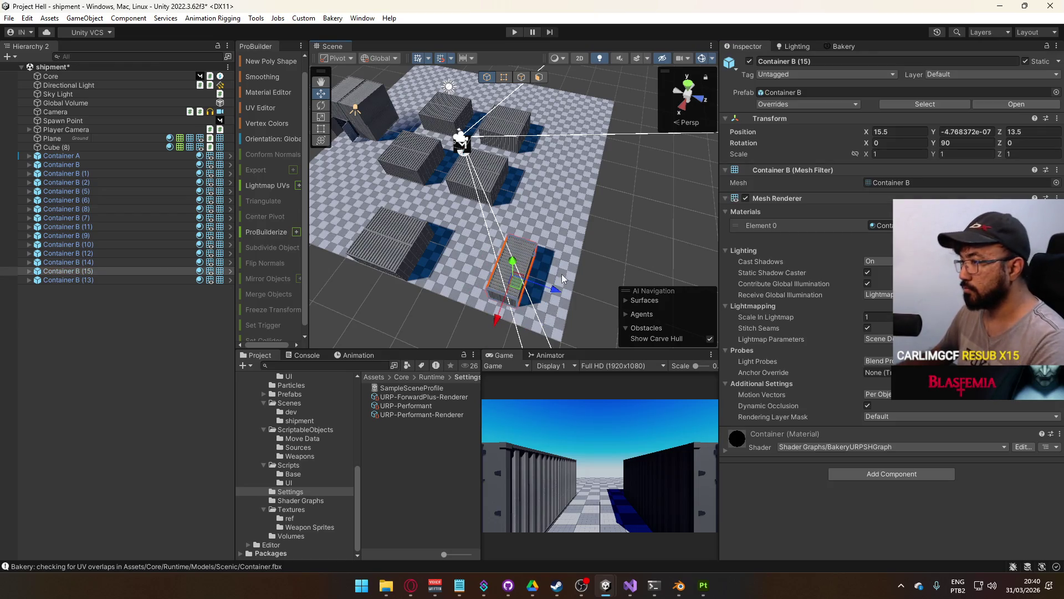
# Duplicate Container B (15), push it along Z, and slide the pair to X 0.5
pyautogui.hotkey('ctrl', 'd')
pyautogui.moveTo(558, 289); pyautogui.dragTo(586, 299)
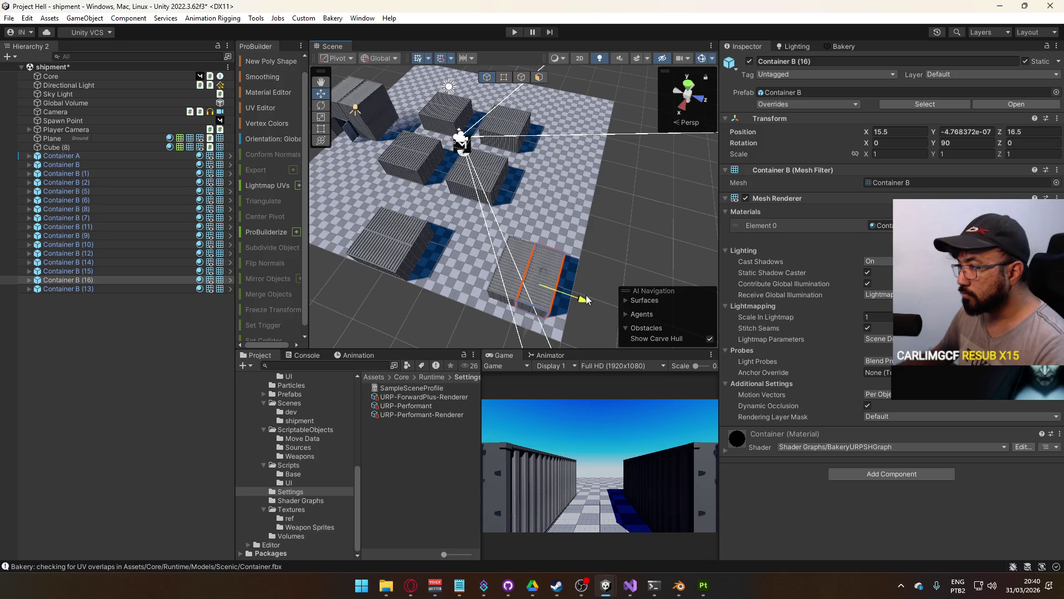
pyautogui.keyDown('shift'); pyautogui.click(506, 283); pyautogui.keyUp('shift')
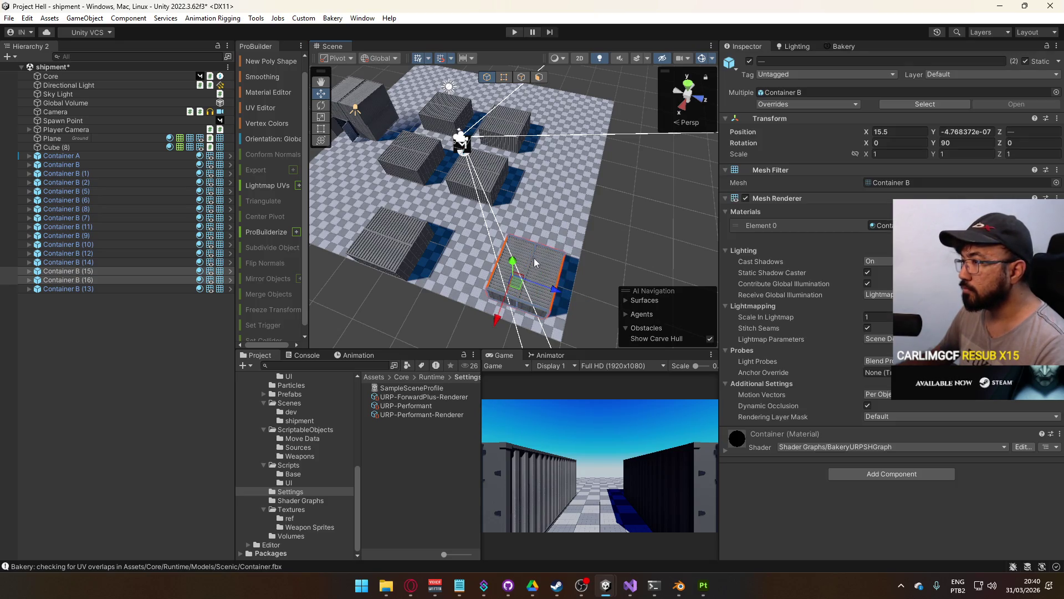
pyautogui.moveTo(494, 306)
pyautogui.mouseDown()
pyautogui.moveTo(556, 204)
pyautogui.moveTo(339, 220)
pyautogui.moveTo(496, 206)
pyautogui.mouseUp()
pyautogui.moveTo(429, 215); pyautogui.dragTo(442, 215)
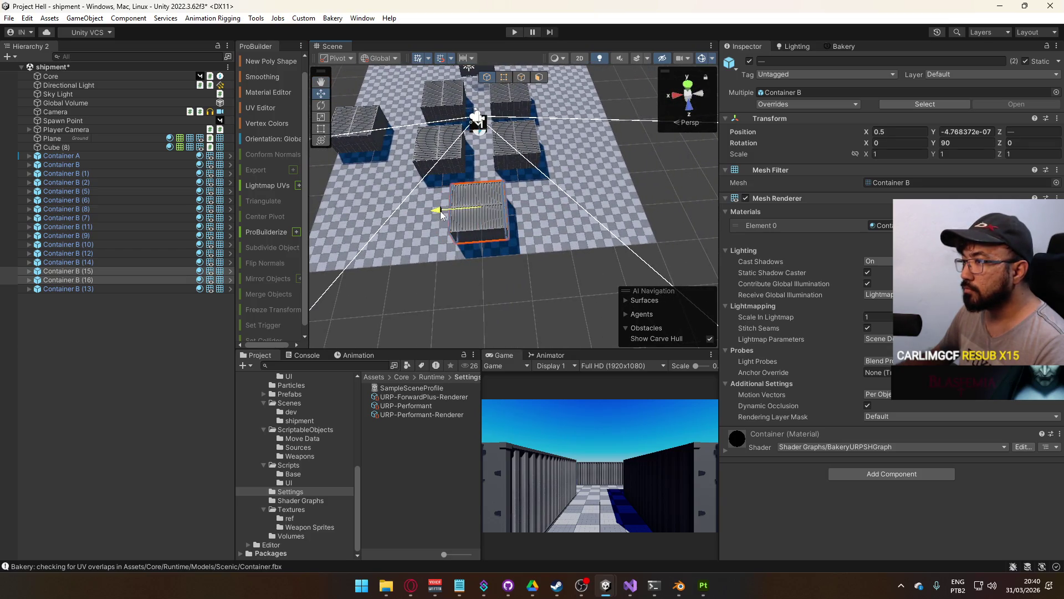
pyautogui.moveTo(484, 261)
pyautogui.mouseDown()
pyautogui.moveTo(517, 257)
pyautogui.moveTo(494, 218)
pyautogui.moveTo(360, 181)
pyautogui.moveTo(422, 200)
pyautogui.mouseUp()
# Duplicate the pair again, move the copy right, and select two stacked containers
pyautogui.hotkey('ctrl', 'd')
pyautogui.moveTo(331, 168); pyautogui.dragTo(518, 209)
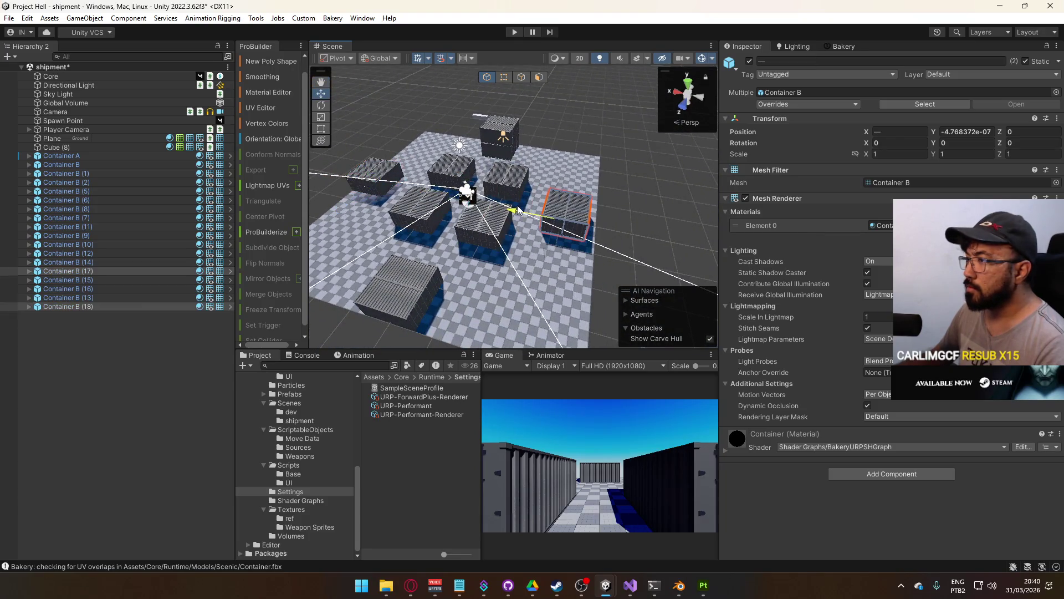
pyautogui.click(616, 267)
pyautogui.moveTo(616, 267)
pyautogui.mouseDown()
pyautogui.moveTo(356, 178)
pyautogui.moveTo(632, 126)
pyautogui.moveTo(647, 256)
pyautogui.moveTo(621, 213)
pyautogui.moveTo(629, 201)
pyautogui.moveTo(496, 204)
pyautogui.mouseUp()
pyautogui.click(472, 212)
pyautogui.keyDown('shift'); pyautogui.click(472, 213); pyautogui.keyUp('shift')
# Duplicate the eight selected containers and lift the copies on top of them
pyautogui.moveTo(624, 207); pyautogui.dragTo(532, 146)
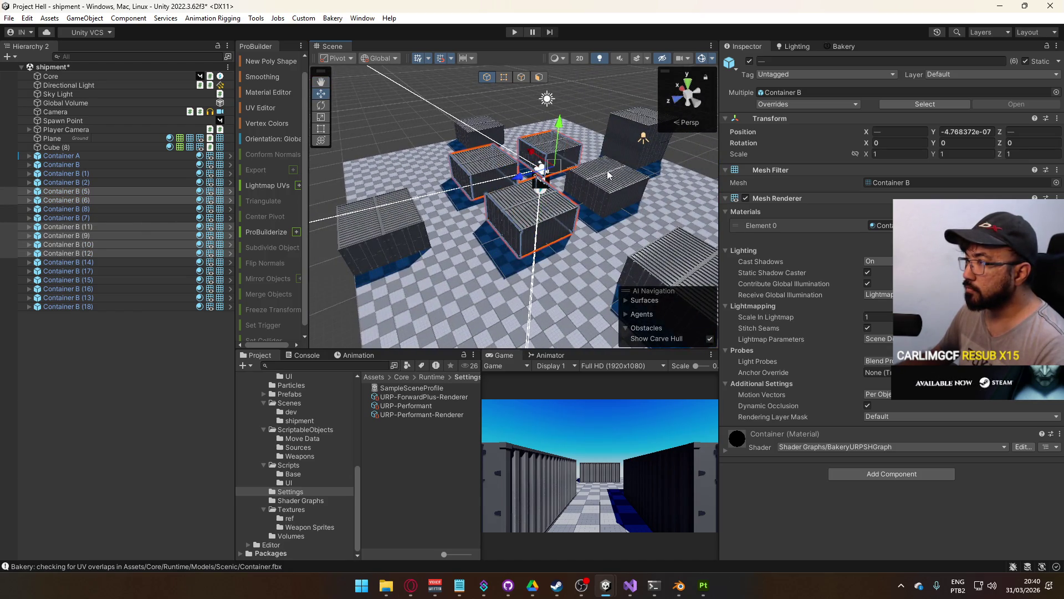
pyautogui.hotkey('ctrl', 'd')
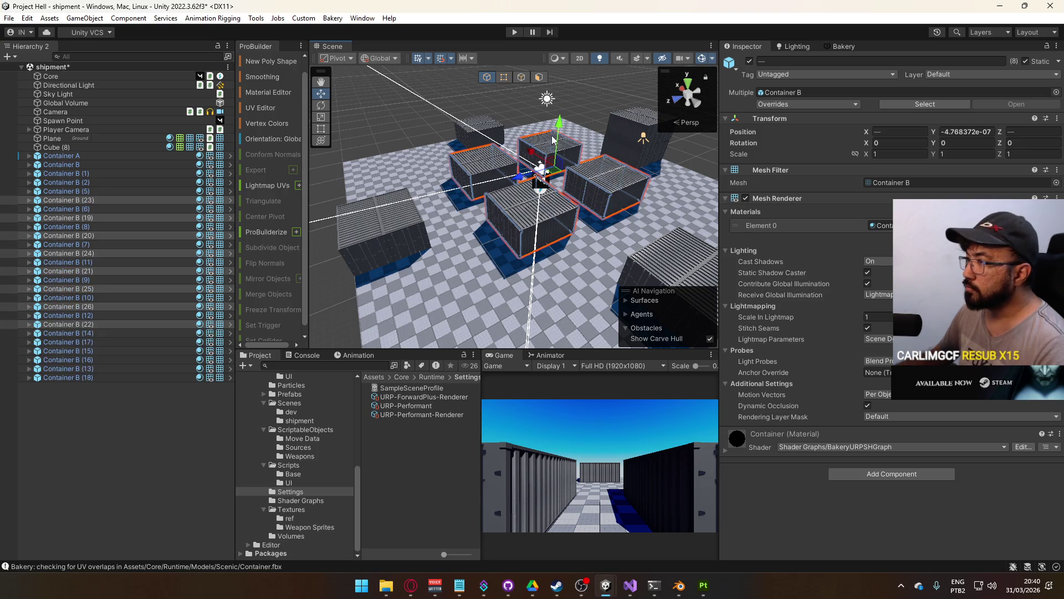
pyautogui.moveTo(561, 125); pyautogui.dragTo(566, 101)
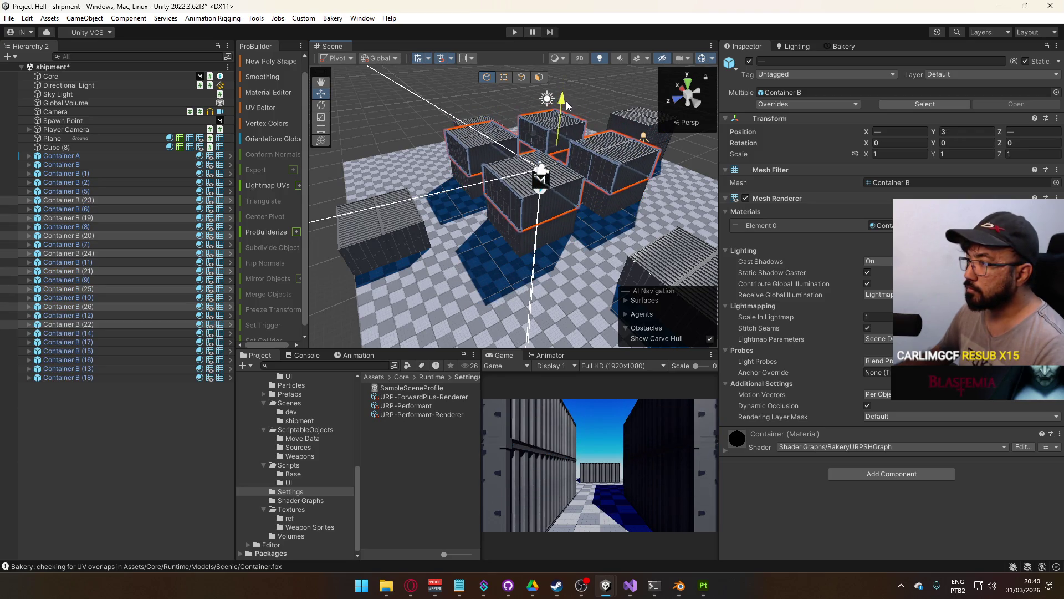
pyautogui.moveTo(104, 308); pyautogui.dragTo(92, 328)
# Duplicate six far-row containers and raise the copies to Y 3 as a second tier
pyautogui.moveTo(358, 289)
pyautogui.mouseDown()
pyautogui.moveTo(365, 260)
pyautogui.moveTo(779, 248)
pyautogui.moveTo(832, 228)
pyautogui.moveTo(849, 245)
pyautogui.moveTo(421, 221)
pyautogui.moveTo(534, 196)
pyautogui.moveTo(508, 174)
pyautogui.mouseUp()
pyautogui.click(497, 218)
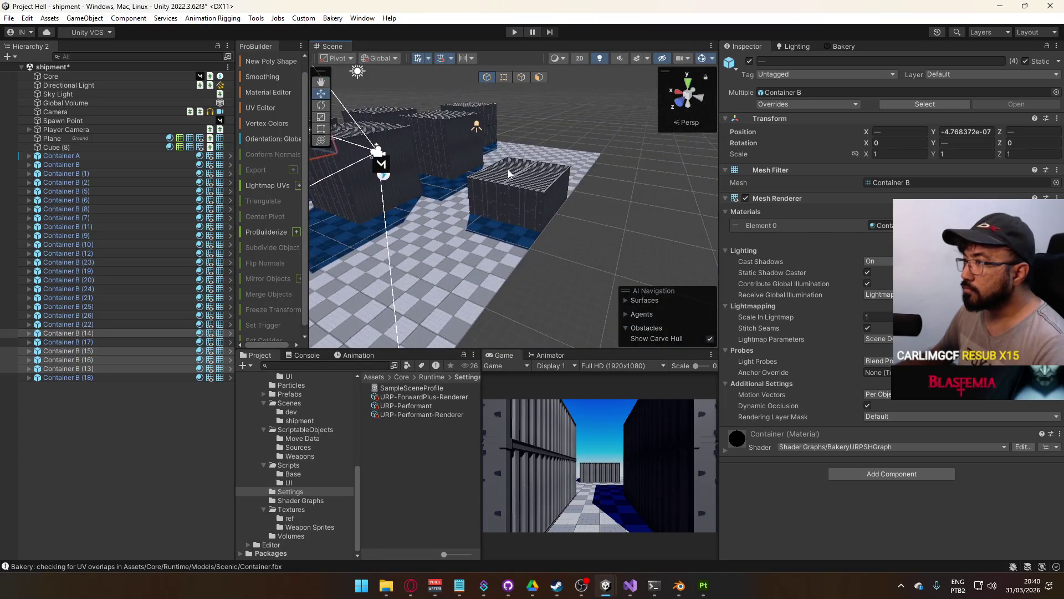
pyautogui.hotkey('ctrl', 'd')
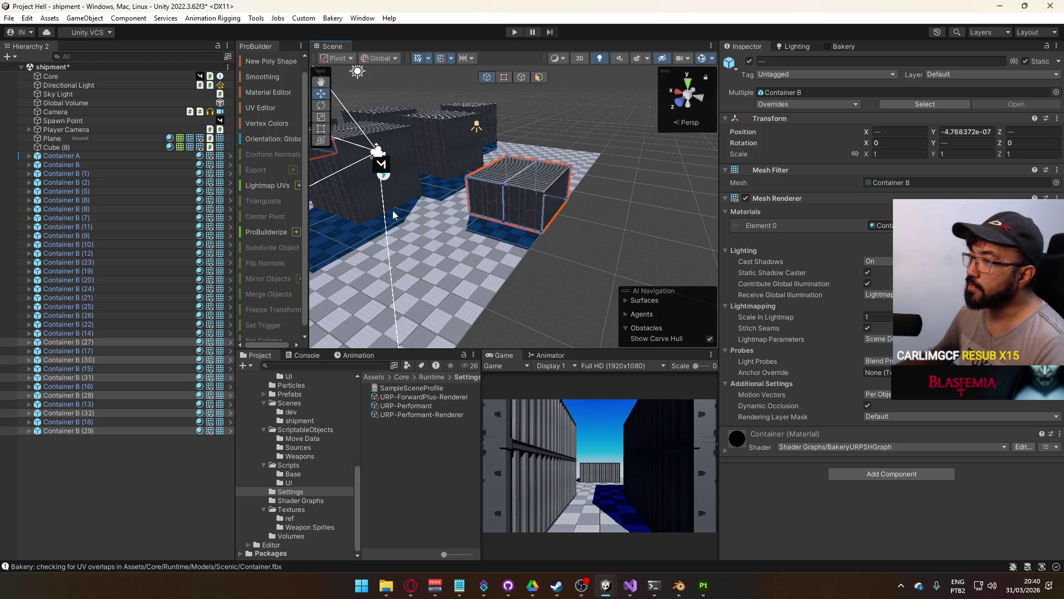
pyautogui.moveTo(102, 343); pyautogui.dragTo(98, 425)
pyautogui.moveTo(506, 179); pyautogui.dragTo(513, 123)
pyautogui.click(637, 313)
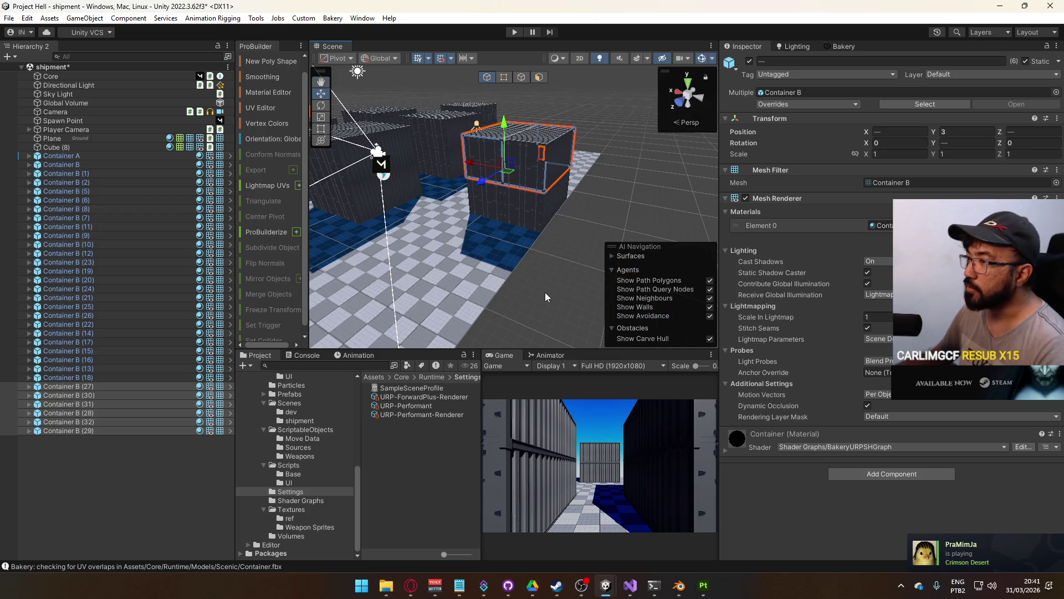
pyautogui.click(555, 314)
pyautogui.moveTo(555, 314)
pyautogui.mouseDown()
pyautogui.moveTo(442, 290)
pyautogui.moveTo(474, 266)
pyautogui.moveTo(441, 290)
pyautogui.mouseUp()
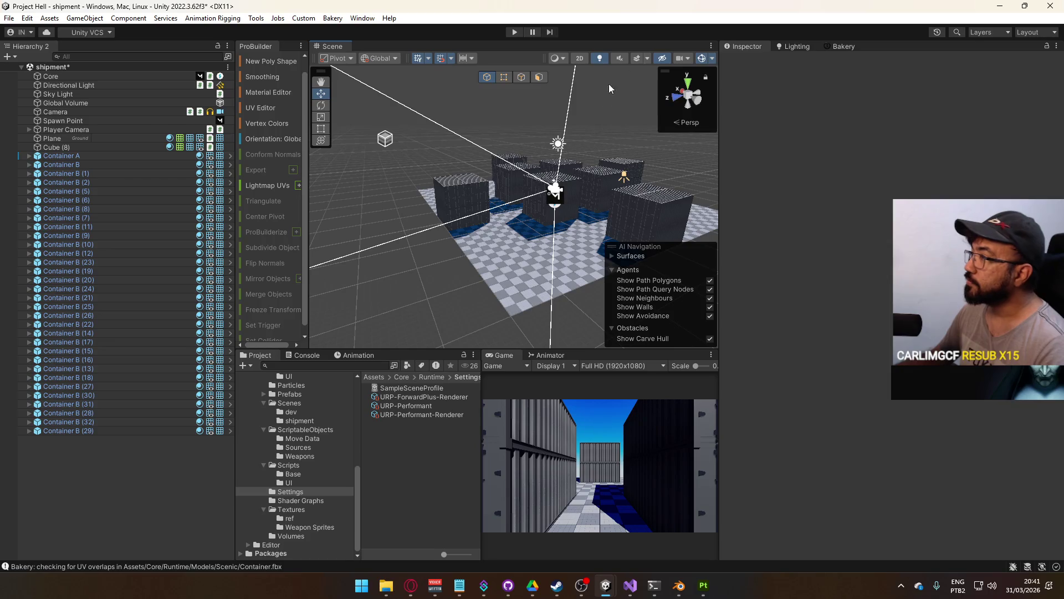
# Turn on the Skybox and orbit around the two-tier stacks, ending on Container B (6)
pyautogui.click(634, 60)
pyautogui.scroll(5, 563, 188)
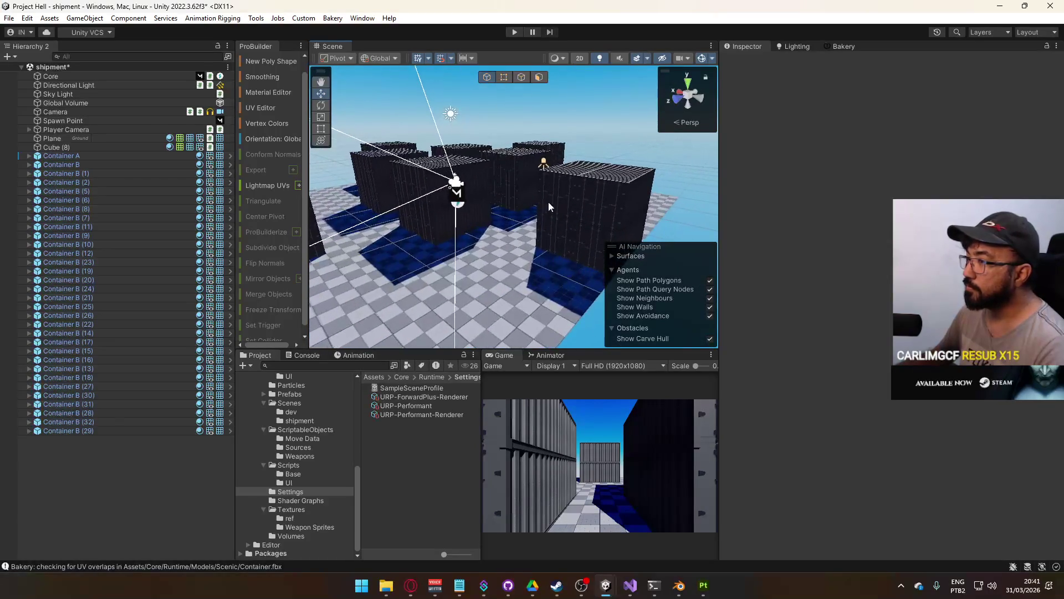
pyautogui.moveTo(549, 227)
pyautogui.mouseDown()
pyautogui.moveTo(442, 178)
pyautogui.moveTo(420, 189)
pyautogui.mouseUp()
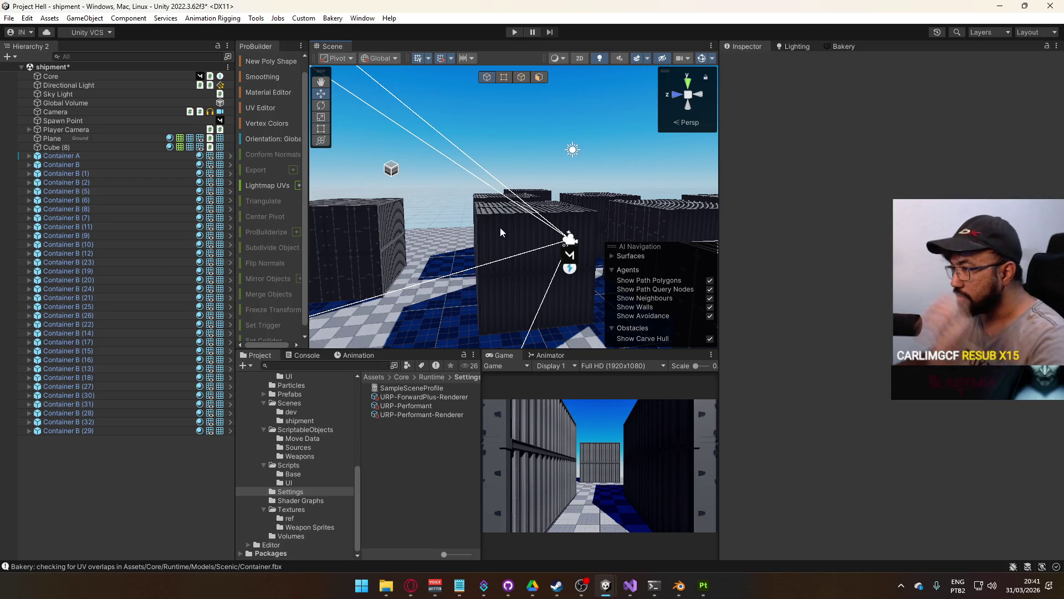
pyautogui.moveTo(484, 206)
pyautogui.mouseDown()
pyautogui.moveTo(492, 236)
pyautogui.moveTo(482, 252)
pyautogui.moveTo(432, 267)
pyautogui.moveTo(435, 259)
pyautogui.mouseUp()
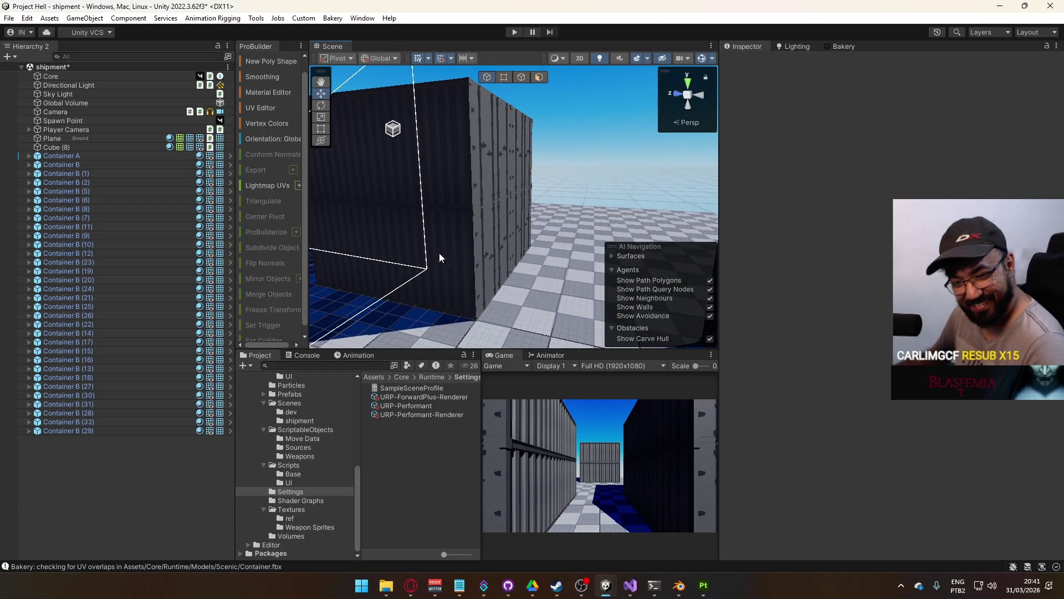
pyautogui.scroll(-10, 547, 232)
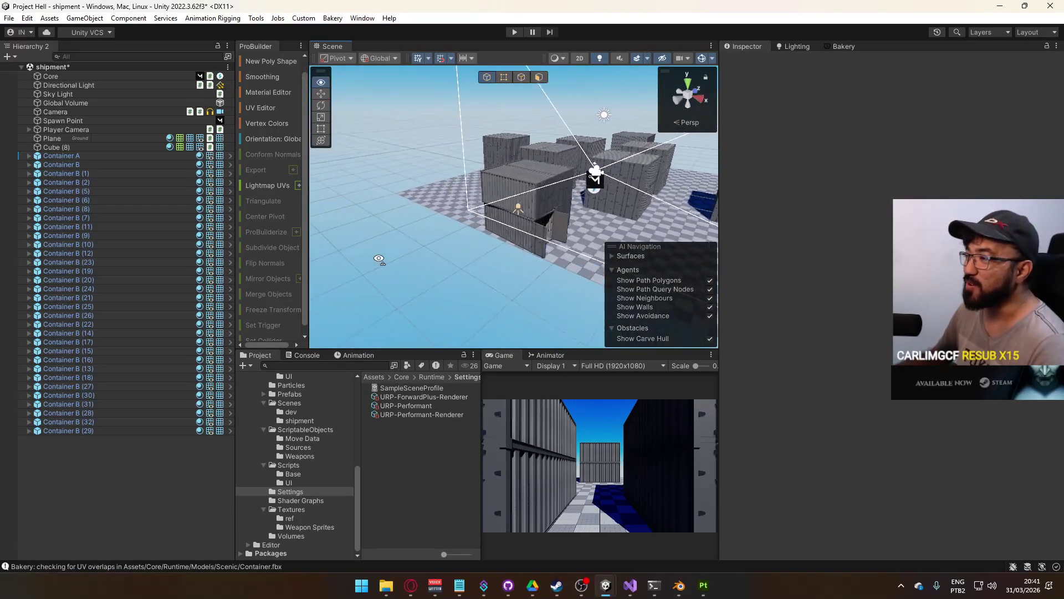
pyautogui.click(550, 201)
pyautogui.moveTo(550, 200)
pyautogui.mouseDown()
pyautogui.moveTo(427, 219)
pyautogui.moveTo(631, 219)
pyautogui.mouseUp()
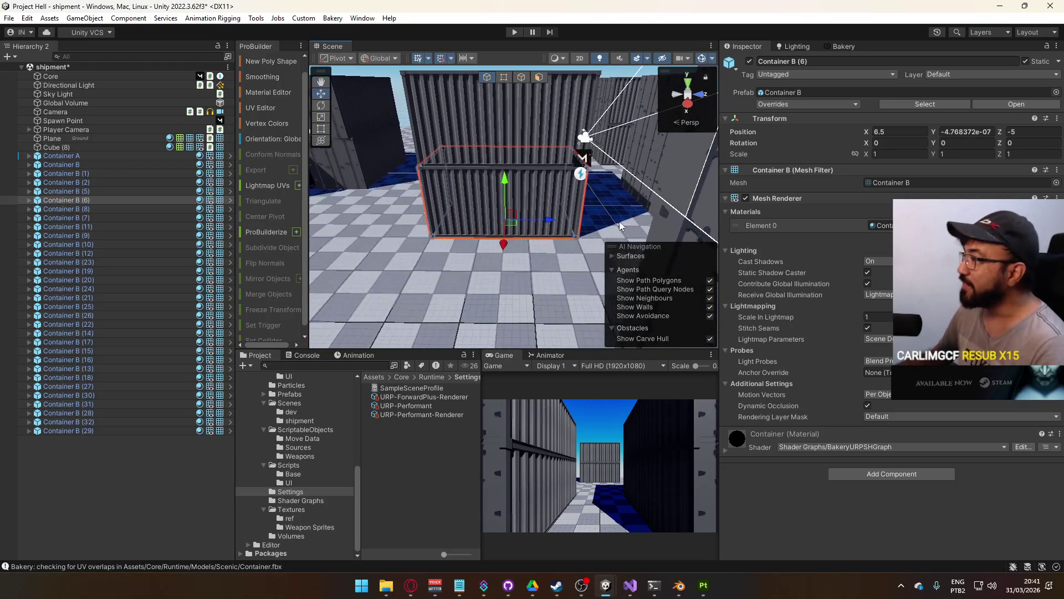
# Use Prefab > Replace on Container B (6) from the Hierarchy
pyautogui.rightClick(80, 205)
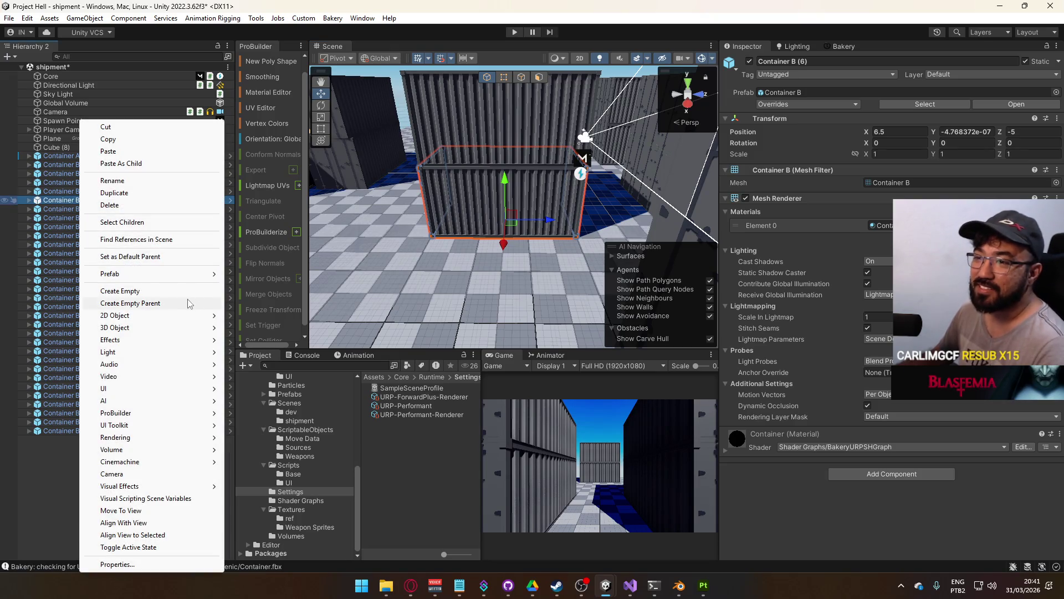
pyautogui.moveTo(169, 283)
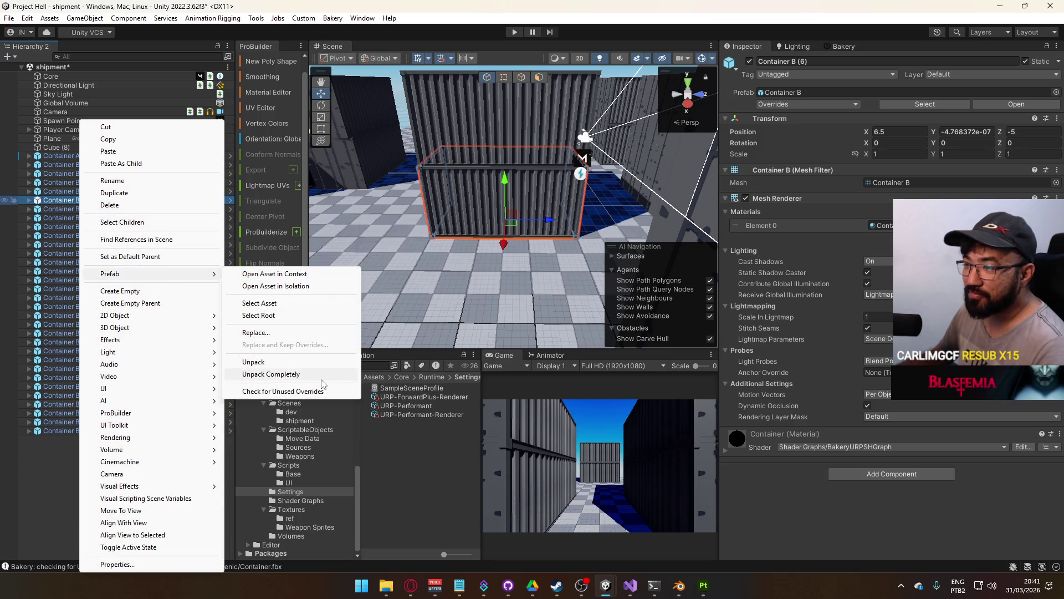
pyautogui.click(300, 333)
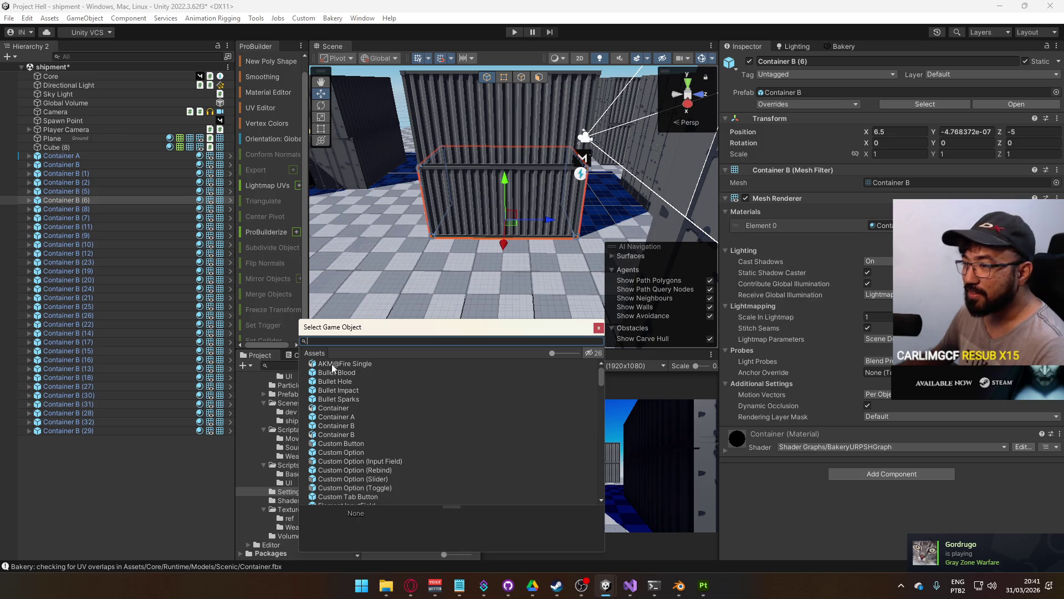
pyautogui.doubleClick(352, 424)
pyautogui.moveTo(388, 233); pyautogui.dragTo(412, 198)
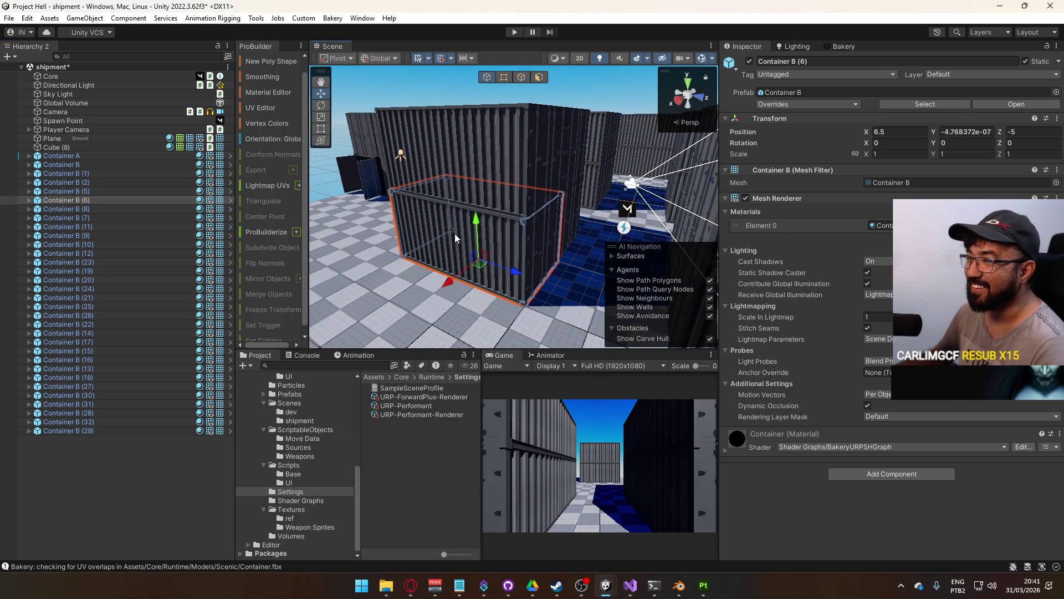
# Add Container B (13), (15) and another container to the selection
pyautogui.rightClick(96, 201)
pyautogui.moveTo(210, 274)
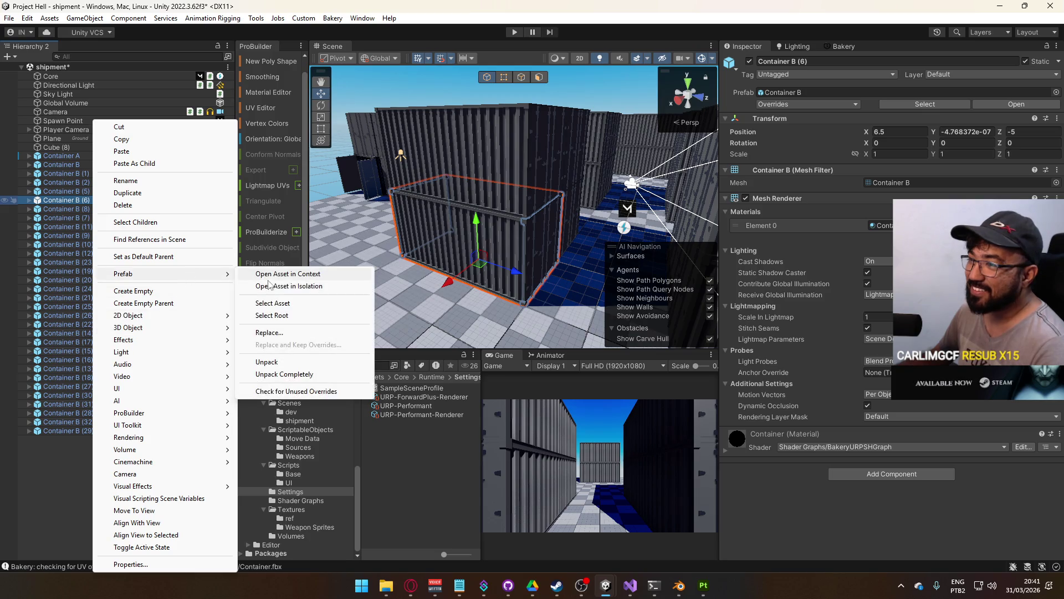
pyautogui.click(424, 249)
pyautogui.moveTo(424, 250); pyautogui.dragTo(534, 316)
pyautogui.keyDown('shift'); pyautogui.click(437, 189); pyautogui.keyUp('shift')
pyautogui.moveTo(438, 189)
pyautogui.mouseDown()
pyautogui.moveTo(441, 308)
pyautogui.moveTo(528, 301)
pyautogui.moveTo(493, 219)
pyautogui.moveTo(566, 197)
pyautogui.moveTo(504, 197)
pyautogui.moveTo(488, 183)
pyautogui.moveTo(486, 244)
pyautogui.mouseUp()
pyautogui.keyDown('shift'); pyautogui.click(527, 301); pyautogui.keyUp('shift')
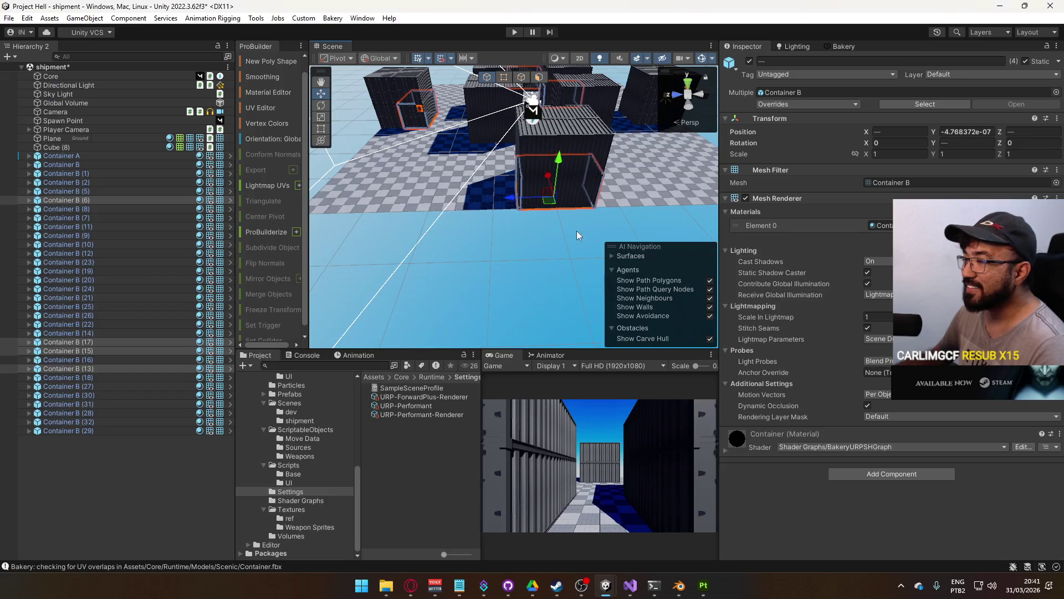
pyautogui.scroll(-5, 553, 188)
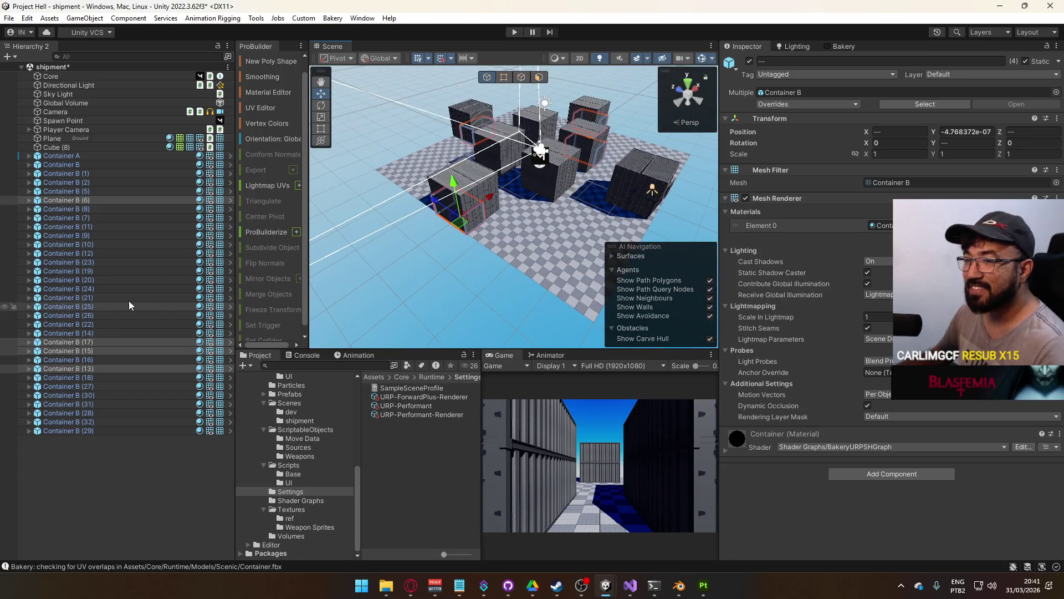
# Replace the selected containers with the Container A prefab and fly over the yard
pyautogui.rightClick(84, 203)
pyautogui.moveTo(183, 262)
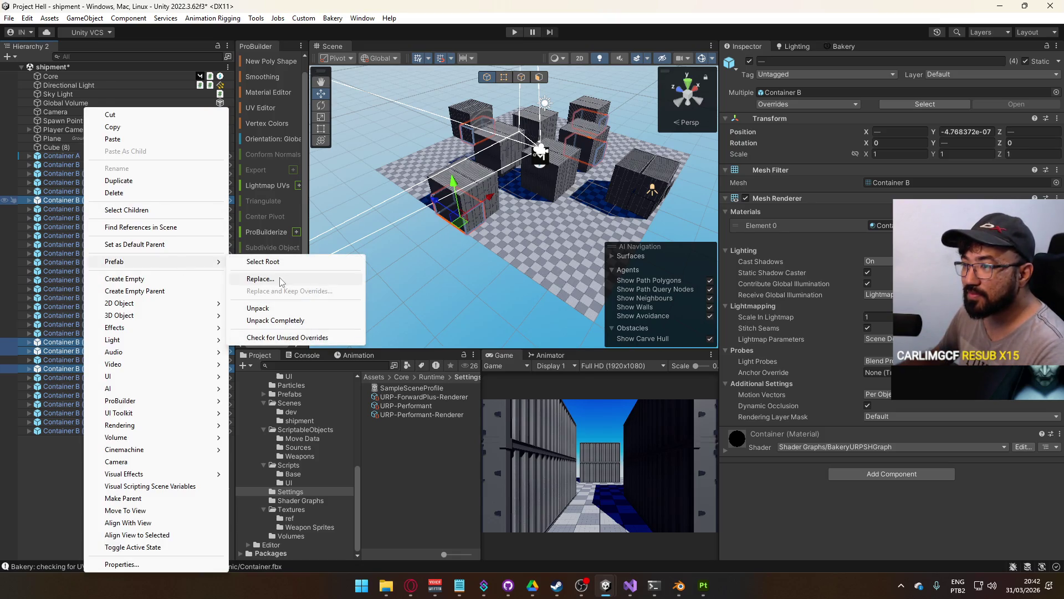
pyautogui.click(281, 279)
pyautogui.doubleClick(341, 358)
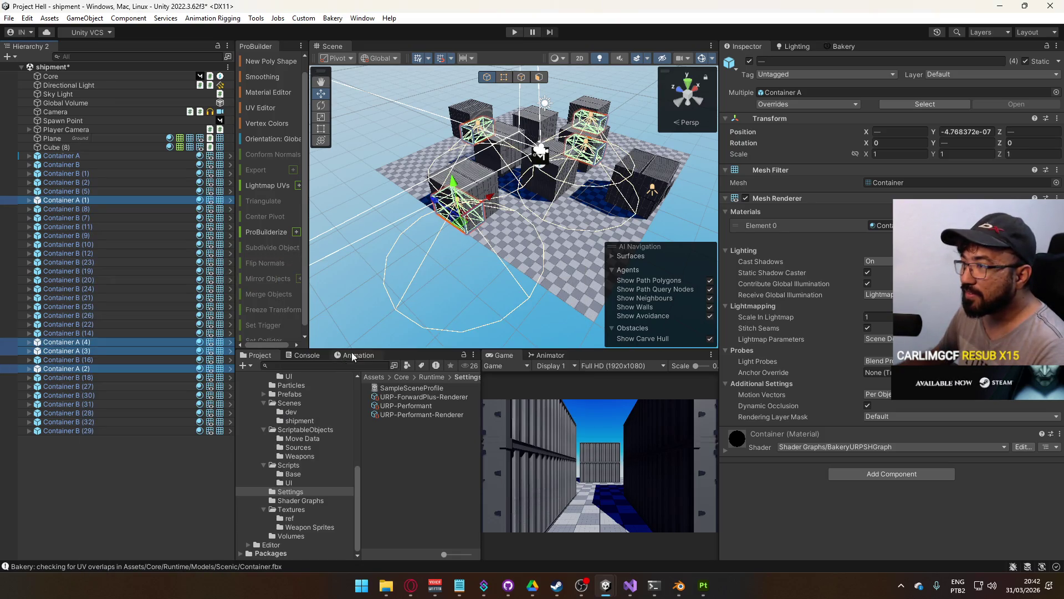
pyautogui.press('w')
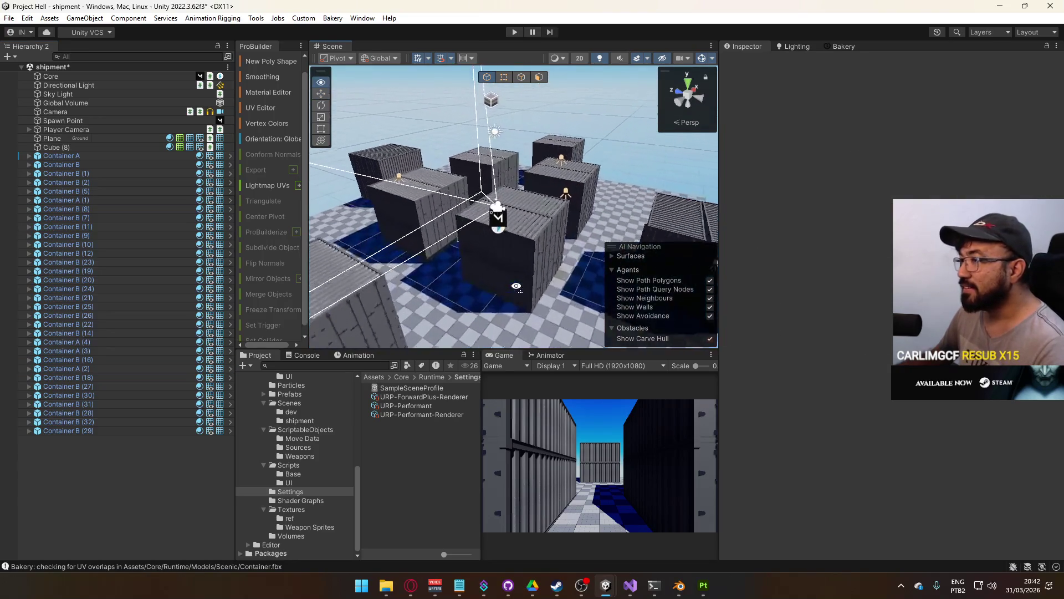
pyautogui.moveTo(781, 285)
pyautogui.mouseDown()
pyautogui.moveTo(799, 283)
pyautogui.moveTo(651, 294)
pyautogui.moveTo(418, 275)
pyautogui.moveTo(459, 309)
pyautogui.moveTo(419, 250)
pyautogui.moveTo(445, 261)
pyautogui.mouseUp()
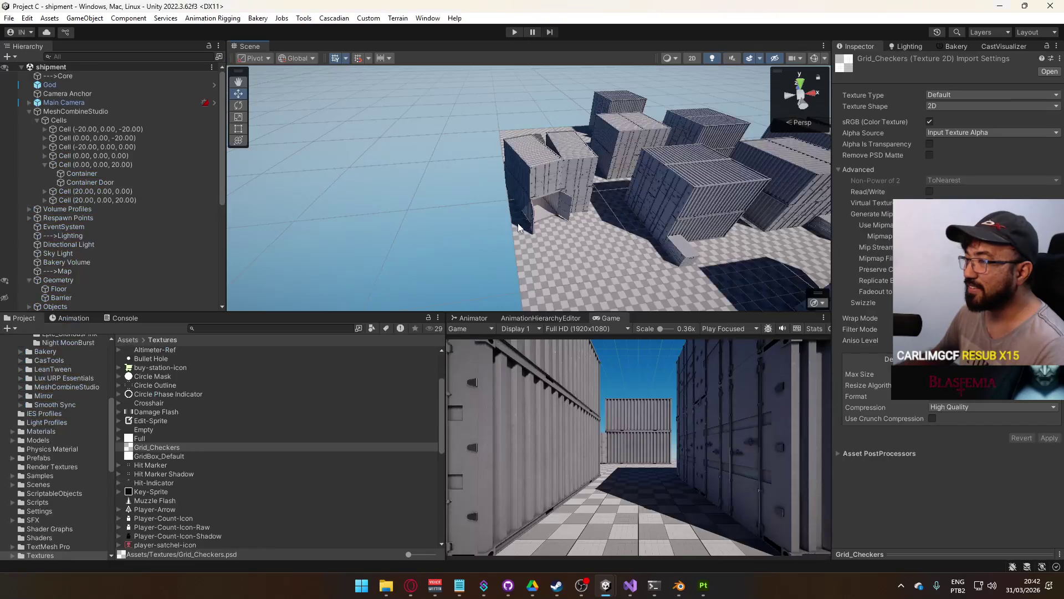
pyautogui.moveTo(643, 243)
pyautogui.mouseDown()
pyautogui.moveTo(729, 227)
pyautogui.moveTo(666, 231)
pyautogui.mouseUp()
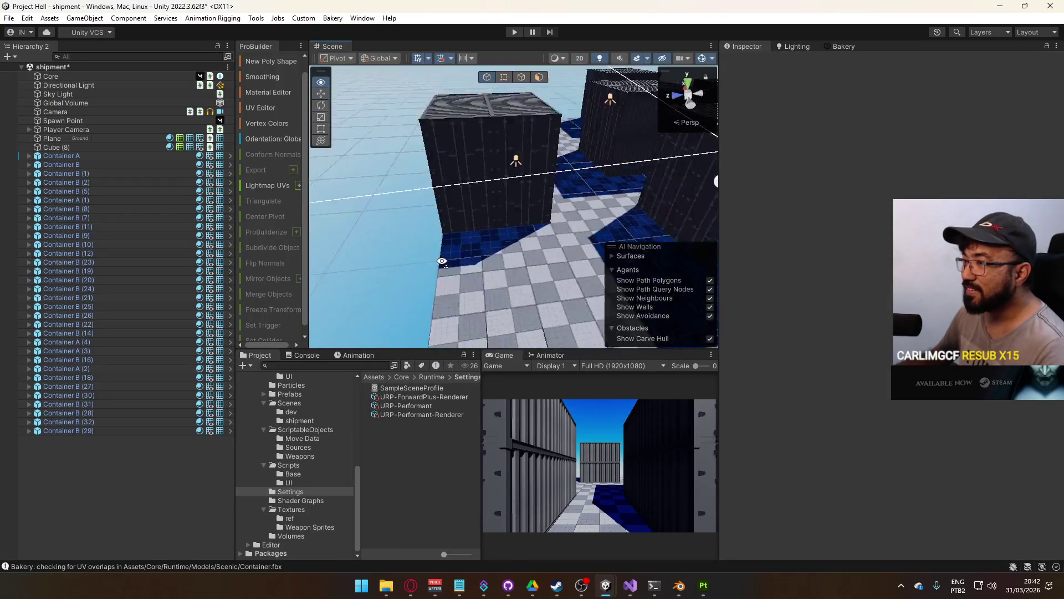
# Duplicate Container A, slide the copy along Z, and delete Container A (3)
pyautogui.moveTo(389, 244)
pyautogui.mouseDown()
pyautogui.moveTo(588, 221)
pyautogui.moveTo(657, 249)
pyautogui.mouseUp()
pyautogui.click(588, 222)
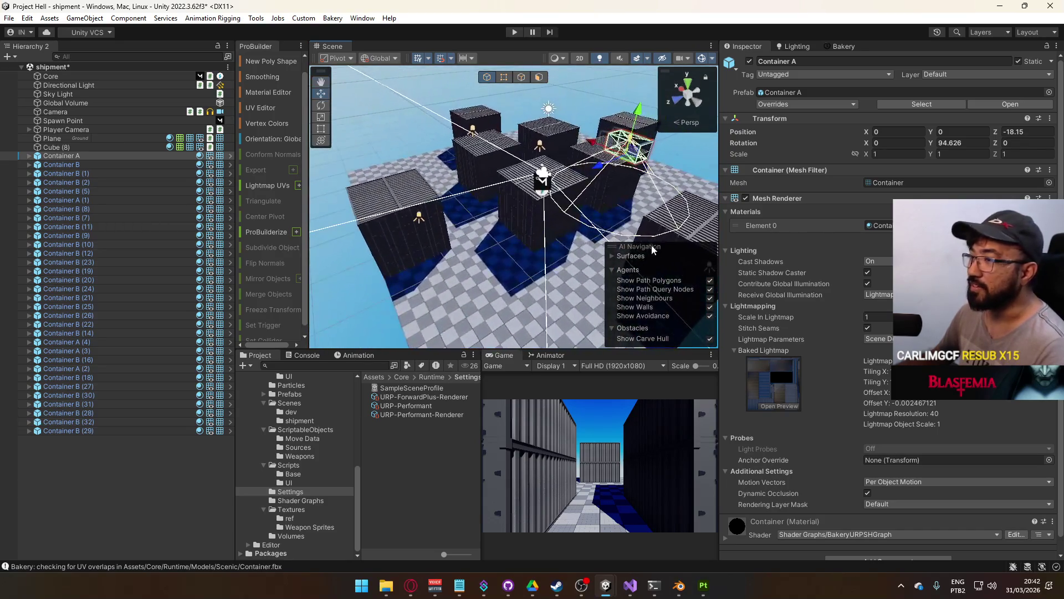
pyautogui.hotkey('ctrl', 'd')
pyautogui.moveTo(594, 172)
pyautogui.mouseDown()
pyautogui.moveTo(481, 228)
pyautogui.moveTo(601, 214)
pyautogui.mouseUp()
pyautogui.click(412, 260)
pyautogui.press('Delete')
# Slide Container A (5) along Z to 15.21
pyautogui.click(532, 221)
pyautogui.press('f')
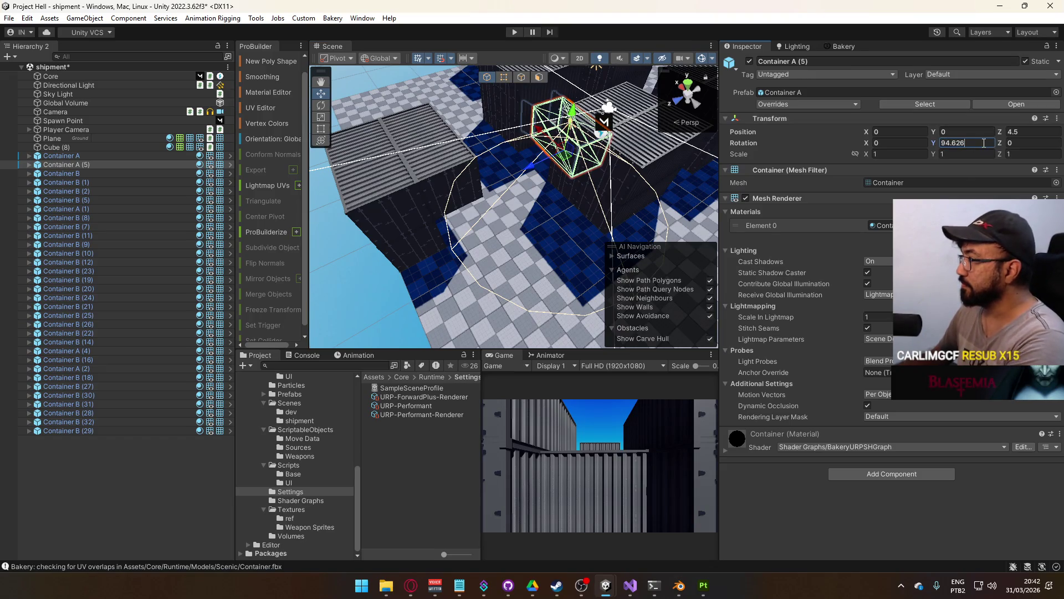
pyautogui.write('+180')
pyautogui.moveTo(544, 161); pyautogui.dragTo(411, 218)
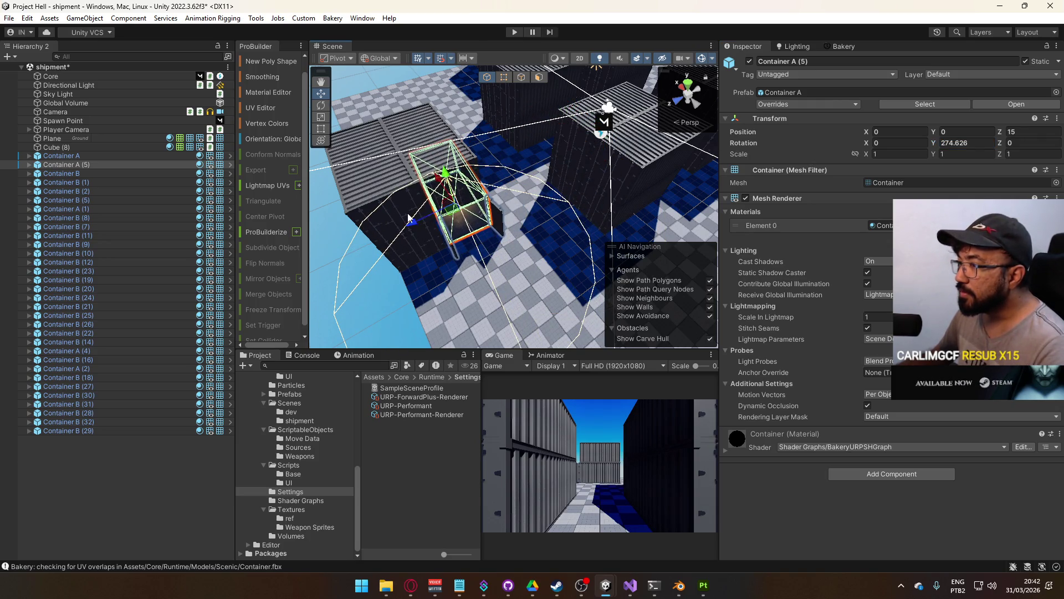
pyautogui.scroll(5, 410, 218)
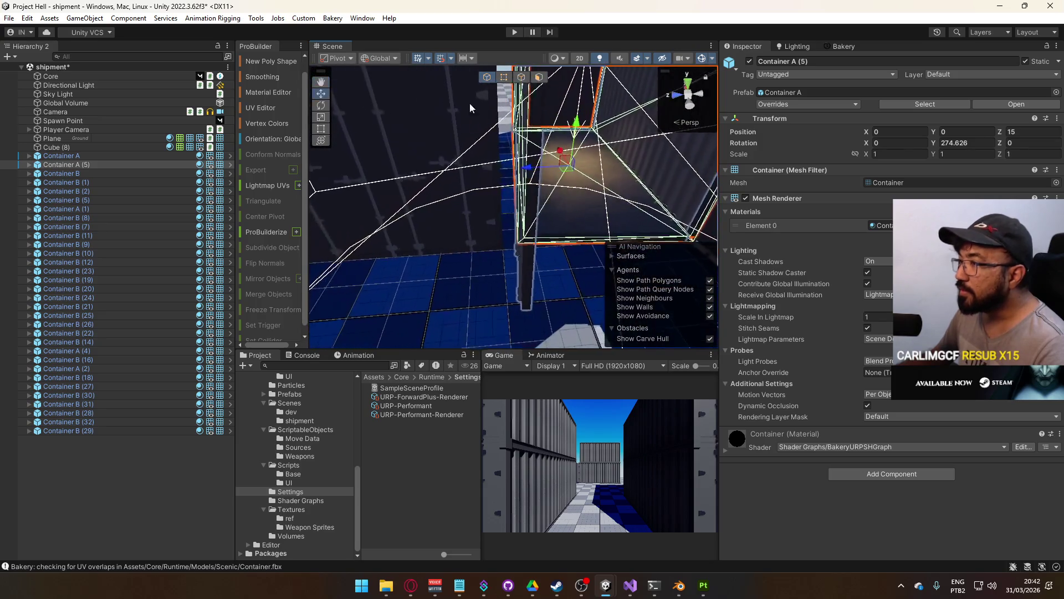
pyautogui.moveTo(533, 166)
pyautogui.mouseDown()
pyautogui.moveTo(475, 166)
pyautogui.moveTo(482, 158)
pyautogui.mouseUp()
pyautogui.scroll(-5, 518, 171)
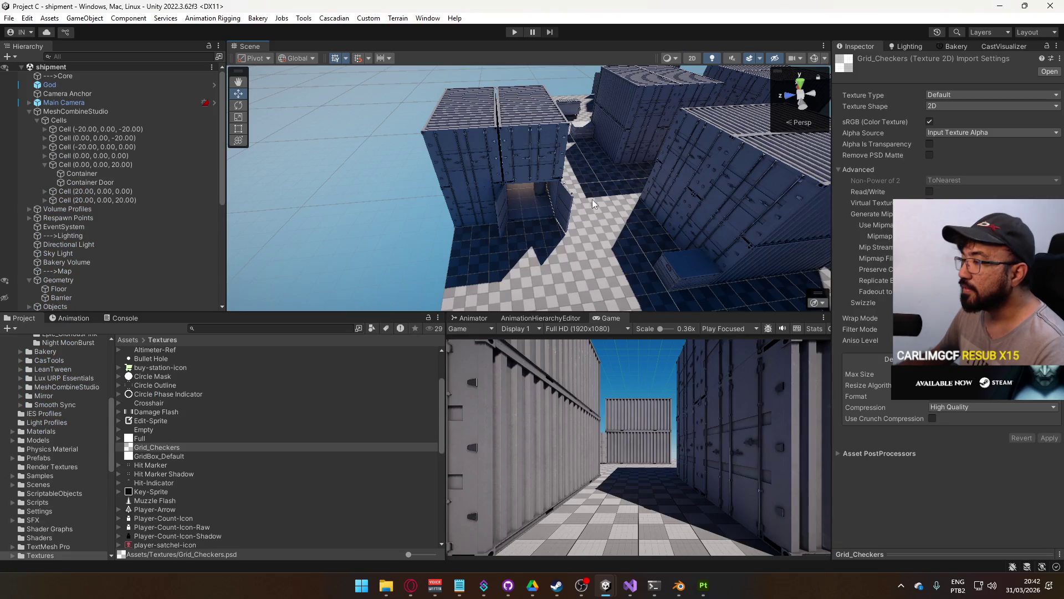
pyautogui.moveTo(591, 198)
pyautogui.mouseDown()
pyautogui.moveTo(767, 183)
pyautogui.moveTo(742, 195)
pyautogui.mouseUp()
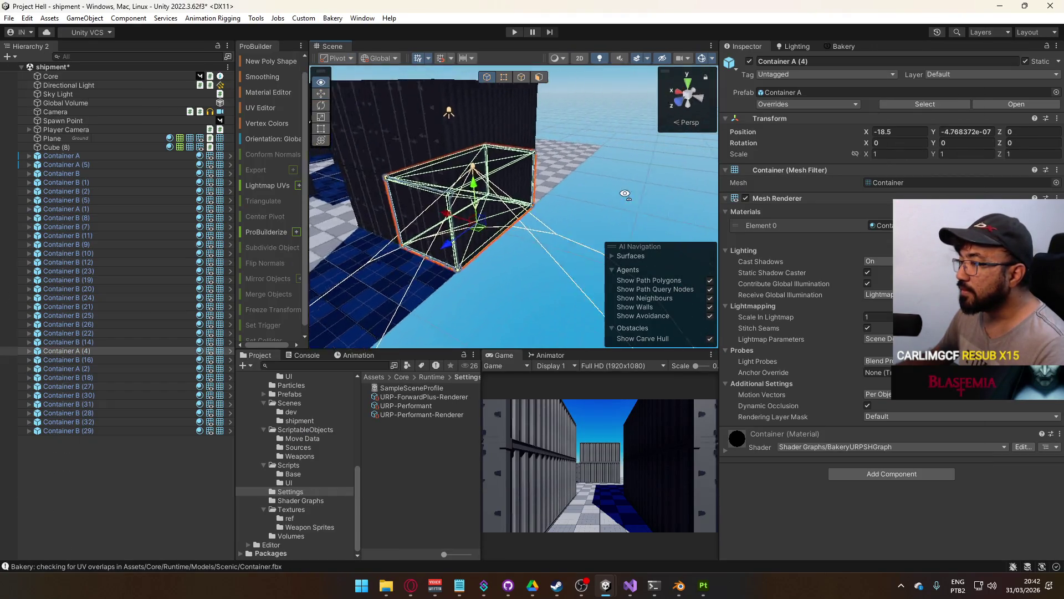
# Rotate Container Door A on Container A (4) open to about -91.8° on Y
pyautogui.moveTo(624, 194)
pyautogui.mouseDown()
pyautogui.moveTo(611, 181)
pyautogui.moveTo(606, 208)
pyautogui.moveTo(517, 195)
pyautogui.moveTo(668, 190)
pyautogui.moveTo(640, 184)
pyautogui.mouseUp()
pyautogui.click(616, 204)
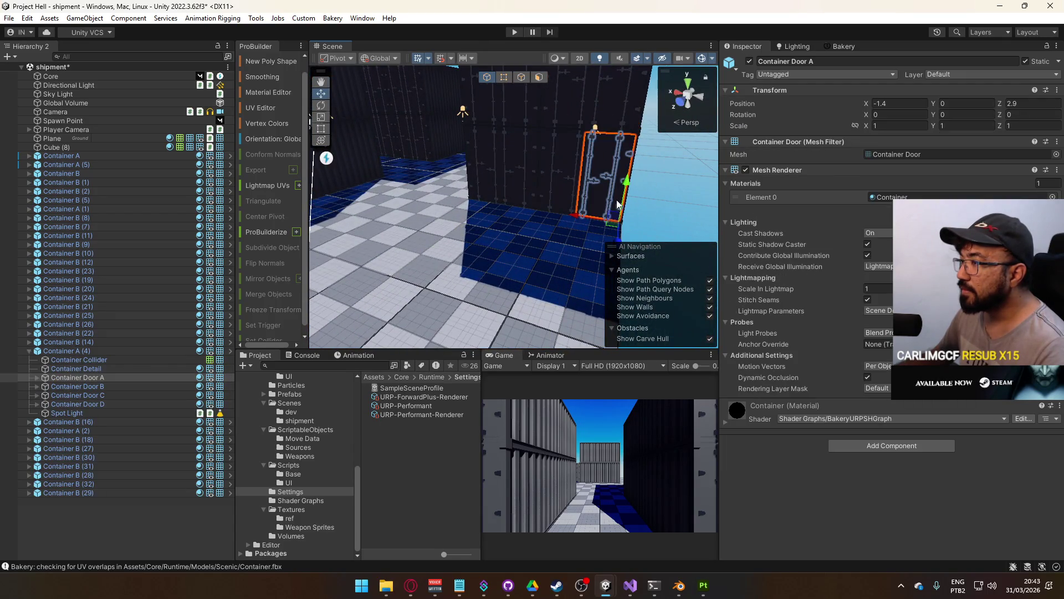
pyautogui.press('f')
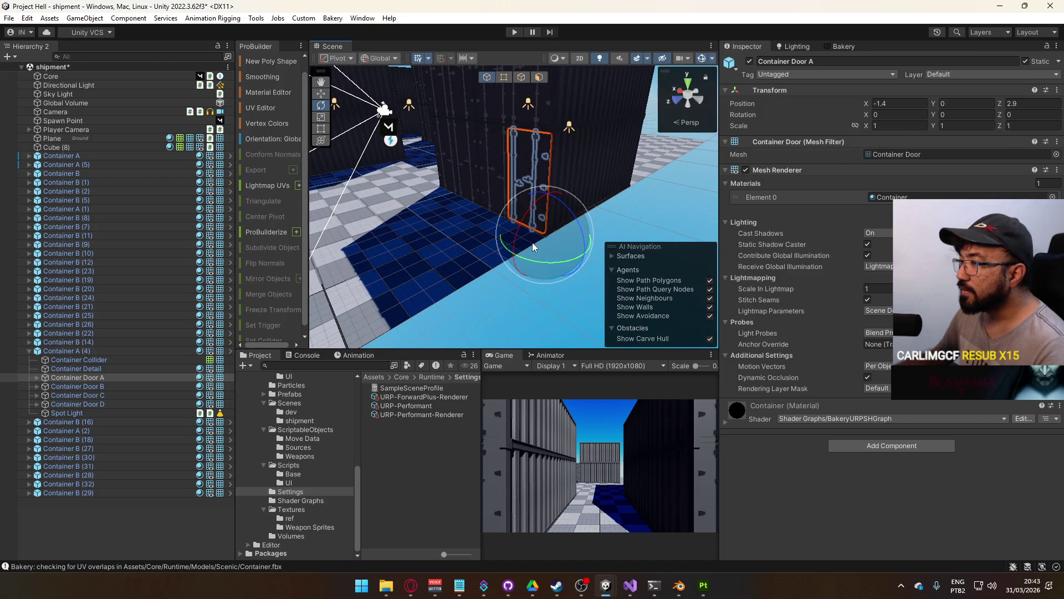
pyautogui.moveTo(601, 261); pyautogui.dragTo(679, 249)
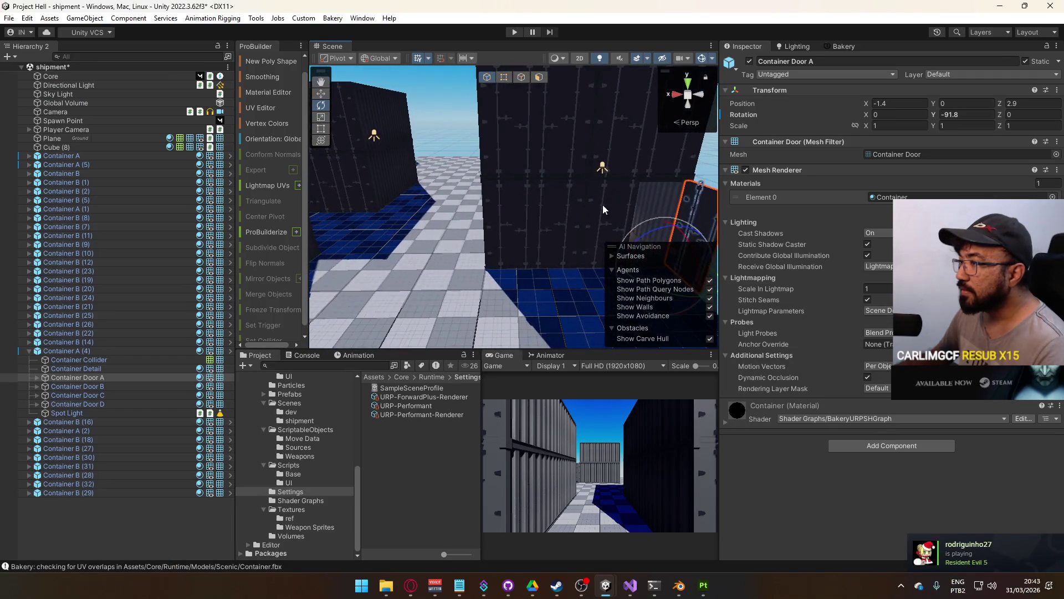
pyautogui.click(603, 205)
# Set Container A (4)'s Y rotation to -16
pyautogui.moveTo(935, 145); pyautogui.dragTo(752, 165)
pyautogui.moveTo(515, 183); pyautogui.dragTo(484, 178)
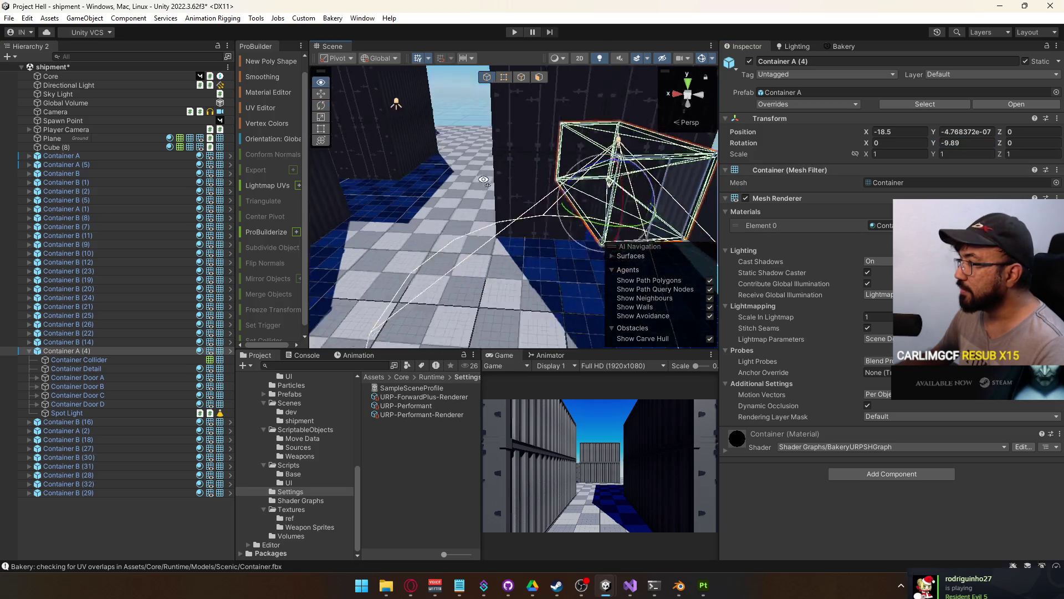
pyautogui.press('f')
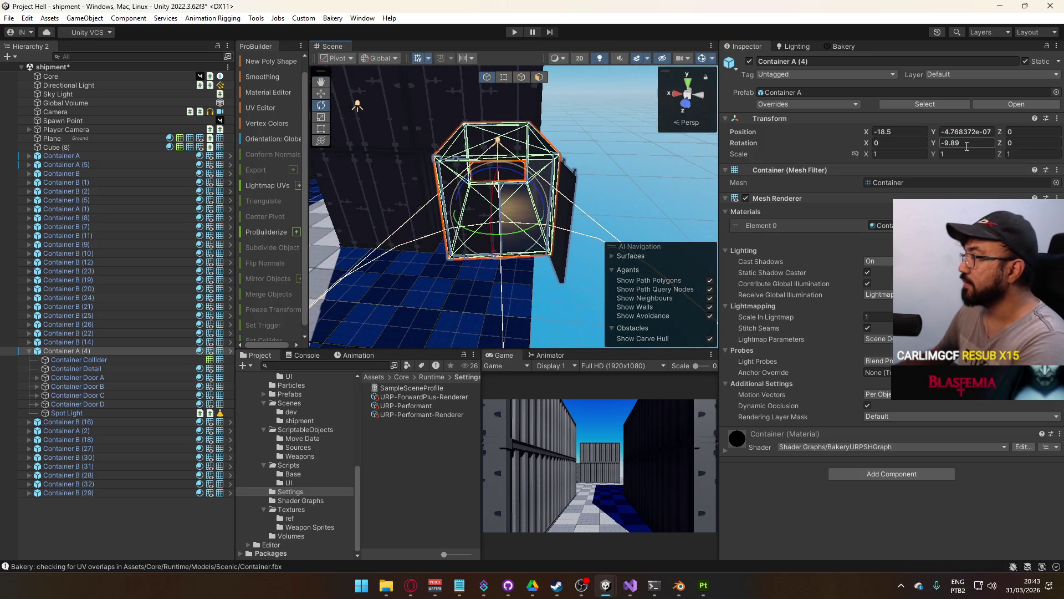
pyautogui.write('12')
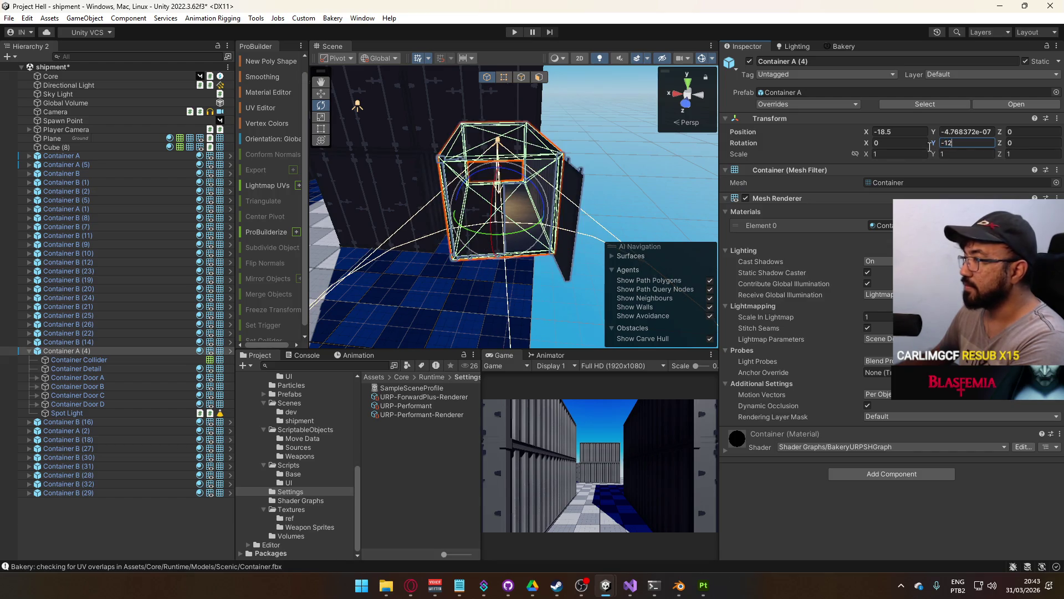
pyautogui.press('BackSpace')
pyautogui.write('6')
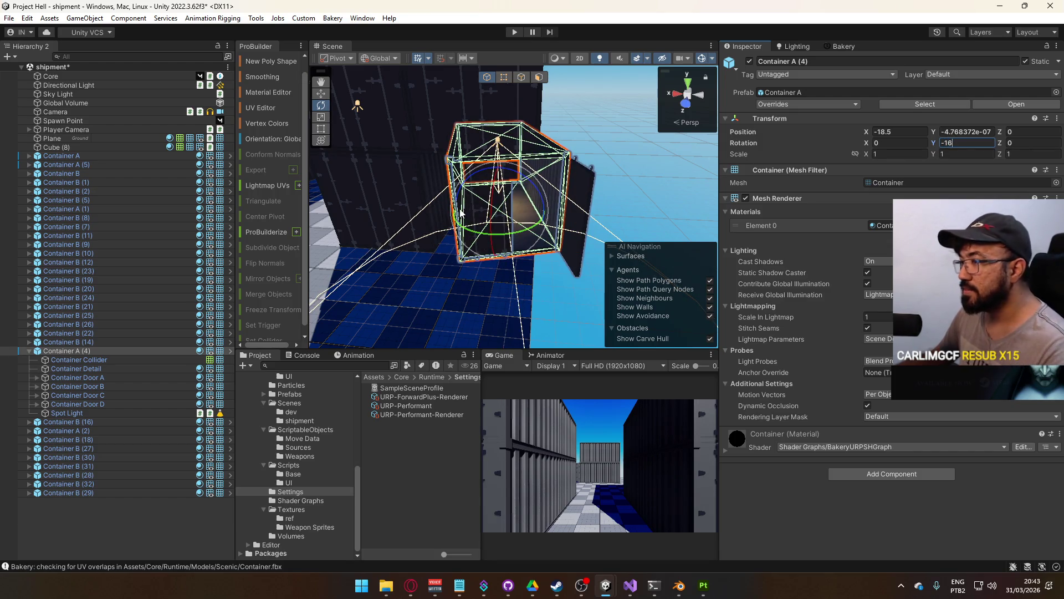
pyautogui.click(486, 136)
# Shift Container A (4) along X to -17.74, then reselect its doors
pyautogui.press('w')
pyautogui.moveTo(456, 215); pyautogui.dragTo(437, 212)
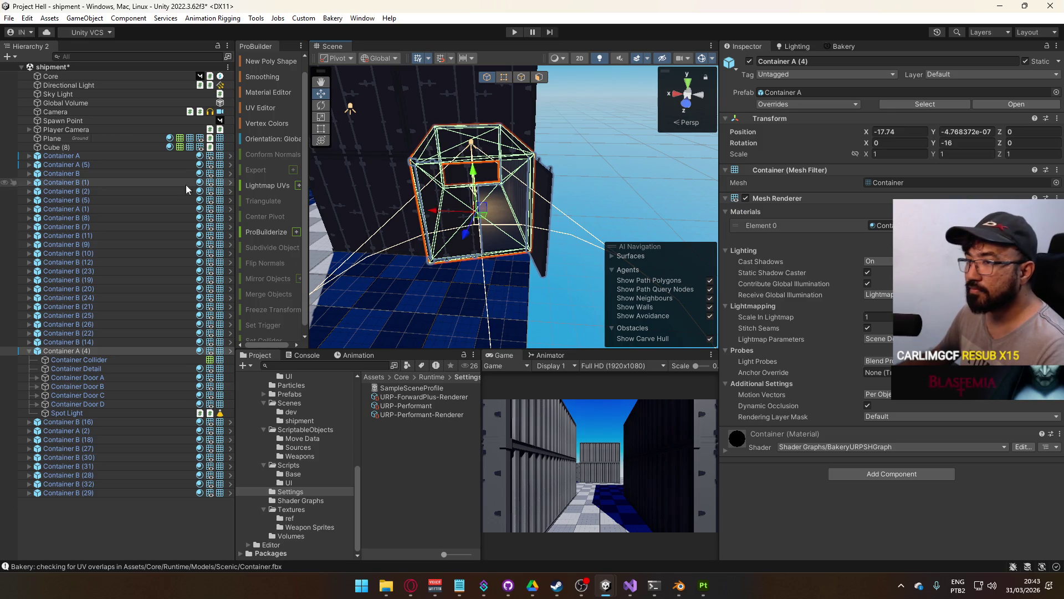
pyautogui.click(536, 222)
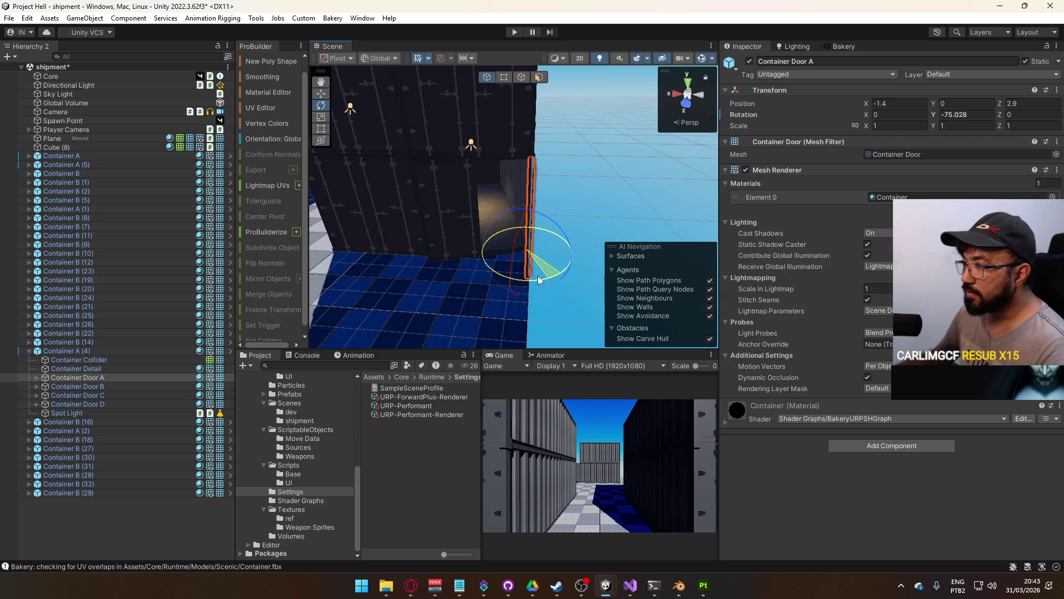
pyautogui.click(488, 248)
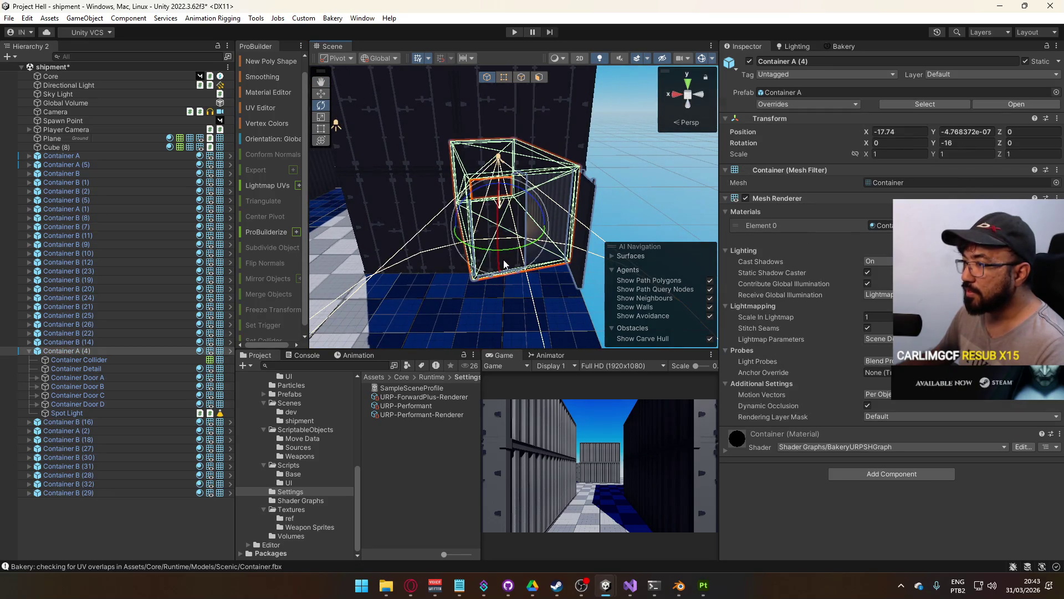
pyautogui.click(112, 403)
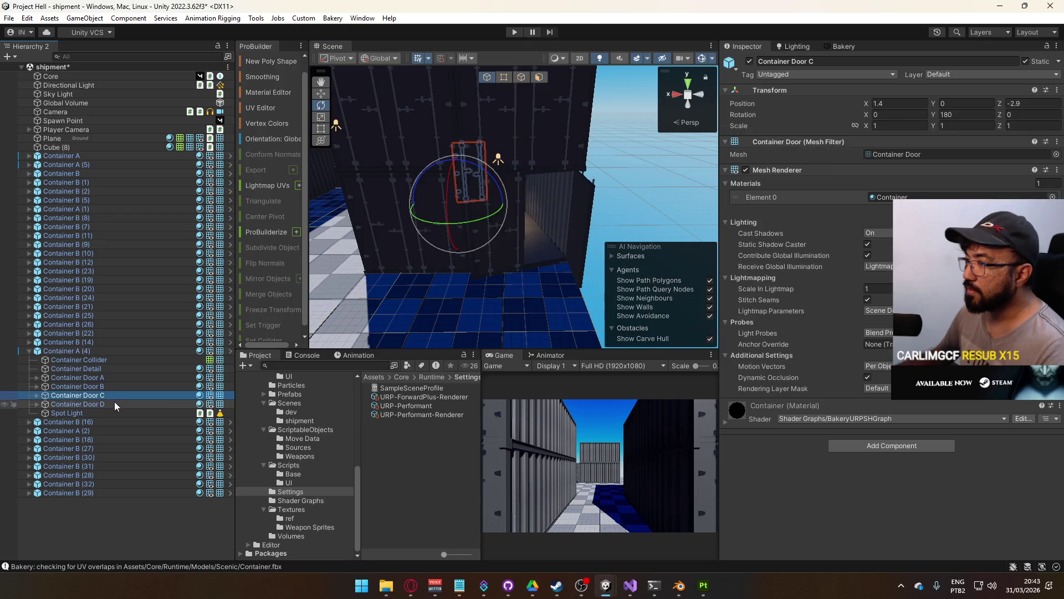
# Swing Container Door B of Container A (4) open on its Y axis
pyautogui.click(111, 378)
pyautogui.click(113, 386)
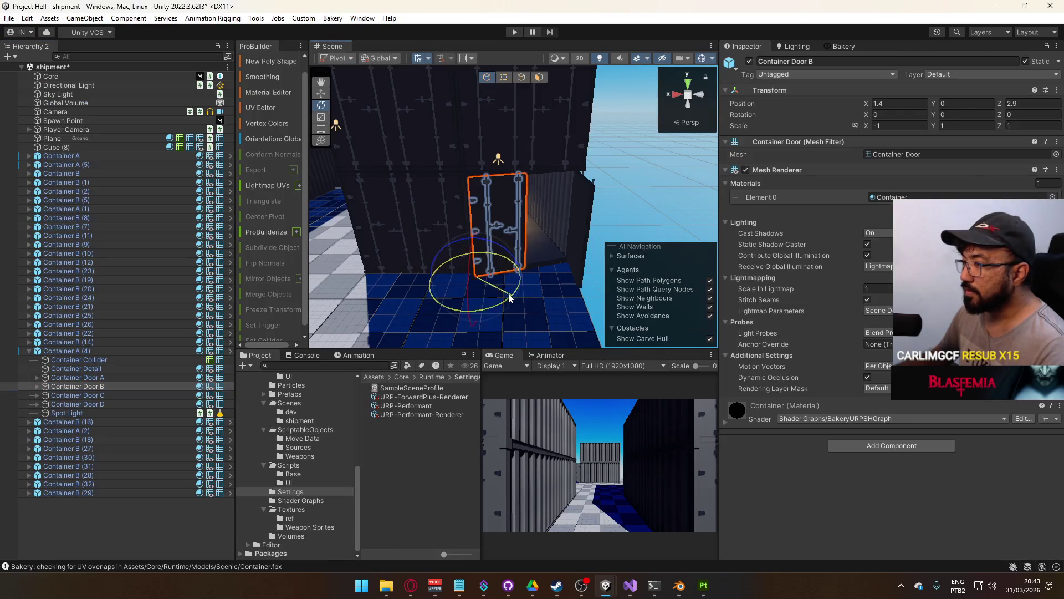
pyautogui.moveTo(515, 300)
pyautogui.mouseDown()
pyautogui.moveTo(346, 313)
pyautogui.moveTo(464, 154)
pyautogui.mouseUp()
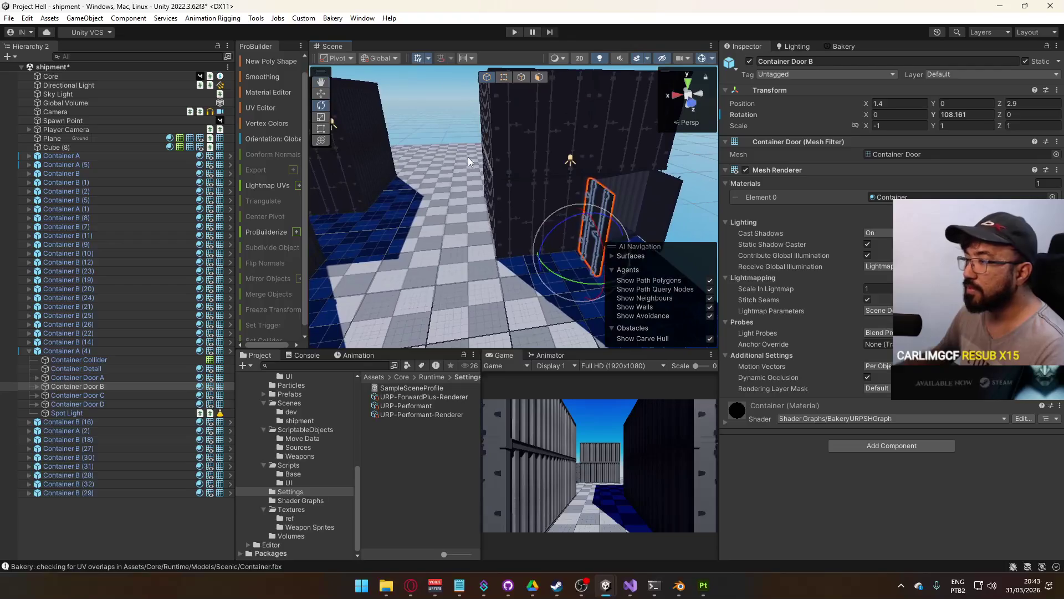
# Move stacked Container B (18) and (29) along X to about -14
pyautogui.click(549, 192)
pyautogui.keyDown('shift'); pyautogui.click(533, 148); pyautogui.keyUp('shift')
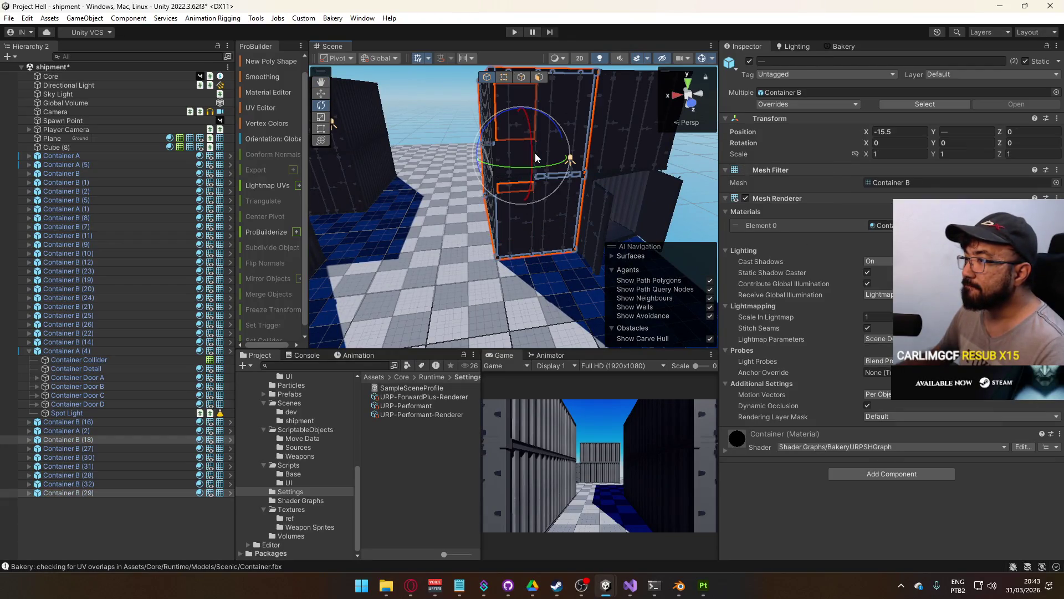
pyautogui.moveTo(482, 160)
pyautogui.mouseDown()
pyautogui.moveTo(435, 162)
pyautogui.moveTo(462, 201)
pyautogui.moveTo(473, 181)
pyautogui.mouseUp()
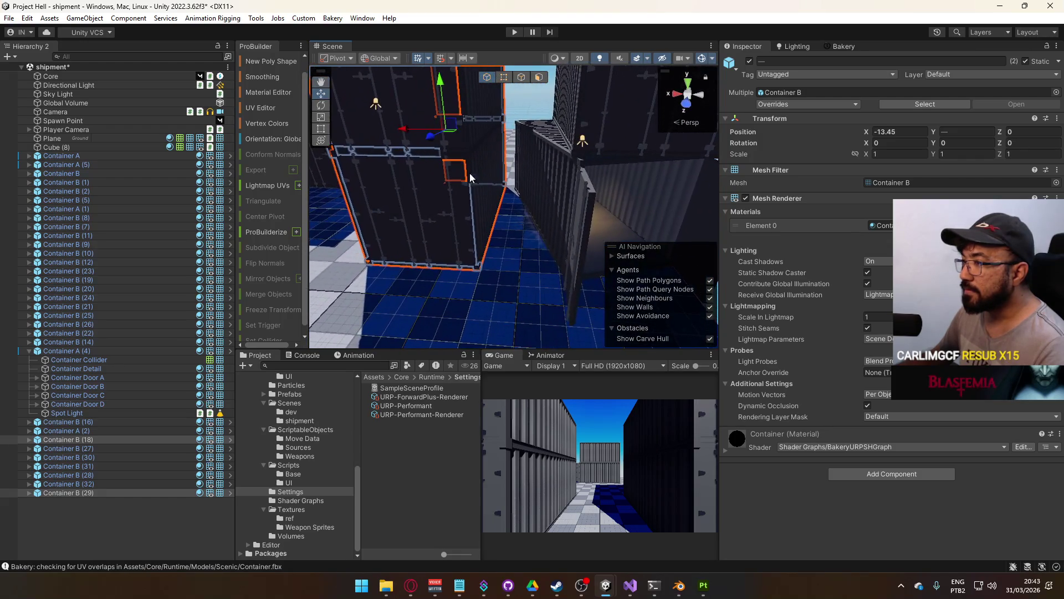
pyautogui.moveTo(420, 138)
pyautogui.mouseDown()
pyautogui.moveTo(419, 128)
pyautogui.moveTo(531, 132)
pyautogui.moveTo(527, 207)
pyautogui.moveTo(537, 171)
pyautogui.mouseUp()
pyautogui.click(536, 170)
pyautogui.press('f')
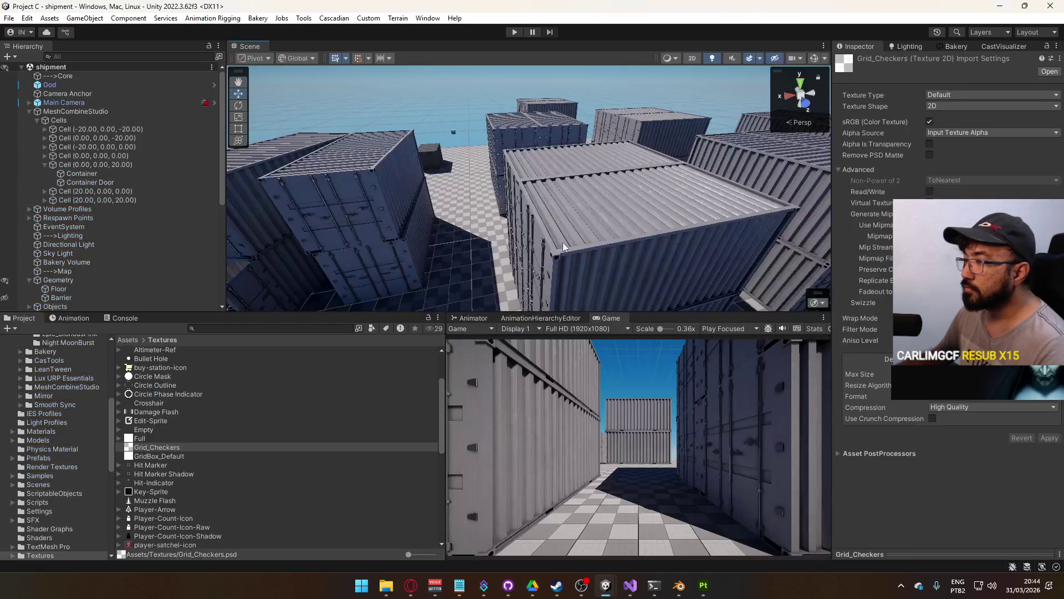
# Select Door B of Container A (1) and move the view close to it
pyautogui.moveTo(563, 246); pyautogui.dragTo(387, 226)
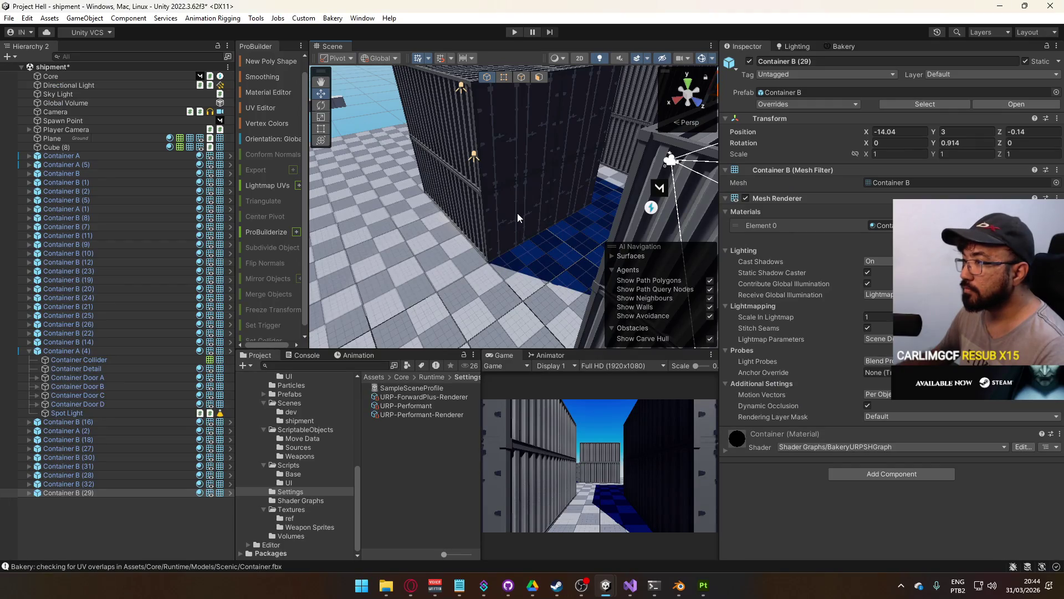
pyautogui.click(513, 219)
pyautogui.click(497, 223)
pyautogui.moveTo(543, 237)
pyautogui.mouseDown()
pyautogui.moveTo(565, 229)
pyautogui.moveTo(563, 252)
pyautogui.mouseUp()
# Delete Container Doors A and B from Container A (1)
pyautogui.click(560, 257)
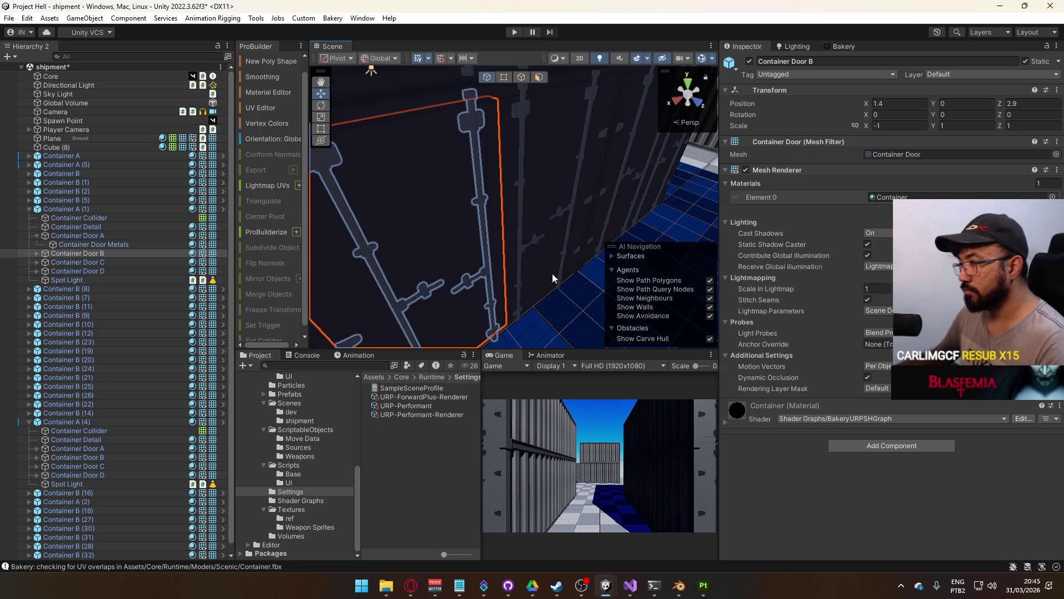
pyautogui.click(553, 277)
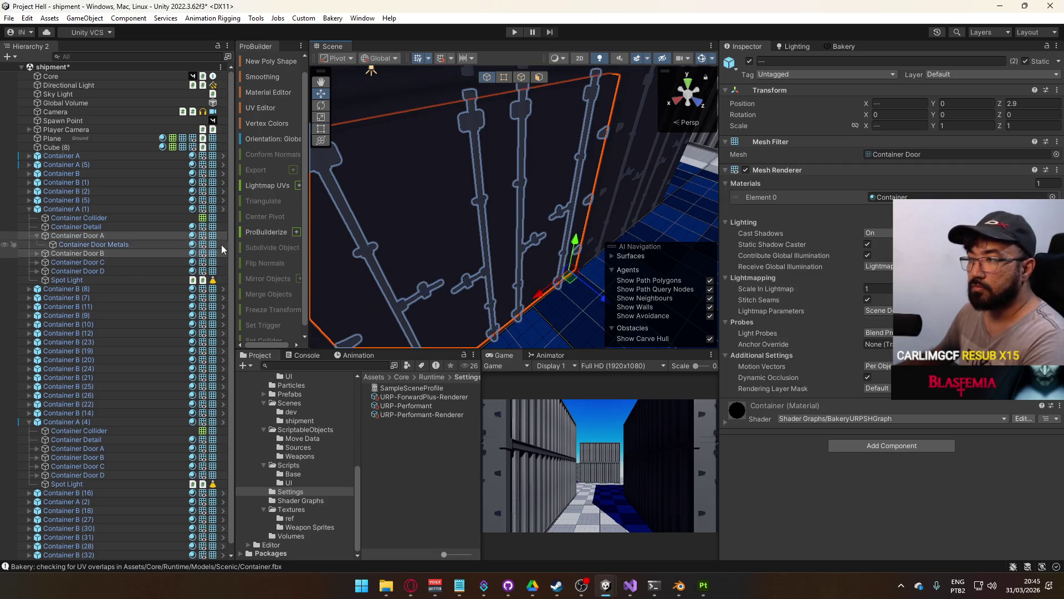
pyautogui.press('Delete')
pyautogui.moveTo(537, 246)
pyautogui.mouseDown()
pyautogui.moveTo(602, 180)
pyautogui.moveTo(540, 229)
pyautogui.moveTo(882, 235)
pyautogui.moveTo(609, 223)
pyautogui.moveTo(502, 233)
pyautogui.mouseUp()
# Turn Container A (2) to 12 degrees on Y and shift it slightly along X
pyautogui.press('e')
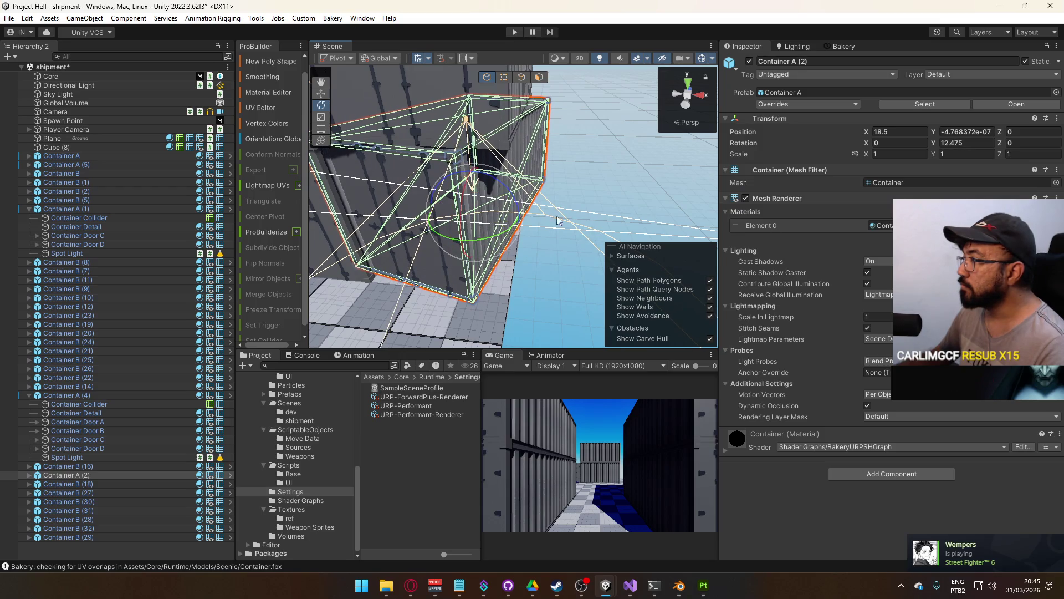
pyautogui.write('12')
pyautogui.press('Return')
pyautogui.press('f')
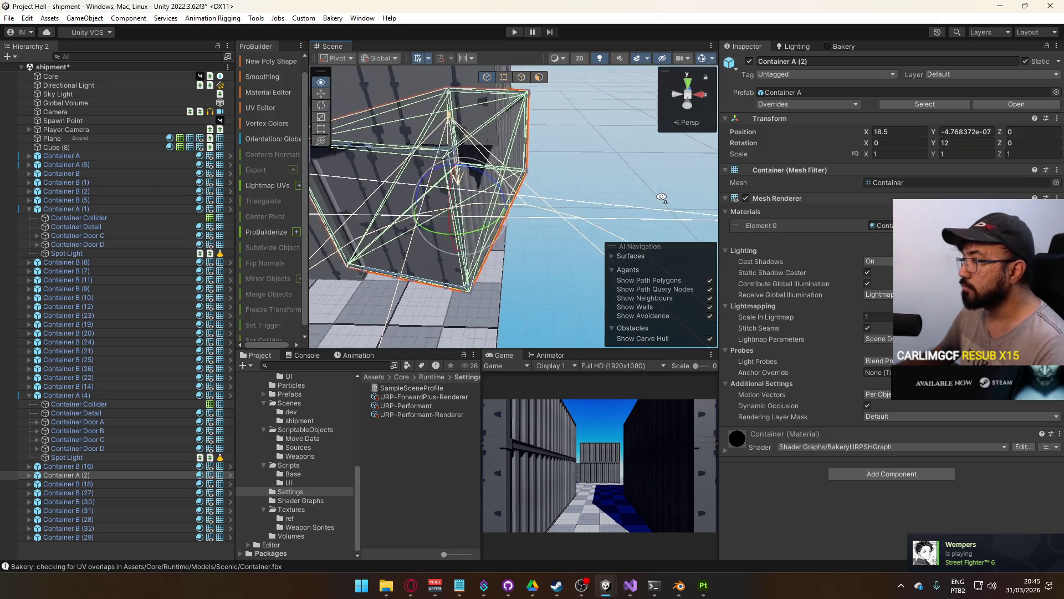
pyautogui.press('w')
pyautogui.moveTo(610, 217)
pyautogui.mouseDown()
pyautogui.moveTo(533, 207)
pyautogui.moveTo(565, 201)
pyautogui.mouseUp()
# Move Container B (14) and Container B (27) together along X
pyautogui.click(558, 205)
pyautogui.keyDown('shift'); pyautogui.click(594, 195); pyautogui.keyUp('shift')
pyautogui.moveTo(609, 148); pyautogui.dragTo(576, 149)
pyautogui.moveTo(576, 149)
pyautogui.mouseDown()
pyautogui.moveTo(543, 151)
pyautogui.moveTo(558, 142)
pyautogui.mouseUp()
# Turn the upper Container B (32) to about 9.7 degrees on Y
pyautogui.click(557, 142)
pyautogui.moveTo(596, 189)
pyautogui.mouseDown()
pyautogui.moveTo(589, 176)
pyautogui.moveTo(507, 186)
pyautogui.moveTo(606, 205)
pyautogui.moveTo(620, 232)
pyautogui.moveTo(594, 242)
pyautogui.moveTo(457, 207)
pyautogui.mouseUp()
pyautogui.press('w')
pyautogui.click(465, 197)
# Tilt Container B (14) slightly on Y and swing Container A (2)'s Door C open
pyautogui.moveTo(519, 248); pyautogui.dragTo(501, 264)
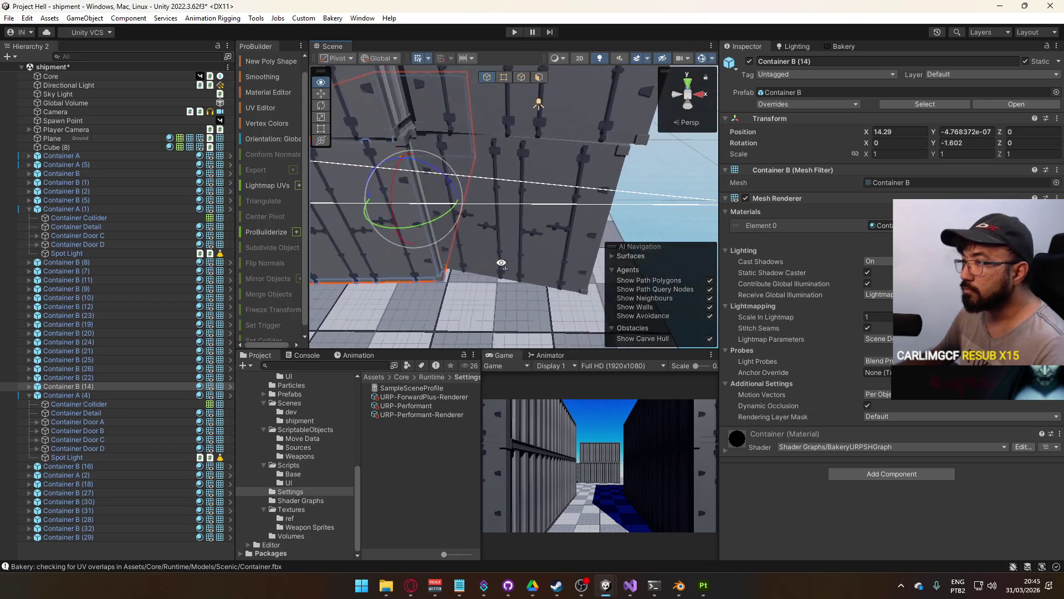
pyautogui.click(551, 262)
pyautogui.press('w')
pyautogui.click(538, 268)
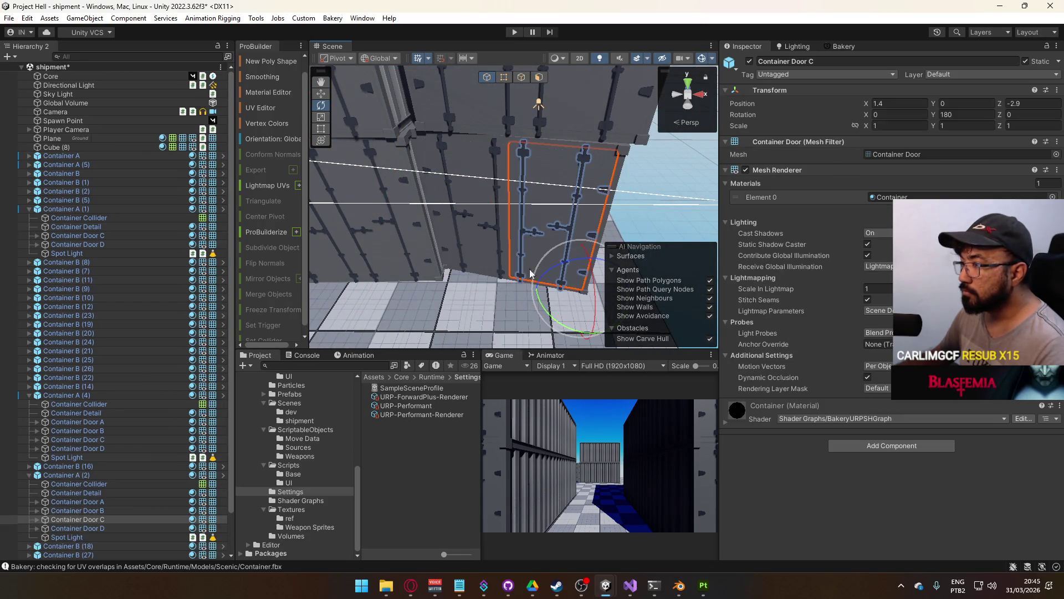
pyautogui.press('f')
pyautogui.press('e')
pyautogui.moveTo(556, 280)
pyautogui.mouseDown()
pyautogui.moveTo(640, 271)
pyautogui.moveTo(438, 257)
pyautogui.moveTo(317, 307)
pyautogui.moveTo(479, 259)
pyautogui.moveTo(489, 237)
pyautogui.mouseUp()
# Swing Container A (2)'s Door B open to 54.5° and Door A to -87.9° on Y
pyautogui.click(413, 260)
pyautogui.click(414, 261)
pyautogui.click(527, 195)
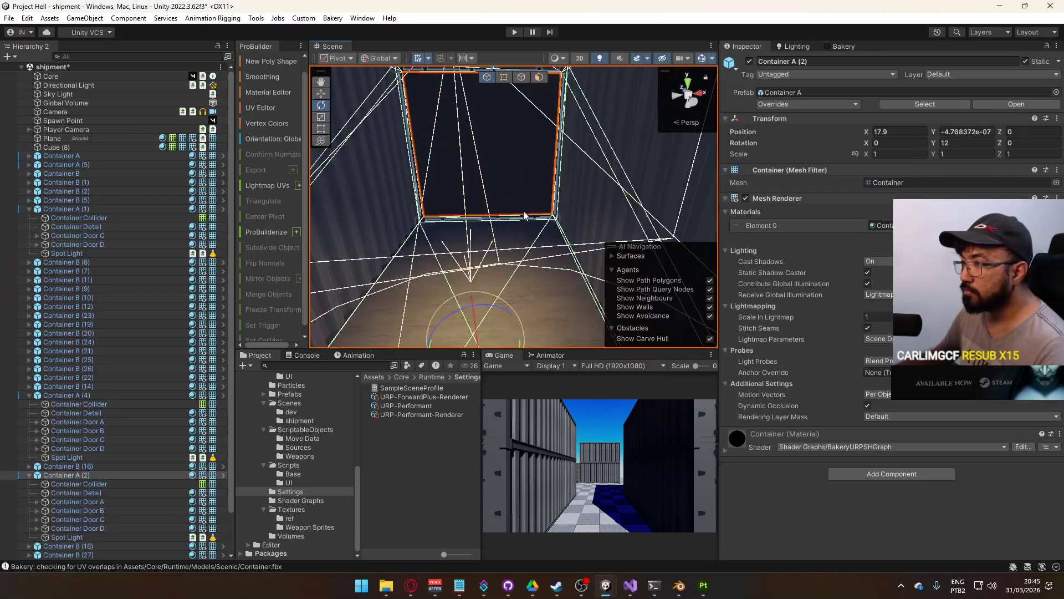
pyautogui.click(527, 195)
pyautogui.moveTo(577, 244); pyautogui.dragTo(513, 242)
pyautogui.click(444, 199)
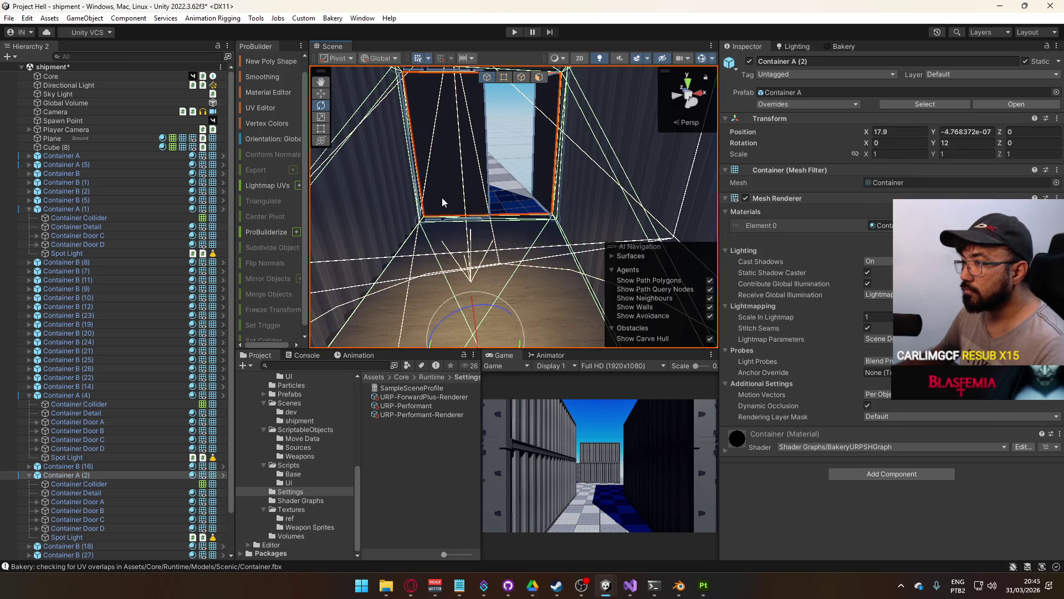
pyautogui.moveTo(450, 224)
pyautogui.mouseDown()
pyautogui.moveTo(466, 229)
pyautogui.moveTo(511, 181)
pyautogui.moveTo(540, 180)
pyautogui.moveTo(470, 227)
pyautogui.moveTo(652, 215)
pyautogui.mouseUp()
pyautogui.moveTo(538, 278); pyautogui.dragTo(567, 272)
# Select the Spot Light inside Container A (1)
pyautogui.scroll(-5, 567, 272)
pyautogui.click(491, 257)
pyautogui.scroll(5, 491, 257)
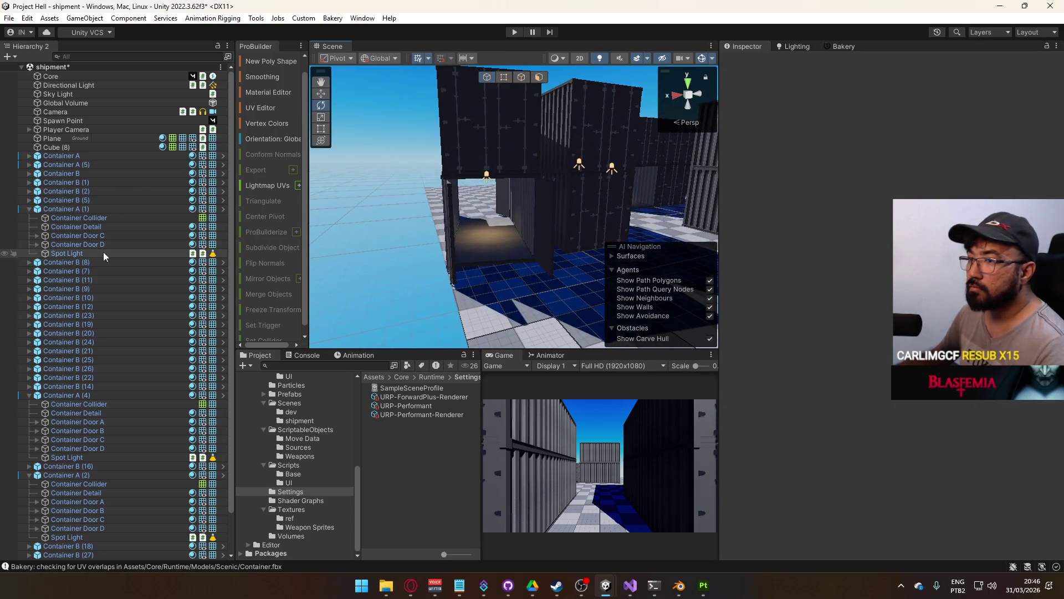
pyautogui.click(103, 252)
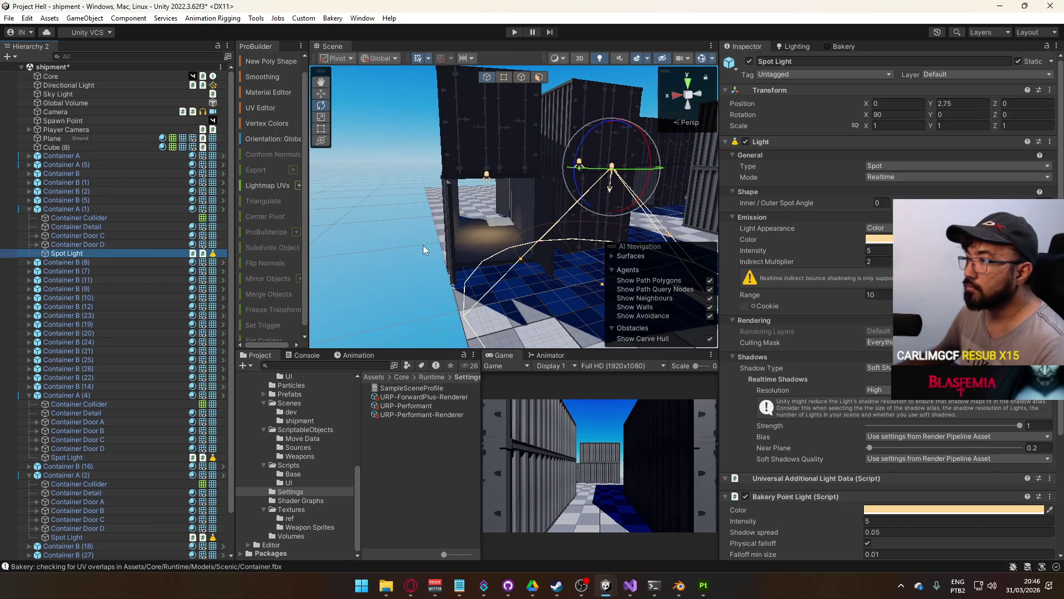
pyautogui.scroll(10, 577, 114)
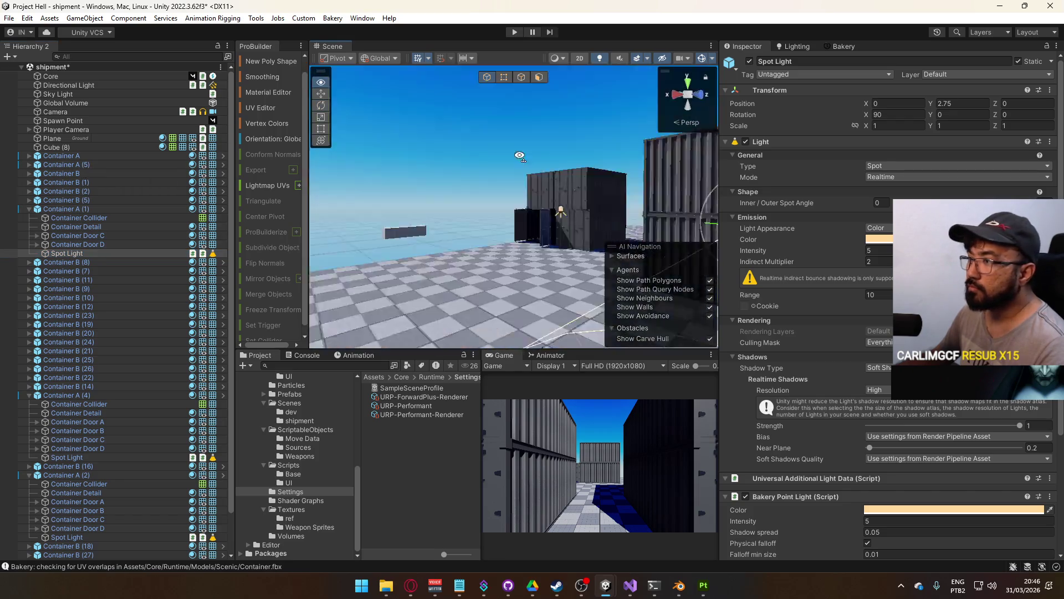
pyautogui.click(577, 111)
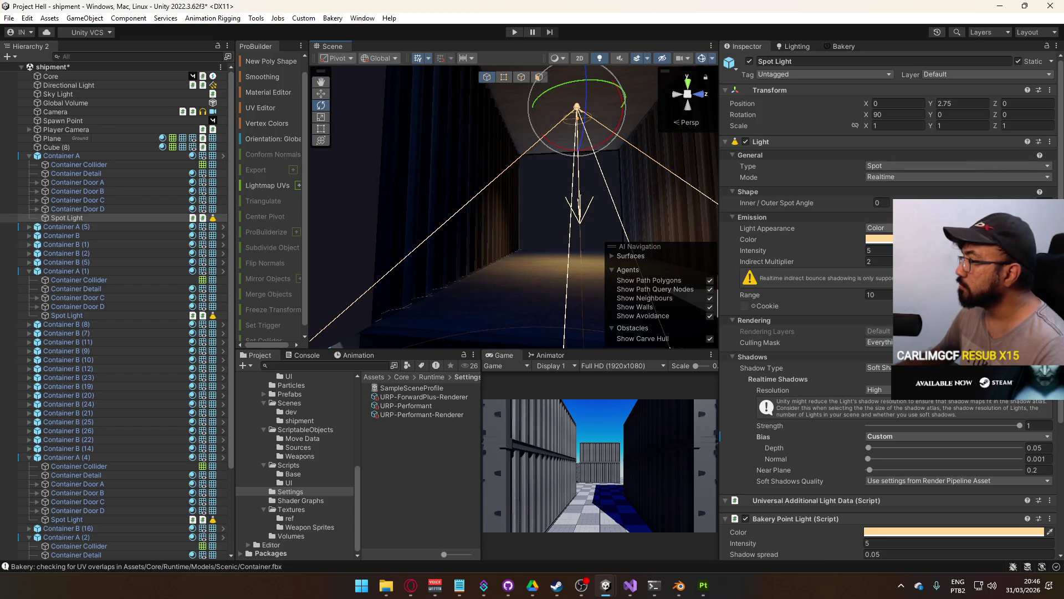
# Apply the Spot Light's Universal Additional Light Data override to the Container A prefab
pyautogui.click(84, 157)
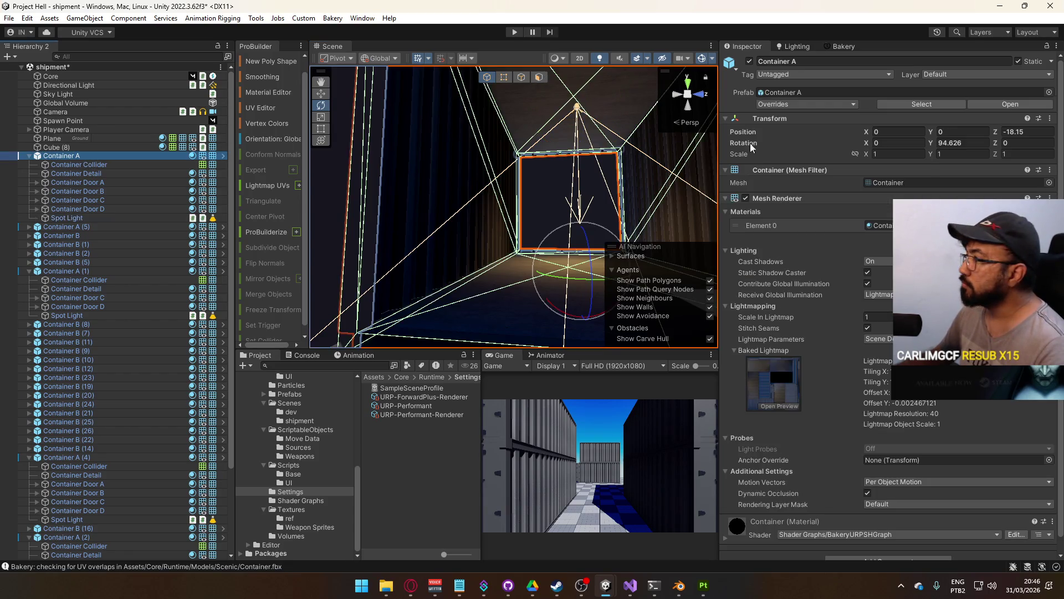
pyautogui.click(790, 105)
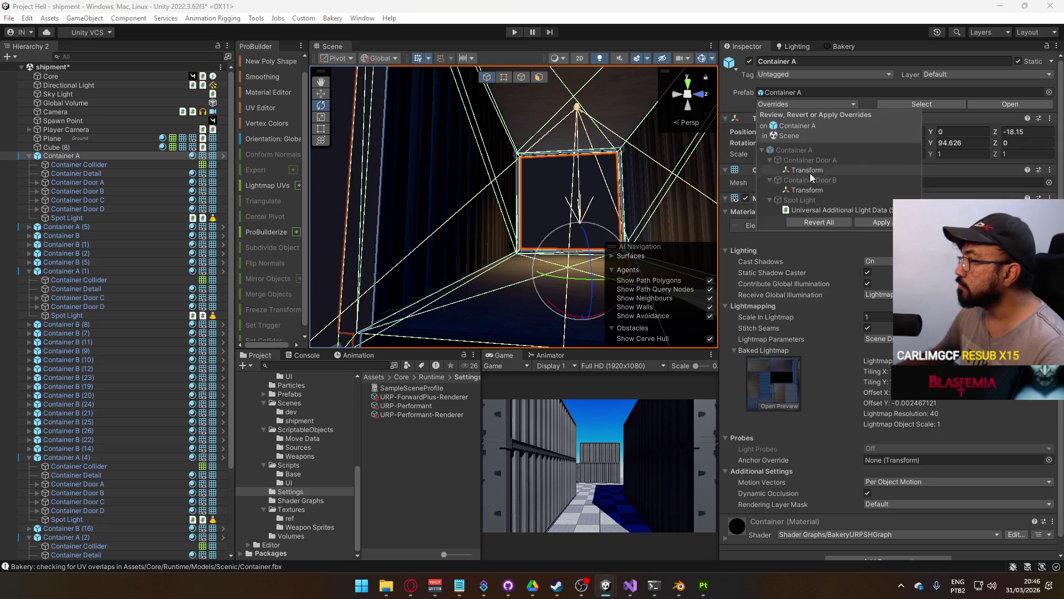
pyautogui.click(813, 208)
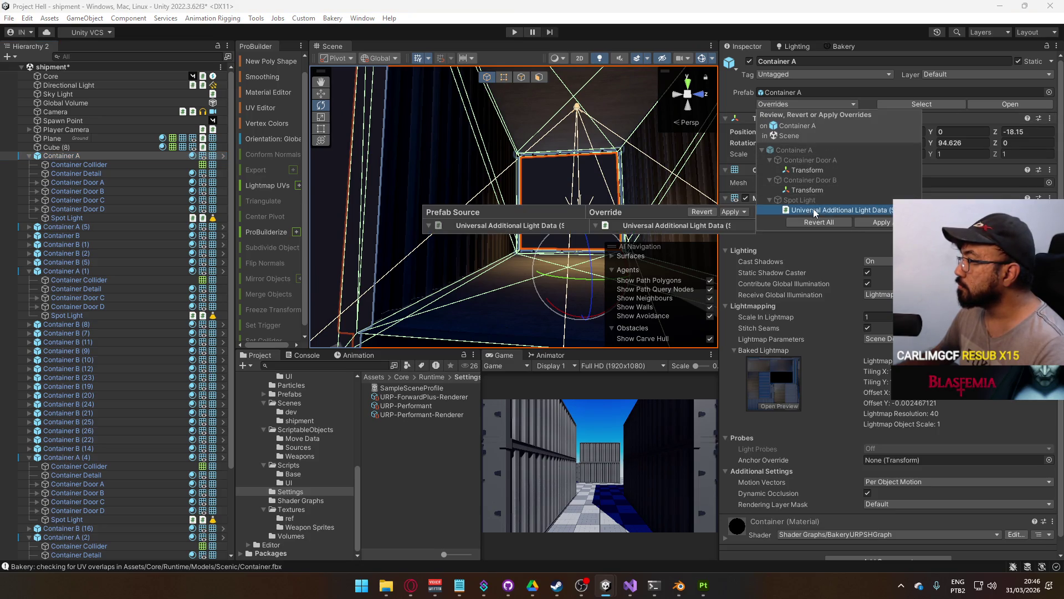
pyautogui.rightClick(736, 211)
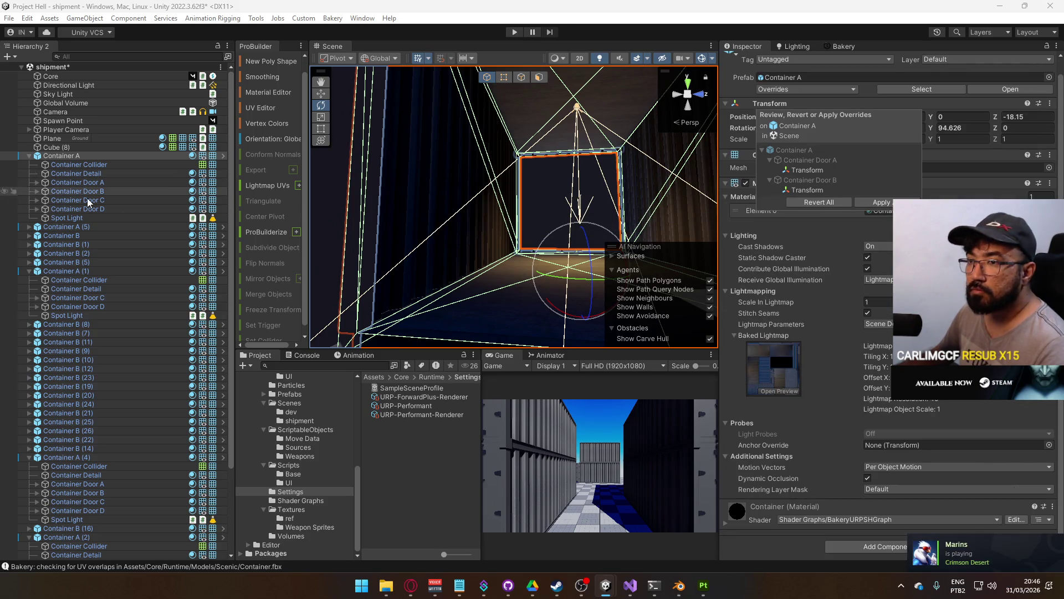
pyautogui.click(99, 218)
pyautogui.scroll(-4, 878, 302)
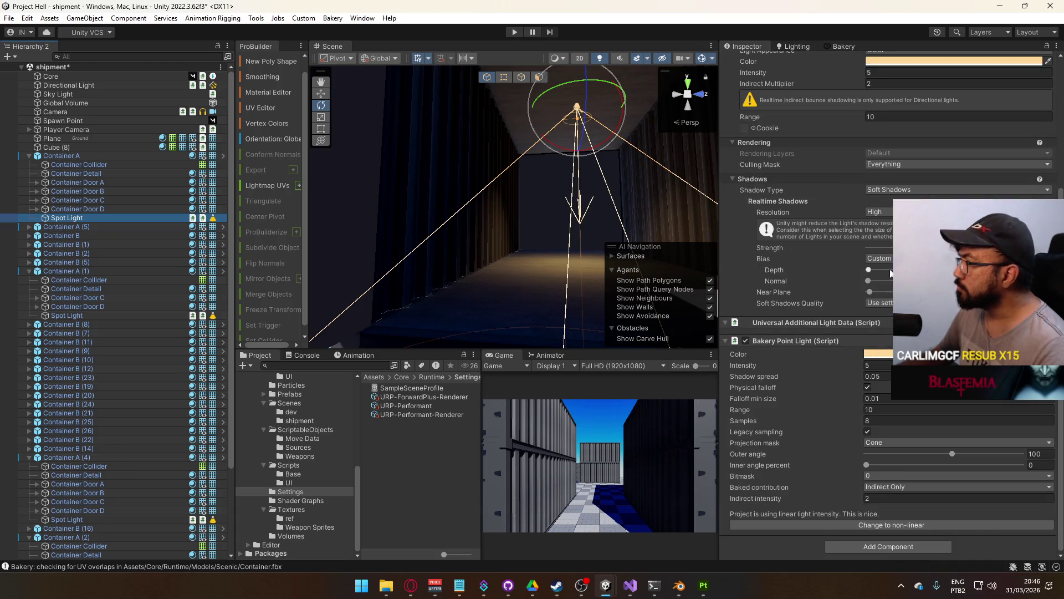
pyautogui.moveTo(679, 224)
pyautogui.mouseDown()
pyautogui.moveTo(839, 255)
pyautogui.moveTo(873, 220)
pyautogui.moveTo(870, 305)
pyautogui.moveTo(548, 322)
pyautogui.moveTo(763, 274)
pyautogui.moveTo(578, 296)
pyautogui.moveTo(448, 246)
pyautogui.moveTo(366, 239)
pyautogui.mouseUp()
# Select and frame the Cube (8) box in the shipment scene
pyautogui.click(331, 232)
pyautogui.press('w')
pyautogui.press('f')
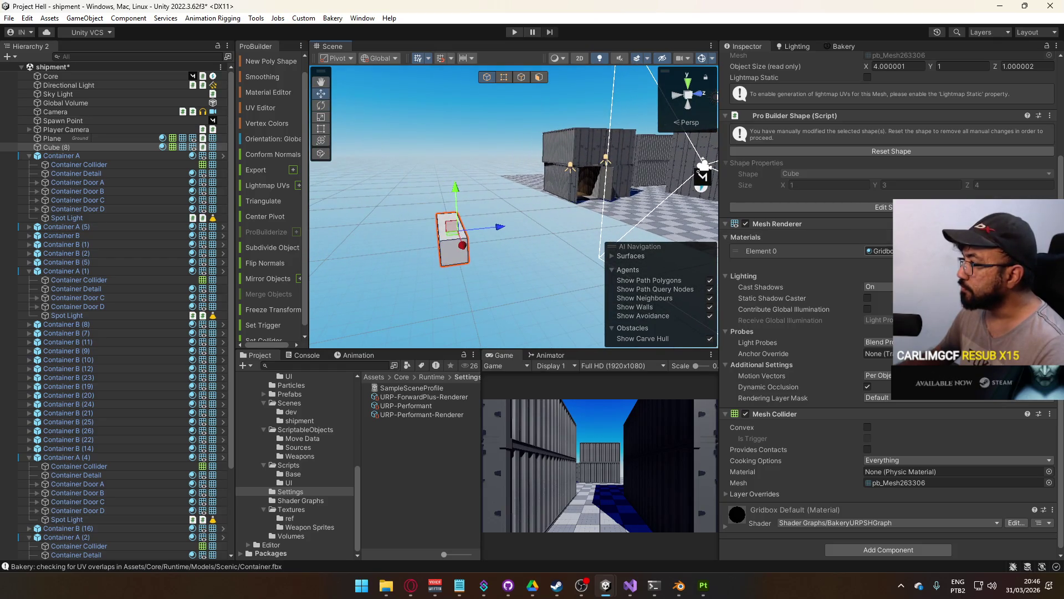
# In Project C, inspect Cube (6)'s Object Placeholder material and its Grid_Checkers base map
pyautogui.moveTo(617, 589)
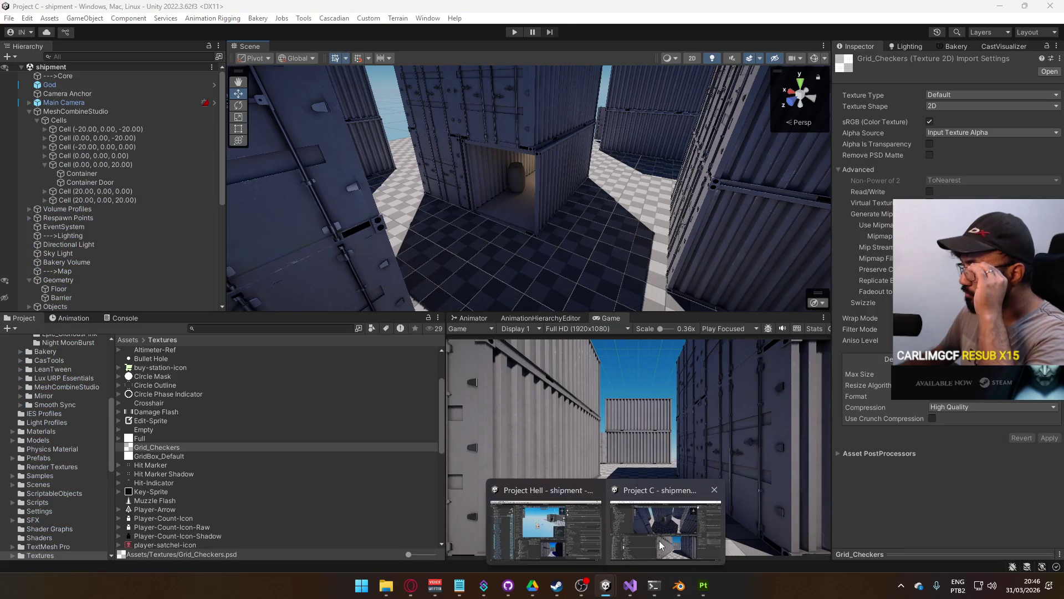
pyautogui.click(660, 532)
pyautogui.moveTo(554, 250)
pyautogui.mouseDown()
pyautogui.moveTo(617, 281)
pyautogui.moveTo(363, 292)
pyautogui.moveTo(529, 334)
pyautogui.moveTo(599, 175)
pyautogui.mouseUp()
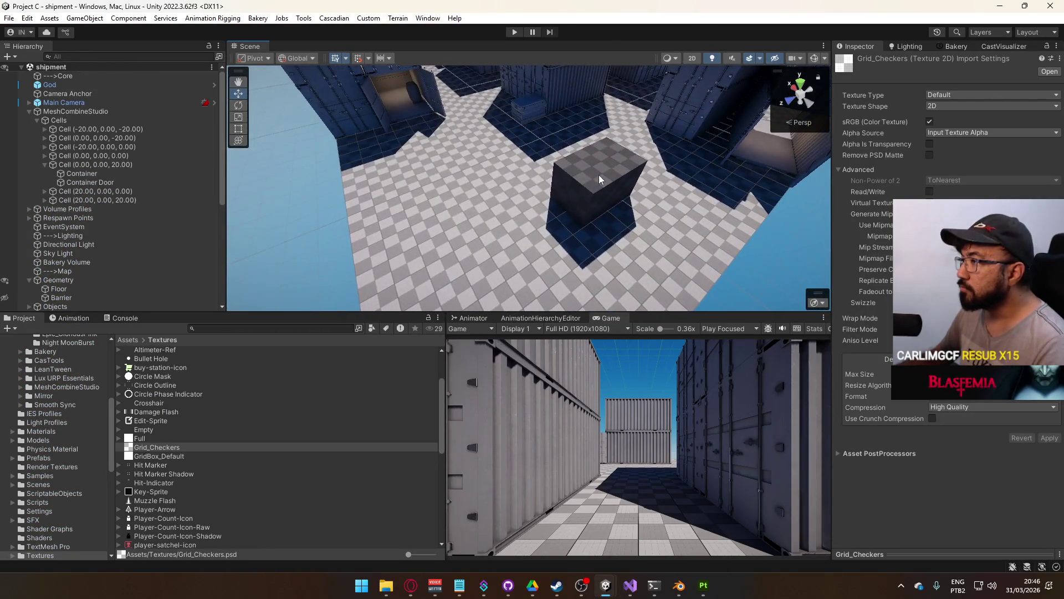
pyautogui.click(599, 175)
pyautogui.click(876, 362)
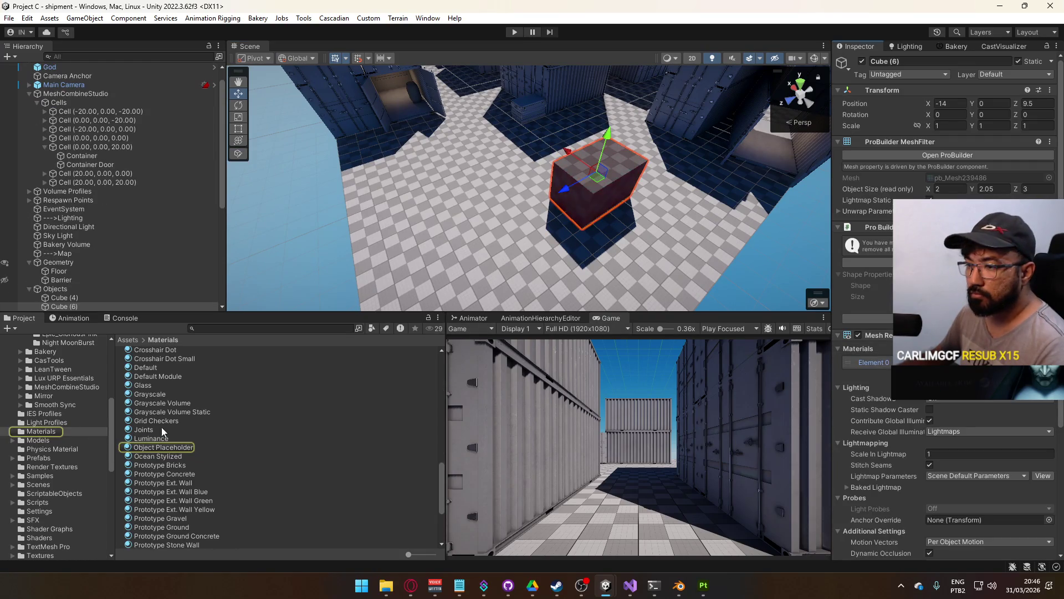
pyautogui.click(163, 447)
pyautogui.click(857, 177)
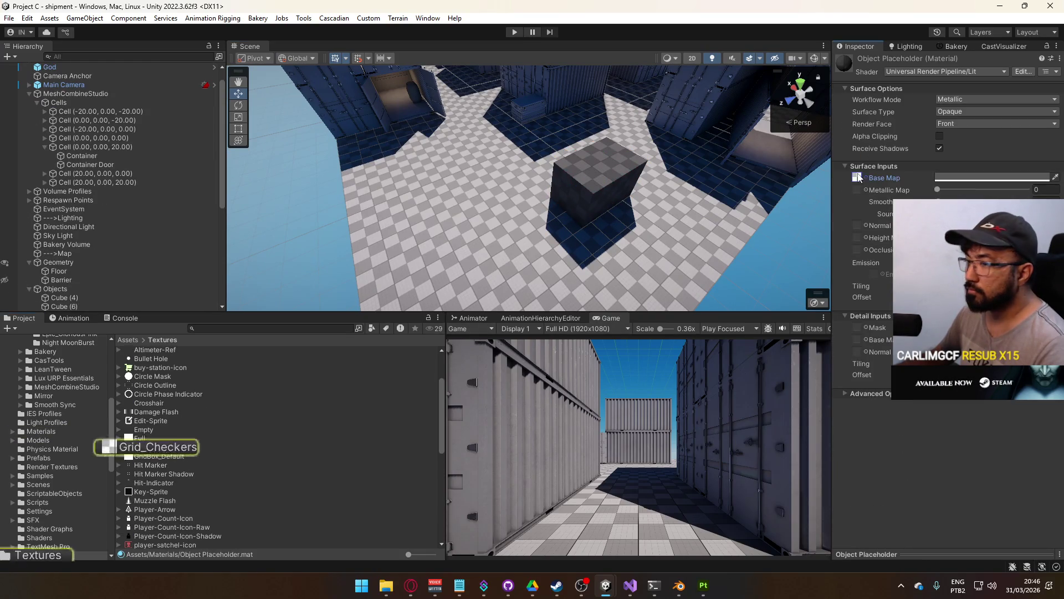
pyautogui.click(166, 448)
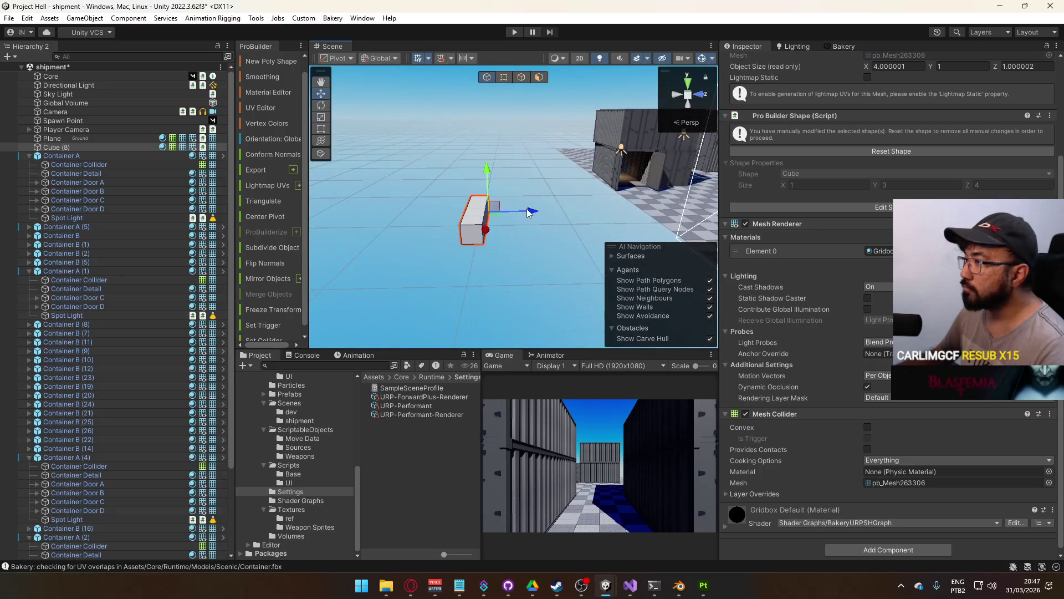
# Frame Cube (8) and apply the Checker Dark material from the Materials folder
pyautogui.moveTo(612, 248); pyautogui.dragTo(418, 194)
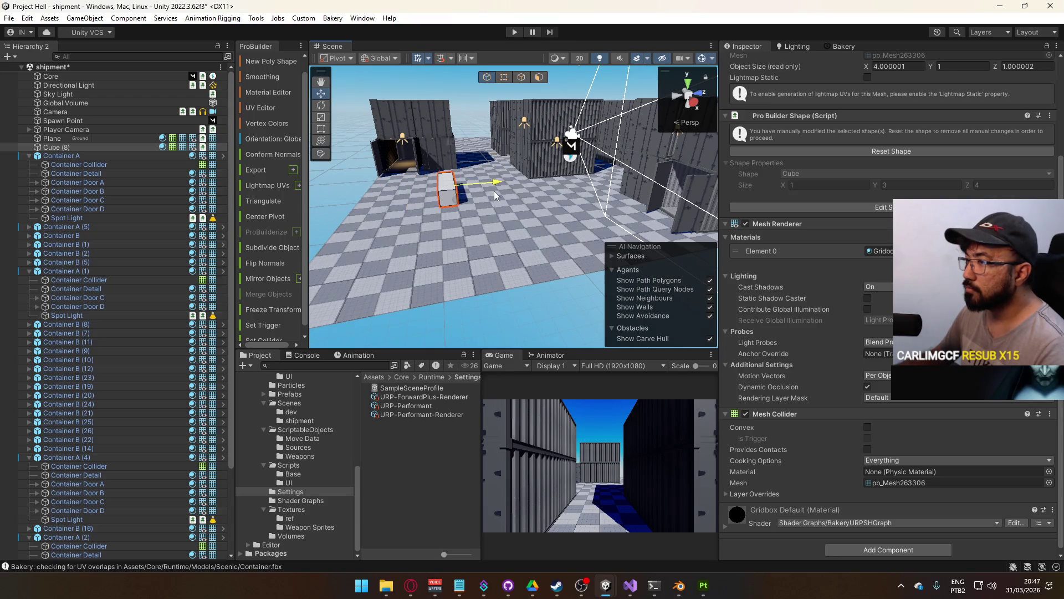
pyautogui.press('f')
pyautogui.scroll(3, 307, 413)
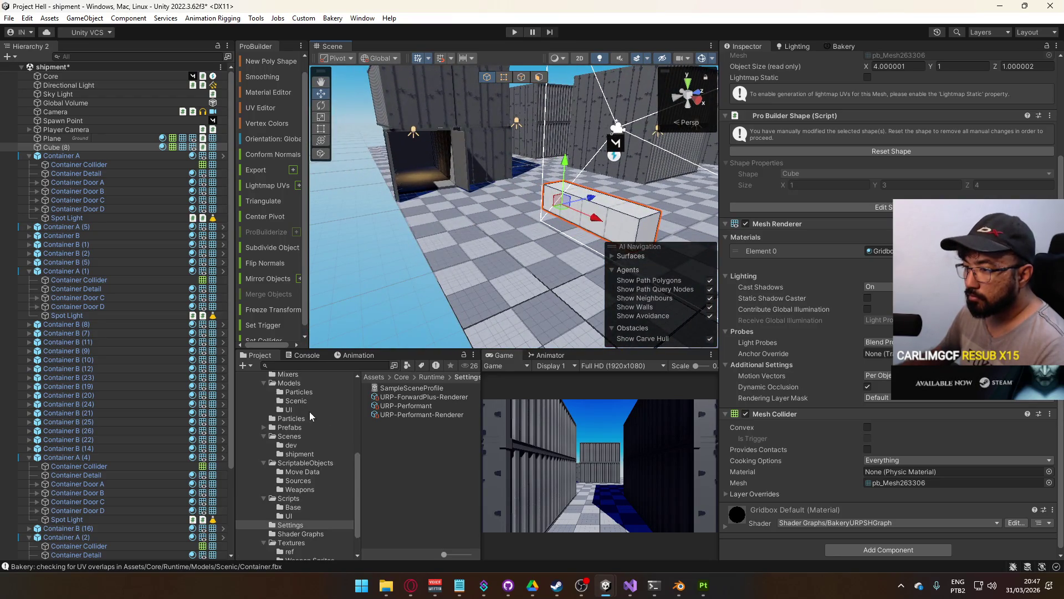
pyautogui.scroll(2, 299, 410)
pyautogui.click(292, 413)
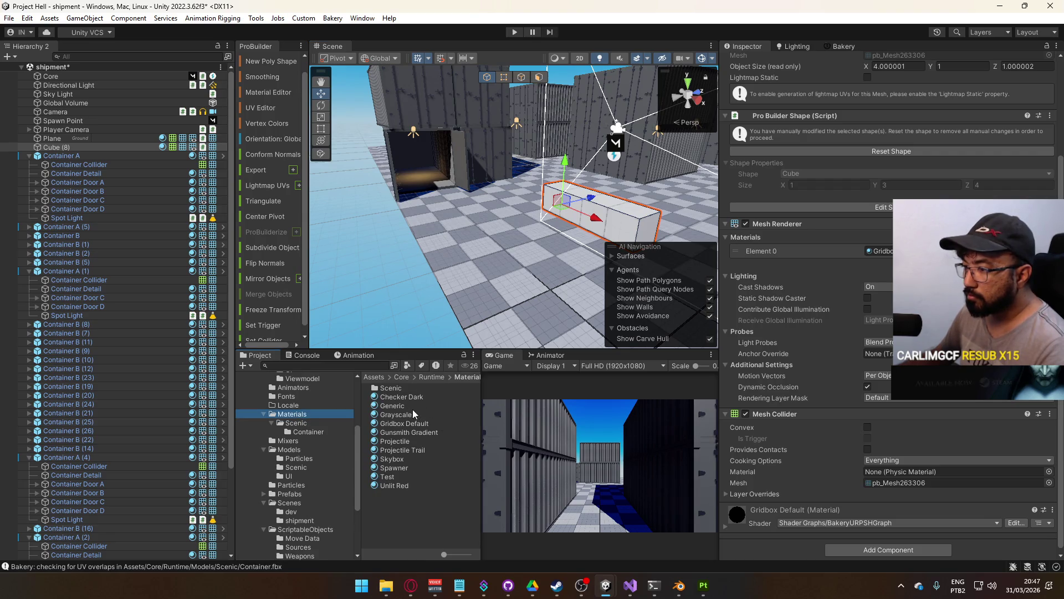
pyautogui.moveTo(588, 237)
pyautogui.mouseDown()
pyautogui.moveTo(579, 250)
pyautogui.moveTo(585, 242)
pyautogui.mouseUp()
# Duplicate the Checker Dark material with Ctrl+D and bring the view close to the box
pyautogui.scroll(5, 589, 237)
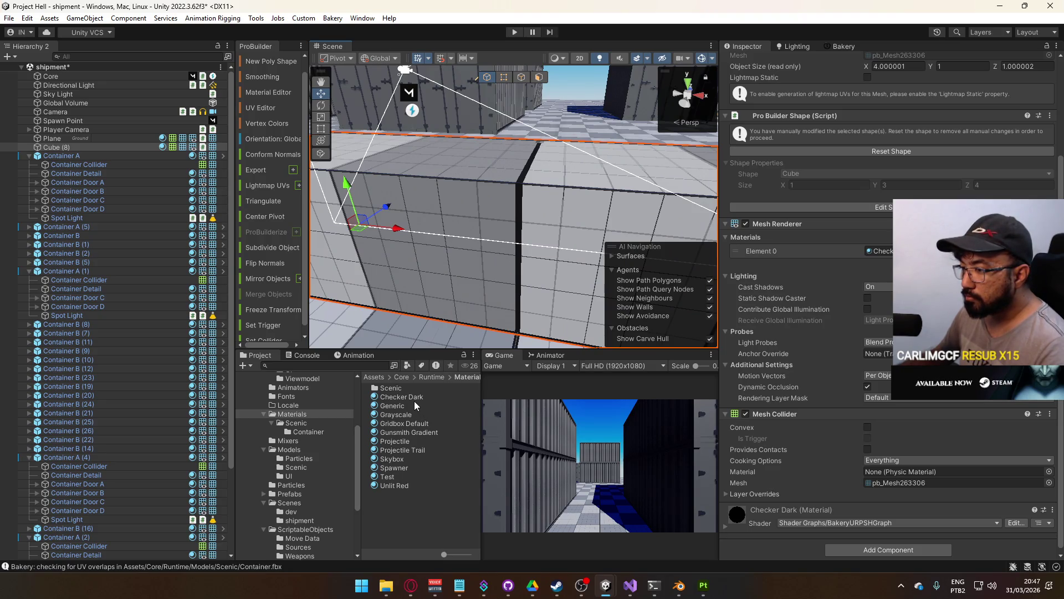
pyautogui.click(413, 398)
pyautogui.hotkey('ctrl', 'd')
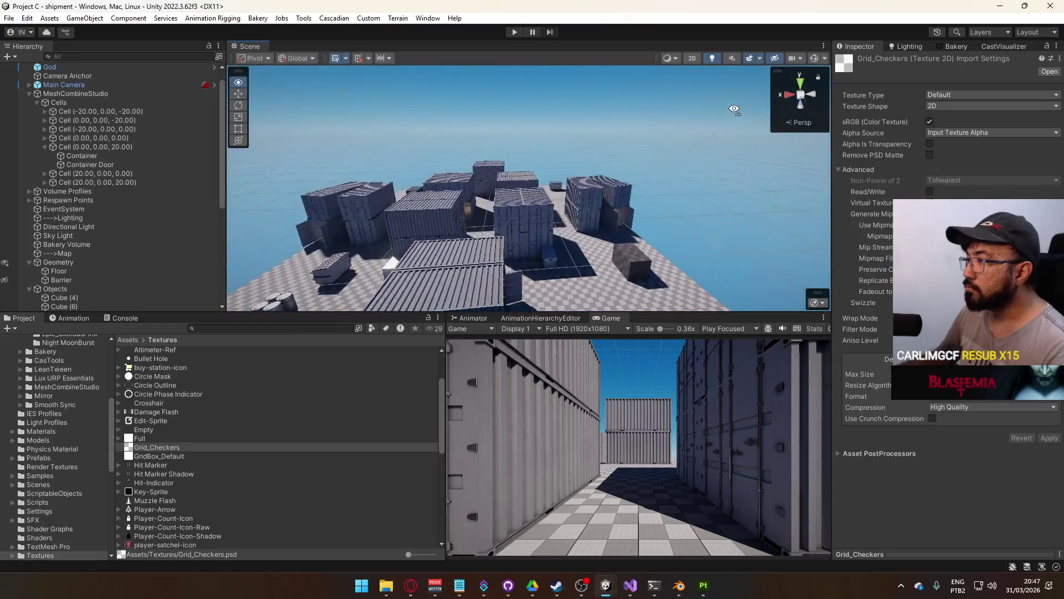
pyautogui.moveTo(782, 111)
pyautogui.mouseDown()
pyautogui.moveTo(864, 129)
pyautogui.moveTo(883, 153)
pyautogui.moveTo(647, 222)
pyautogui.moveTo(542, 209)
pyautogui.moveTo(684, 212)
pyautogui.mouseUp()
pyautogui.press('w')
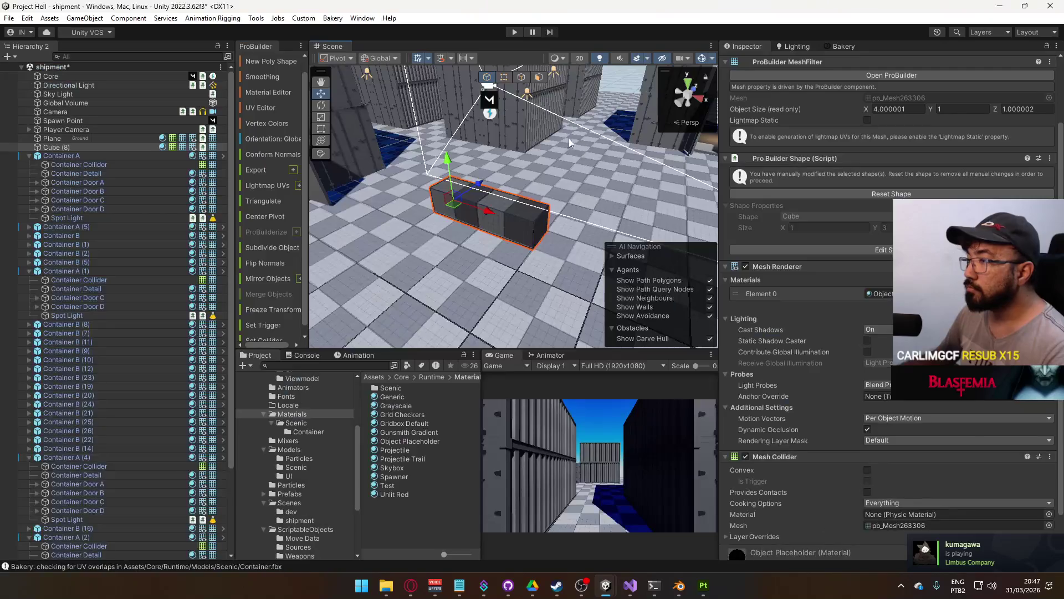
pyautogui.click(539, 77)
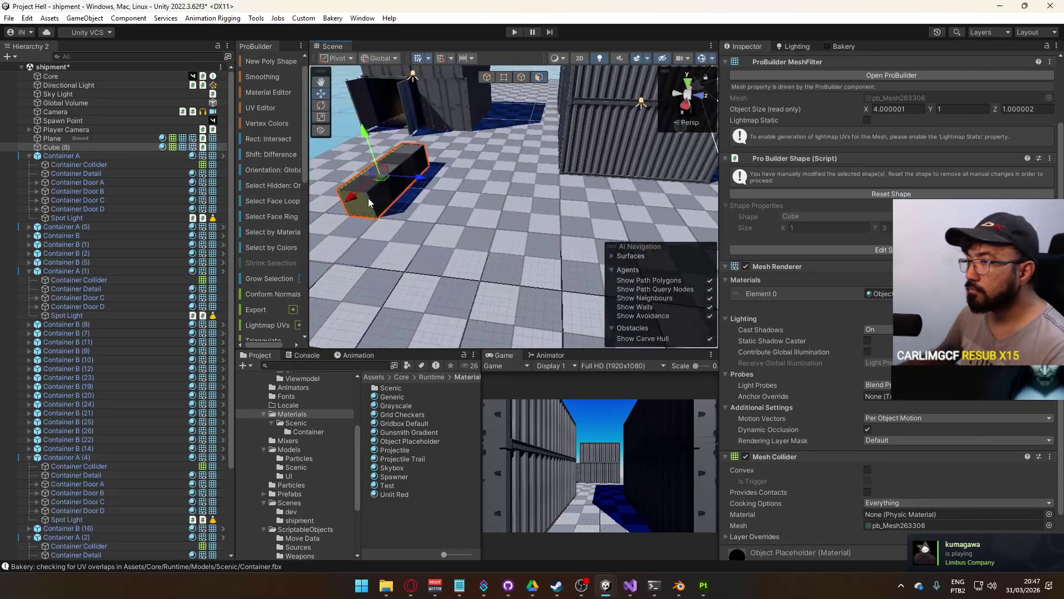
# Stretch the box's end and top faces to make a 4×2×2 block
pyautogui.moveTo(449, 183); pyautogui.dragTo(479, 185)
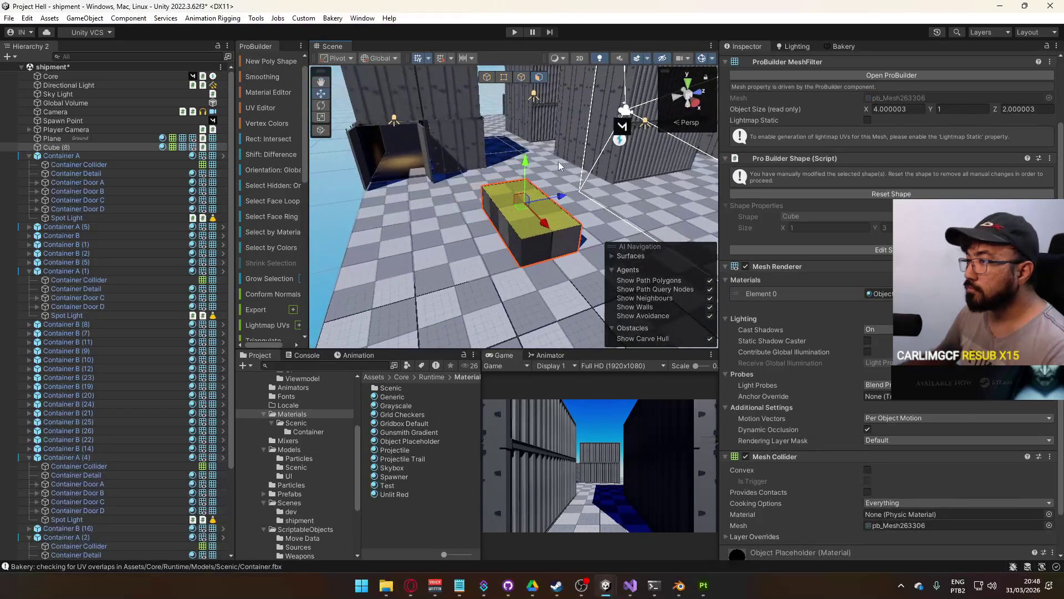
pyautogui.moveTo(526, 162); pyautogui.dragTo(528, 136)
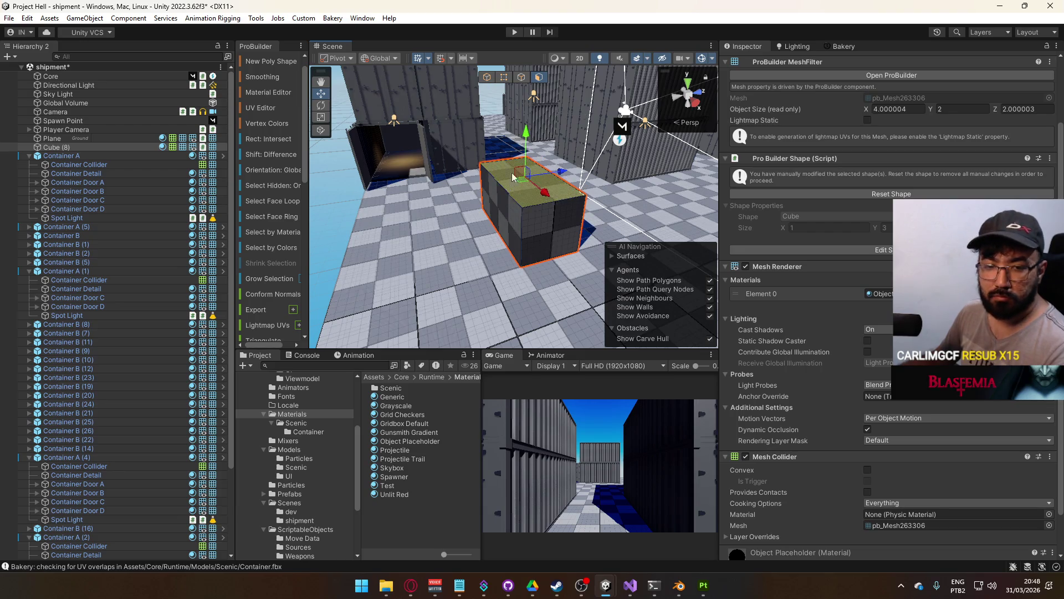
pyautogui.click(505, 78)
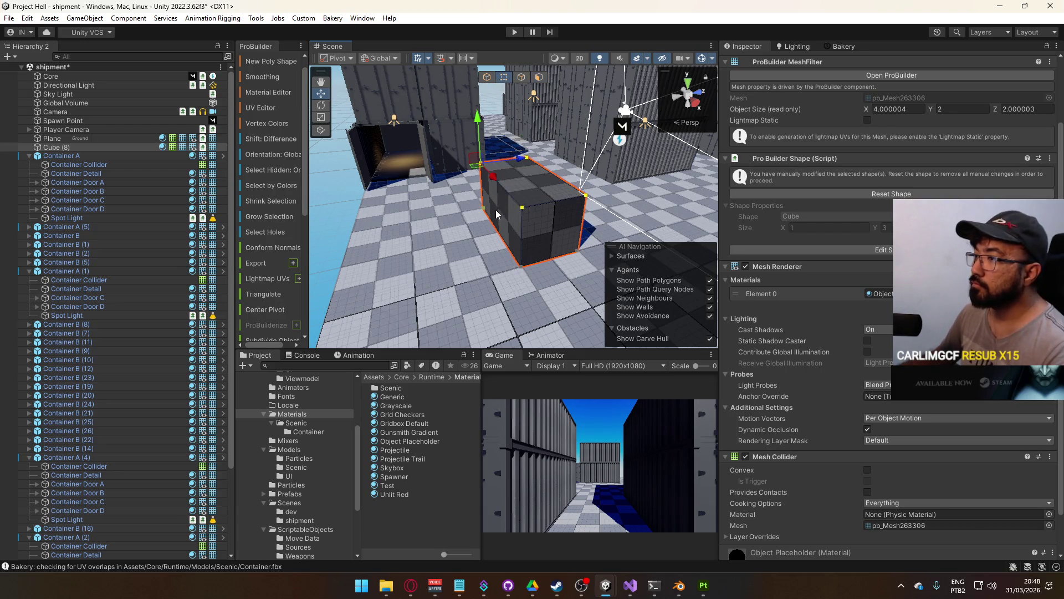
pyautogui.click(482, 80)
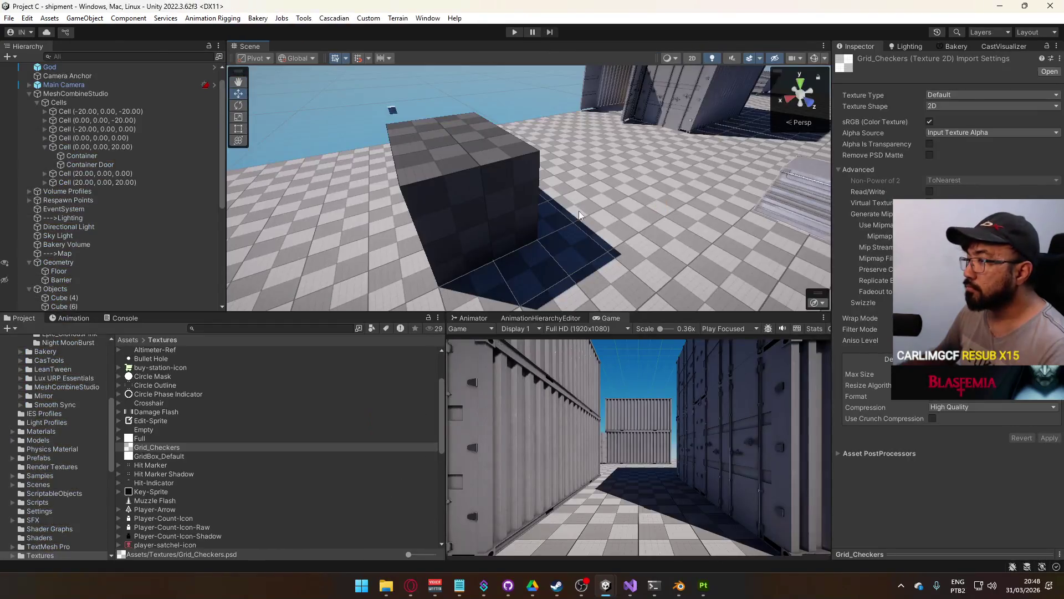
# Reset the block's Y rotation to 0 and slide it to X 13.75
pyautogui.moveTo(579, 215); pyautogui.dragTo(747, 239)
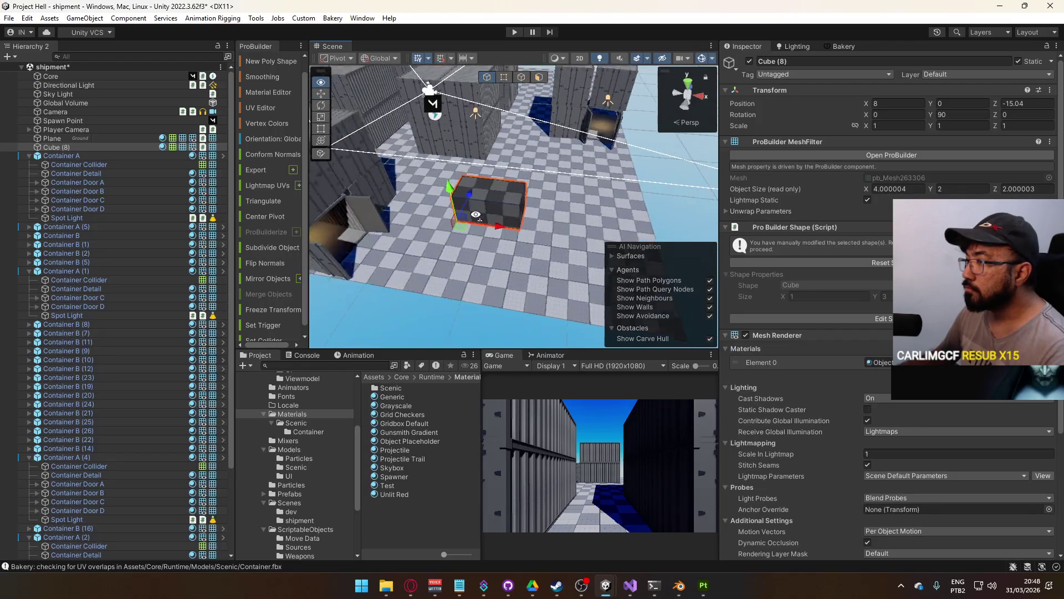
pyautogui.moveTo(487, 199); pyautogui.dragTo(543, 217)
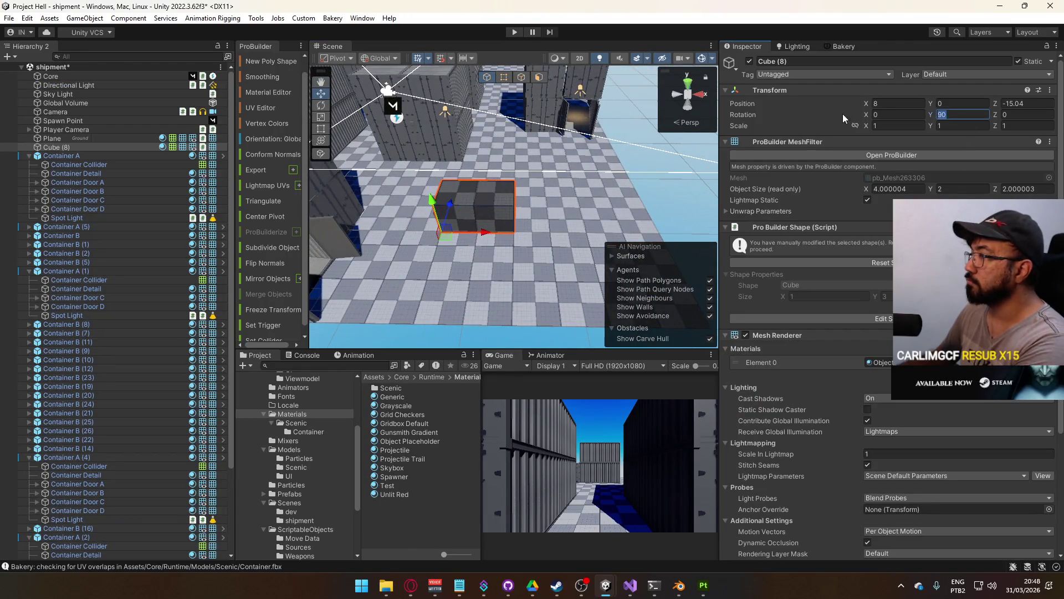
pyautogui.click(961, 115)
pyautogui.write('0')
pyautogui.moveTo(484, 235); pyautogui.dragTo(589, 236)
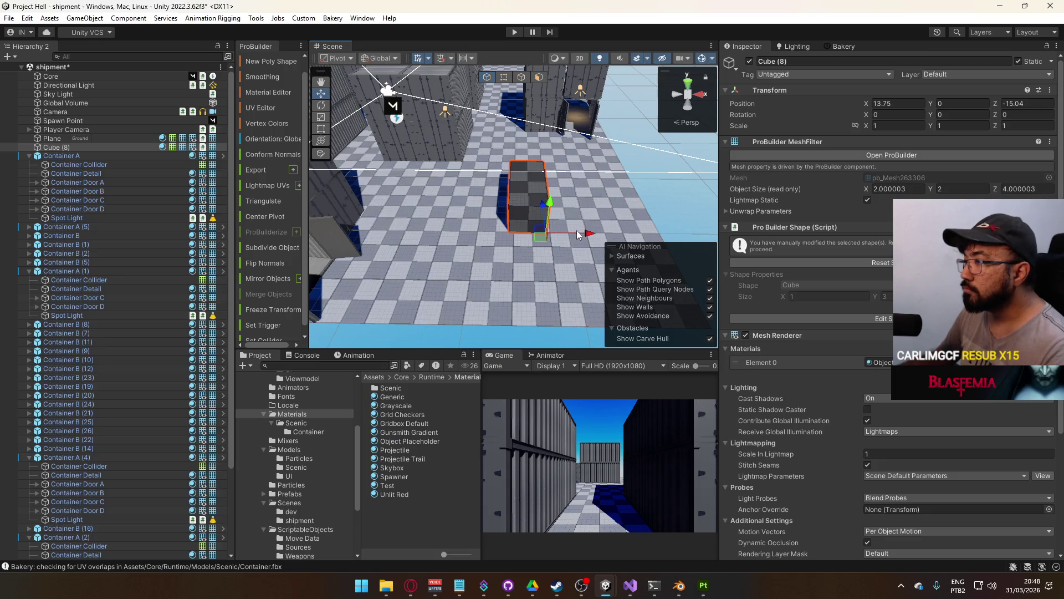
# Move the block to X 15, then duplicate it as Cube (9) at Z 11.96
pyautogui.moveTo(582, 233); pyautogui.dragTo(607, 233)
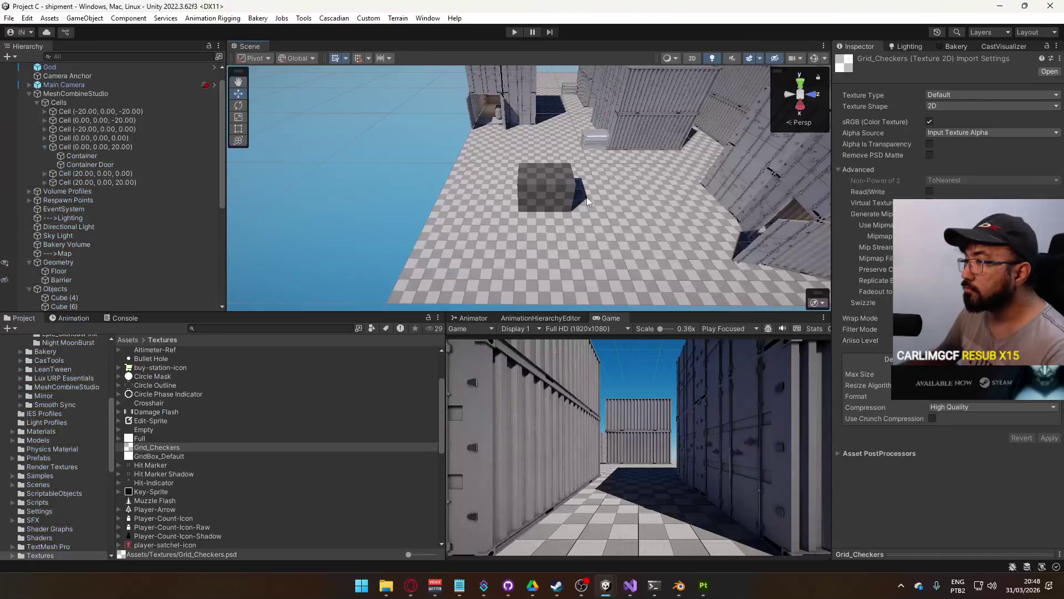
pyautogui.moveTo(574, 194); pyautogui.dragTo(481, 215)
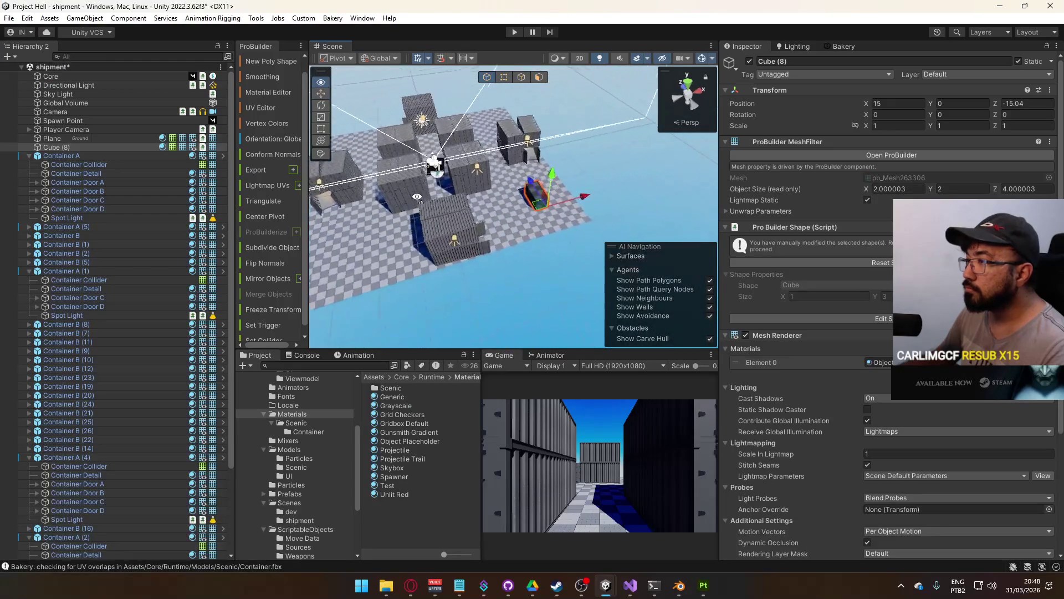
pyautogui.moveTo(592, 211); pyautogui.dragTo(726, 211)
pyautogui.hotkey('ctrl', 'd')
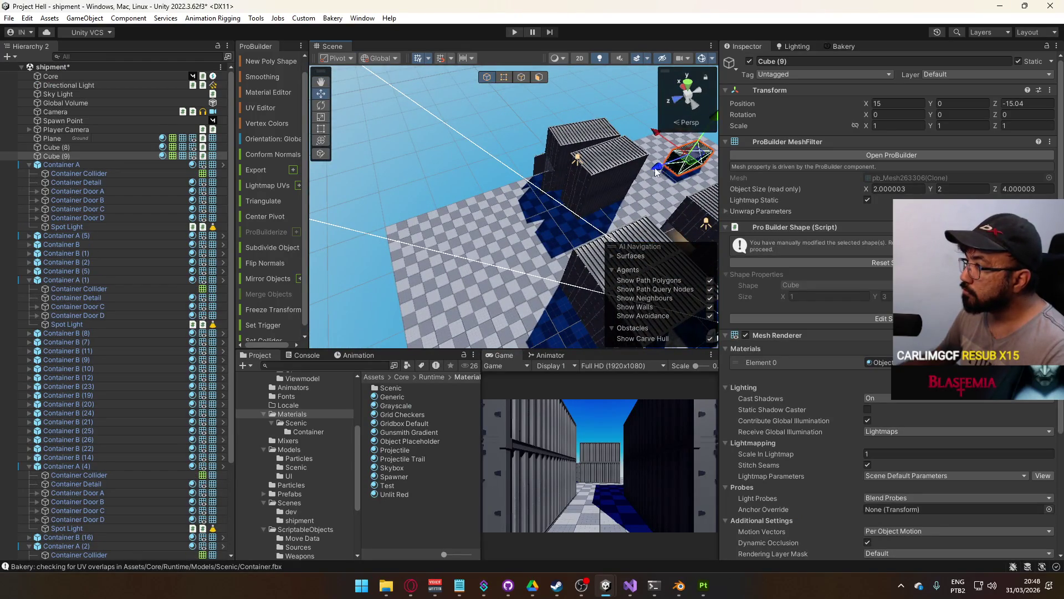
pyautogui.moveTo(447, 249); pyautogui.dragTo(454, 244)
# Shrink Cube (9) to a 2×1.5×2 cube by pulling in its vertices and faces
pyautogui.moveTo(455, 243)
pyautogui.mouseDown()
pyautogui.moveTo(577, 207)
pyautogui.moveTo(604, 183)
pyautogui.moveTo(593, 182)
pyautogui.moveTo(617, 182)
pyautogui.moveTo(605, 157)
pyautogui.moveTo(780, 182)
pyautogui.moveTo(690, 151)
pyautogui.moveTo(535, 245)
pyautogui.mouseUp()
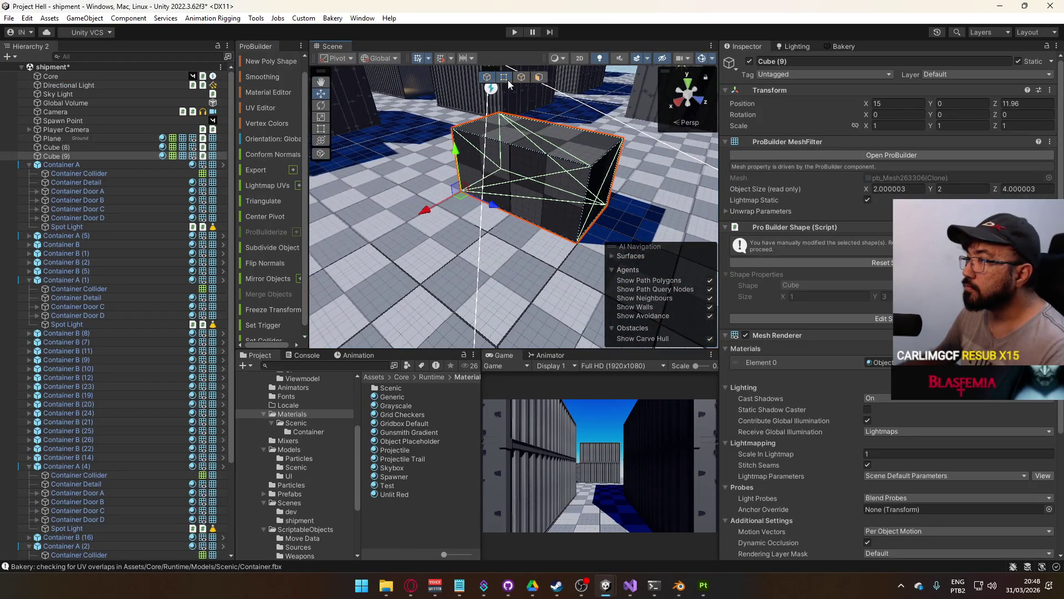
pyautogui.click(506, 79)
pyautogui.moveTo(646, 177); pyautogui.dragTo(550, 163)
pyautogui.click(538, 78)
pyautogui.click(505, 132)
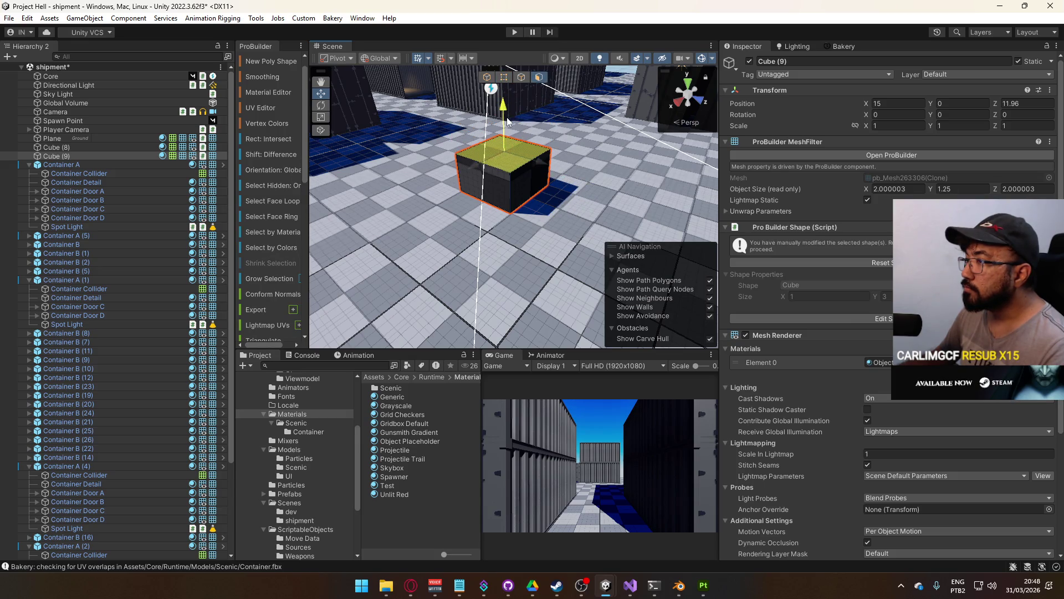
pyautogui.click(487, 77)
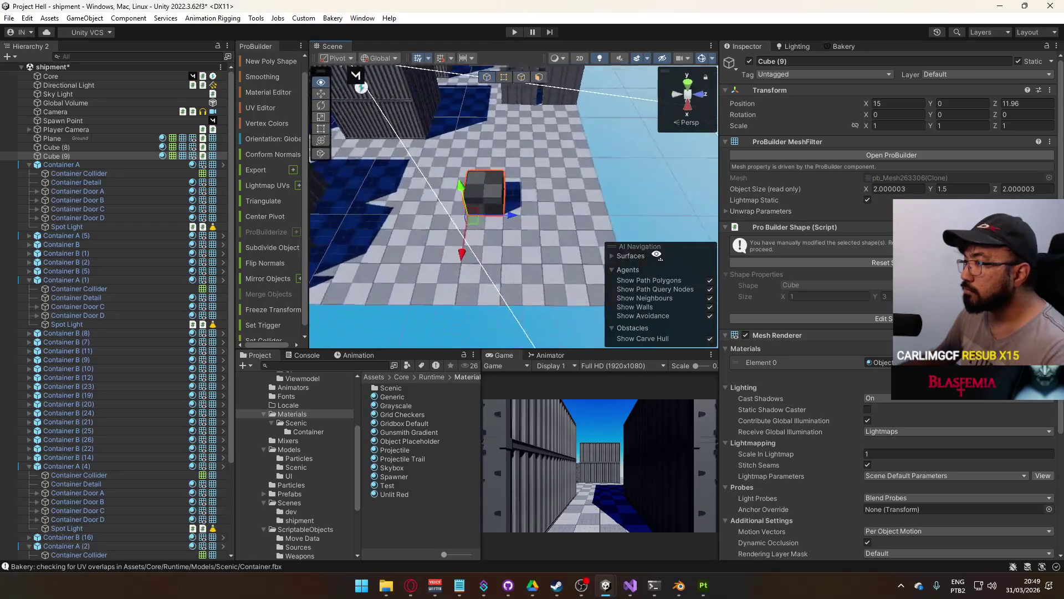
# Move the cube to Z 14.21 and X 16, then duplicate it as Cube (10) at X 15
pyautogui.moveTo(659, 256)
pyautogui.mouseDown()
pyautogui.moveTo(477, 217)
pyautogui.moveTo(516, 221)
pyautogui.mouseUp()
pyautogui.moveTo(470, 260)
pyautogui.mouseDown()
pyautogui.moveTo(467, 274)
pyautogui.moveTo(523, 235)
pyautogui.mouseUp()
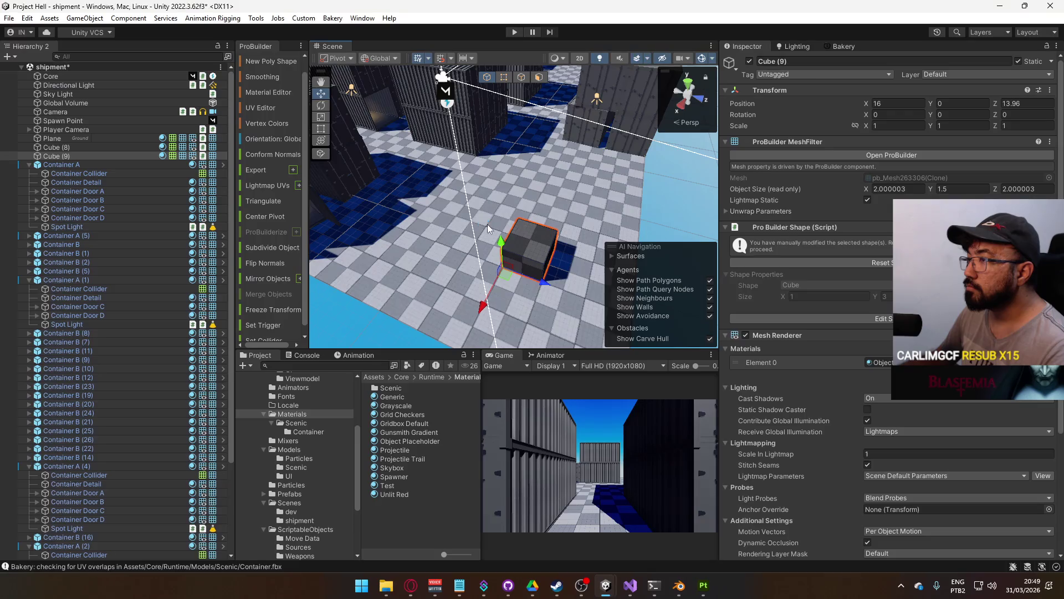
pyautogui.moveTo(543, 238)
pyautogui.mouseDown()
pyautogui.moveTo(623, 219)
pyautogui.moveTo(626, 227)
pyautogui.moveTo(517, 244)
pyautogui.mouseUp()
pyautogui.hotkey('ctrl', 'd')
pyautogui.moveTo(483, 299); pyautogui.dragTo(481, 271)
# Stretch Cube (10) by dragging its faces into a 2×2×4 block
pyautogui.click(538, 77)
pyautogui.click(495, 180)
pyautogui.moveTo(493, 145); pyautogui.dragTo(492, 128)
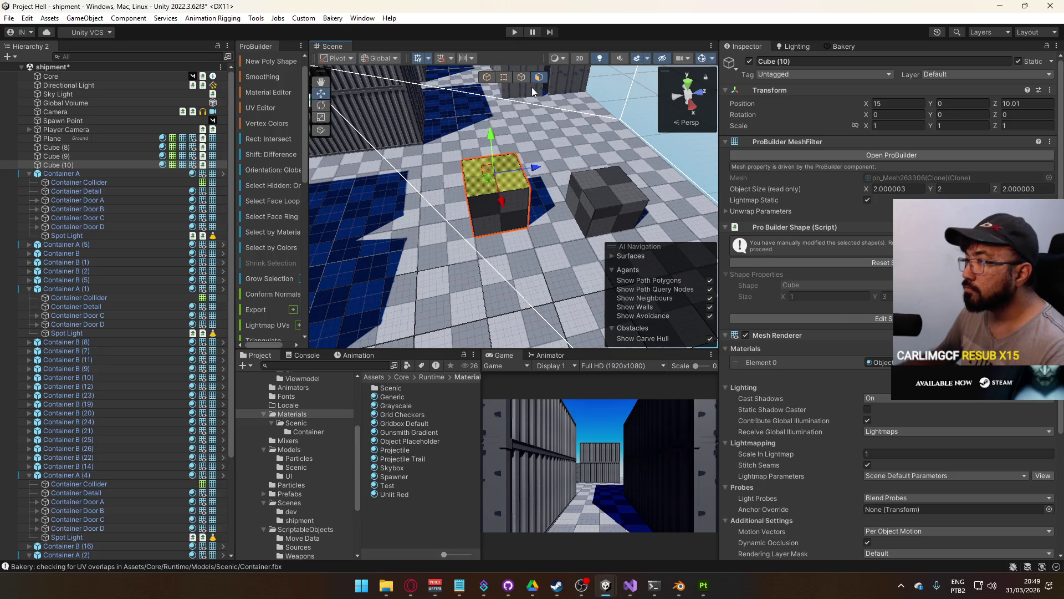
pyautogui.moveTo(535, 91)
pyautogui.mouseDown()
pyautogui.moveTo(554, 170)
pyautogui.moveTo(531, 170)
pyautogui.mouseUp()
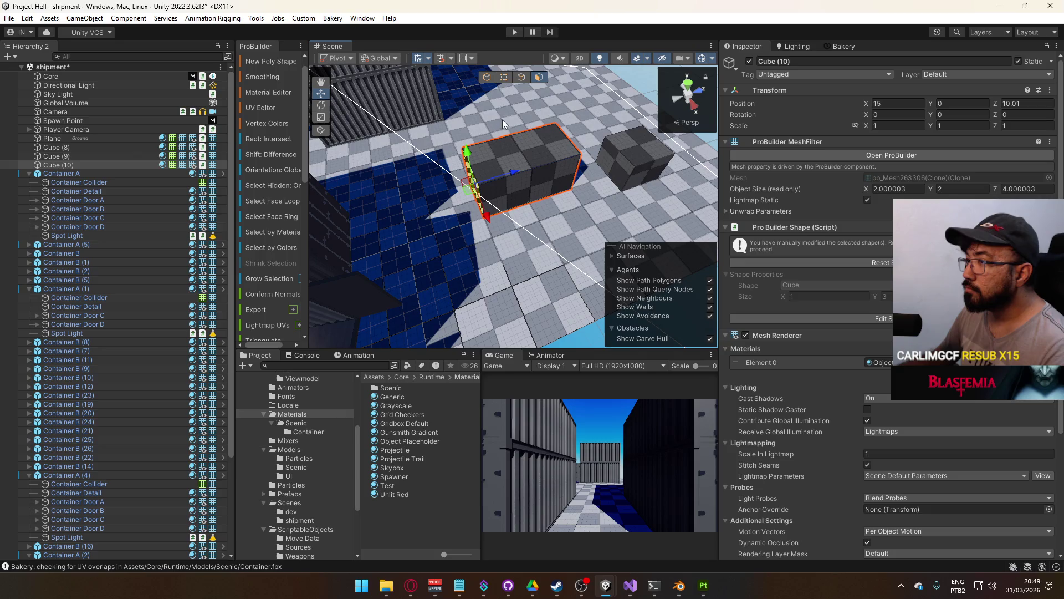
pyautogui.click(503, 77)
# Move Cube (10) in among the containers at X 13, Z 7.01
pyautogui.moveTo(504, 89)
pyautogui.mouseDown()
pyautogui.moveTo(550, 194)
pyautogui.moveTo(552, 226)
pyautogui.mouseUp()
pyautogui.press('w')
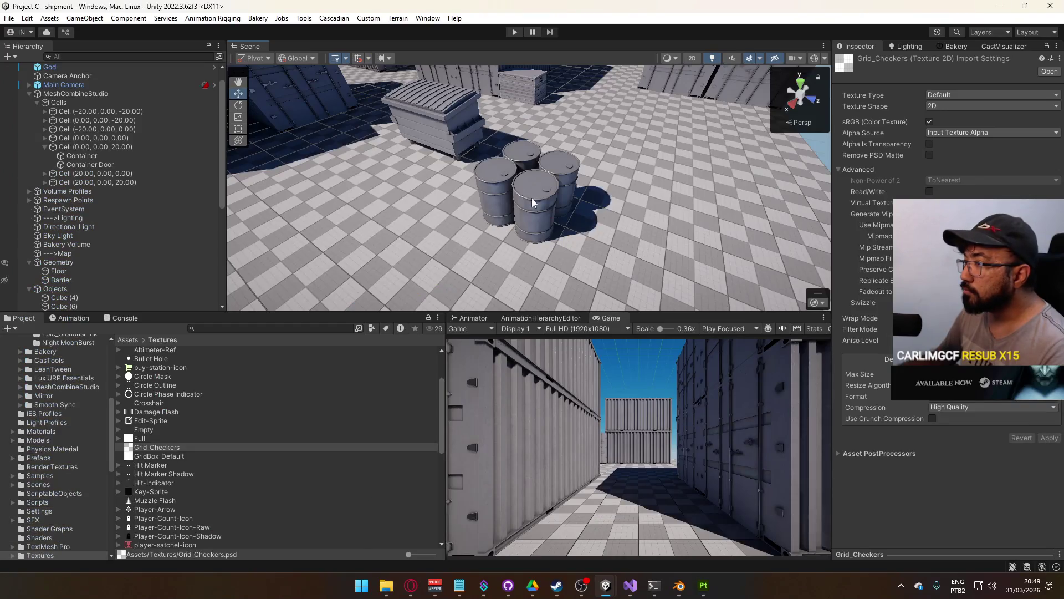
pyautogui.moveTo(530, 198); pyautogui.dragTo(628, 203)
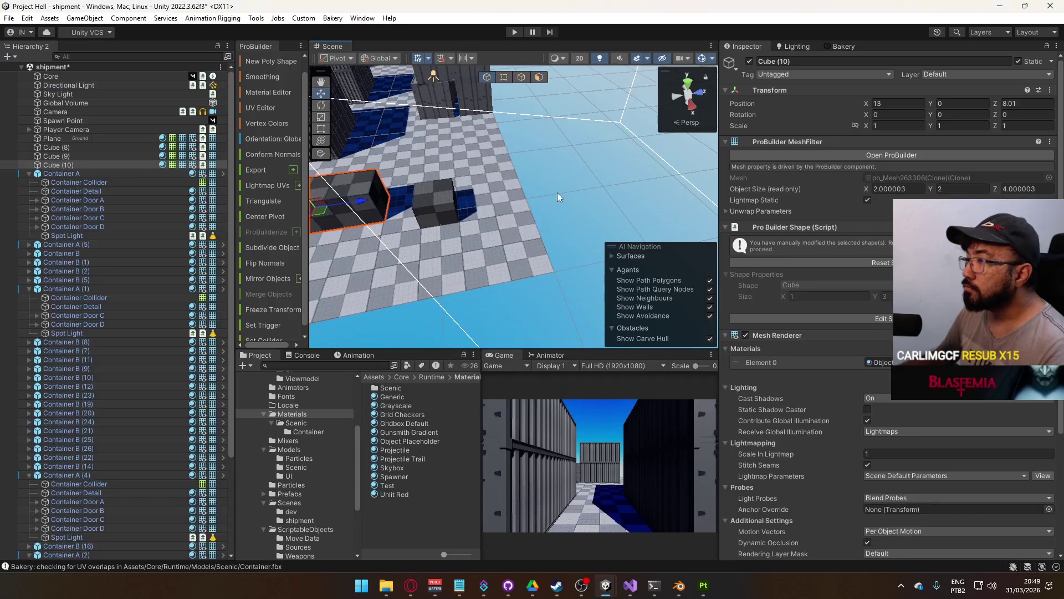
pyautogui.moveTo(515, 198)
pyautogui.mouseDown()
pyautogui.moveTo(558, 214)
pyautogui.moveTo(536, 217)
pyautogui.moveTo(531, 200)
pyautogui.moveTo(559, 154)
pyautogui.moveTo(676, 174)
pyautogui.moveTo(643, 122)
pyautogui.moveTo(682, 166)
pyautogui.mouseUp()
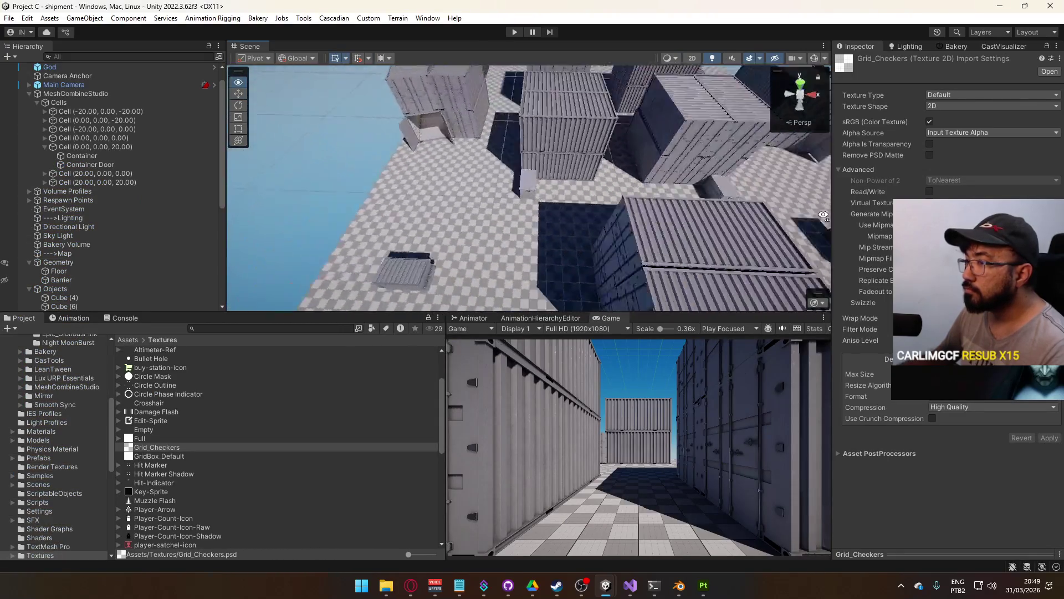
pyautogui.scroll(-6, 698, 183)
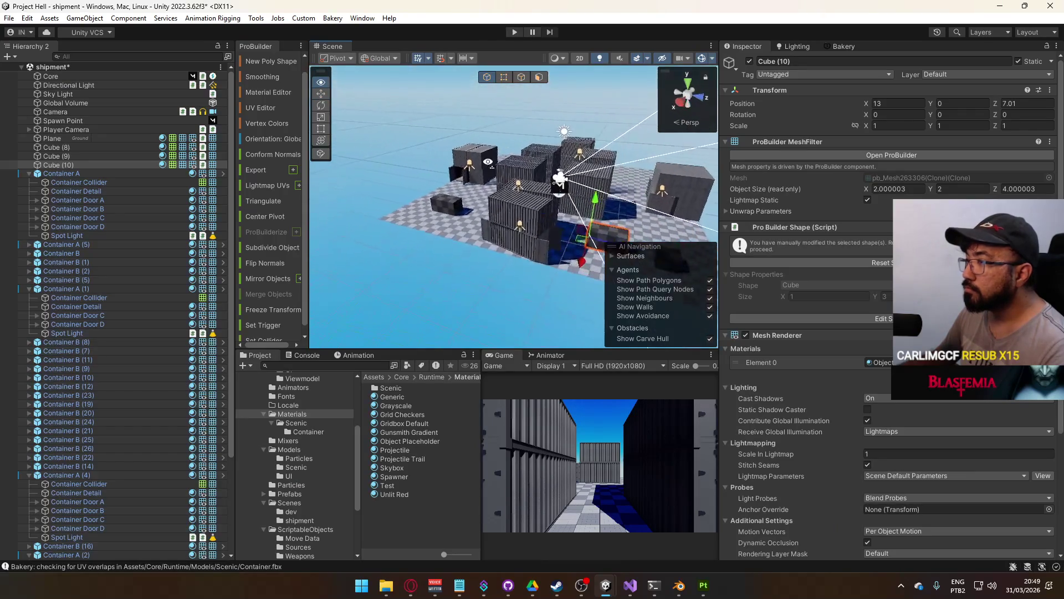
pyautogui.moveTo(453, 205); pyautogui.dragTo(384, 170)
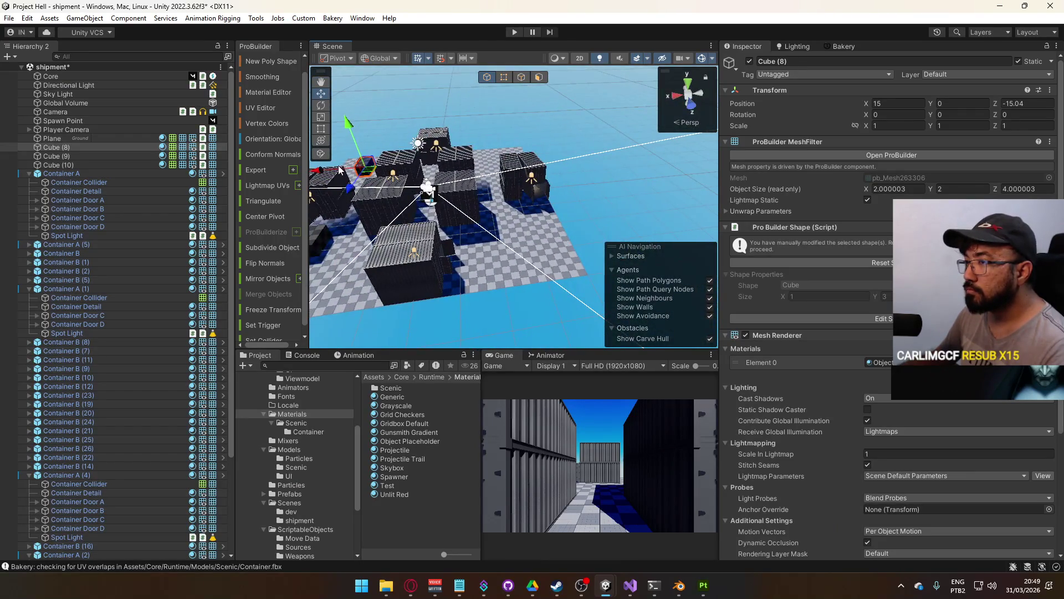
# Nudge the checker block Cube (11) slightly along Z
pyautogui.click(366, 169)
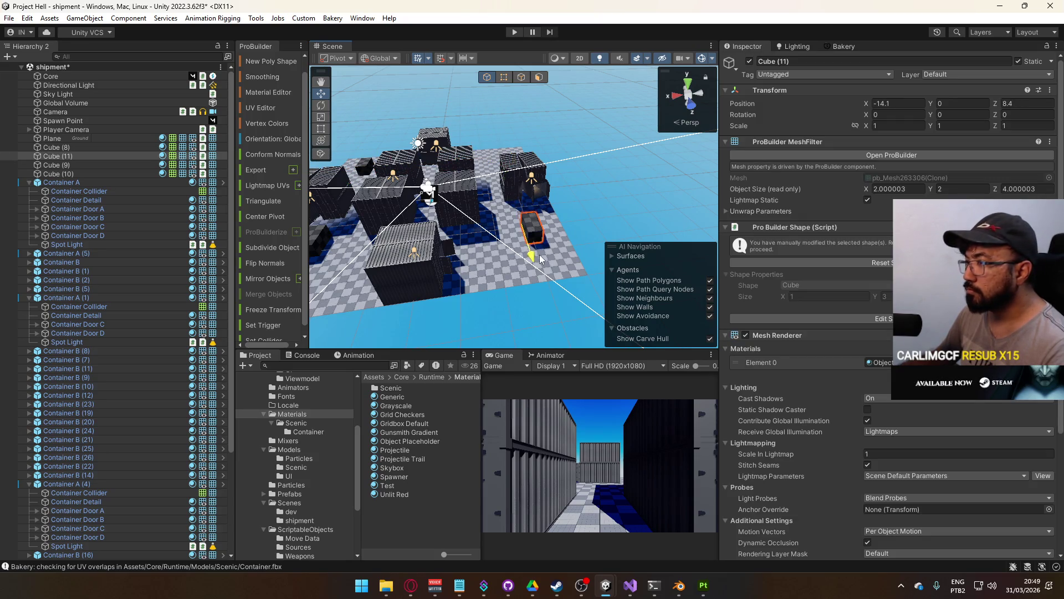
pyautogui.moveTo(547, 270); pyautogui.dragTo(548, 272)
pyautogui.press('f')
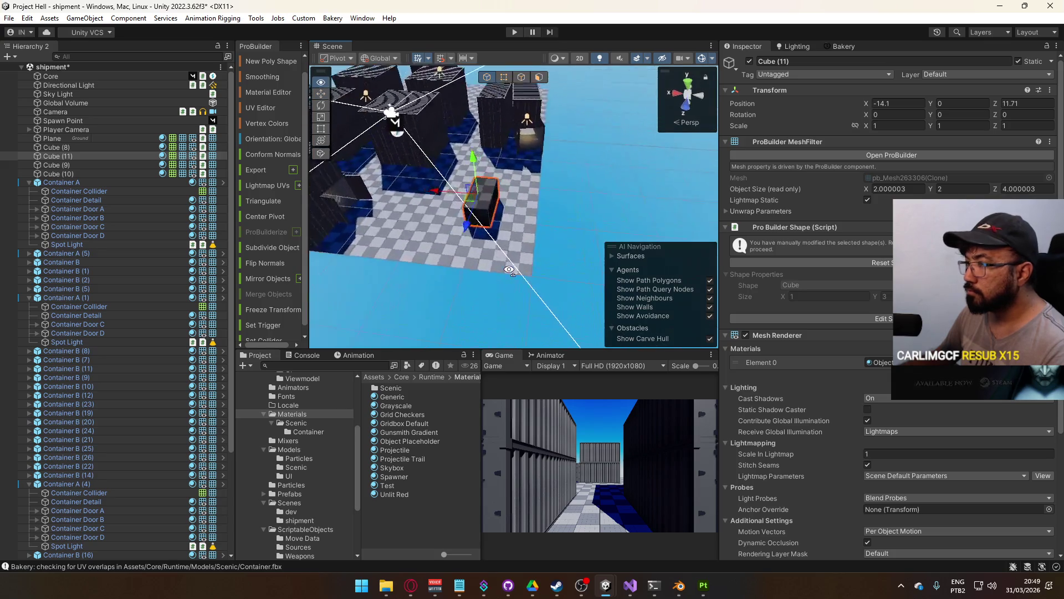
pyautogui.moveTo(464, 225)
pyautogui.mouseDown()
pyautogui.moveTo(334, 205)
pyautogui.moveTo(607, 206)
pyautogui.moveTo(460, 188)
pyautogui.moveTo(444, 216)
pyautogui.mouseUp()
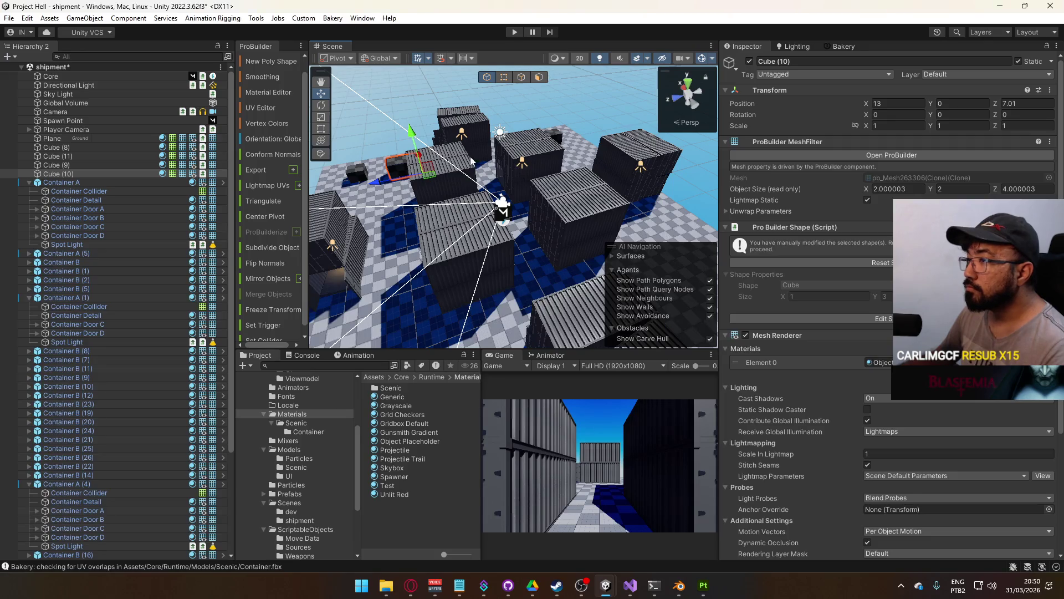
# Move Cube (12) onto the floor and set its Y rotation to 90
pyautogui.click(417, 168)
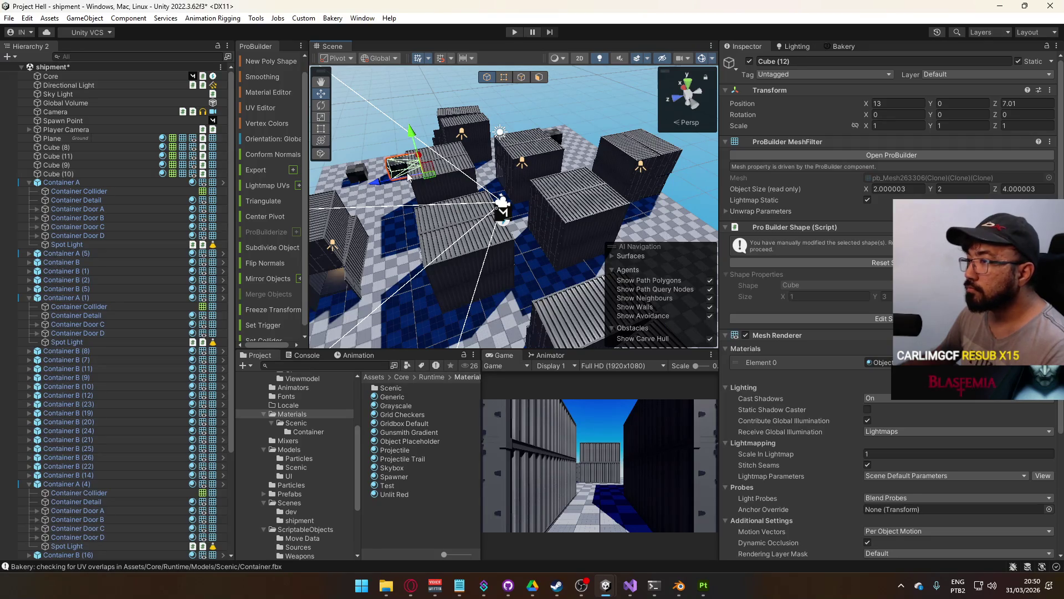
pyautogui.moveTo(417, 184)
pyautogui.mouseDown()
pyautogui.moveTo(499, 166)
pyautogui.moveTo(452, 127)
pyautogui.moveTo(484, 250)
pyautogui.mouseUp()
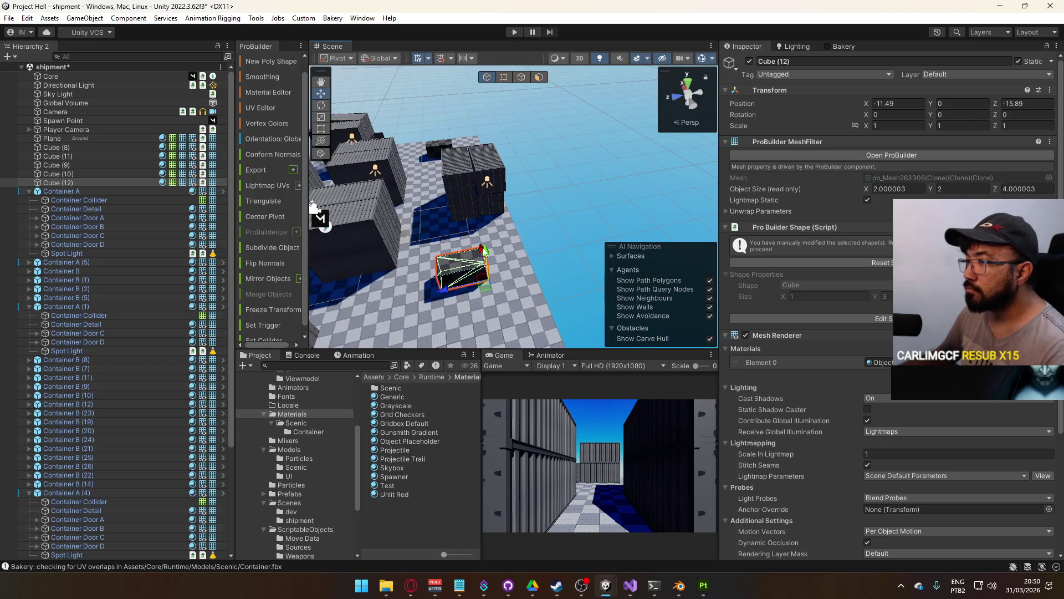
pyautogui.click(962, 115)
pyautogui.write('90')
pyautogui.press('Return')
# Position Cube (12) at Z -15 and X -12, then duplicate it as Cube (13)
pyautogui.moveTo(551, 243)
pyautogui.mouseDown()
pyautogui.moveTo(513, 276)
pyautogui.moveTo(491, 208)
pyautogui.moveTo(491, 249)
pyautogui.mouseUp()
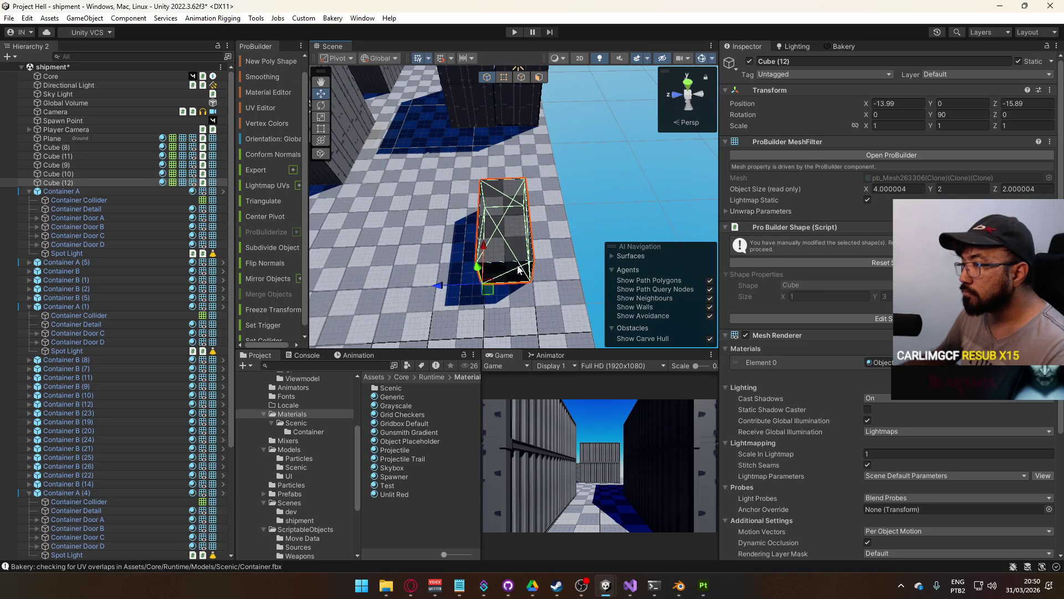
pyautogui.moveTo(446, 286); pyautogui.dragTo(415, 287)
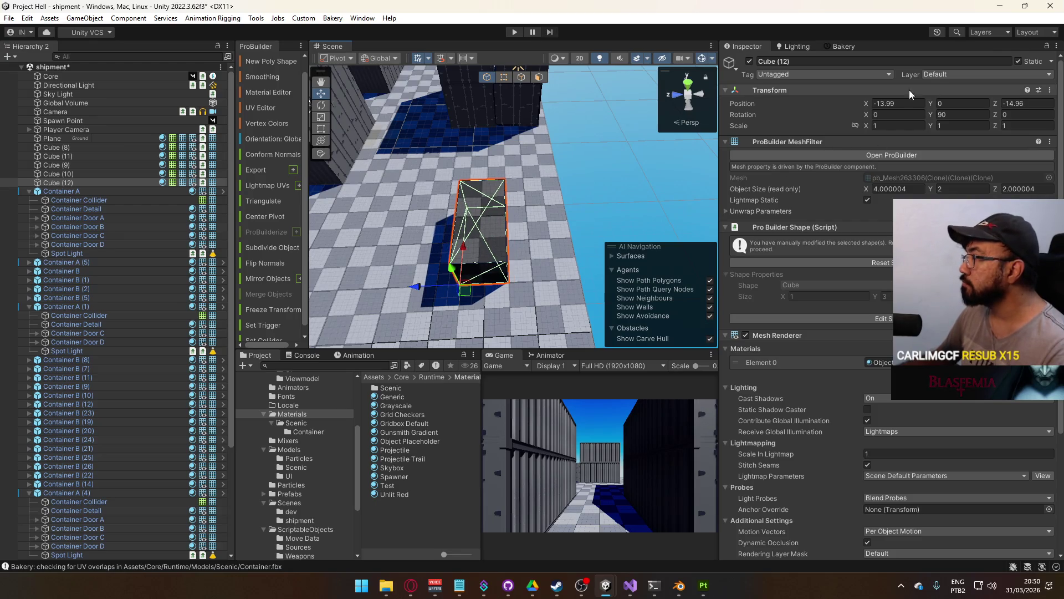
pyautogui.click(896, 103)
pyautogui.write('-14')
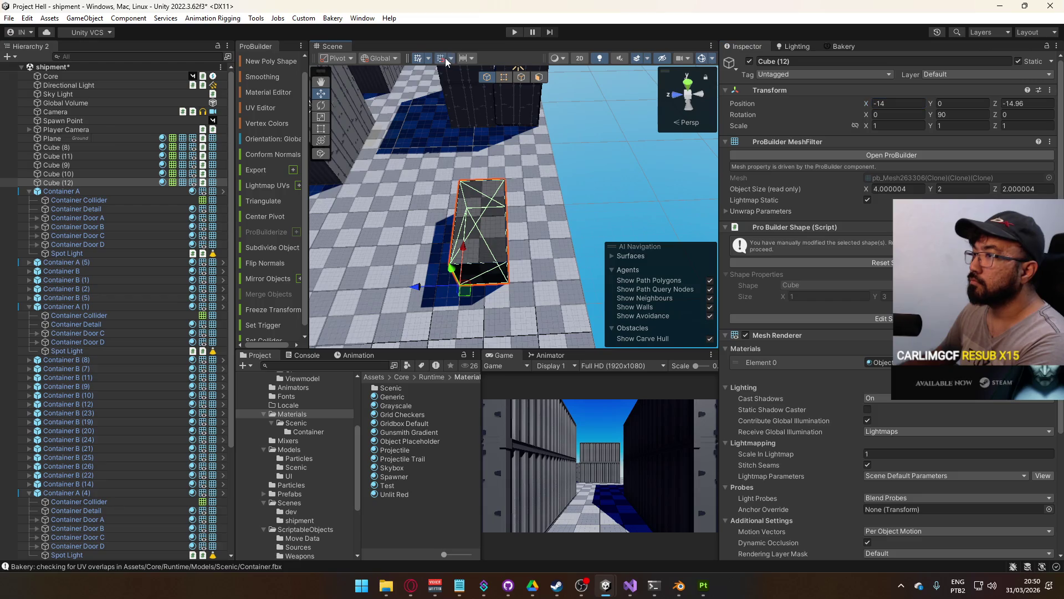
pyautogui.moveTo(413, 298)
pyautogui.mouseDown()
pyautogui.moveTo(733, 277)
pyautogui.moveTo(689, 270)
pyautogui.mouseUp()
pyautogui.moveTo(568, 227)
pyautogui.mouseDown()
pyautogui.moveTo(463, 224)
pyautogui.moveTo(510, 229)
pyautogui.mouseUp()
pyautogui.hotkey('ctrl', 'd')
pyautogui.keyDown('shift'); pyautogui.click(459, 218); pyautogui.keyUp('shift')
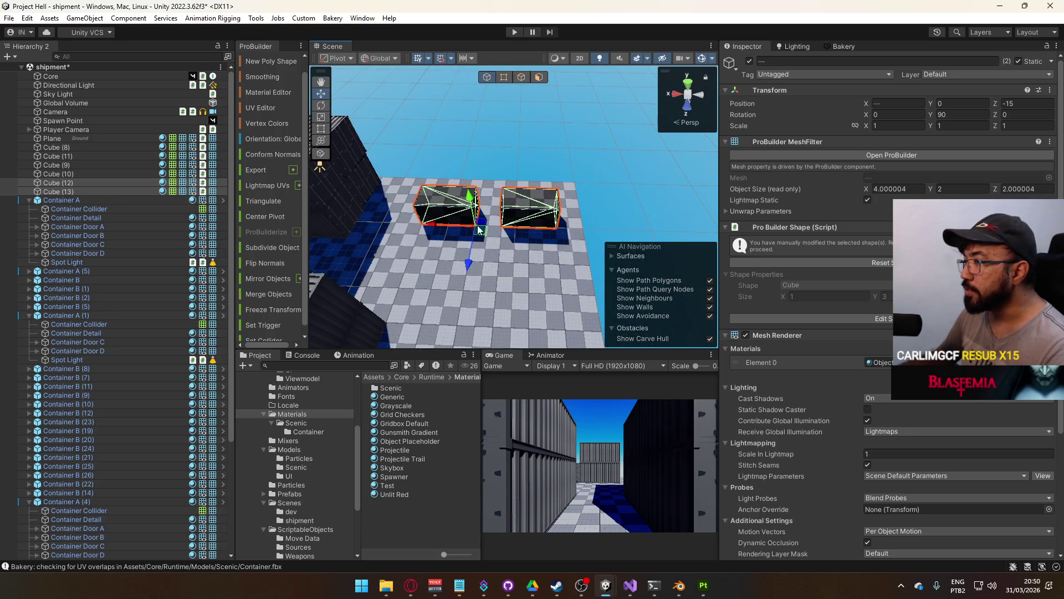
# Select among the checker blocks and orbit in close to the two dark blocks
pyautogui.click(523, 195)
pyautogui.click(504, 77)
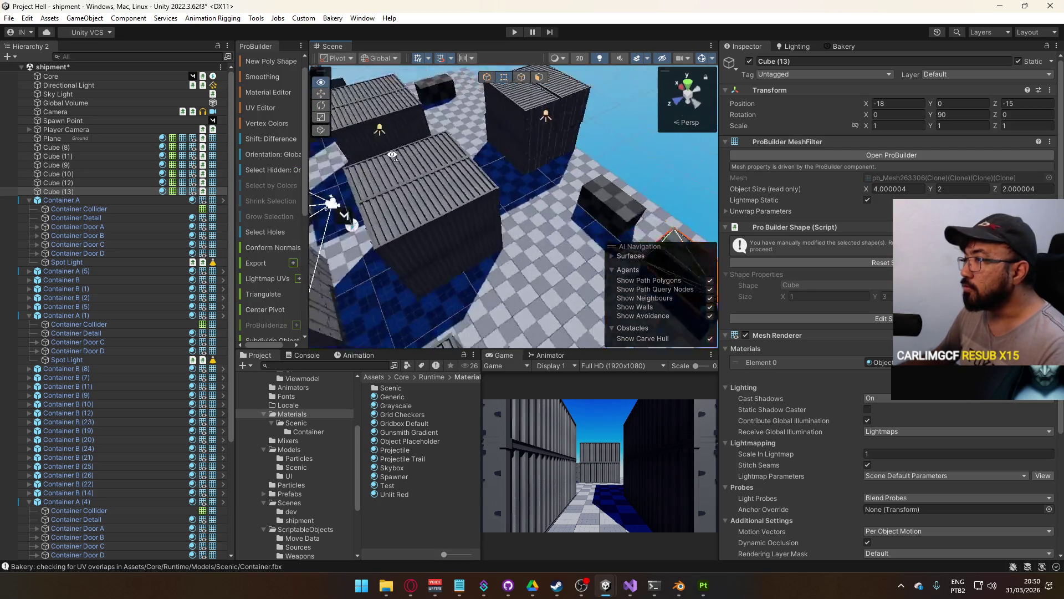
pyautogui.click(486, 162)
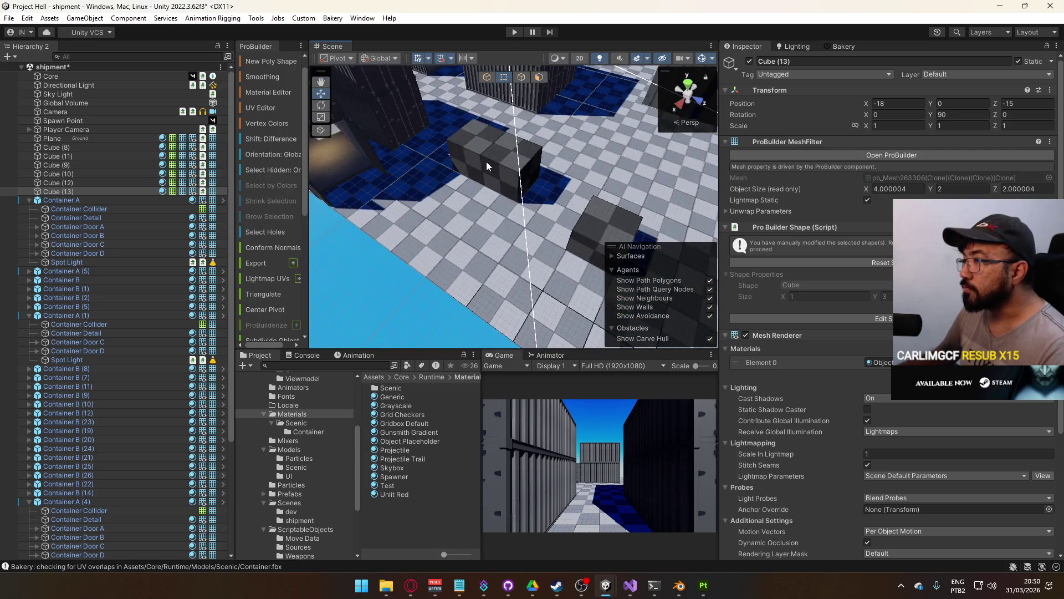
pyautogui.moveTo(536, 262); pyautogui.dragTo(501, 213)
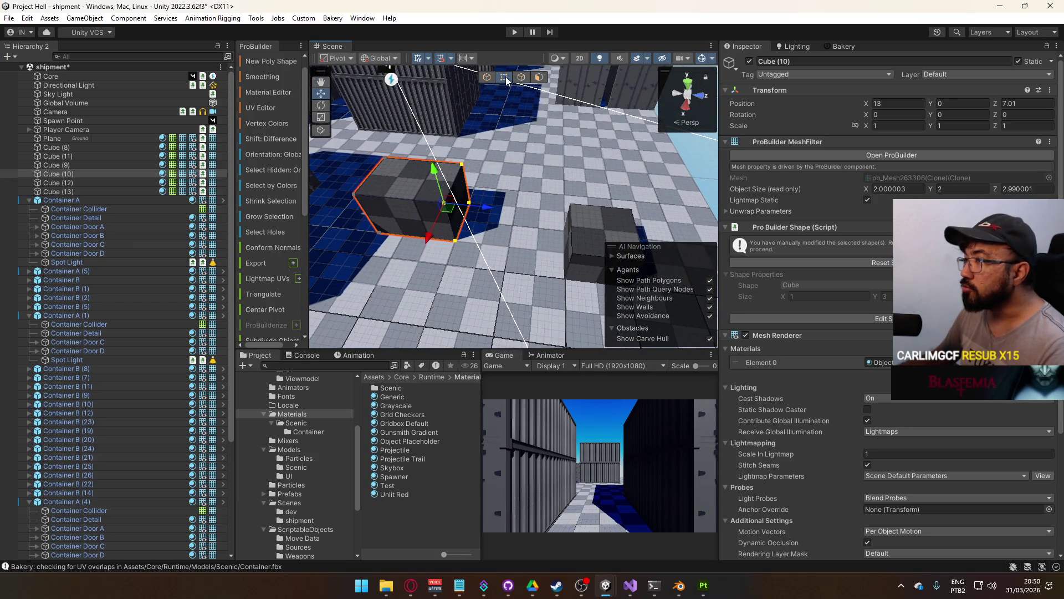
pyautogui.click(487, 77)
pyautogui.moveTo(499, 166)
pyautogui.mouseDown()
pyautogui.moveTo(524, 181)
pyautogui.moveTo(474, 203)
pyautogui.moveTo(559, 219)
pyautogui.moveTo(584, 243)
pyautogui.mouseUp()
pyautogui.keyDown('shift'); pyautogui.click(546, 218); pyautogui.keyUp('shift')
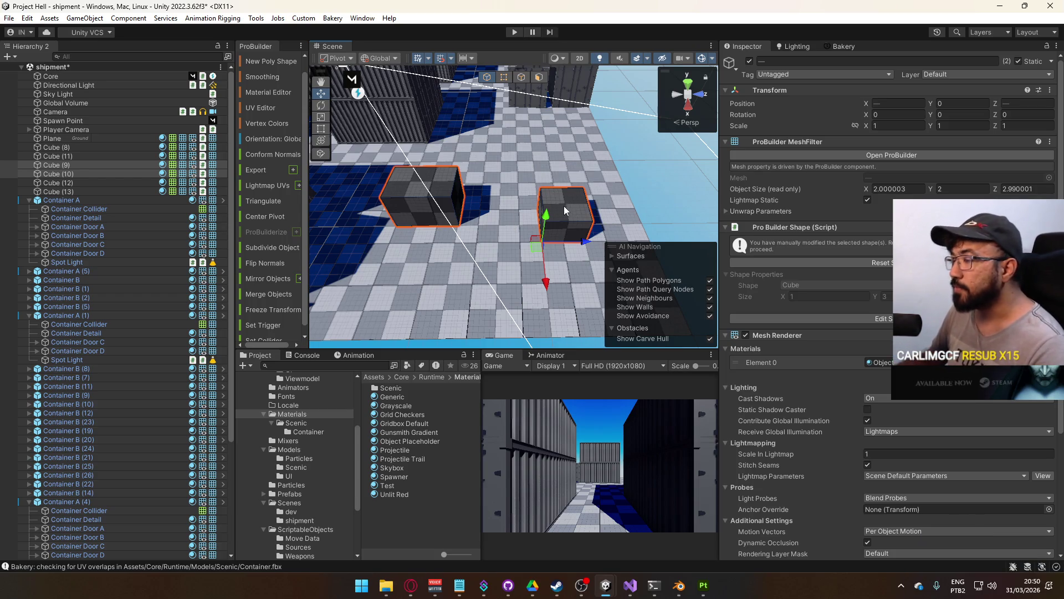
pyautogui.moveTo(547, 202)
pyautogui.mouseDown()
pyautogui.moveTo(347, 142)
pyautogui.moveTo(514, 198)
pyautogui.moveTo(525, 212)
pyautogui.mouseUp()
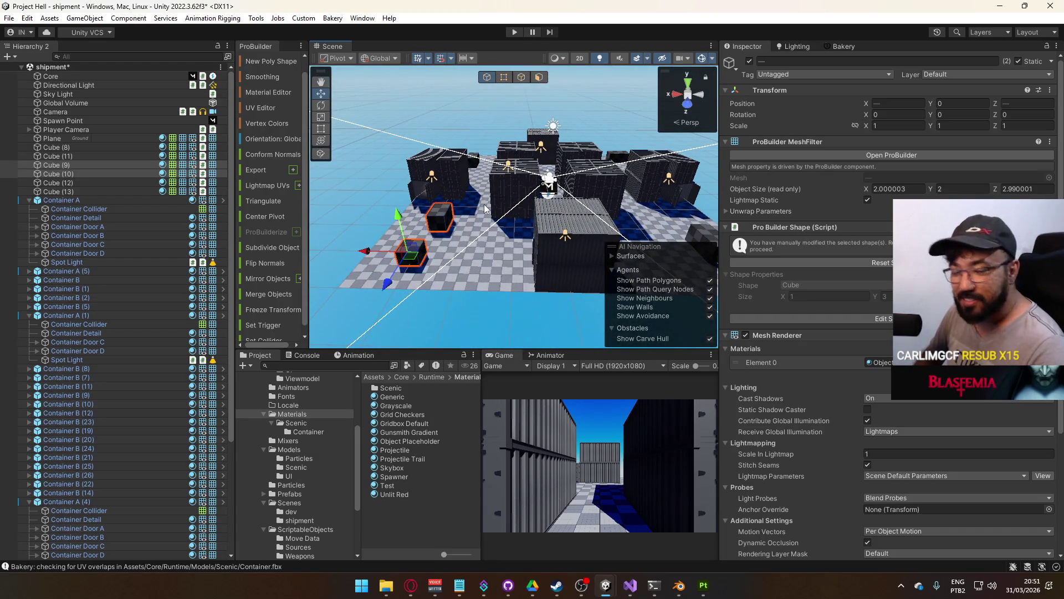
pyautogui.moveTo(488, 218)
pyautogui.mouseDown()
pyautogui.moveTo(442, 174)
pyautogui.moveTo(316, 169)
pyautogui.moveTo(697, 244)
pyautogui.moveTo(704, 210)
pyautogui.moveTo(629, 253)
pyautogui.mouseUp()
pyautogui.moveTo(503, 224)
pyautogui.mouseDown()
pyautogui.moveTo(399, 240)
pyautogui.moveTo(364, 231)
pyautogui.moveTo(461, 215)
pyautogui.mouseUp()
# Shorten Cube (12) from 4 to 3 units by moving its end vertices
pyautogui.click(462, 217)
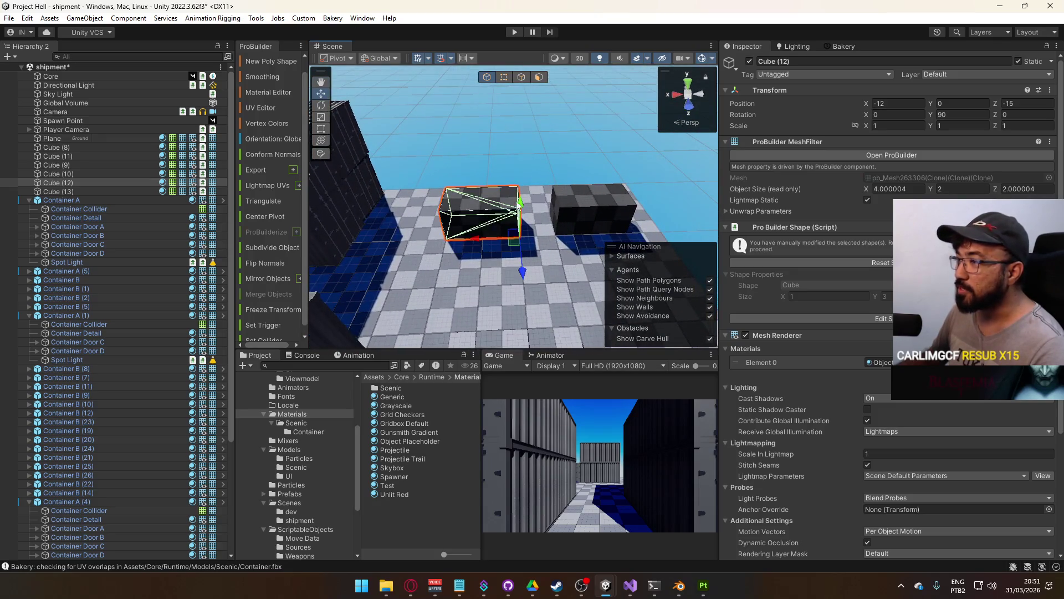
pyautogui.click(504, 78)
pyautogui.click(453, 236)
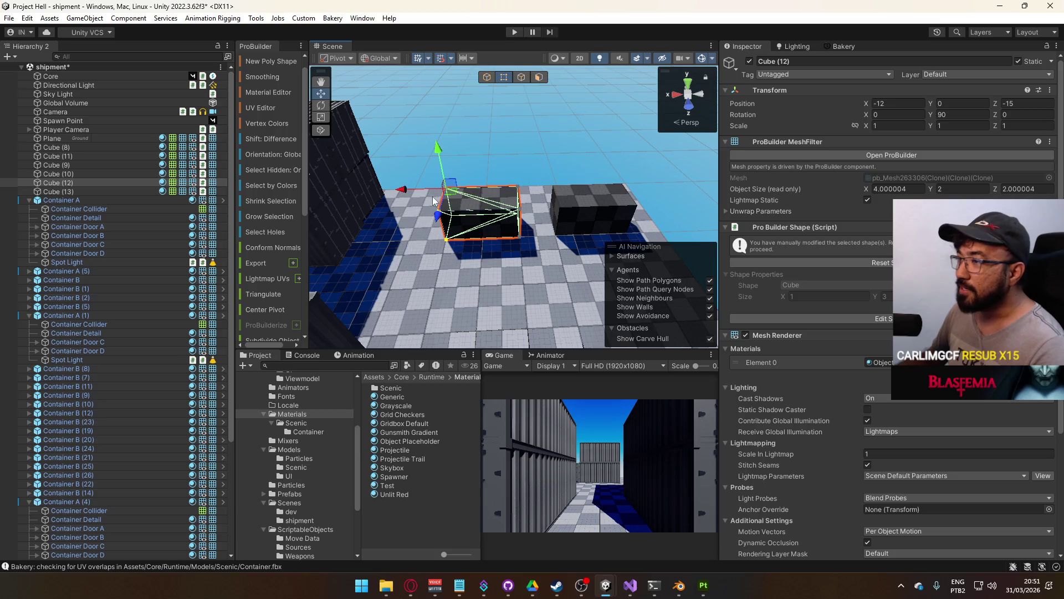
pyautogui.moveTo(407, 193); pyautogui.dragTo(426, 192)
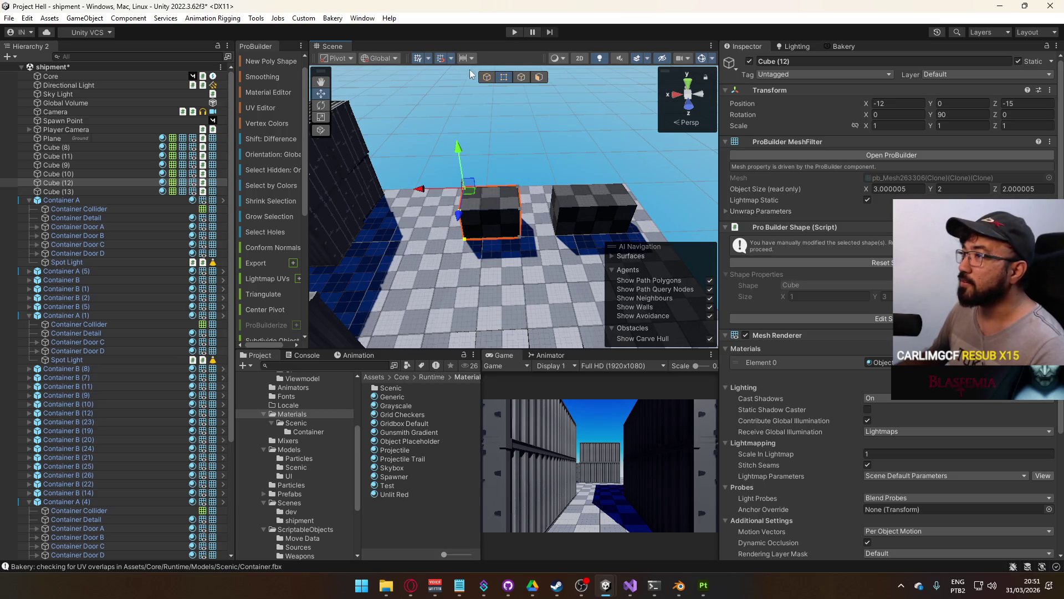
# Replace Cube (13) with a duplicate of the shortened block at X -17, and save the scene
pyautogui.click(607, 205)
pyautogui.hotkey('ctrl', 'z')
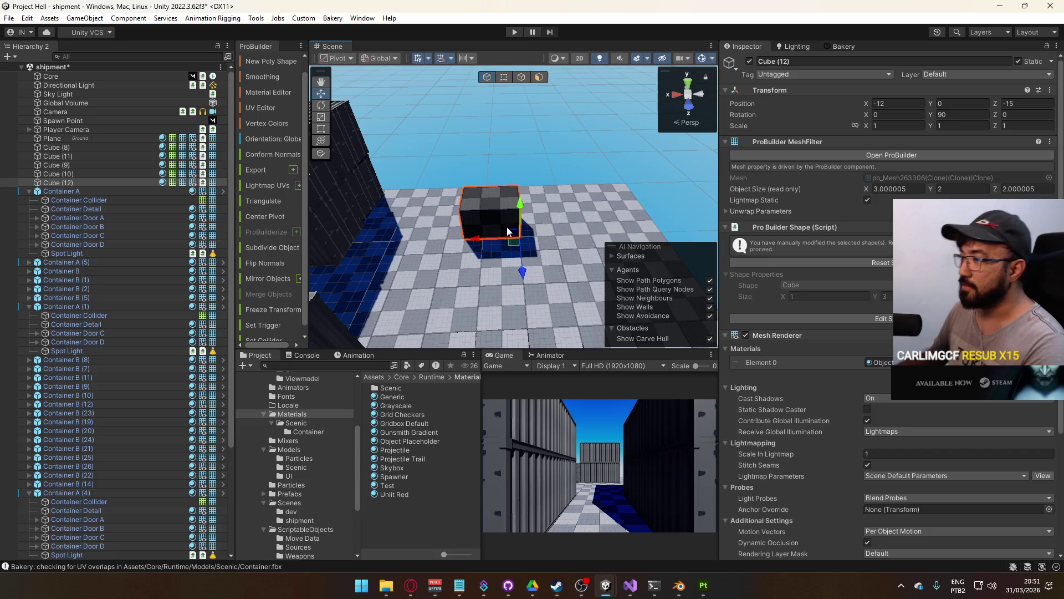
pyautogui.hotkey('ctrl', 'z')
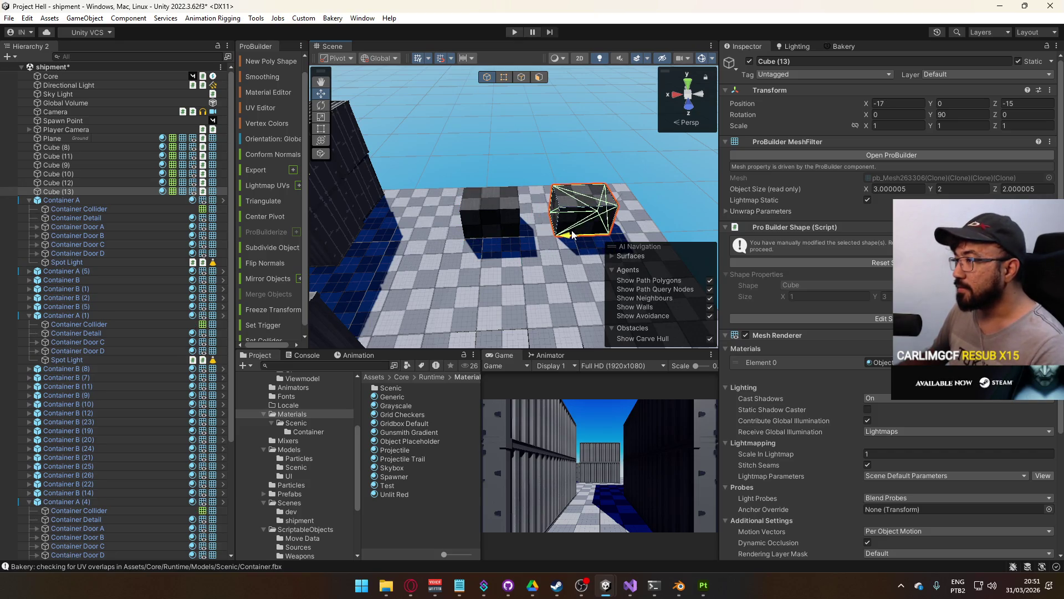
pyautogui.click(494, 222)
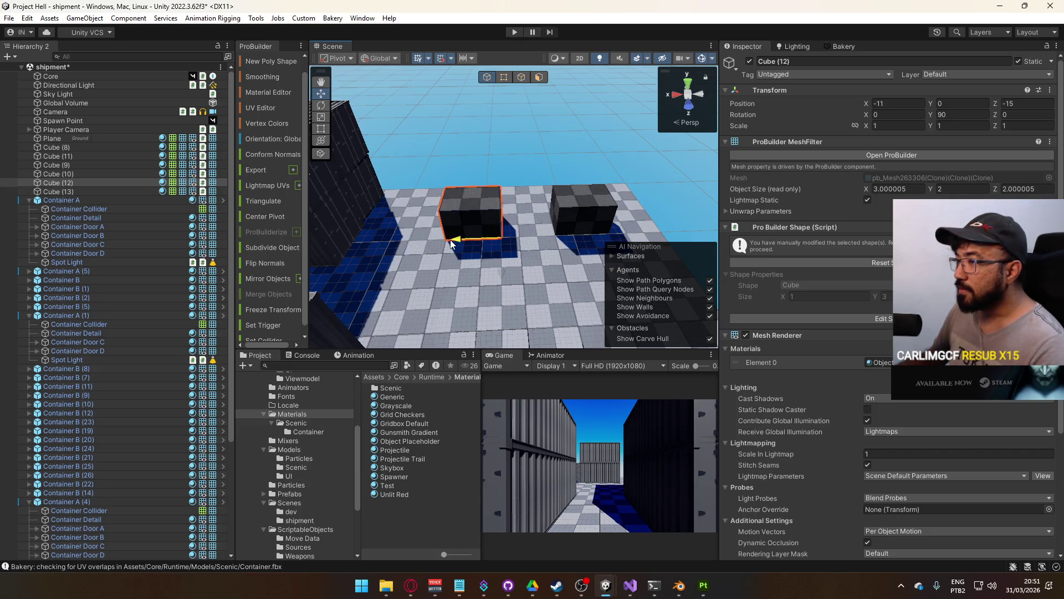
pyautogui.click(533, 144)
pyautogui.hotkey('ctrl', 's')
pyautogui.moveTo(534, 144)
pyautogui.mouseDown()
pyautogui.moveTo(488, 108)
pyautogui.moveTo(510, 148)
pyautogui.moveTo(534, 148)
pyautogui.moveTo(490, 162)
pyautogui.moveTo(736, 177)
pyautogui.moveTo(384, 189)
pyautogui.moveTo(432, 199)
pyautogui.moveTo(487, 182)
pyautogui.moveTo(460, 207)
pyautogui.moveTo(526, 194)
pyautogui.mouseUp()
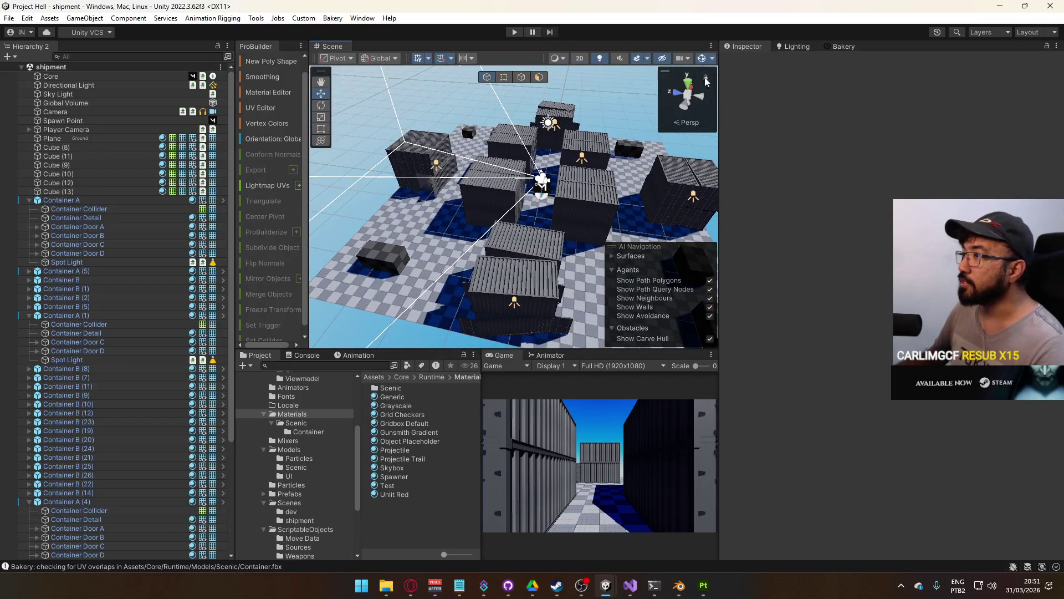
# Widen the Scene view and run a Bakery lightmap render, finishing in about 23 seconds
pyautogui.click(838, 47)
pyautogui.moveTo(719, 170); pyautogui.dragTo(848, 186)
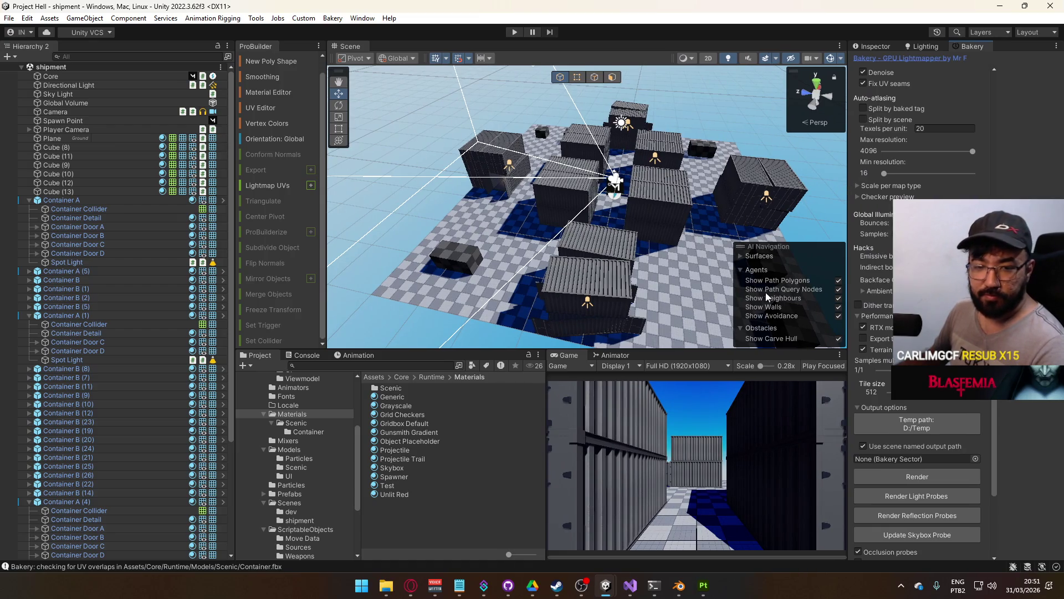
pyautogui.click(927, 480)
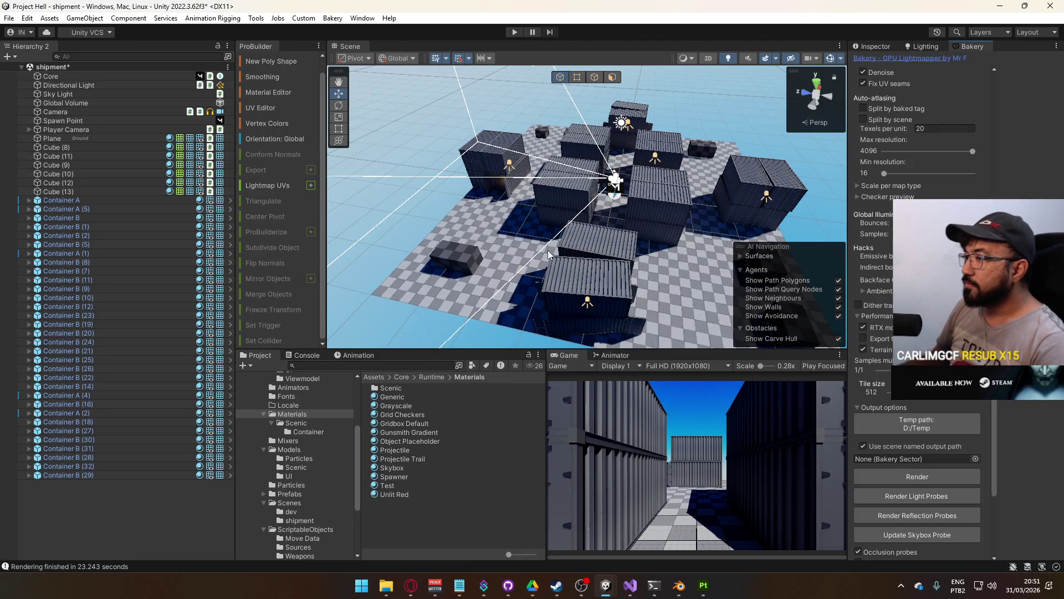
pyautogui.scroll(5, 571, 261)
pyautogui.moveTo(571, 260)
pyautogui.mouseDown()
pyautogui.moveTo(588, 195)
pyautogui.moveTo(594, 206)
pyautogui.moveTo(844, 203)
pyautogui.moveTo(740, 197)
pyautogui.moveTo(717, 105)
pyautogui.mouseUp()
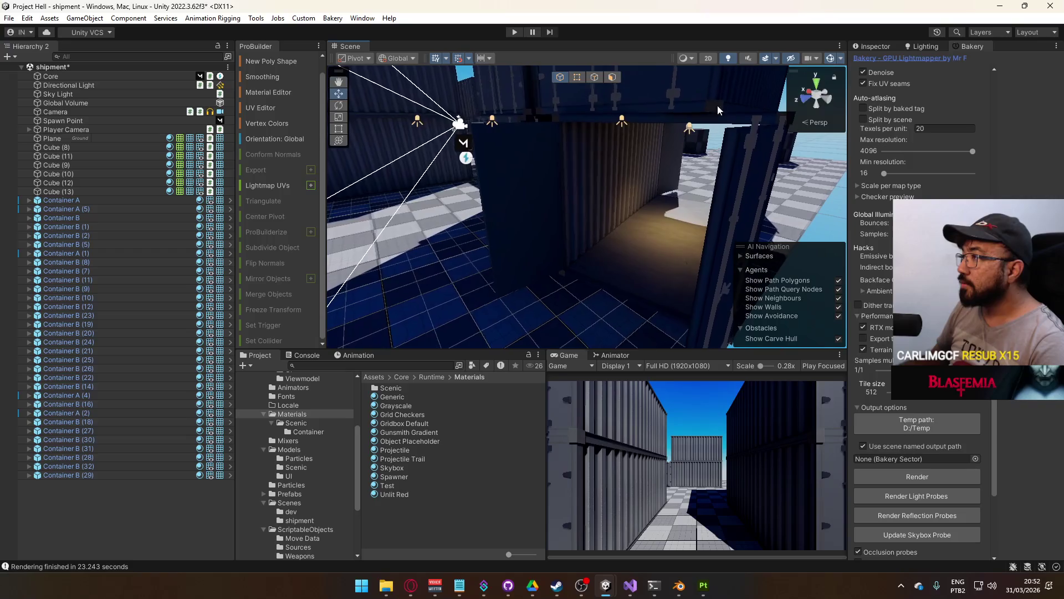
# Display the Scene in Baked Lightmap draw mode and orbit out to a wide overview
pyautogui.click(693, 58)
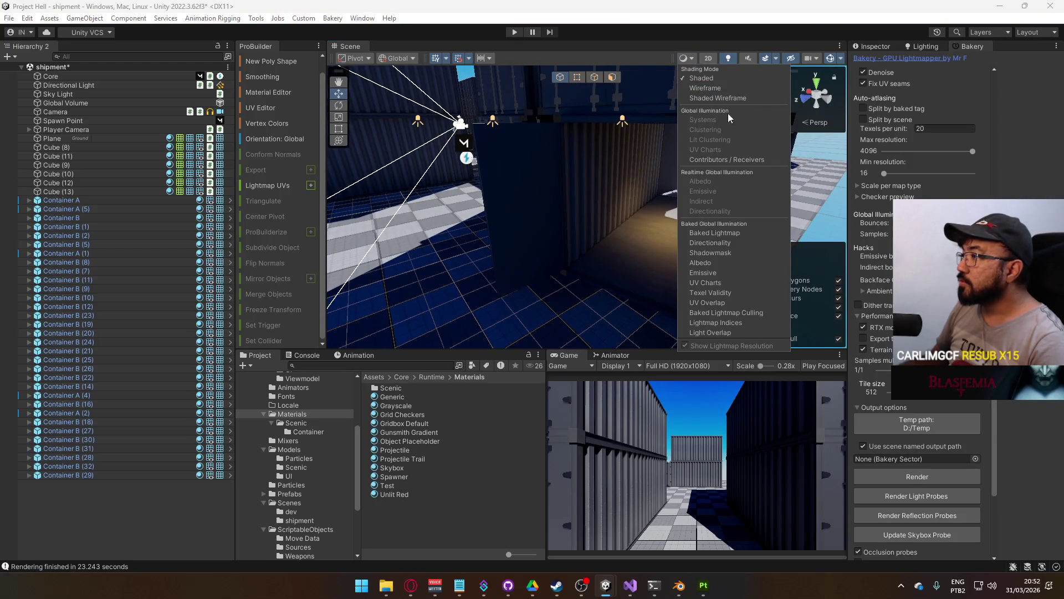
pyautogui.click(714, 233)
pyautogui.moveTo(517, 161)
pyautogui.mouseDown()
pyautogui.moveTo(597, 181)
pyautogui.moveTo(580, 195)
pyautogui.moveTo(742, 198)
pyautogui.moveTo(582, 205)
pyautogui.mouseUp()
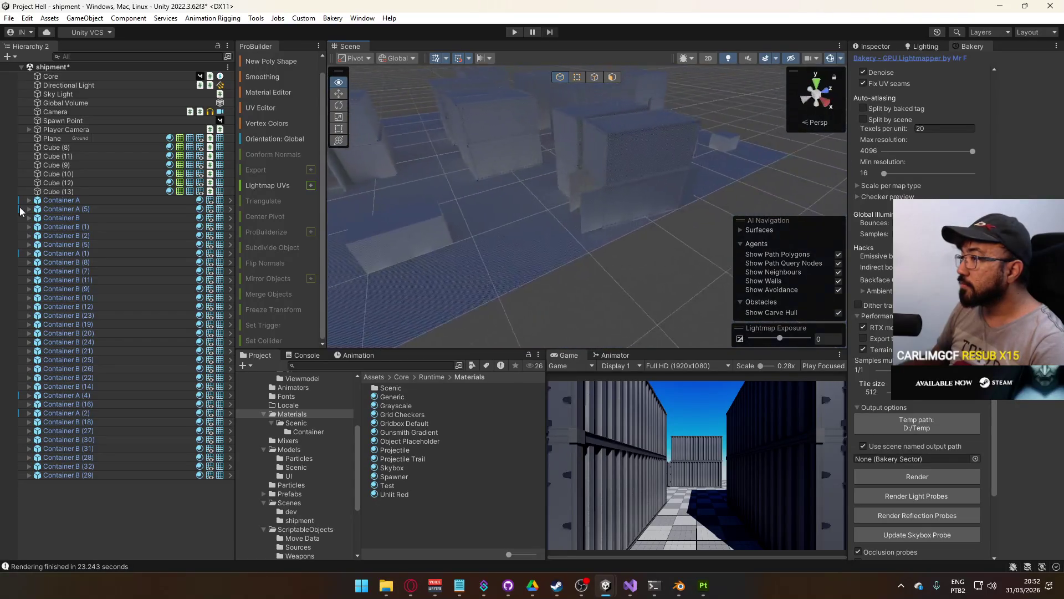
pyautogui.moveTo(20, 211); pyautogui.dragTo(672, 84)
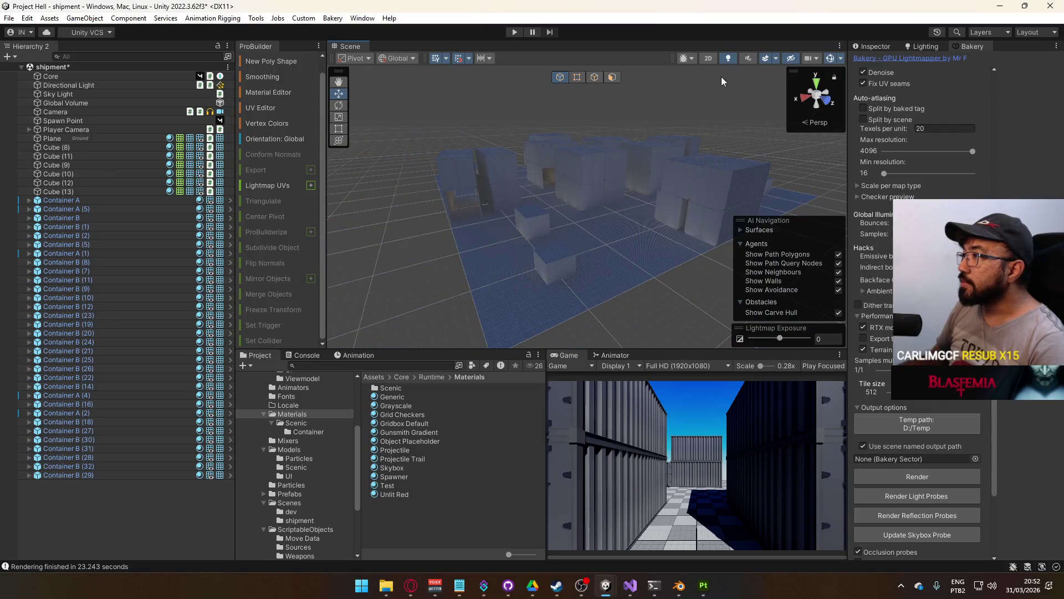
# Return to Shaded draw mode, fly through the container aisle, and select the Directional Light
pyautogui.click(688, 58)
pyautogui.click(721, 78)
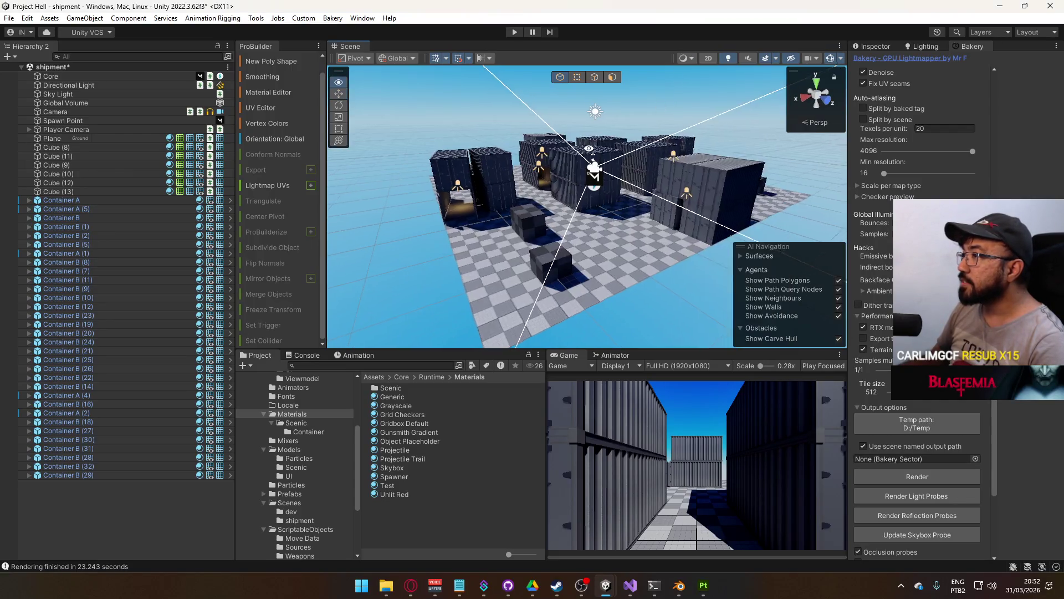
pyautogui.press('w')
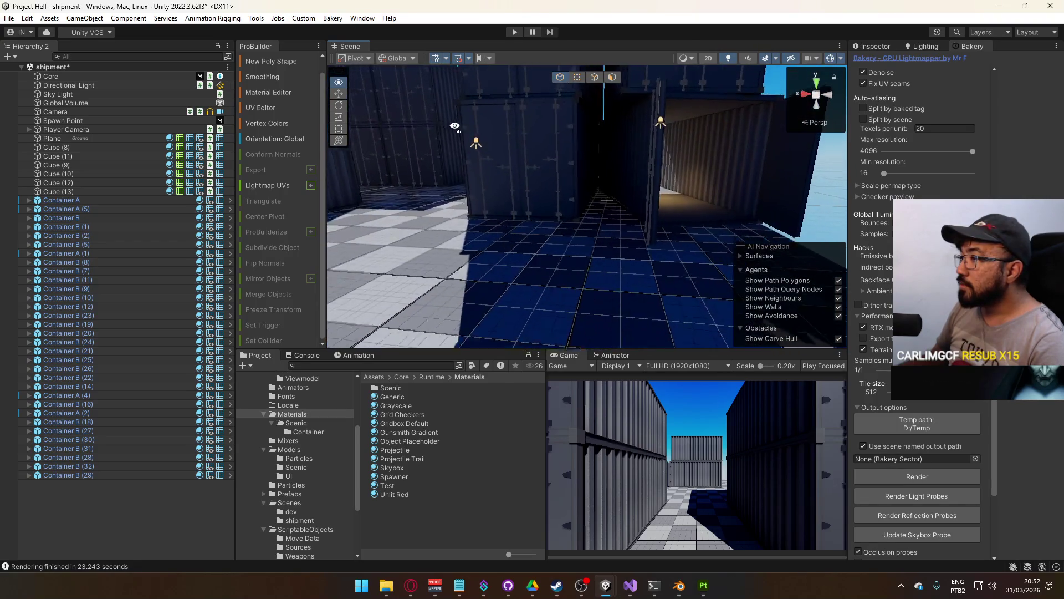
pyautogui.press('s')
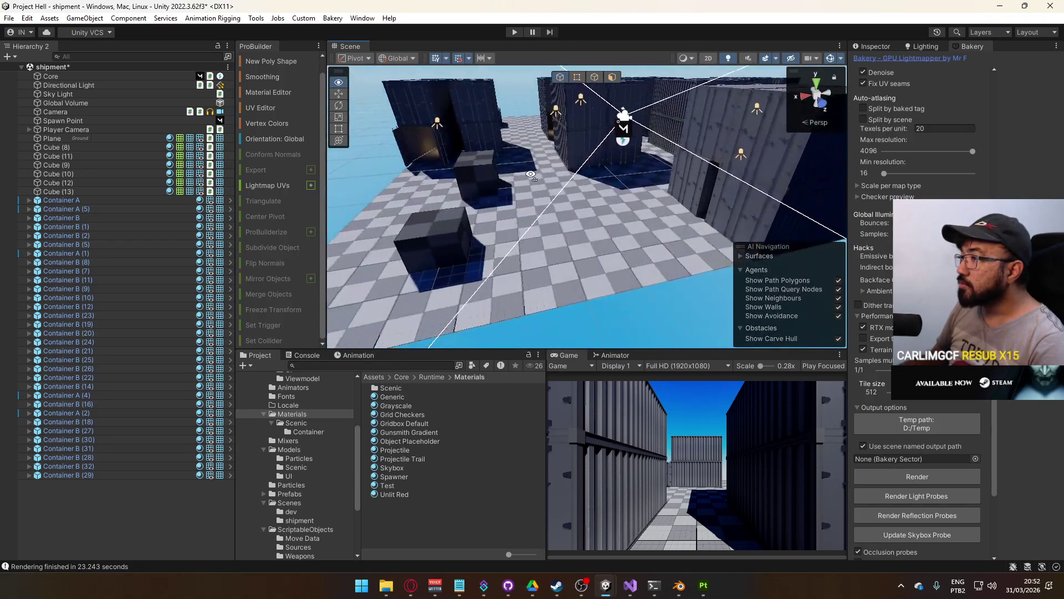
pyautogui.click(100, 85)
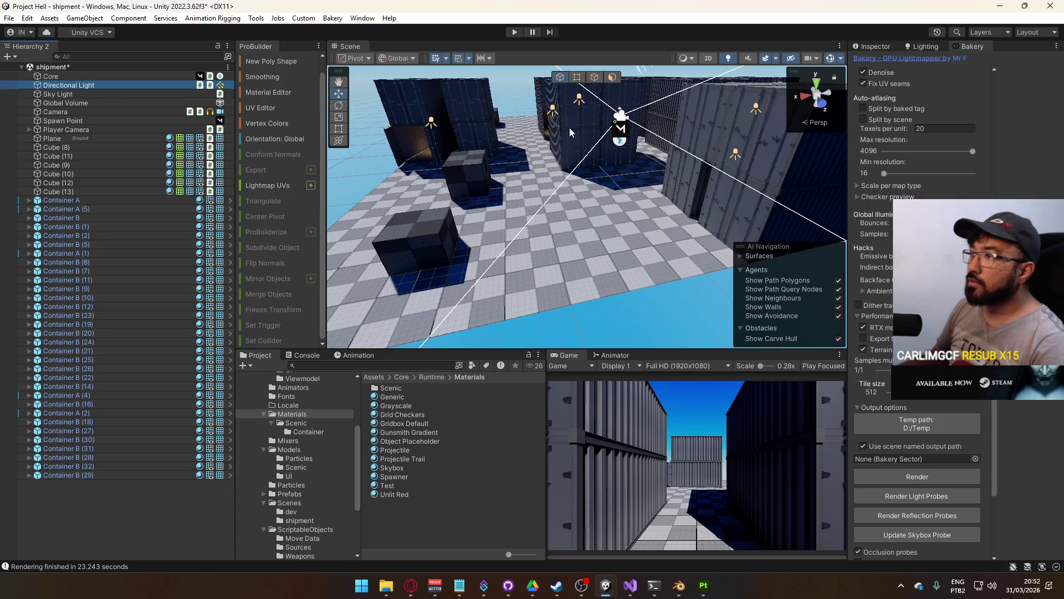
# Raise the Directional Light intensity to 1.5 and set Bakery indirect intensity to 2
pyautogui.click(871, 47)
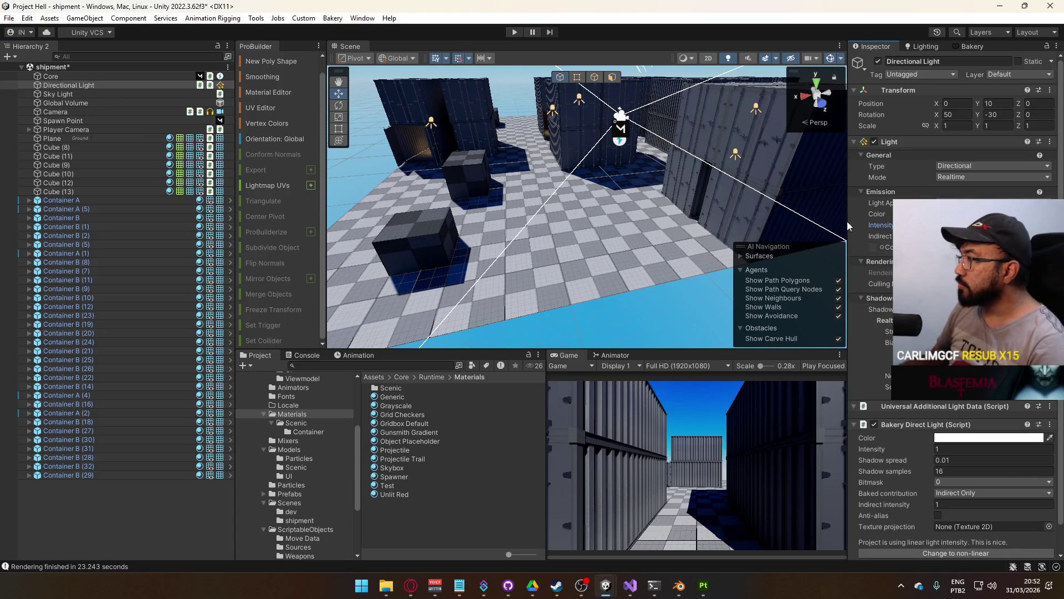
pyautogui.moveTo(848, 226); pyautogui.dragTo(870, 226)
pyautogui.scroll(-3, 973, 486)
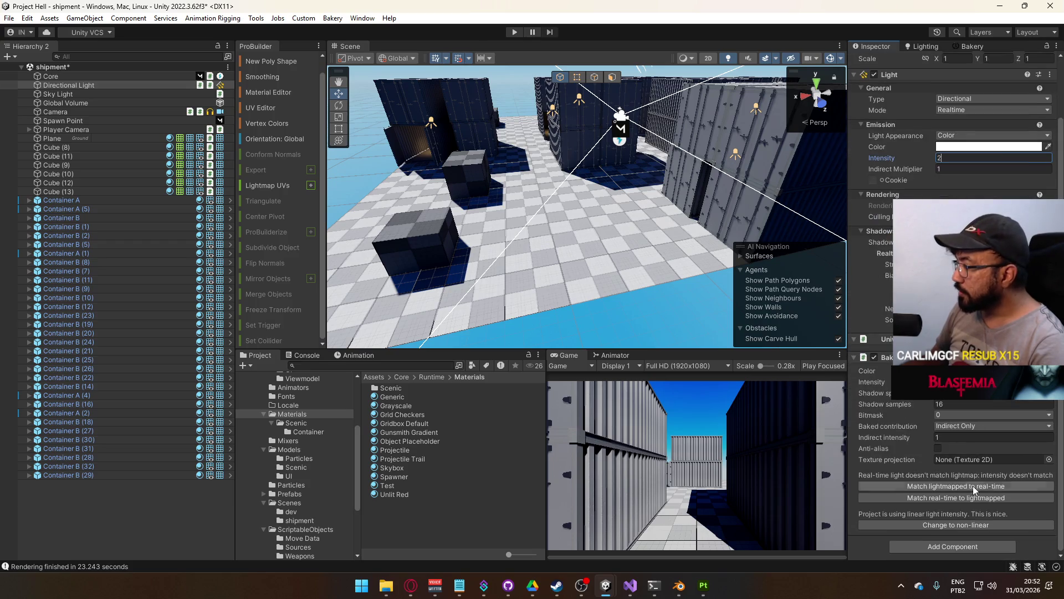
pyautogui.click(962, 486)
pyautogui.click(948, 437)
pyautogui.write('2')
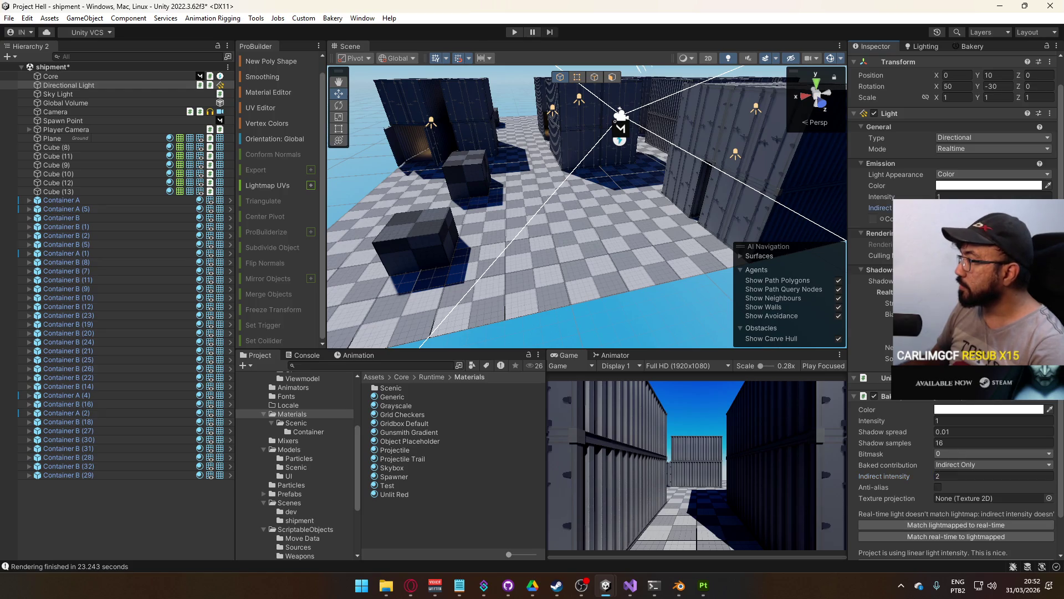
pyautogui.write('.5')
# Tint the light warm (FFFBE8), match lightmapped to real-time, and start a Bakery render
pyautogui.click(973, 186)
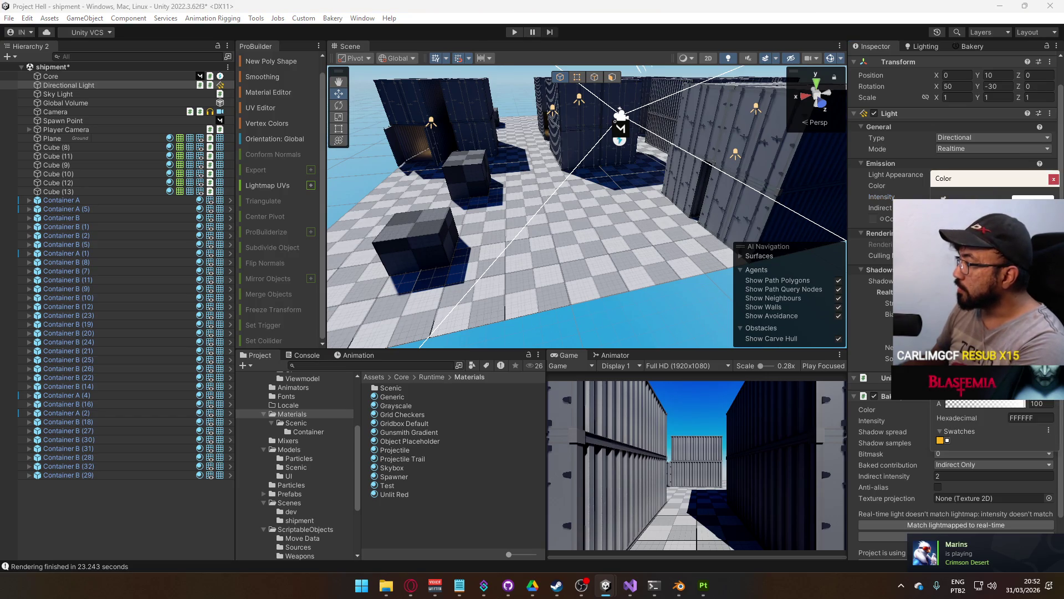
pyautogui.click(951, 214)
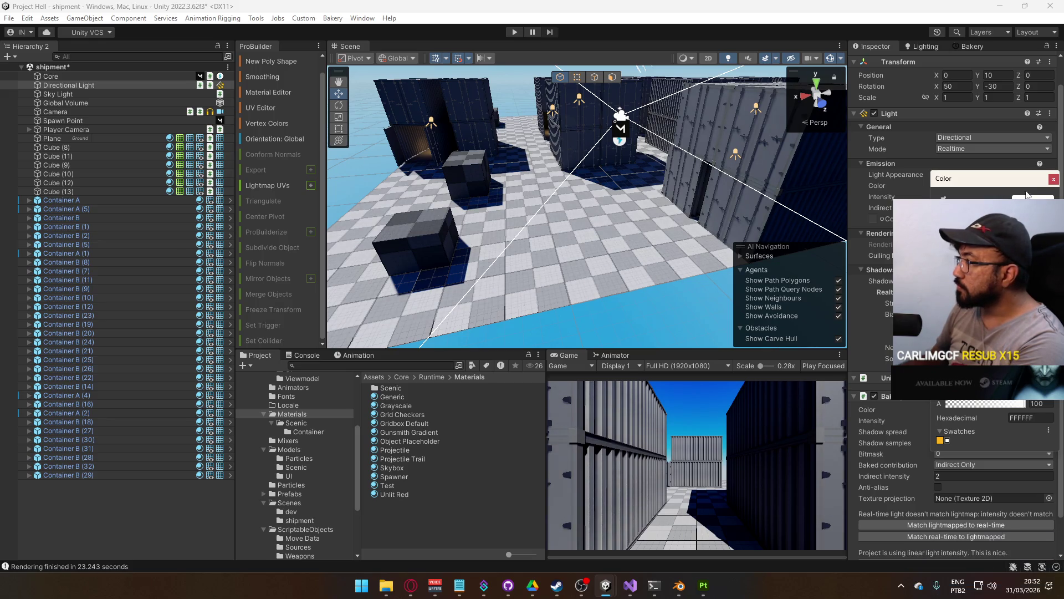
pyautogui.click(1053, 179)
pyautogui.click(958, 523)
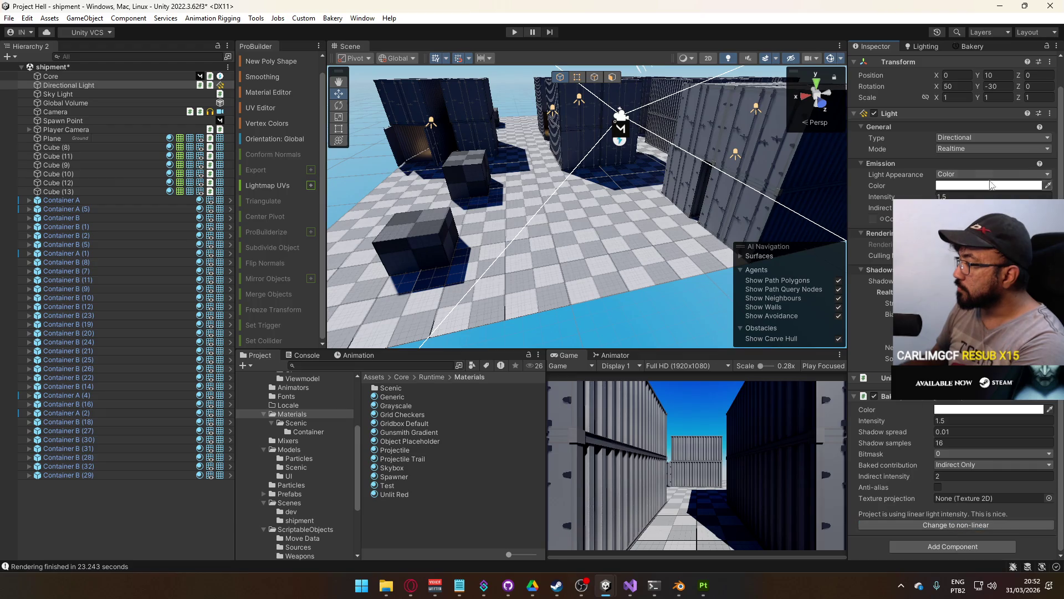
pyautogui.click(959, 47)
pyautogui.click(892, 476)
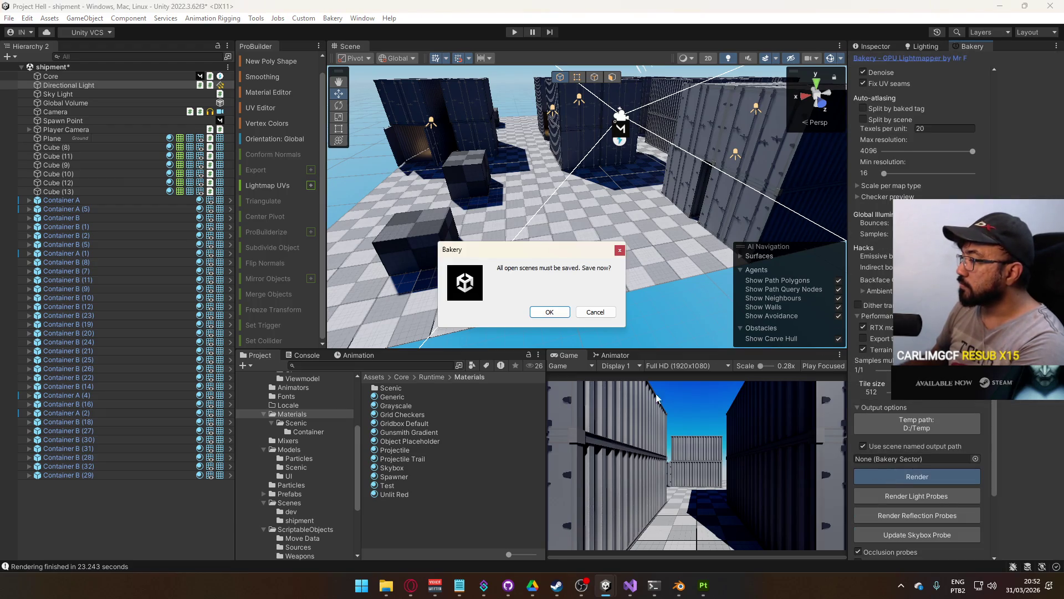
# Save the scene so the 22.666-second rebake runs, then select a container wall to inspect
pyautogui.click(551, 314)
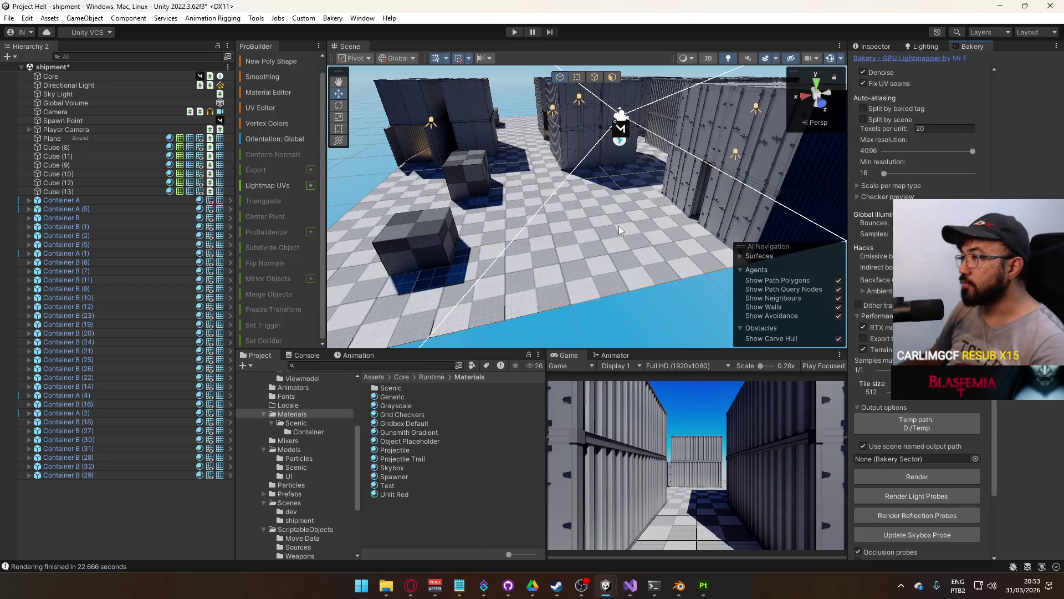
pyautogui.moveTo(619, 225)
pyautogui.mouseDown()
pyautogui.moveTo(520, 185)
pyautogui.moveTo(679, 203)
pyautogui.moveTo(629, 155)
pyautogui.moveTo(675, 142)
pyautogui.moveTo(613, 173)
pyautogui.moveTo(491, 159)
pyautogui.mouseUp()
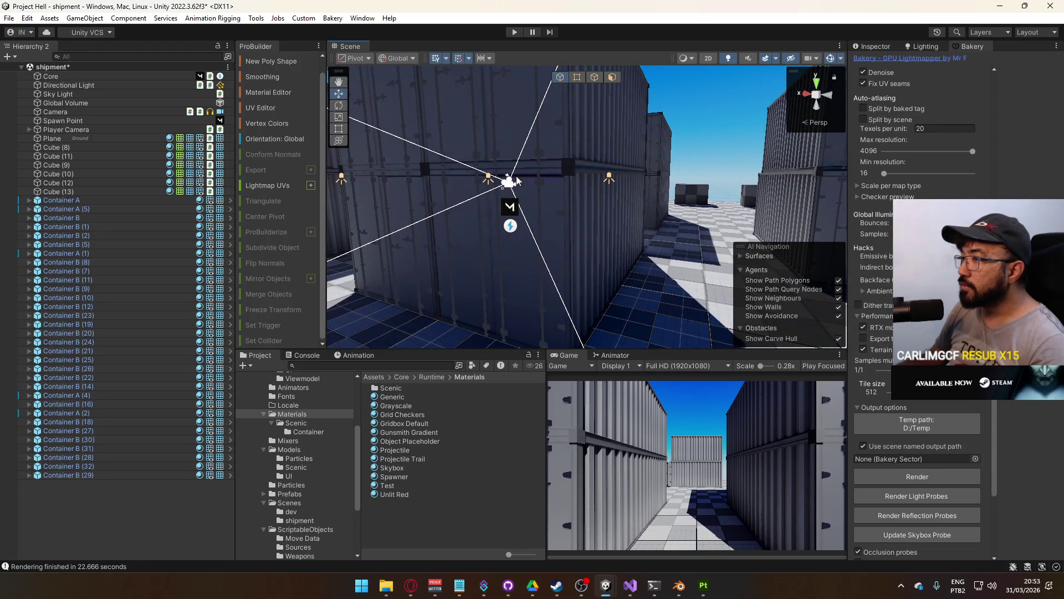
pyautogui.click(593, 212)
pyautogui.click(887, 47)
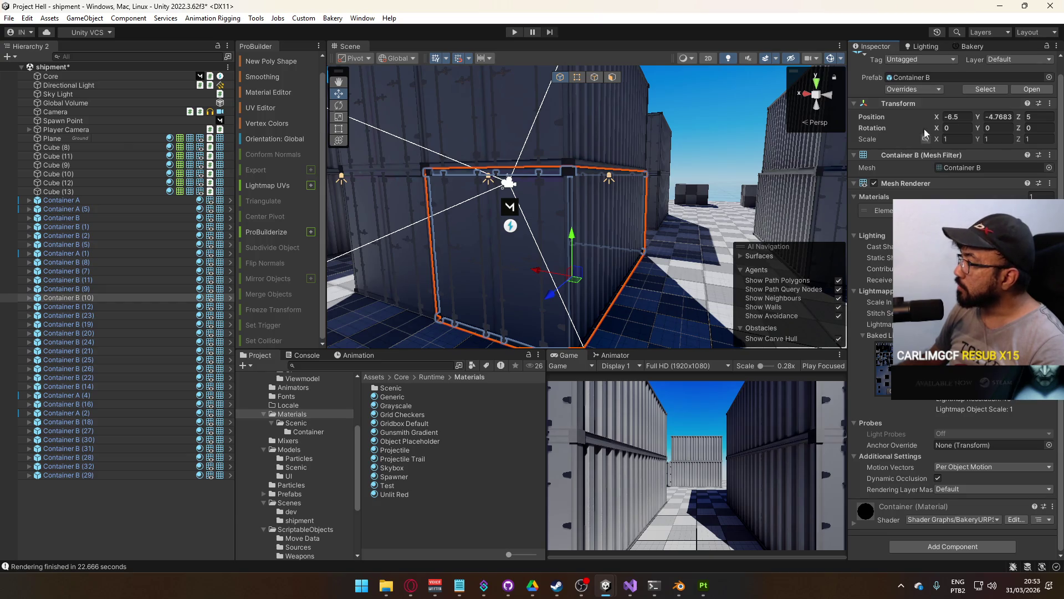
pyautogui.click(363, 18)
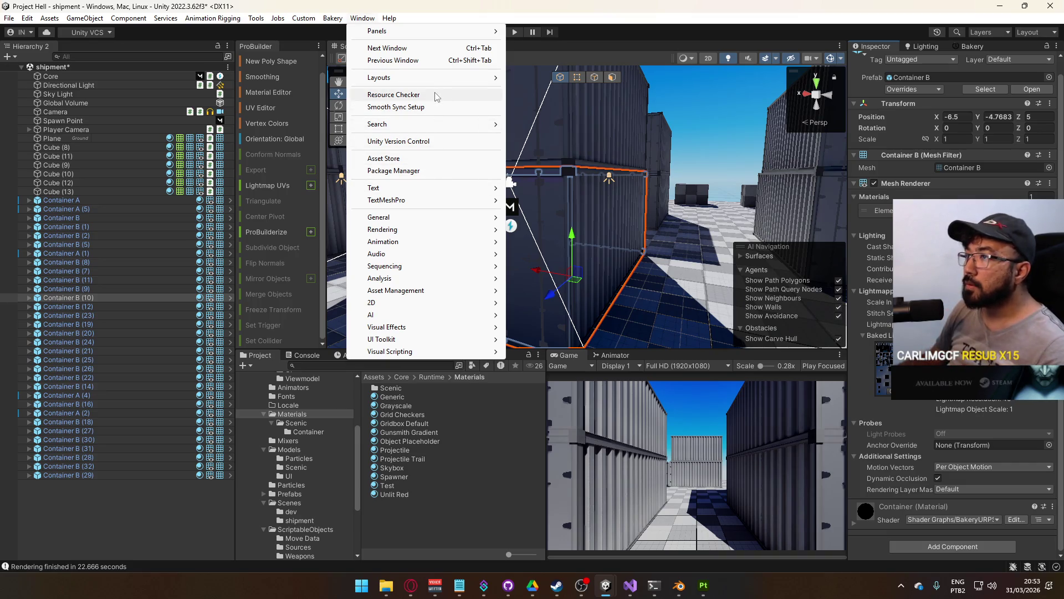
pyautogui.click(436, 95)
pyautogui.click(531, 194)
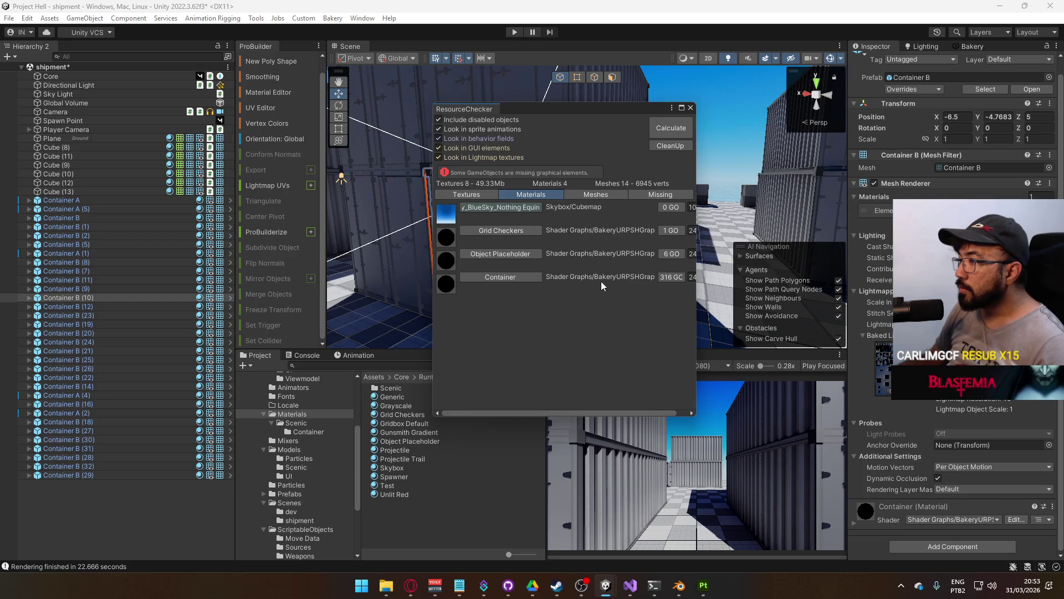
pyautogui.click(609, 195)
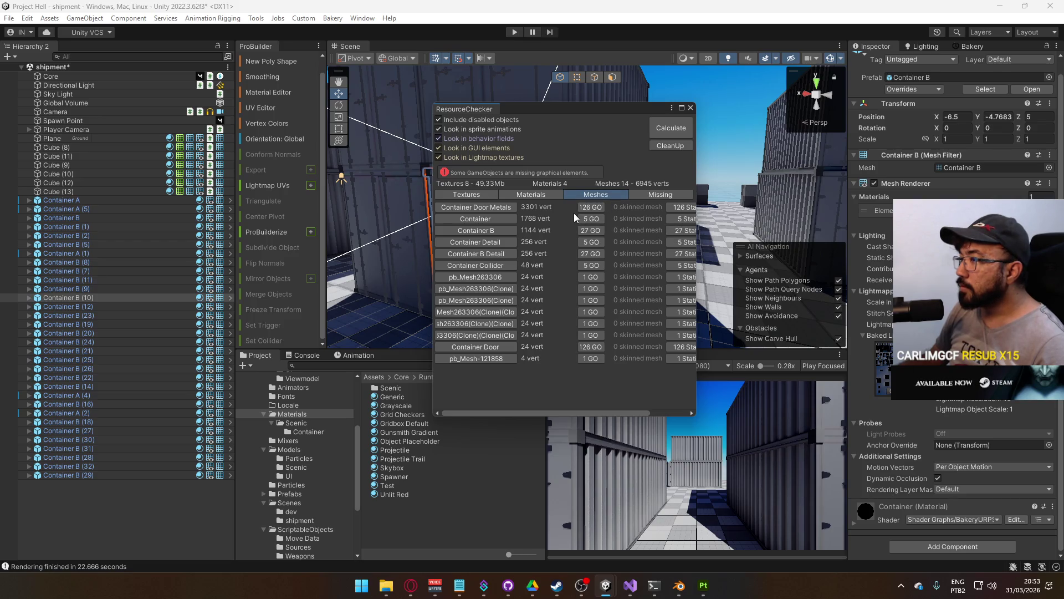
pyautogui.click(690, 108)
pyautogui.moveTo(638, 221)
pyautogui.mouseDown()
pyautogui.moveTo(673, 232)
pyautogui.moveTo(543, 204)
pyautogui.moveTo(394, 214)
pyautogui.mouseUp()
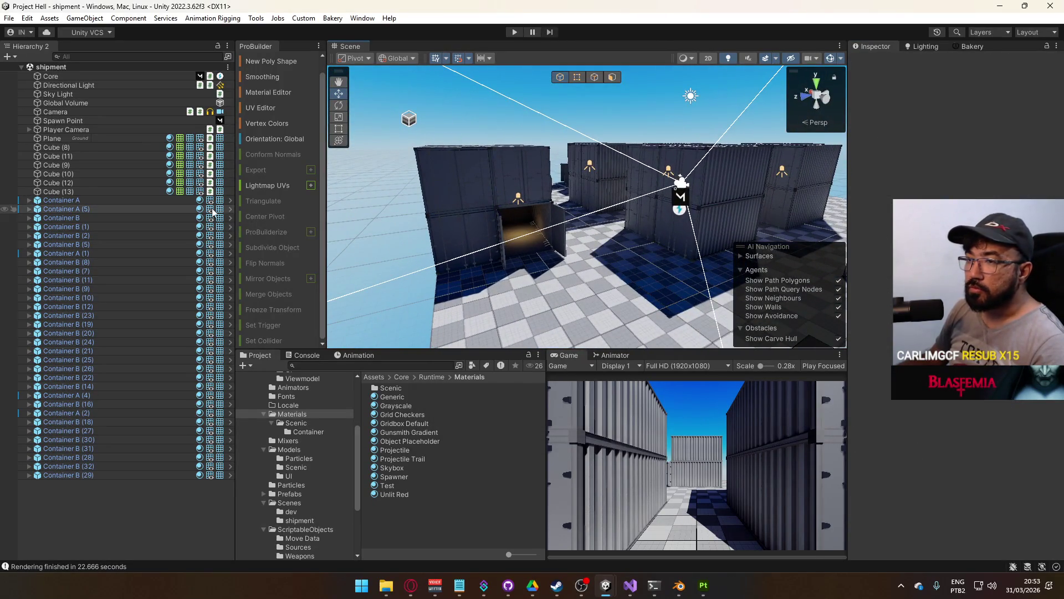
# Raise the Sky Light's Bakery intensity from 2 to 4.59
pyautogui.moveTo(554, 244)
pyautogui.mouseDown()
pyautogui.moveTo(577, 221)
pyautogui.moveTo(482, 266)
pyautogui.moveTo(426, 205)
pyautogui.moveTo(428, 183)
pyautogui.moveTo(521, 216)
pyautogui.moveTo(611, 228)
pyautogui.moveTo(642, 286)
pyautogui.moveTo(699, 225)
pyautogui.mouseUp()
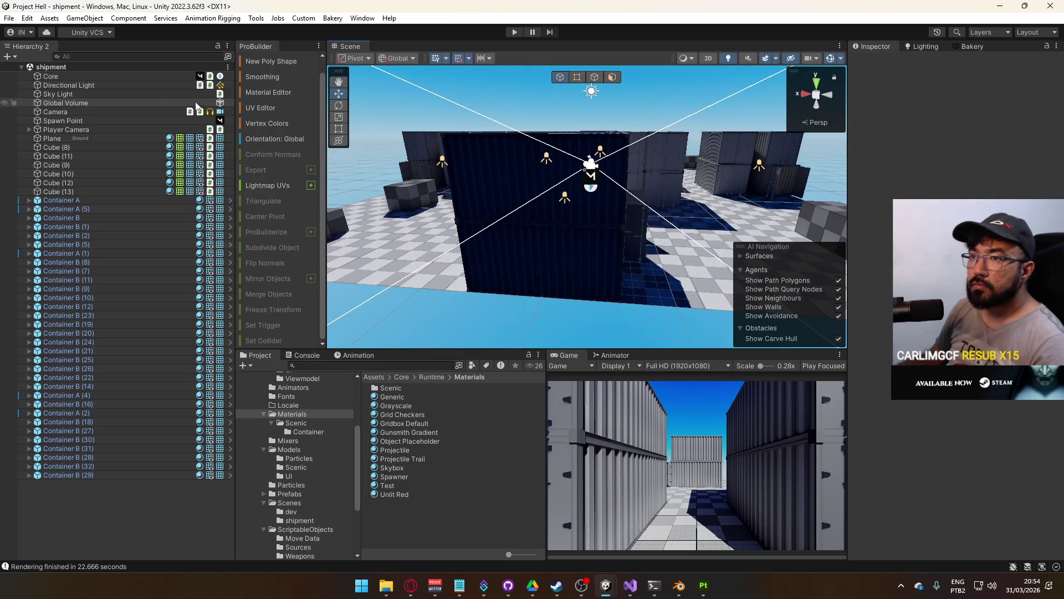
pyautogui.click(108, 93)
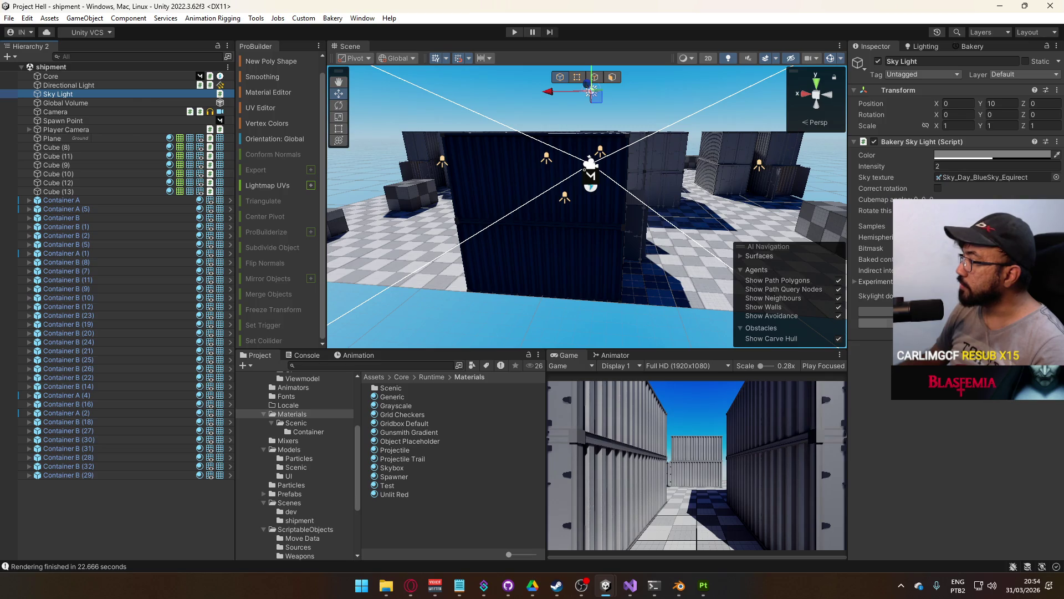
pyautogui.moveTo(871, 166); pyautogui.dragTo(904, 166)
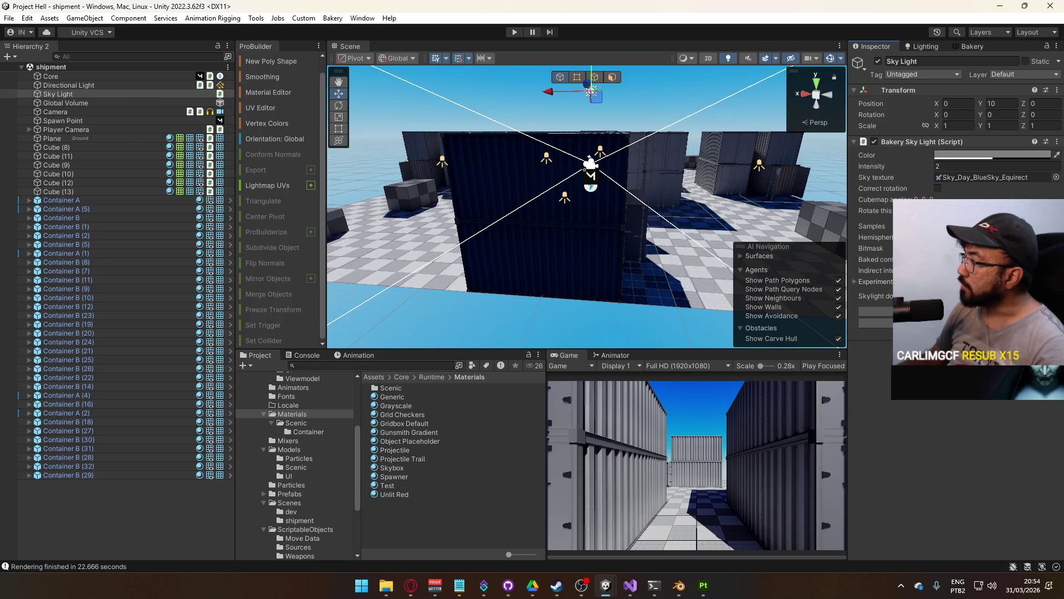
pyautogui.hotkey('ctrl', 'y')
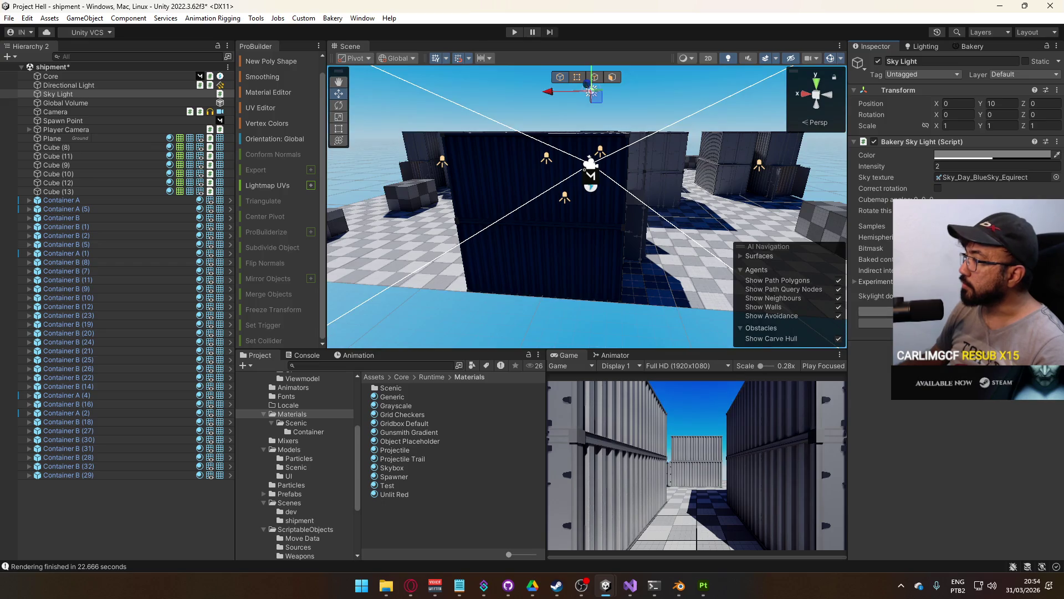
# Start a new Bakery lightmap render, confirming the scene save
pyautogui.moveTo(690, 208); pyautogui.dragTo(797, 145)
pyautogui.click(969, 46)
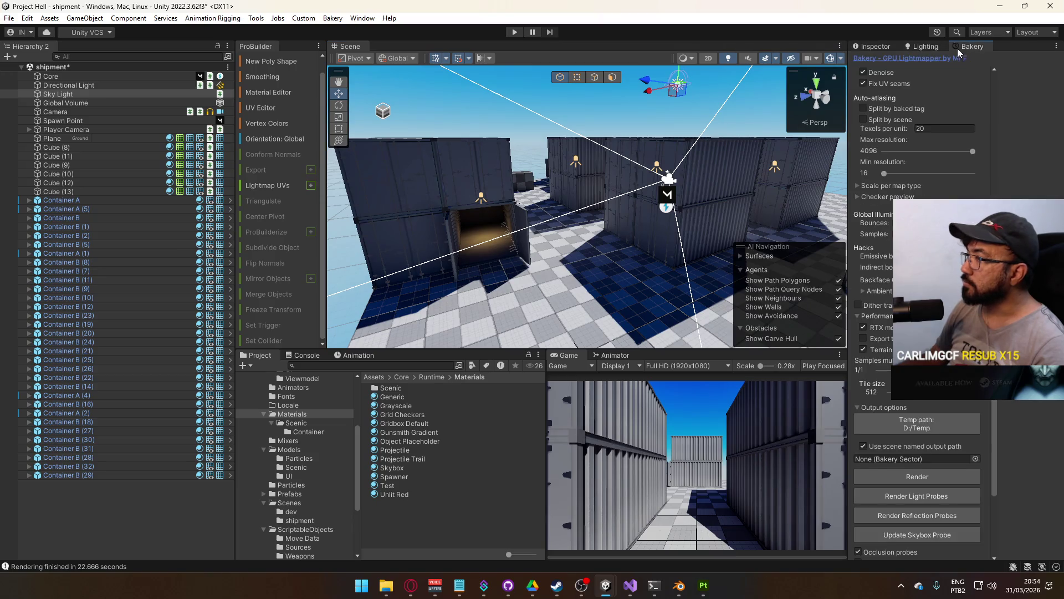
pyautogui.click(918, 476)
pyautogui.click(545, 311)
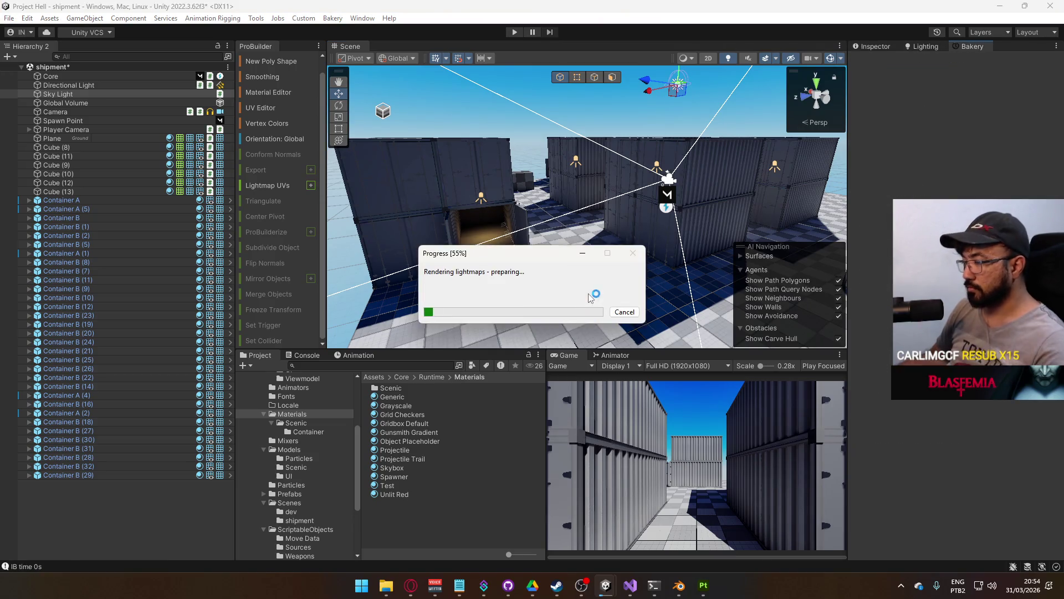
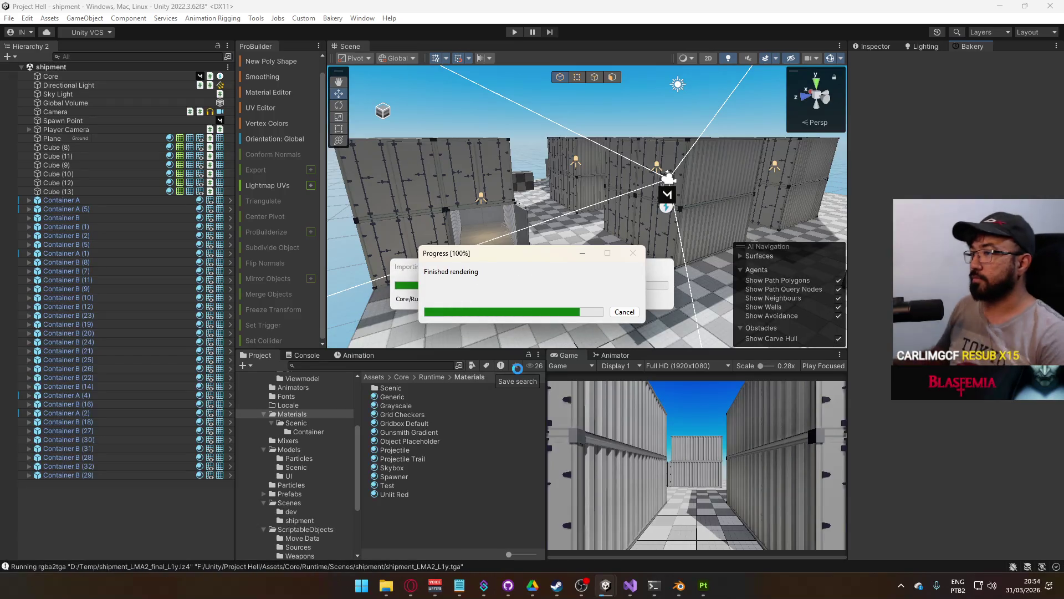
# Select the Grayscale material and frame the Scene view on the selection
pyautogui.click(478, 405)
pyautogui.moveTo(609, 266)
pyautogui.mouseDown()
pyautogui.moveTo(721, 259)
pyautogui.moveTo(615, 273)
pyautogui.mouseUp()
pyautogui.press('f')
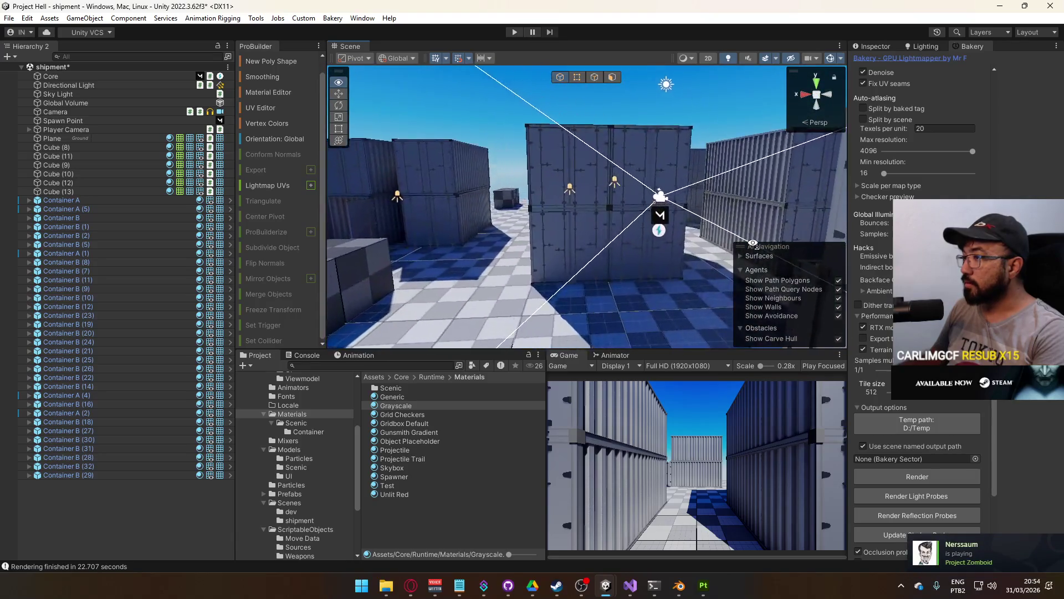
# Inspect the Day_BlueSky skybox material's exposure and tint colour, then orbit back to a level overview
pyautogui.click(925, 44)
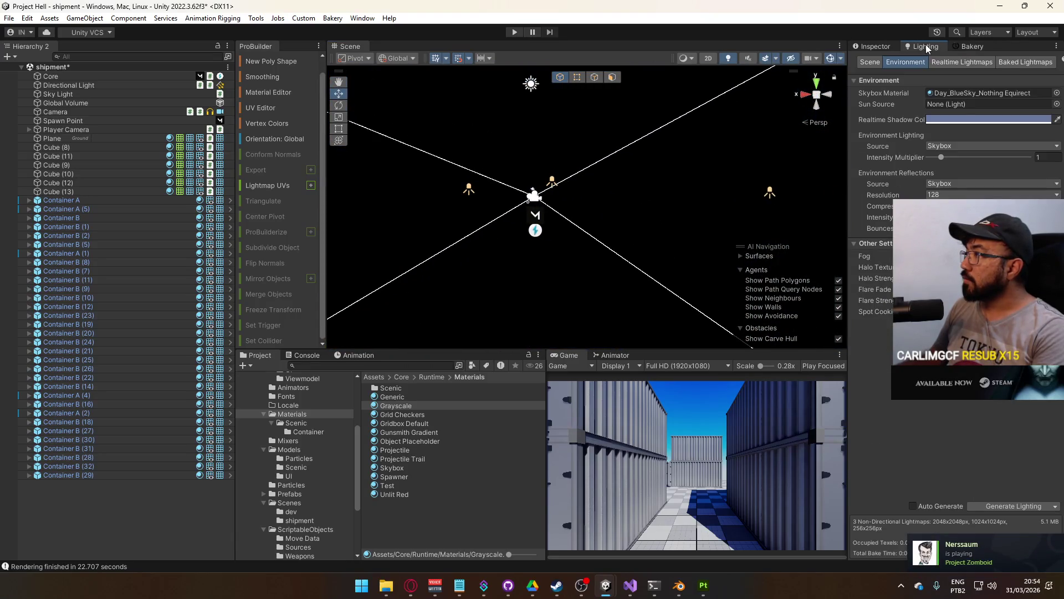
pyautogui.click(953, 93)
pyautogui.click(442, 389)
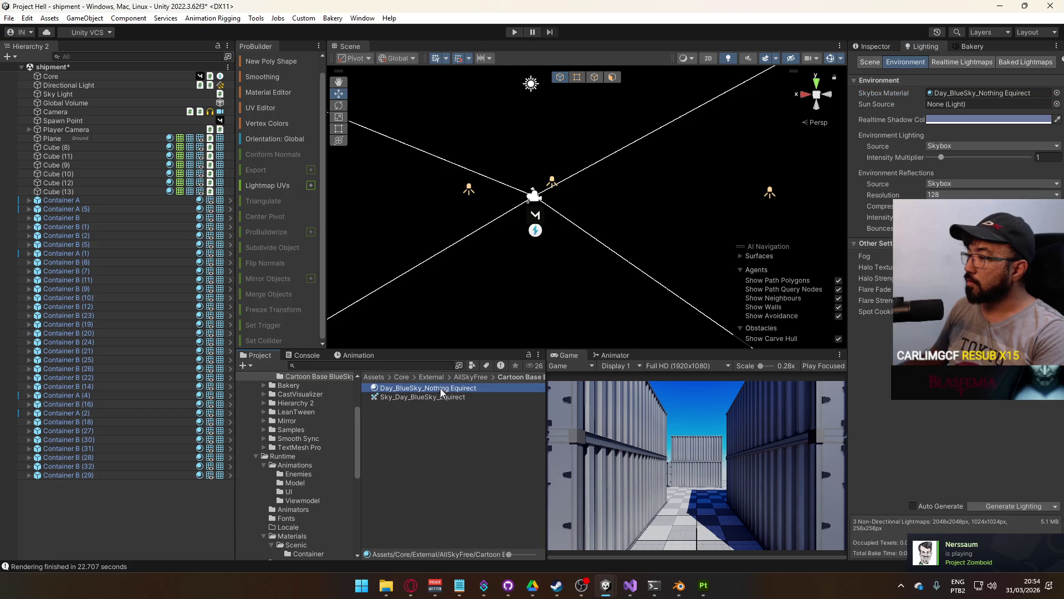
pyautogui.click(862, 48)
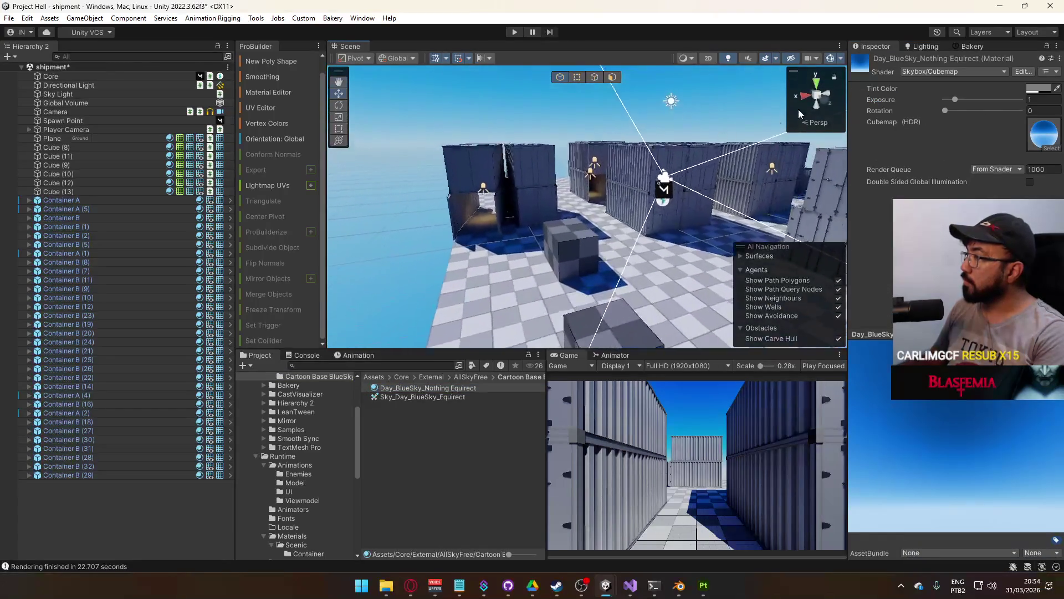
pyautogui.click(953, 100)
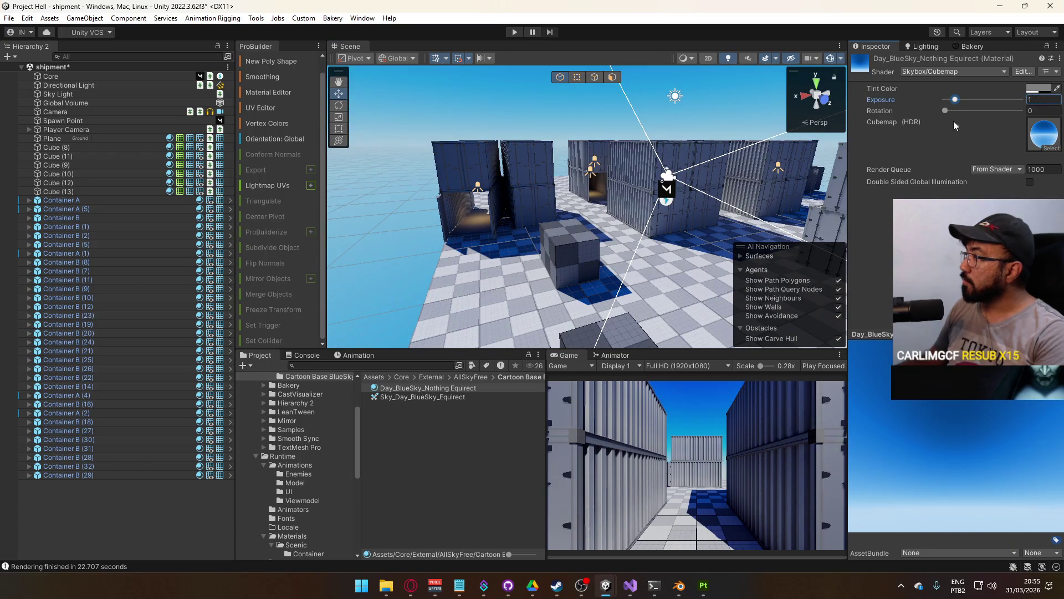
pyautogui.click(1031, 91)
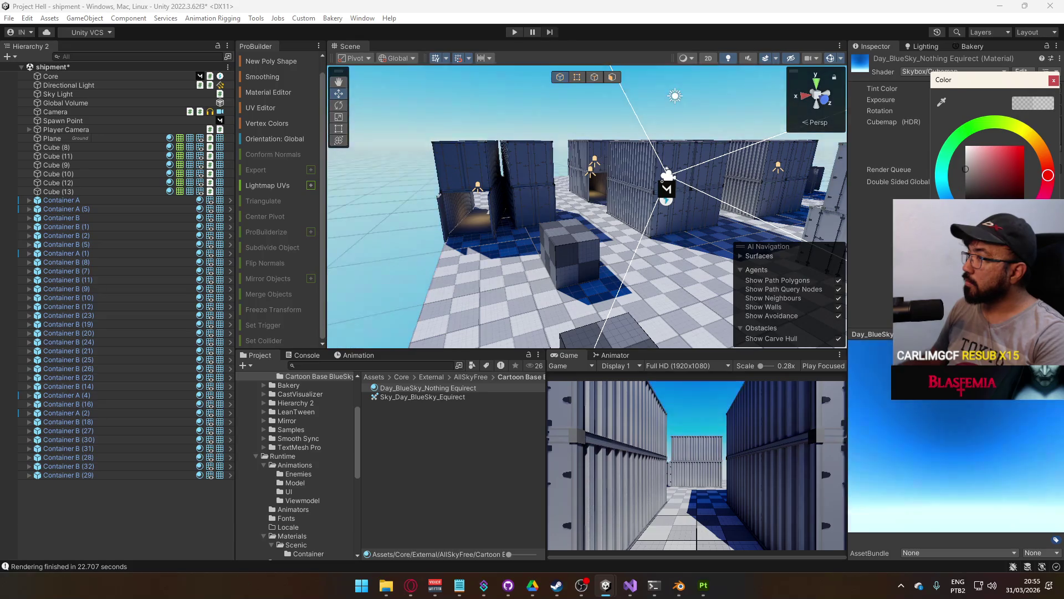
pyautogui.moveTo(566, 221)
pyautogui.mouseDown()
pyautogui.moveTo(525, 222)
pyautogui.moveTo(384, 168)
pyautogui.moveTo(557, 207)
pyautogui.moveTo(624, 289)
pyautogui.mouseUp()
pyautogui.click(623, 288)
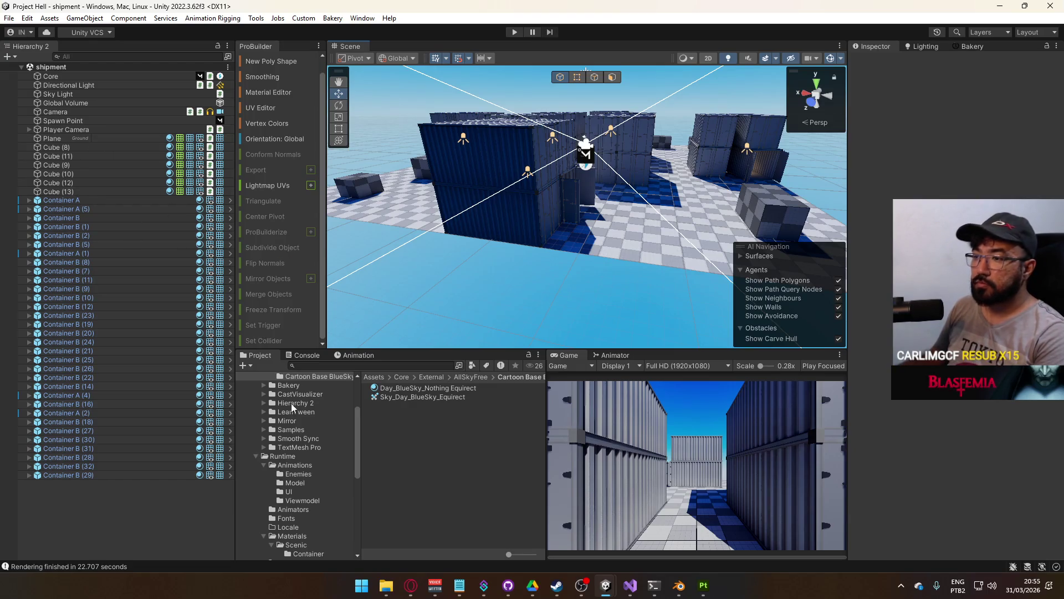
# Collapse the project folders, open Assets/Core/Runtime/Prefabs and drop the Player prefab into the container yard
pyautogui.scroll(3, 300, 432)
pyautogui.click(257, 425)
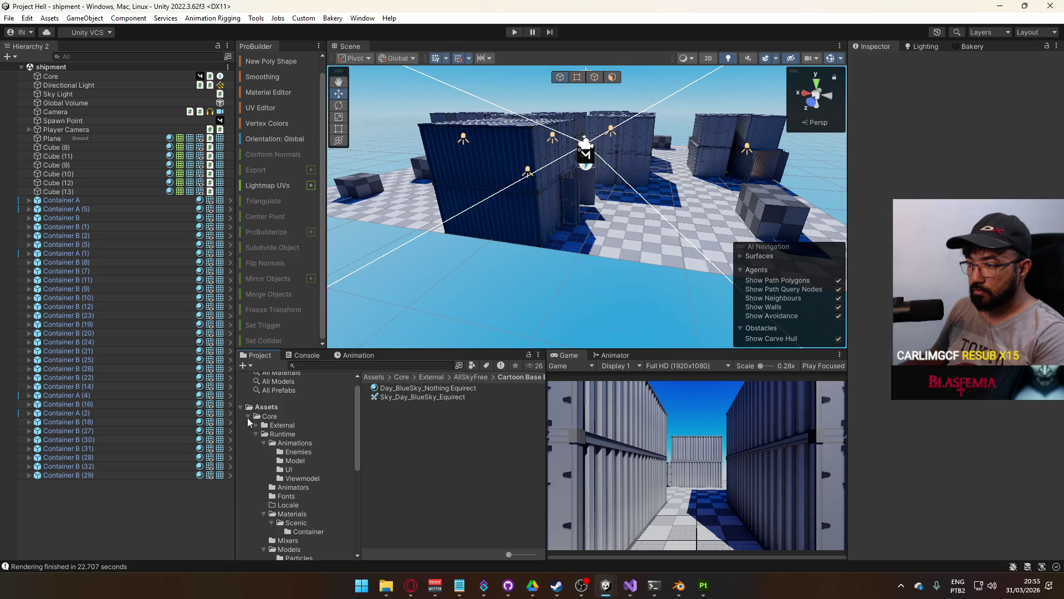
pyautogui.click(248, 417)
pyautogui.click(247, 429)
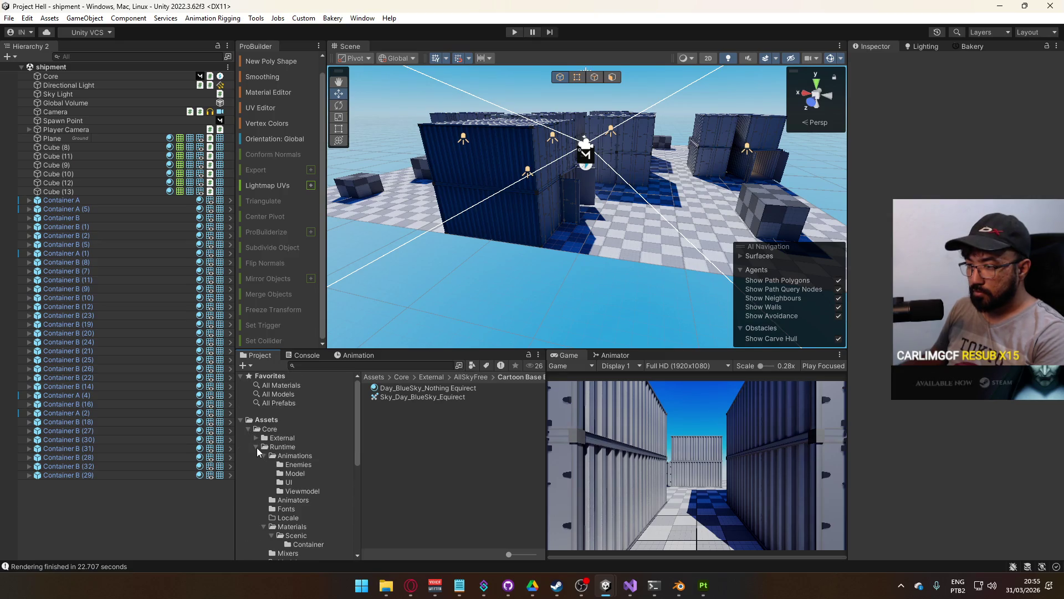
pyautogui.click(256, 447)
pyautogui.click(255, 448)
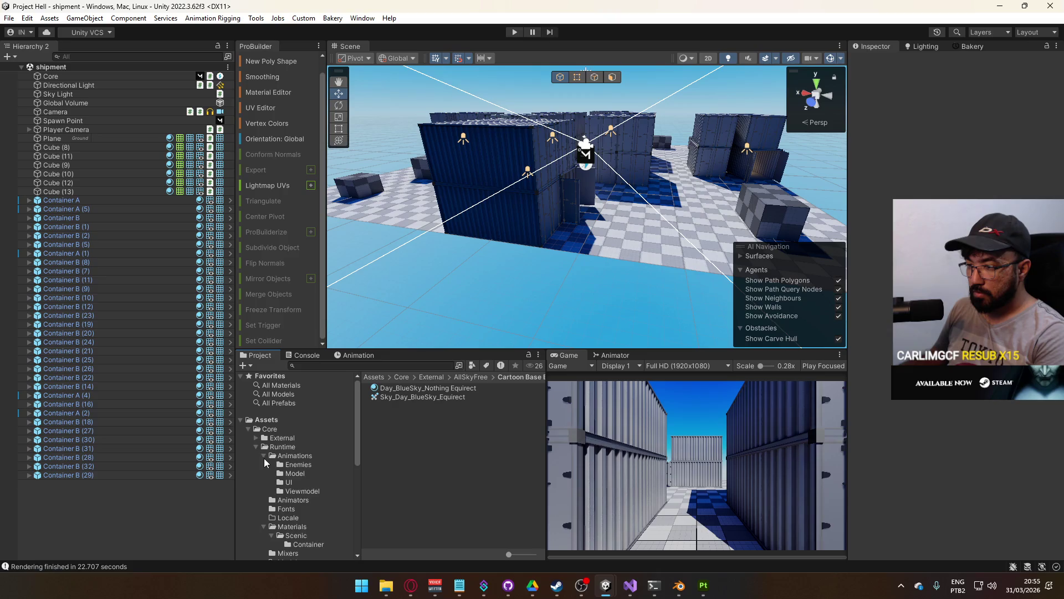
pyautogui.click(264, 457)
pyautogui.click(264, 491)
pyautogui.click(263, 509)
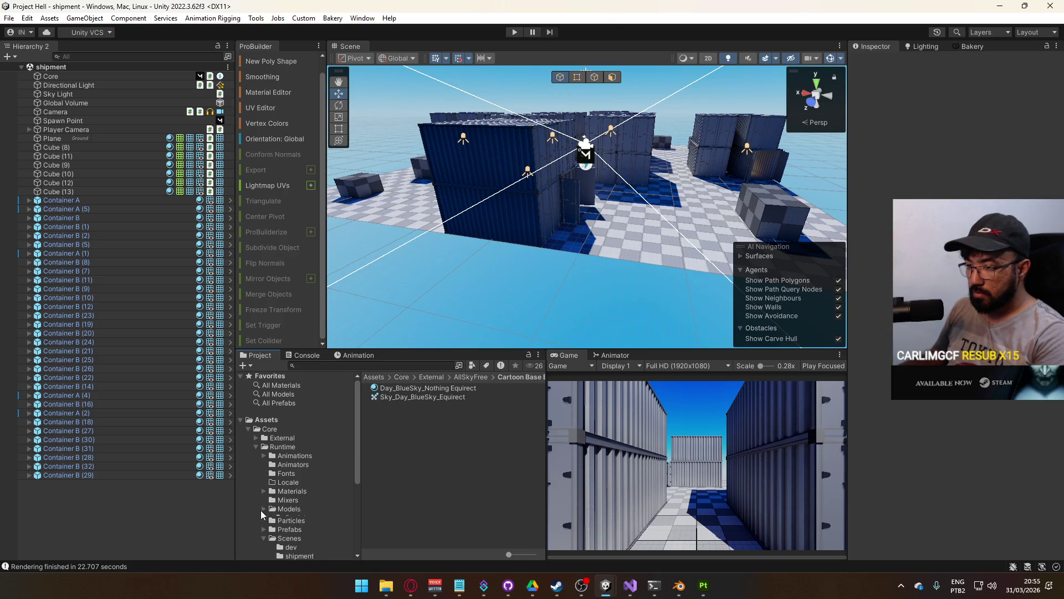
pyautogui.click(282, 526)
pyautogui.moveTo(389, 458)
pyautogui.mouseDown()
pyautogui.moveTo(654, 207)
pyautogui.moveTo(540, 188)
pyautogui.moveTo(548, 133)
pyautogui.moveTo(550, 157)
pyautogui.moveTo(648, 198)
pyautogui.moveTo(612, 247)
pyautogui.mouseUp()
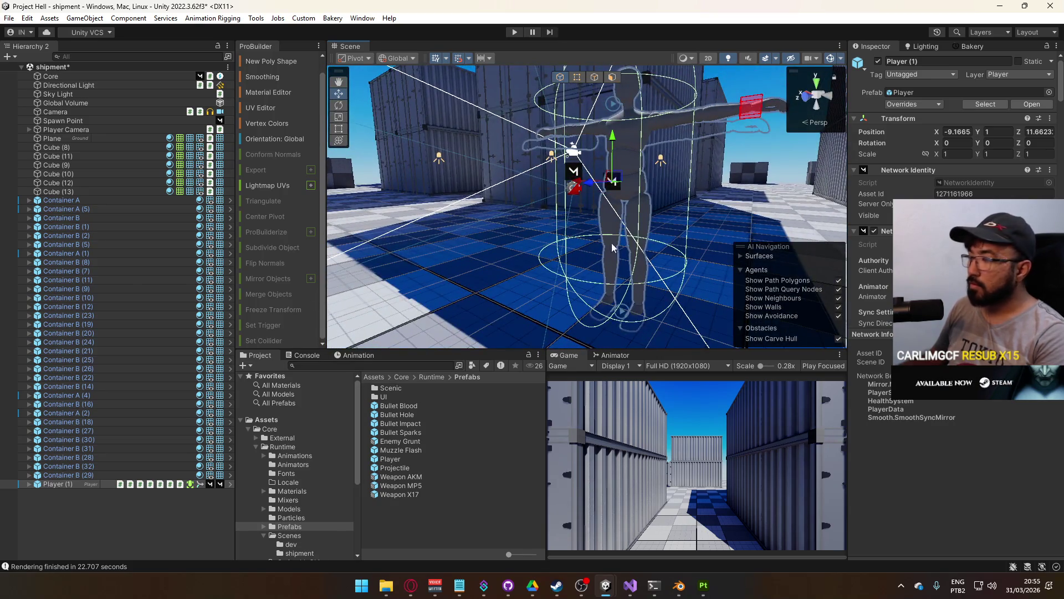
# Select Mannequin_MaleA_Torso and ping its material, Grayscale, in the Project panel
pyautogui.click(1055, 46)
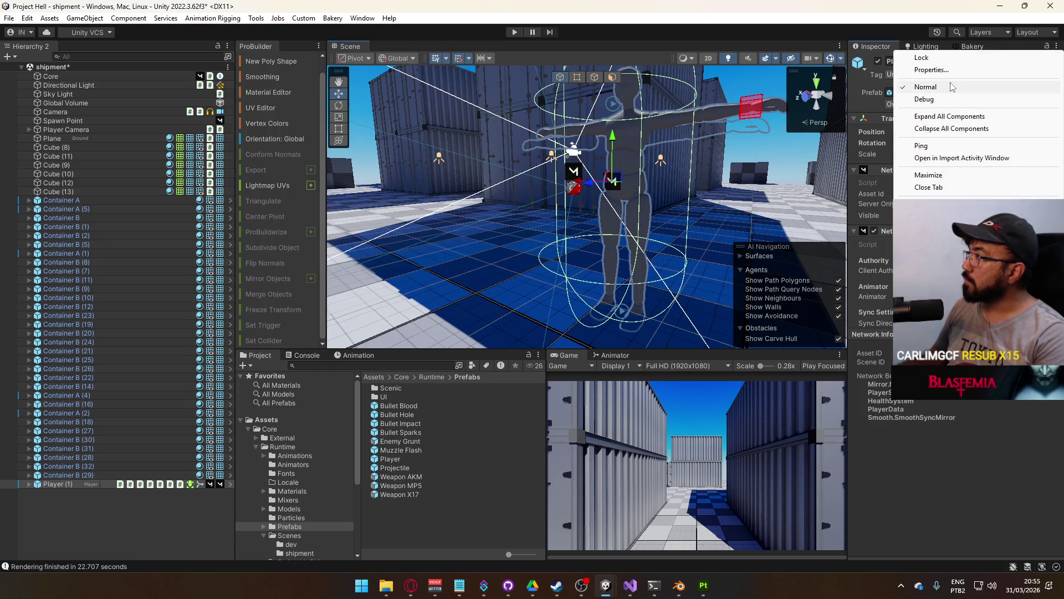
pyautogui.click(926, 87)
pyautogui.click(641, 176)
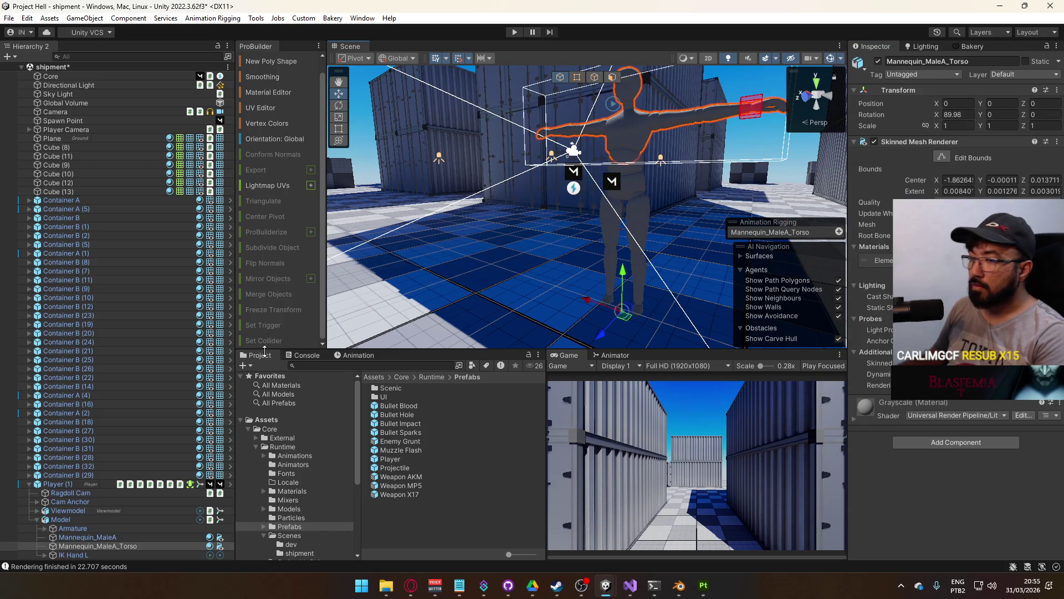
pyautogui.click(119, 537)
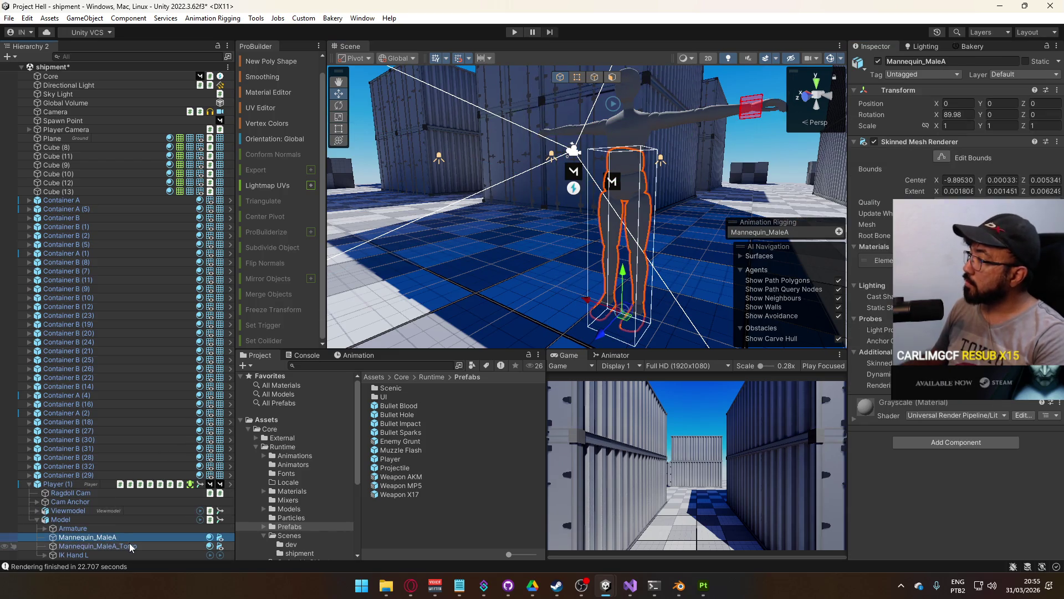
pyautogui.click(130, 546)
pyautogui.click(879, 261)
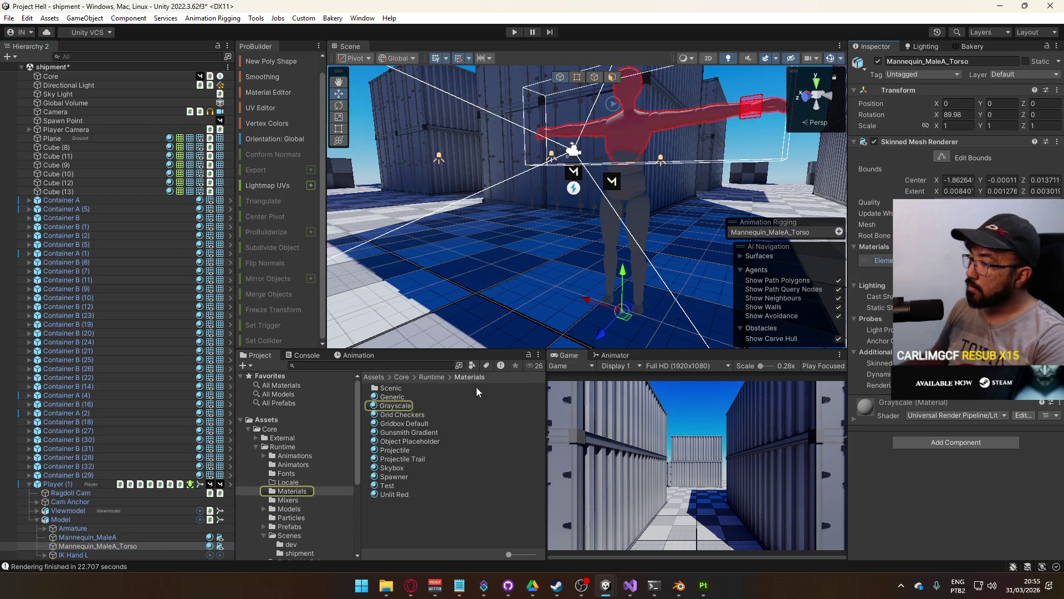
# Review the shader choices for the Generic and Grayscale materials
pyautogui.click(394, 396)
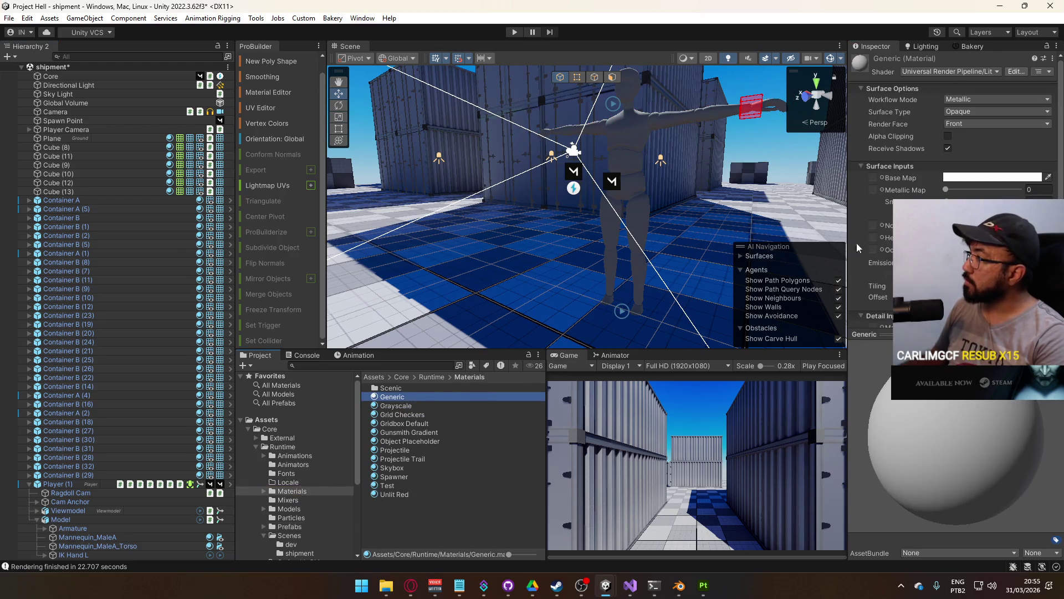
pyautogui.click(952, 68)
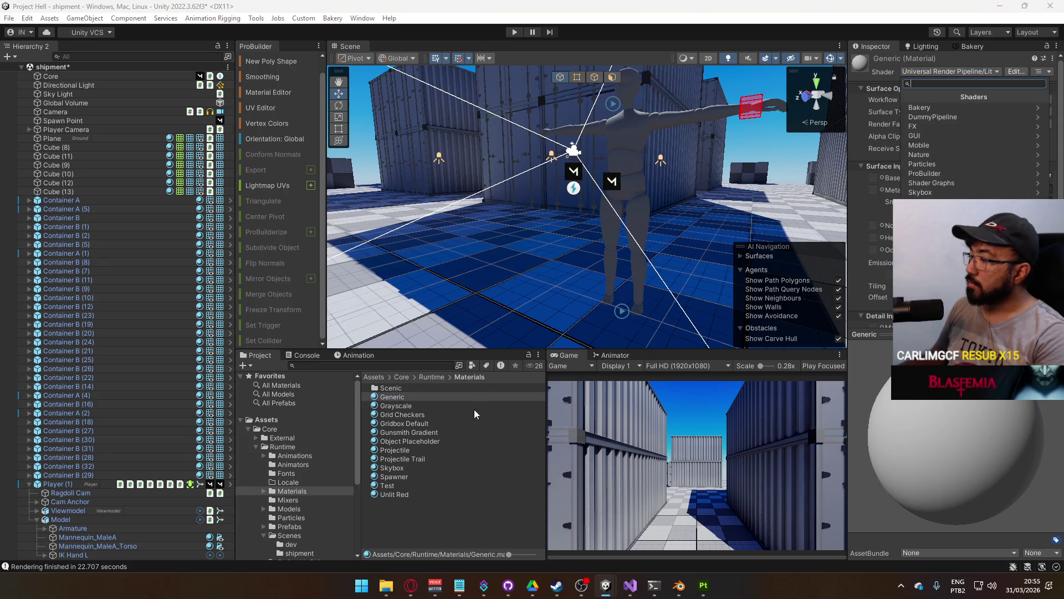
pyautogui.click(396, 406)
pyautogui.click(949, 71)
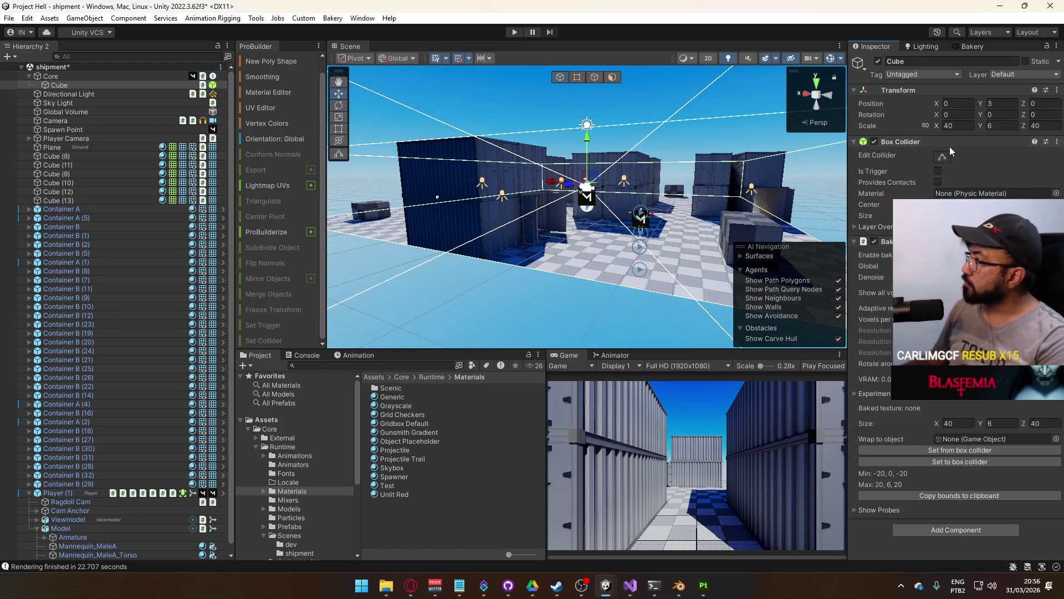
# Remove the Cube's Box Collider and enable denoising on it as a Bakery bake volume
pyautogui.rightClick(908, 143)
pyautogui.click(931, 161)
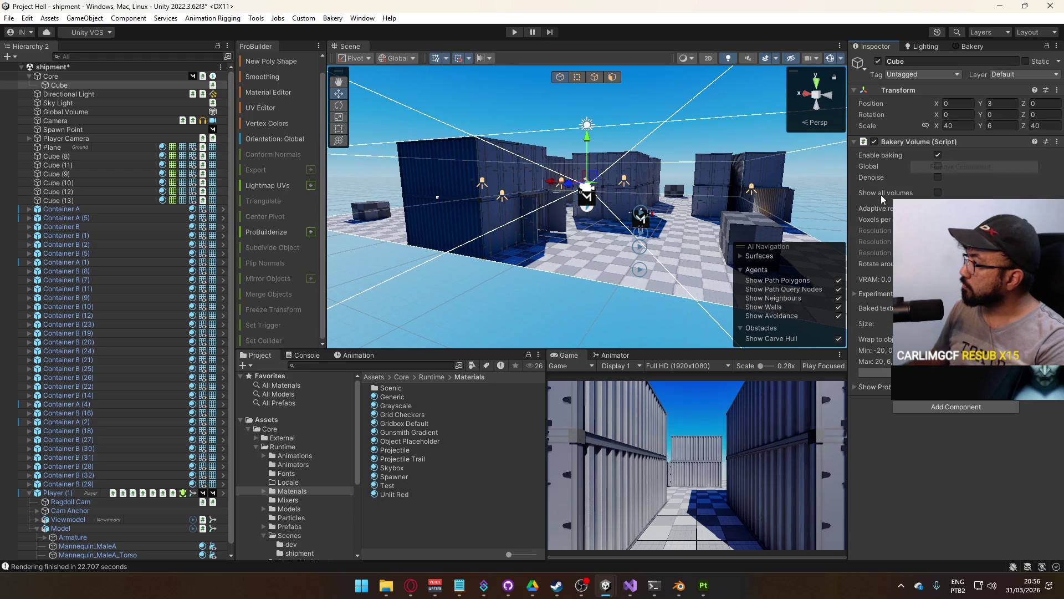
pyautogui.press('f')
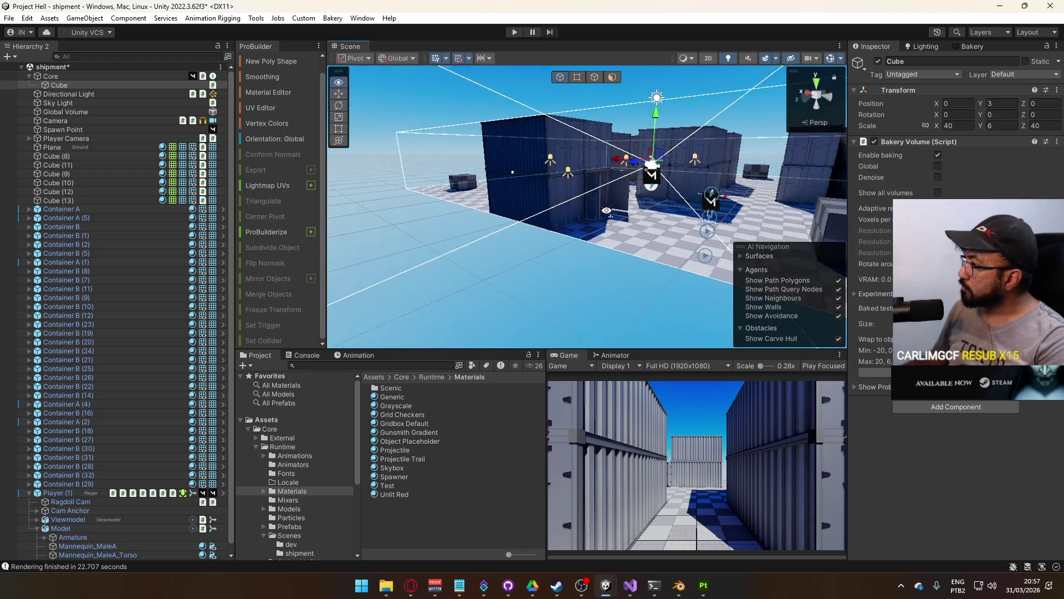
pyautogui.moveTo(548, 216); pyautogui.dragTo(571, 212)
pyautogui.scroll(3, 573, 216)
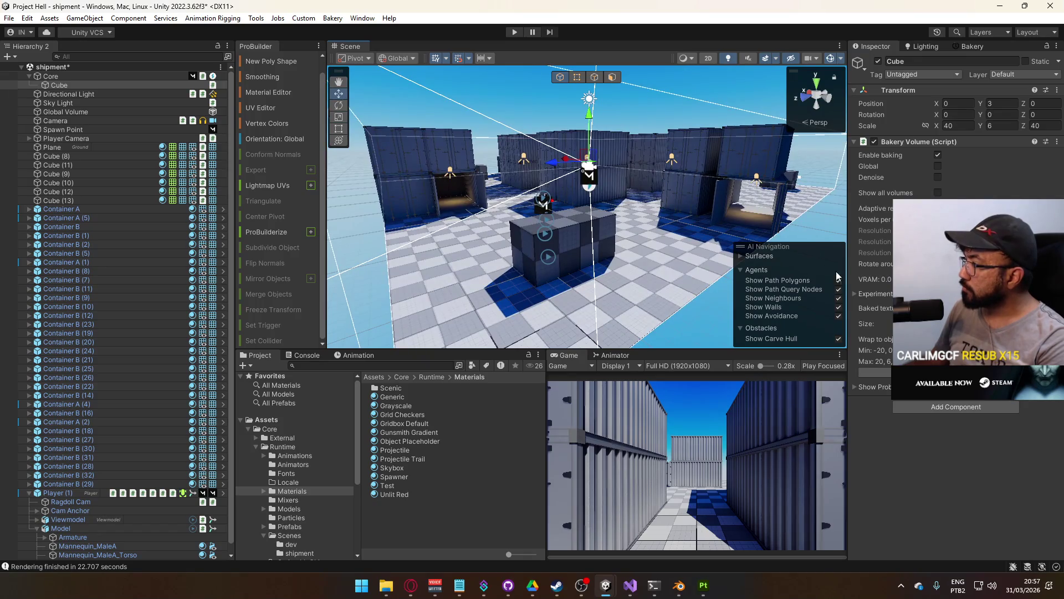
pyautogui.click(855, 293)
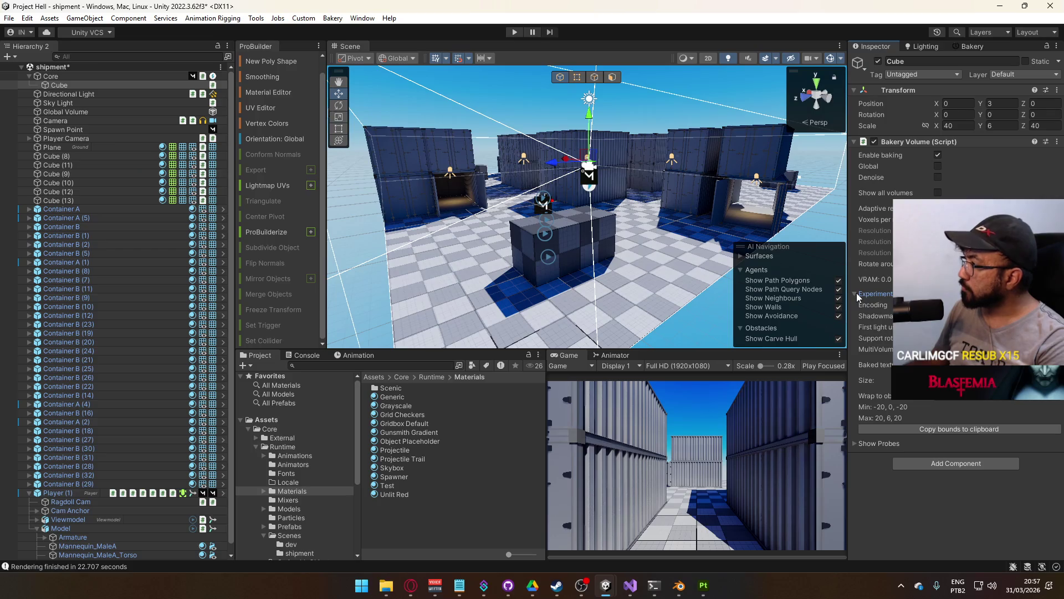
pyautogui.click(857, 294)
pyautogui.click(938, 193)
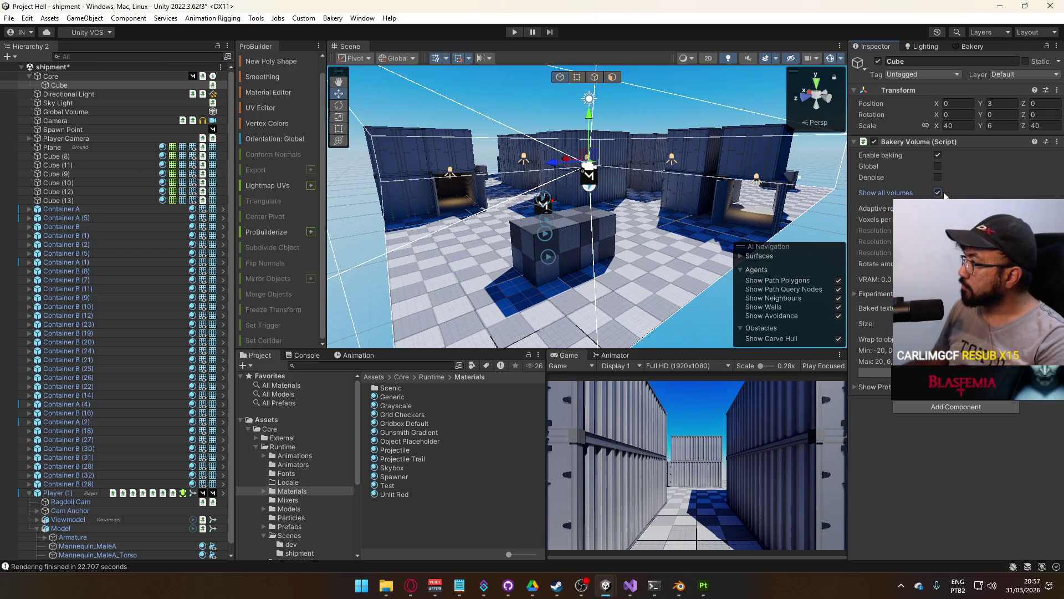
pyautogui.click(938, 193)
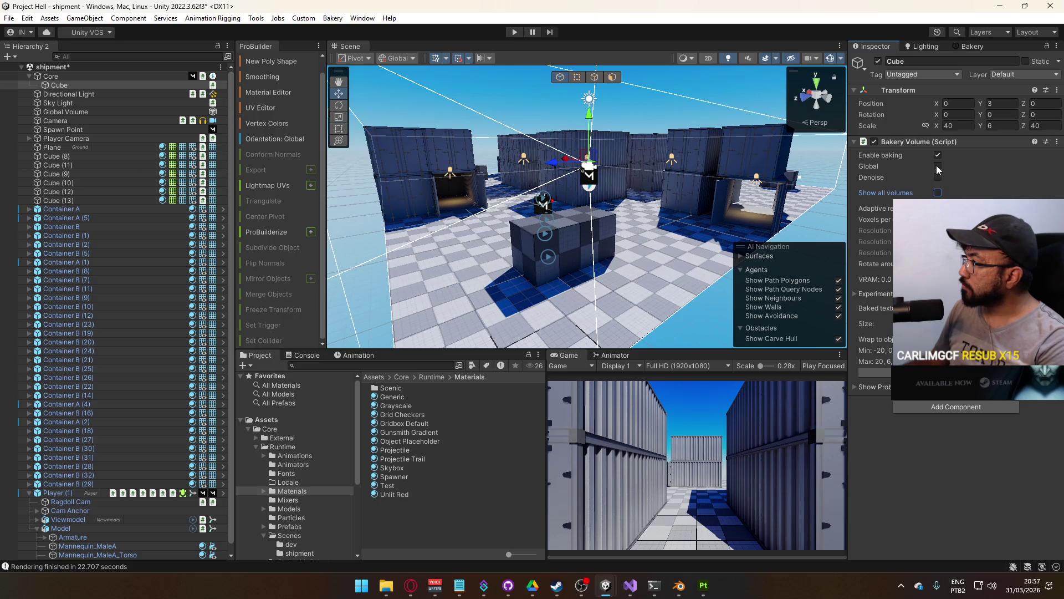
pyautogui.click(937, 177)
pyautogui.moveTo(610, 210)
pyautogui.mouseDown()
pyautogui.moveTo(602, 194)
pyautogui.moveTo(634, 188)
pyautogui.mouseUp()
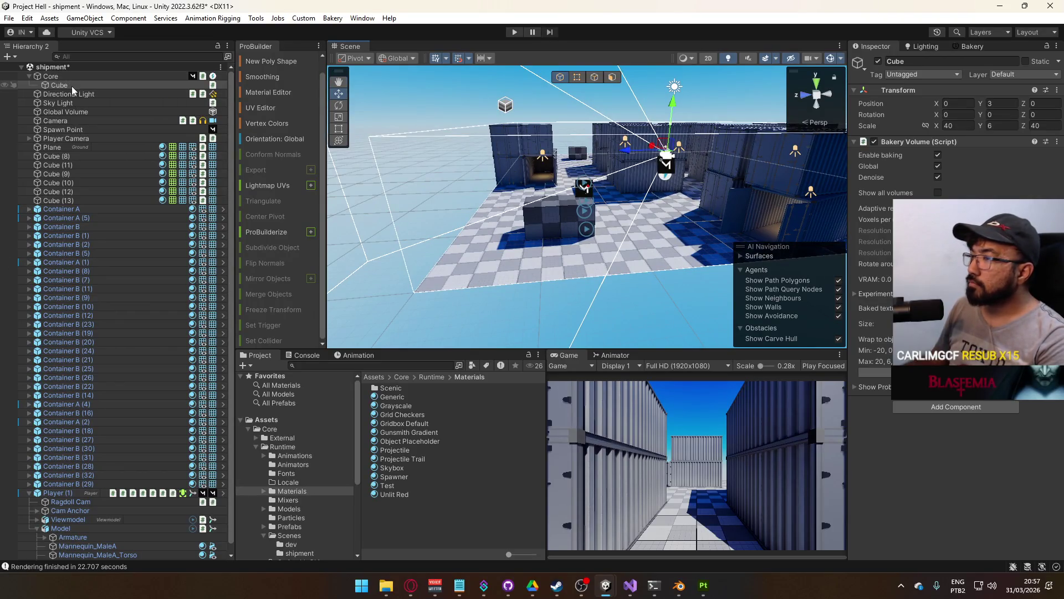
# Parent the Cube under Directional Light and rename it 'Bakery Volume'
pyautogui.moveTo(72, 82)
pyautogui.mouseDown()
pyautogui.moveTo(51, 93)
pyautogui.moveTo(80, 89)
pyautogui.mouseUp()
pyautogui.press('F2')
pyautogui.write('Bakery V')
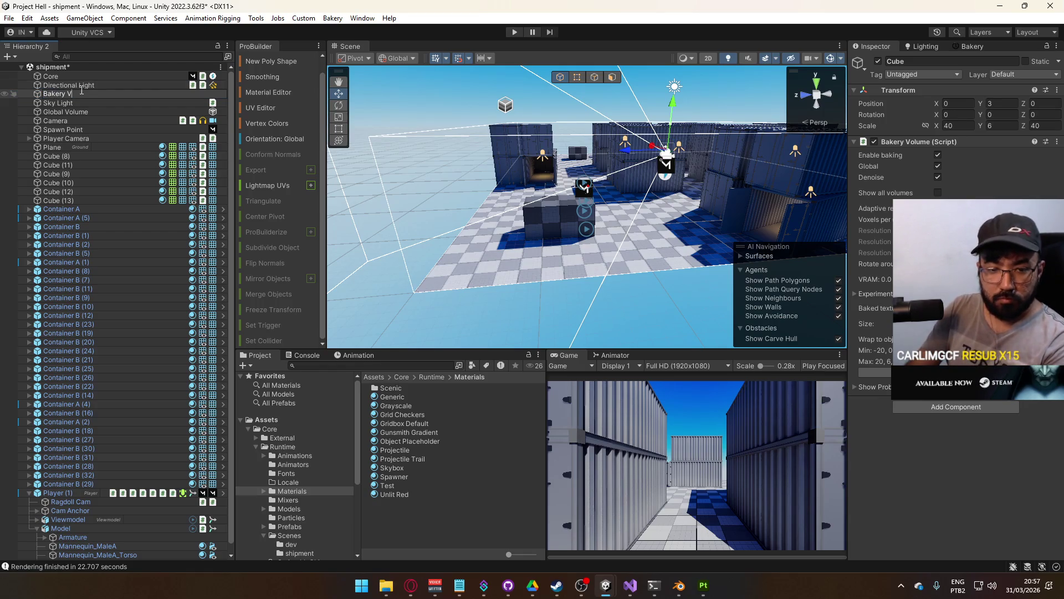
pyautogui.write('olume')
pyautogui.press('Return')
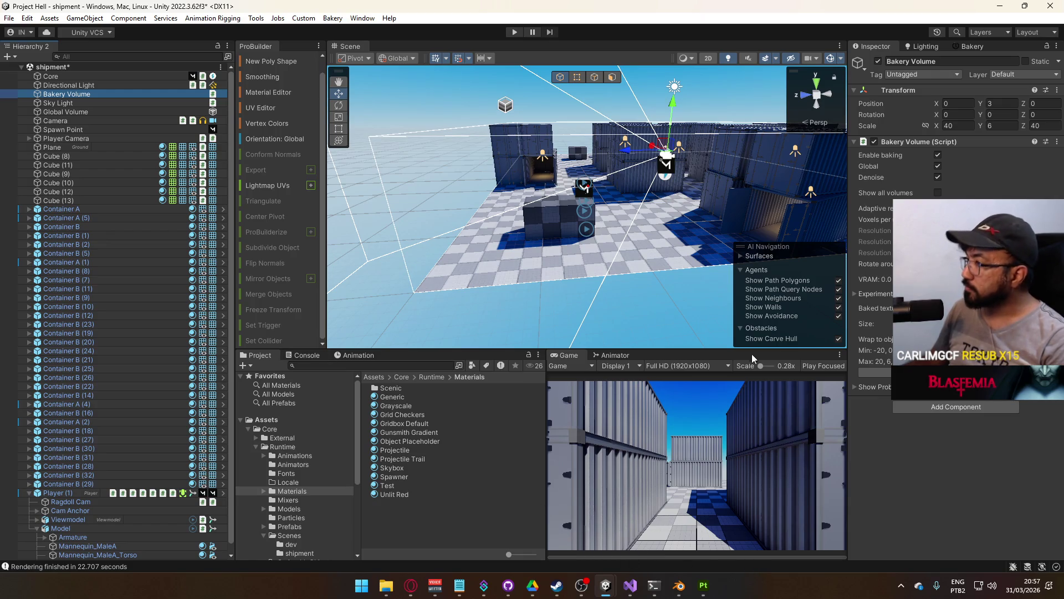
# Start the Bakery lightmap render, skipping the save prompt, then bring up Discord from the tray
pyautogui.click(957, 46)
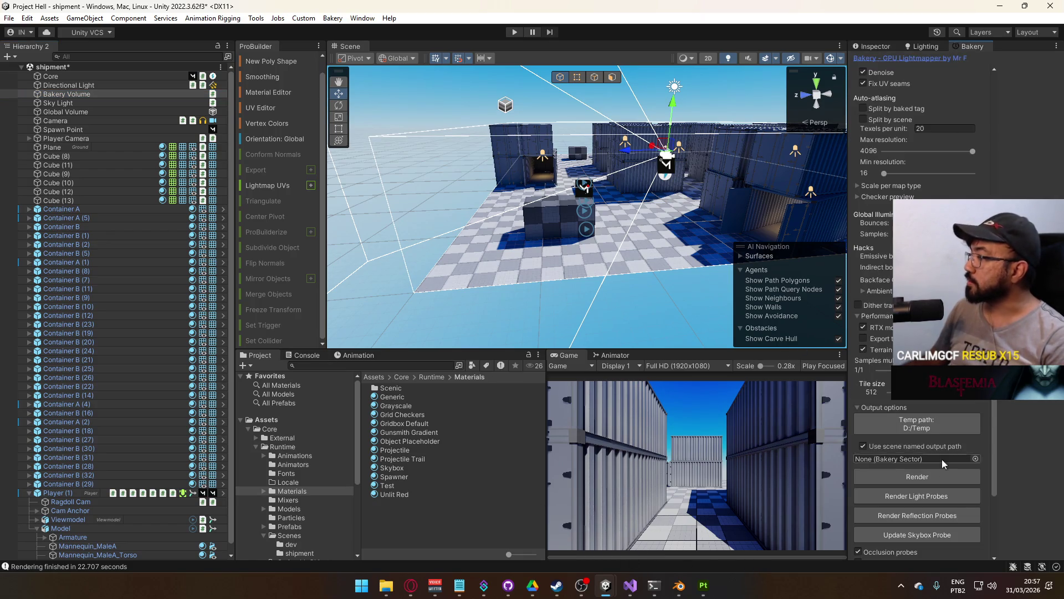
pyautogui.click(917, 476)
pyautogui.click(559, 314)
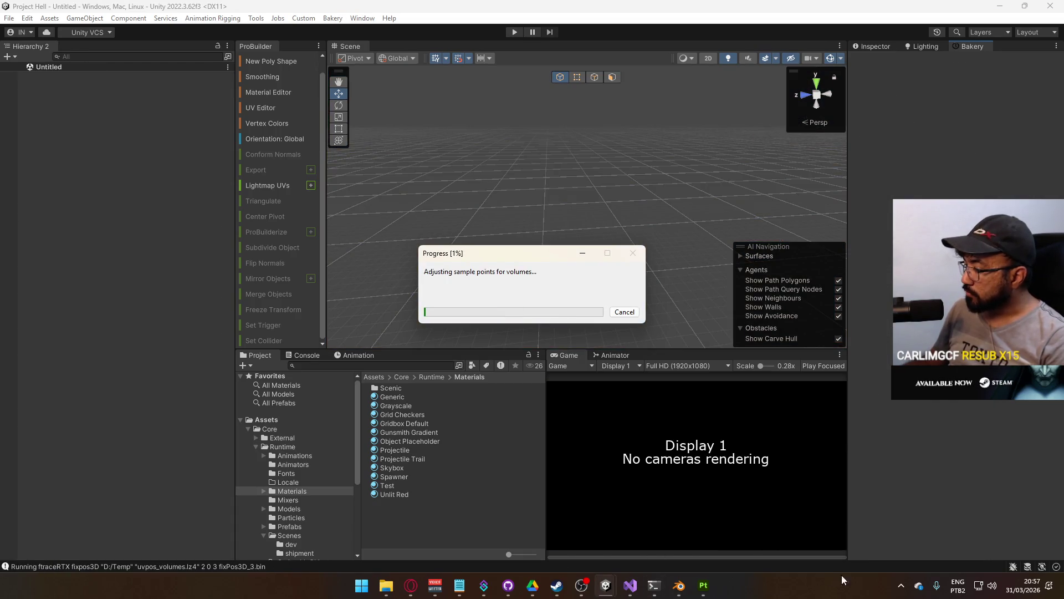
pyautogui.click(901, 585)
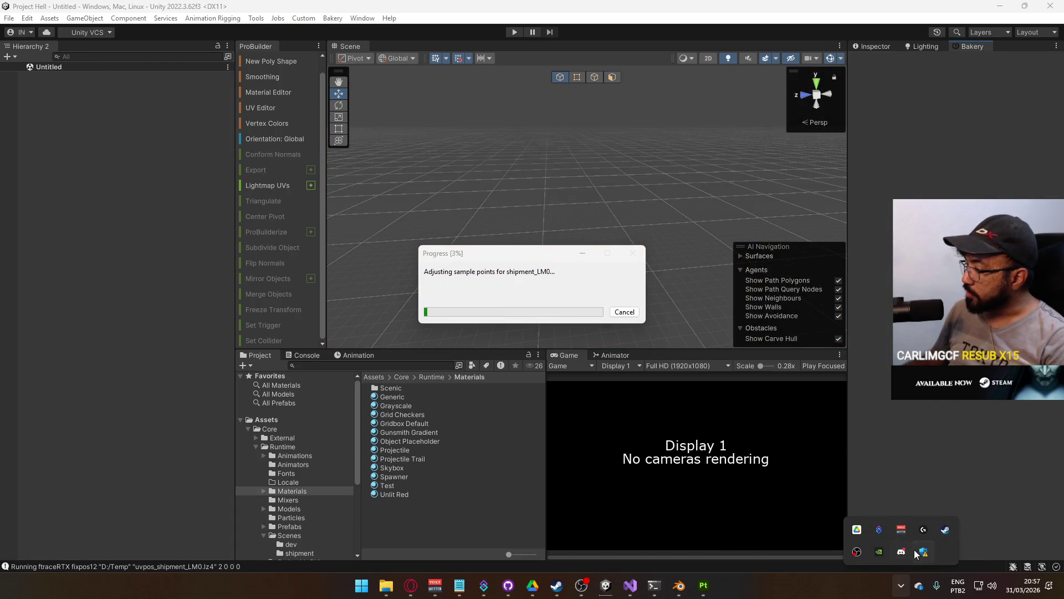
pyautogui.click(903, 552)
# Watch the robot animation clip fullscreen, rewinding to about 0:03, then close Discord
pyautogui.click(825, 311)
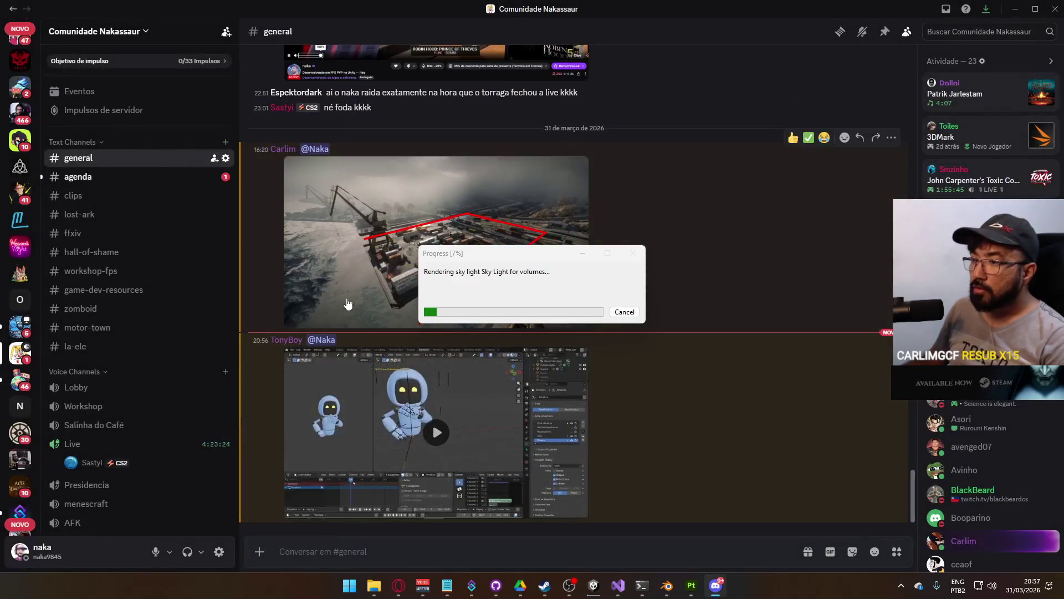
pyautogui.click(460, 422)
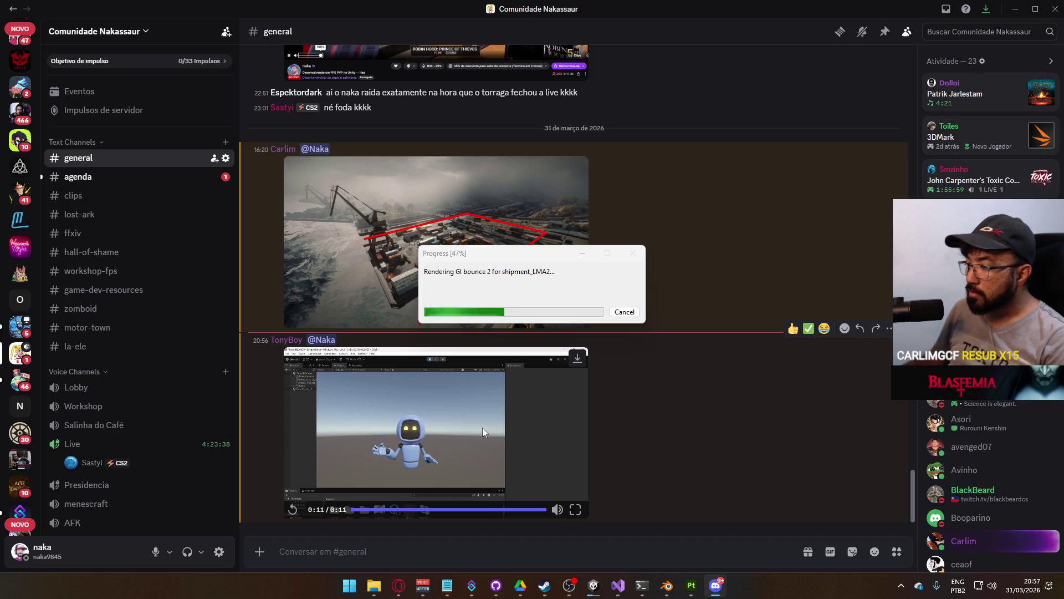
pyautogui.click(575, 509)
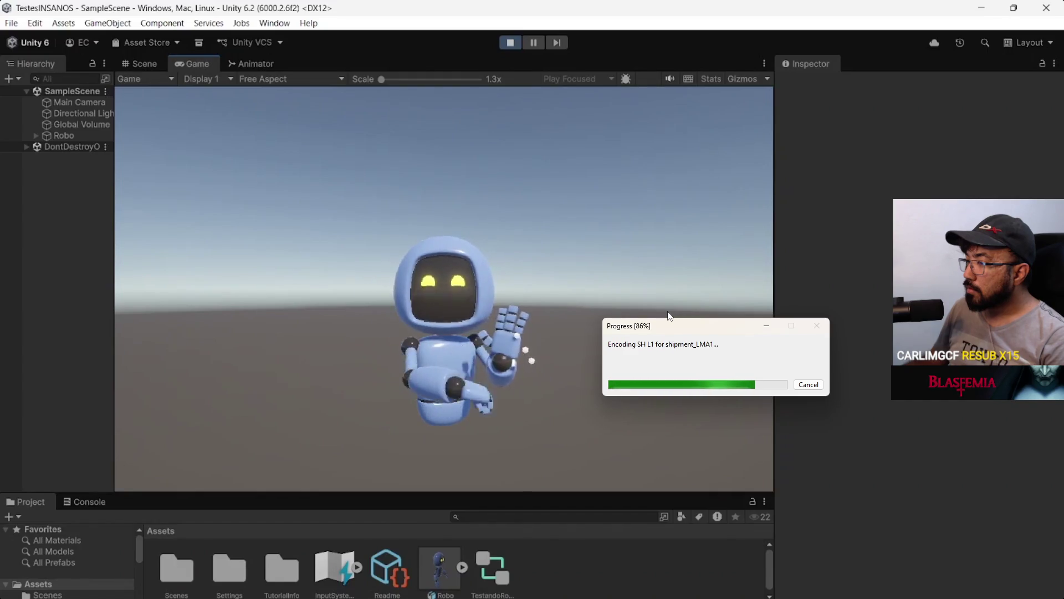
pyautogui.moveTo(528, 342)
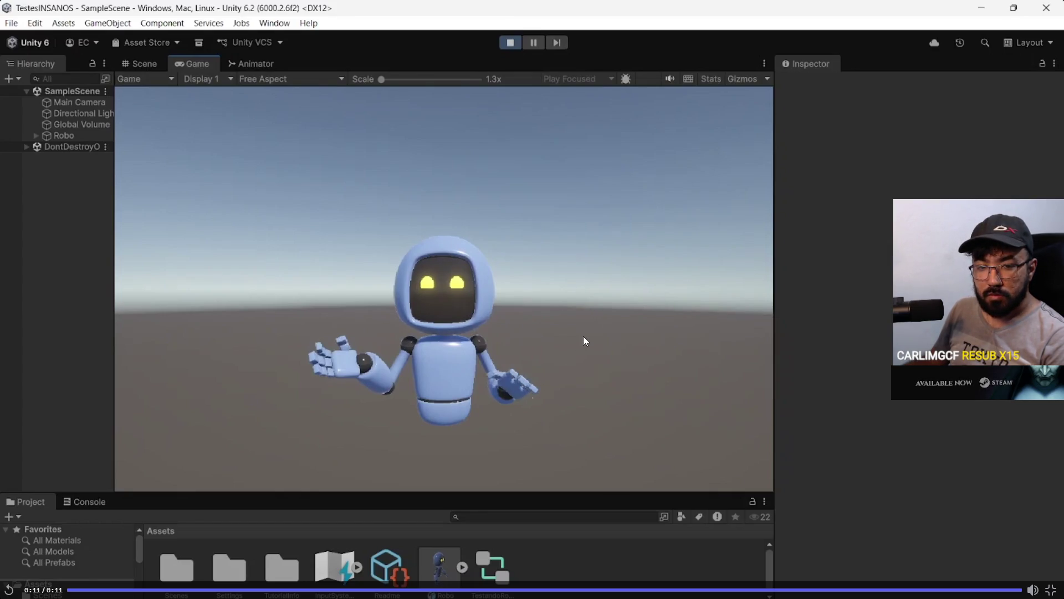
pyautogui.click(381, 590)
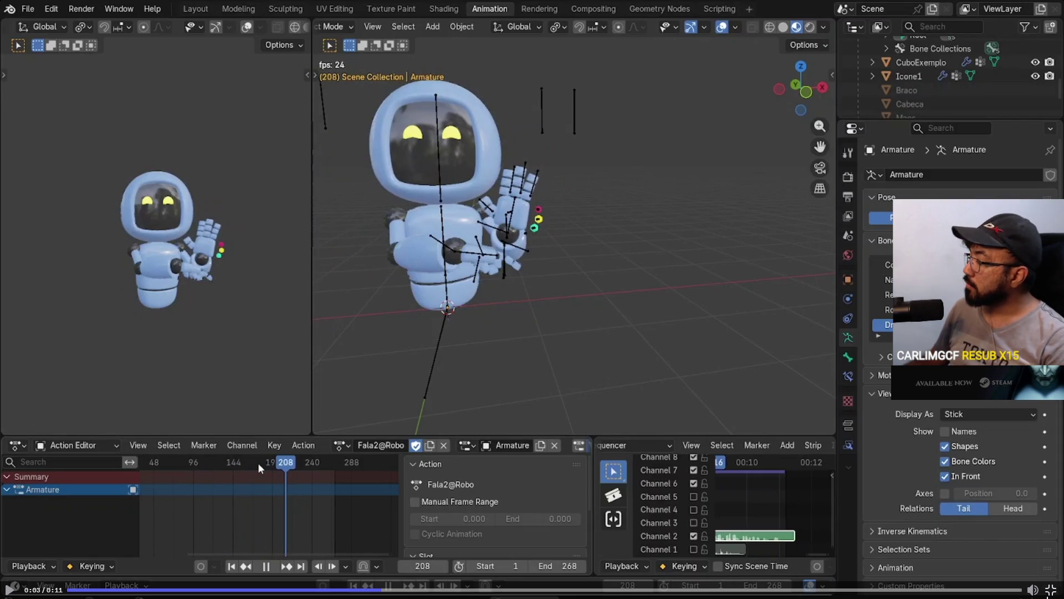
pyautogui.press('Escape')
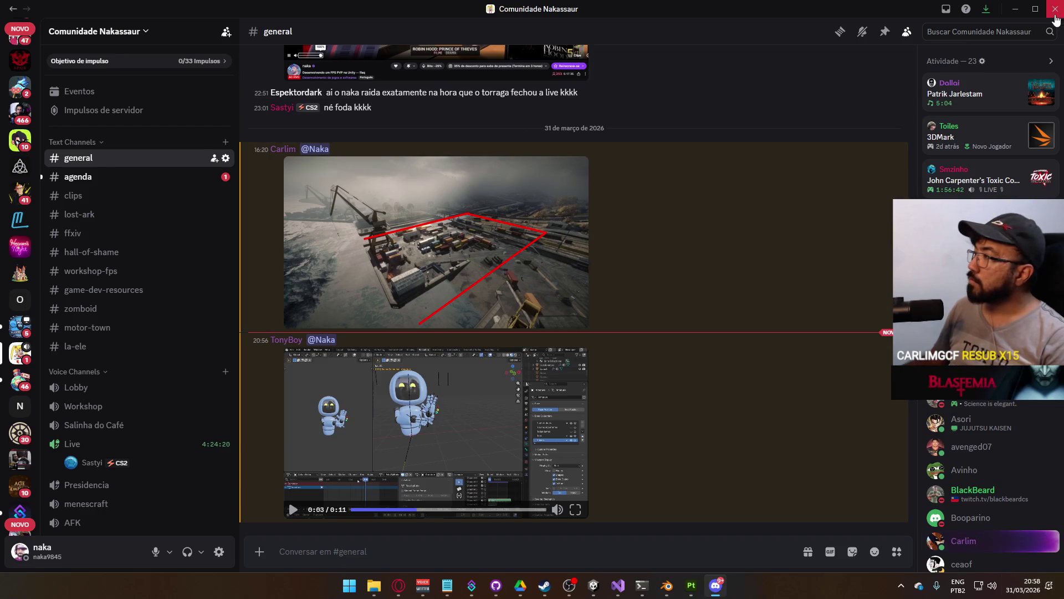
pyautogui.click(1015, 9)
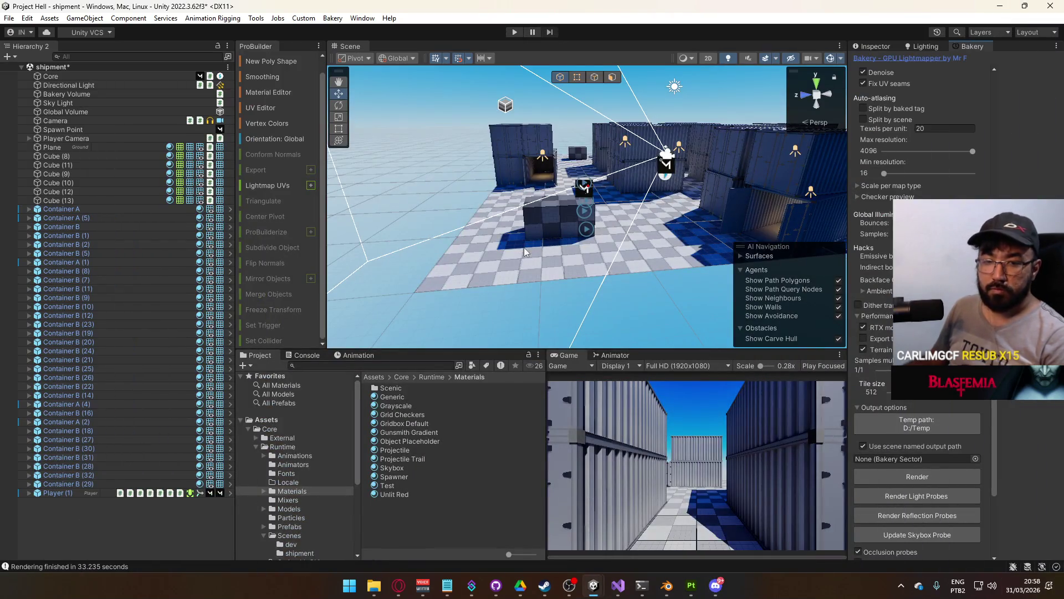
# Fly the Scene camera down the container alley to Player (1), select it and expand its children
pyautogui.press('w')
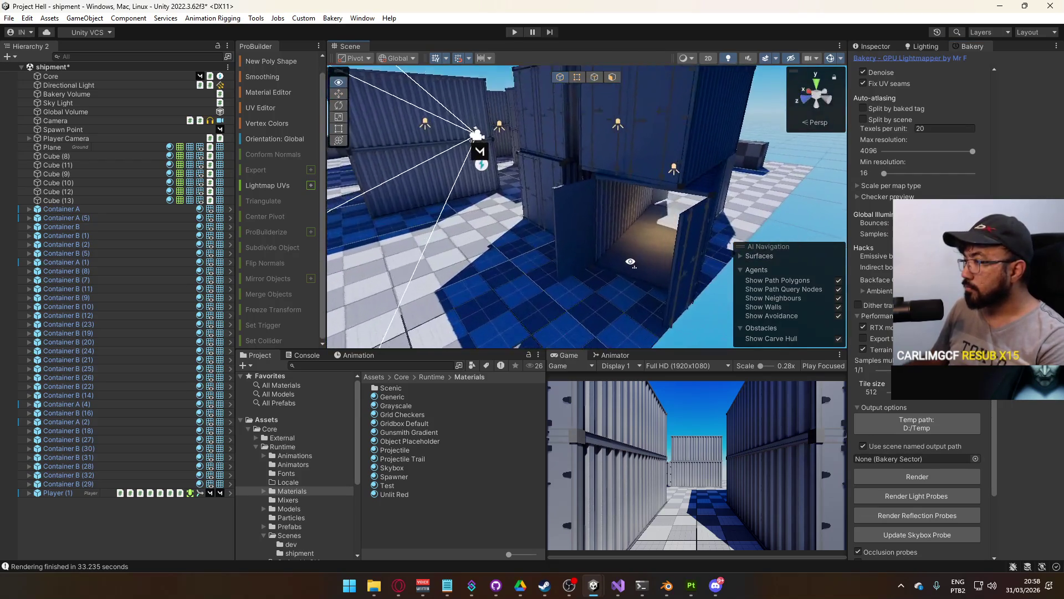
pyautogui.press('s')
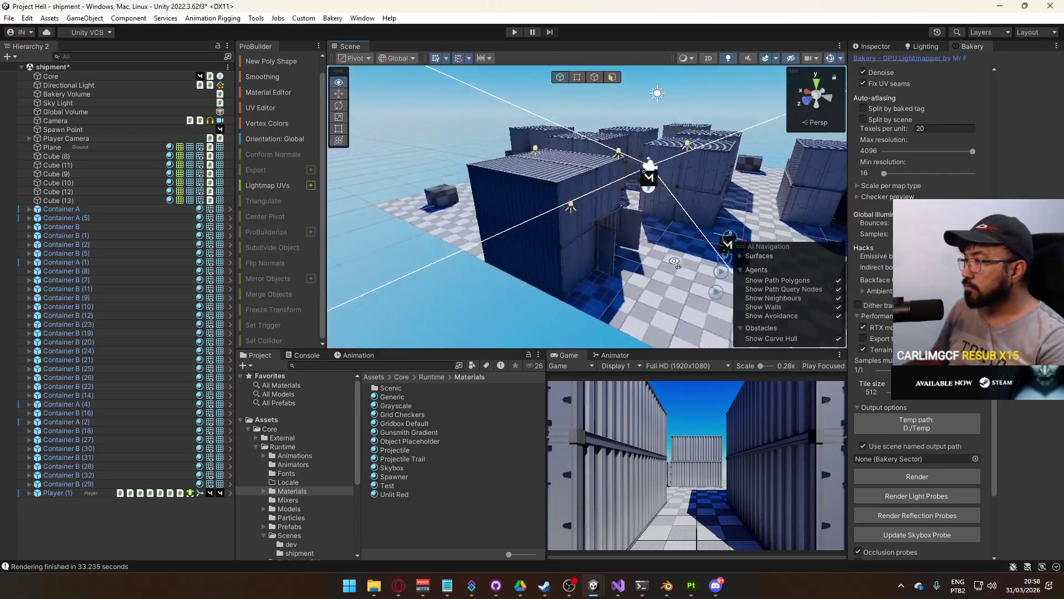
pyautogui.press('w')
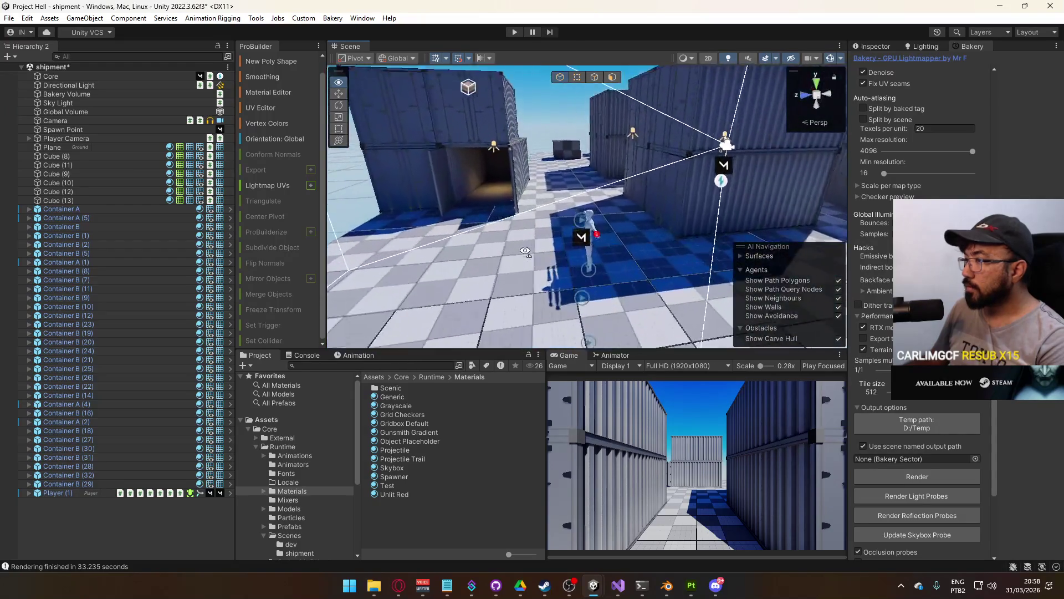
pyautogui.press('w')
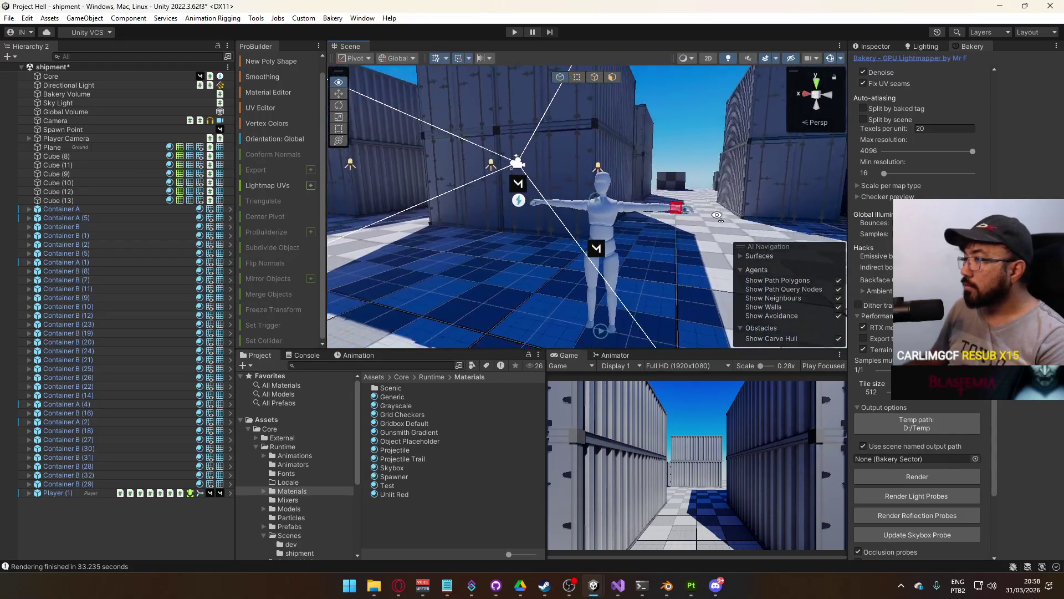
pyautogui.press('w')
pyautogui.click(582, 221)
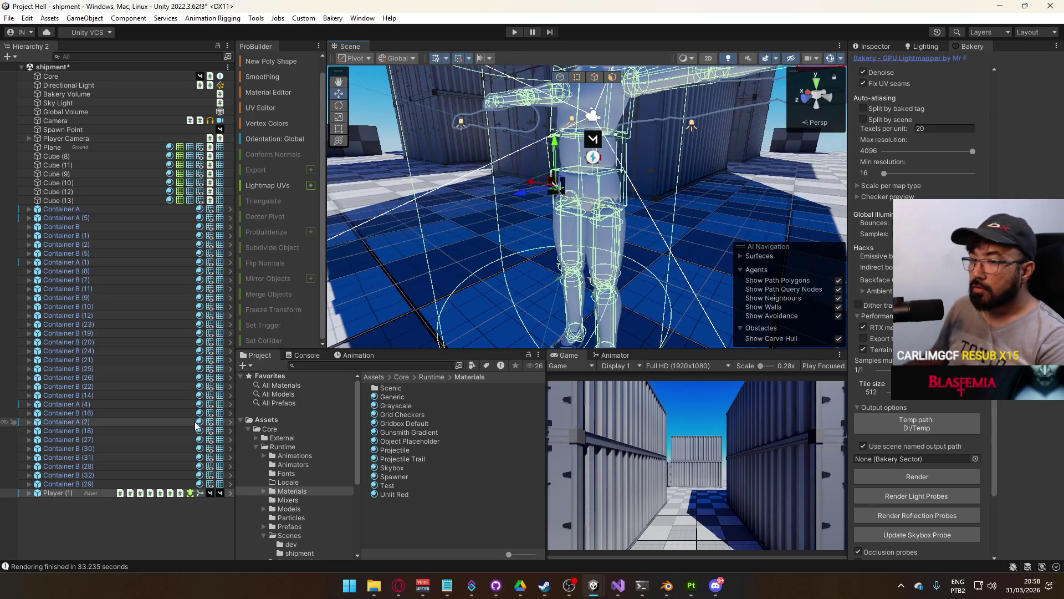
pyautogui.click(875, 46)
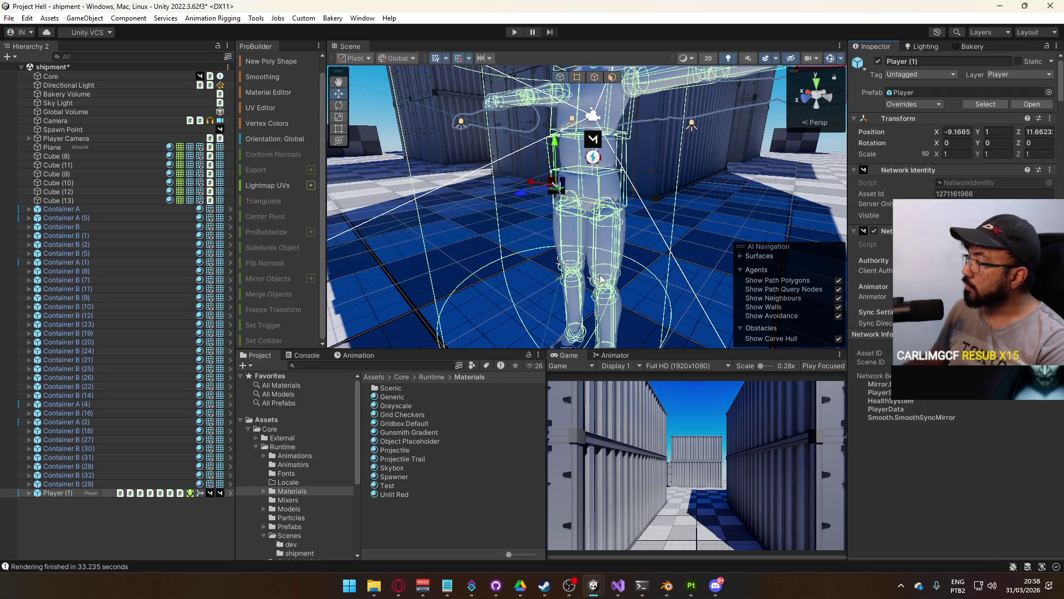
pyautogui.click(28, 494)
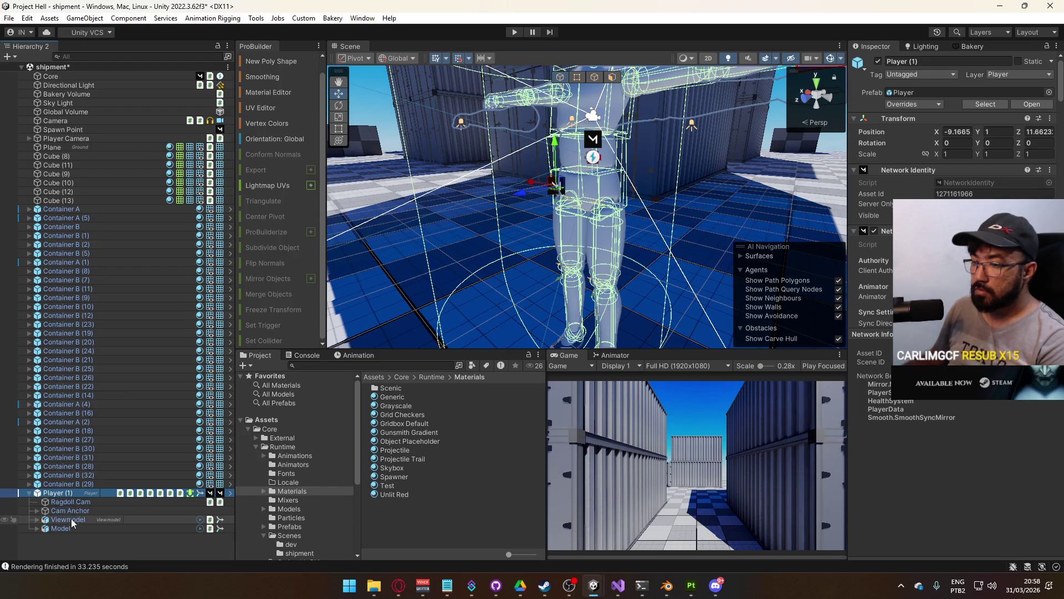
# Frame the Viewmodel Model, then set Player (1) Transform Position Y to 1.1 and inspect its legs
pyautogui.click(71, 519)
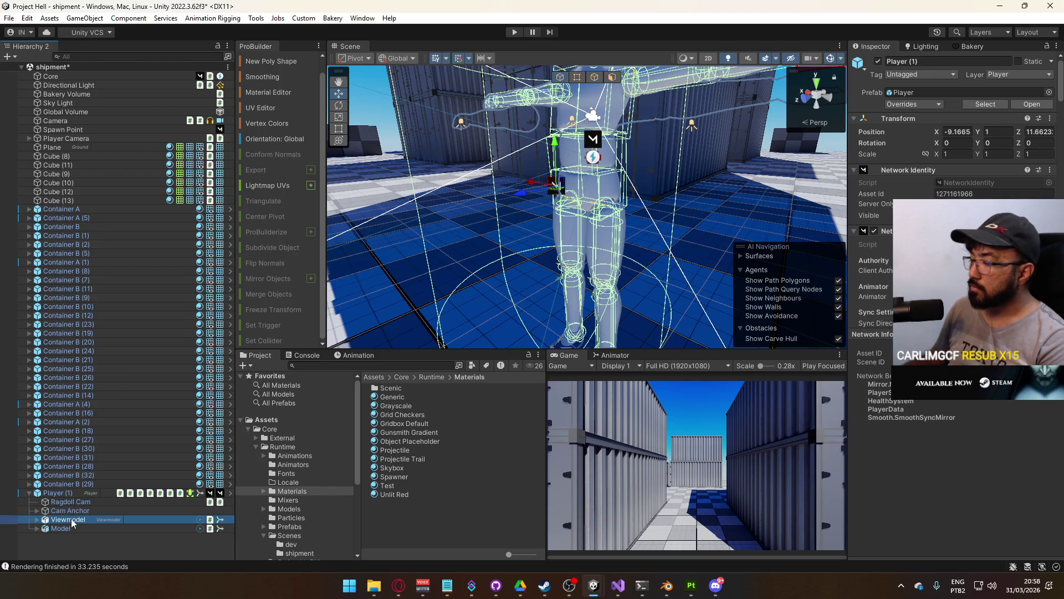
pyautogui.click(37, 519)
pyautogui.click(105, 511)
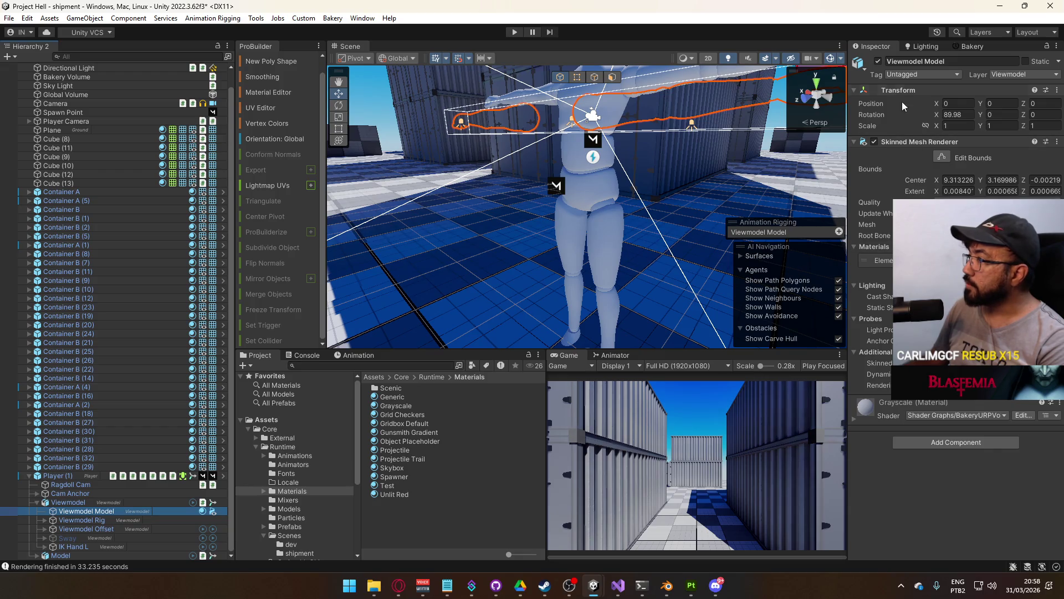
pyautogui.press('f')
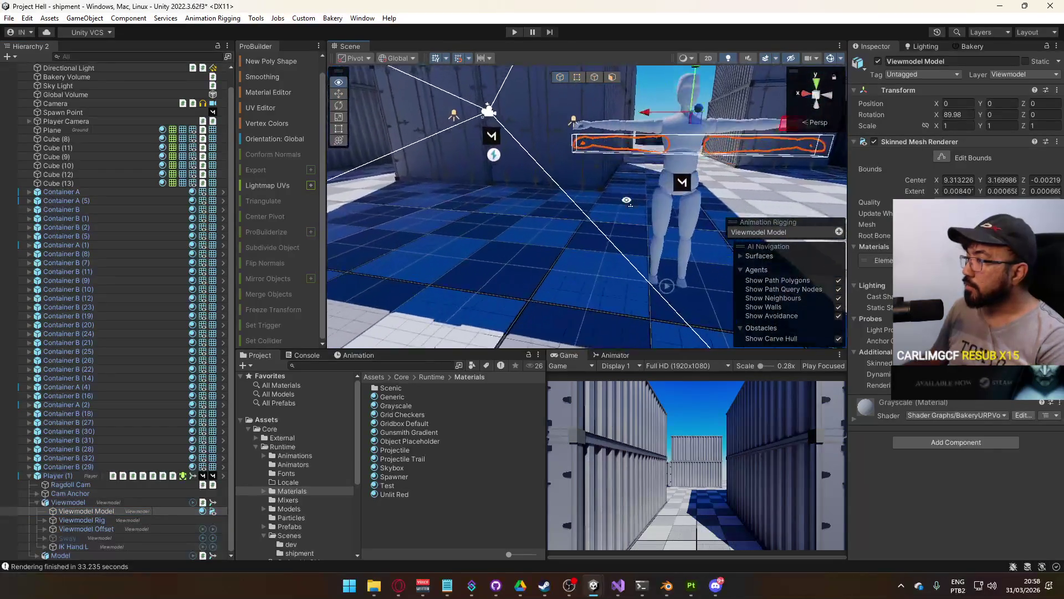
pyautogui.click(55, 476)
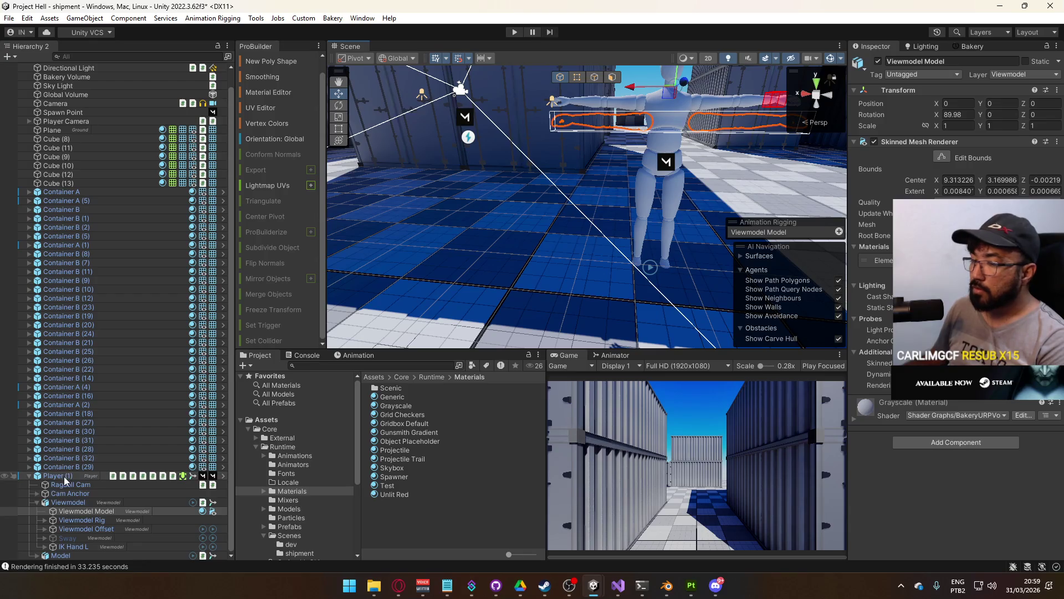
pyautogui.moveTo(657, 203); pyautogui.dragTo(505, 124)
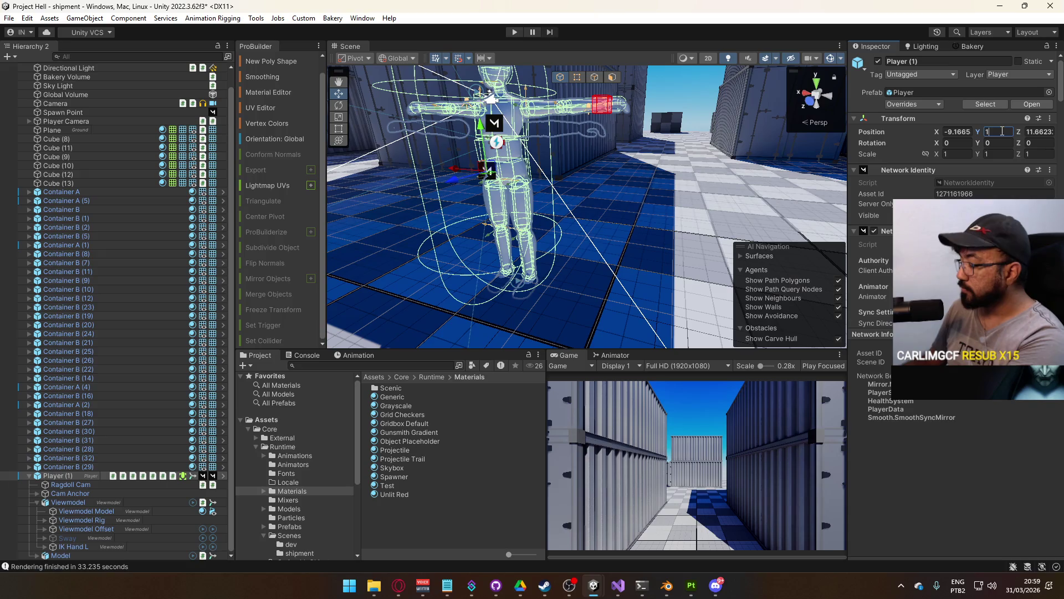
pyautogui.write('.1')
pyautogui.moveTo(705, 202); pyautogui.dragTo(476, 168)
pyautogui.moveTo(435, 138)
pyautogui.mouseDown()
pyautogui.moveTo(498, 152)
pyautogui.moveTo(491, 227)
pyautogui.moveTo(537, 241)
pyautogui.moveTo(748, 217)
pyautogui.moveTo(546, 179)
pyautogui.moveTo(512, 196)
pyautogui.moveTo(585, 225)
pyautogui.moveTo(713, 249)
pyautogui.moveTo(748, 231)
pyautogui.mouseUp()
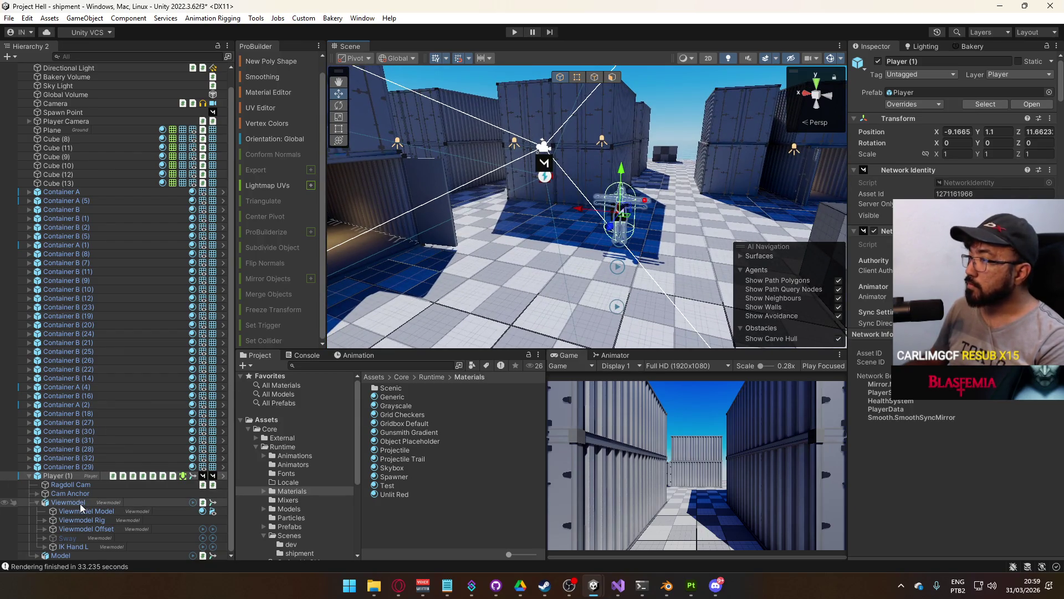
# Inspect the Viewmodel from a lower angle, then collapse and delete Player (1) in the Hierarchy
pyautogui.click(80, 503)
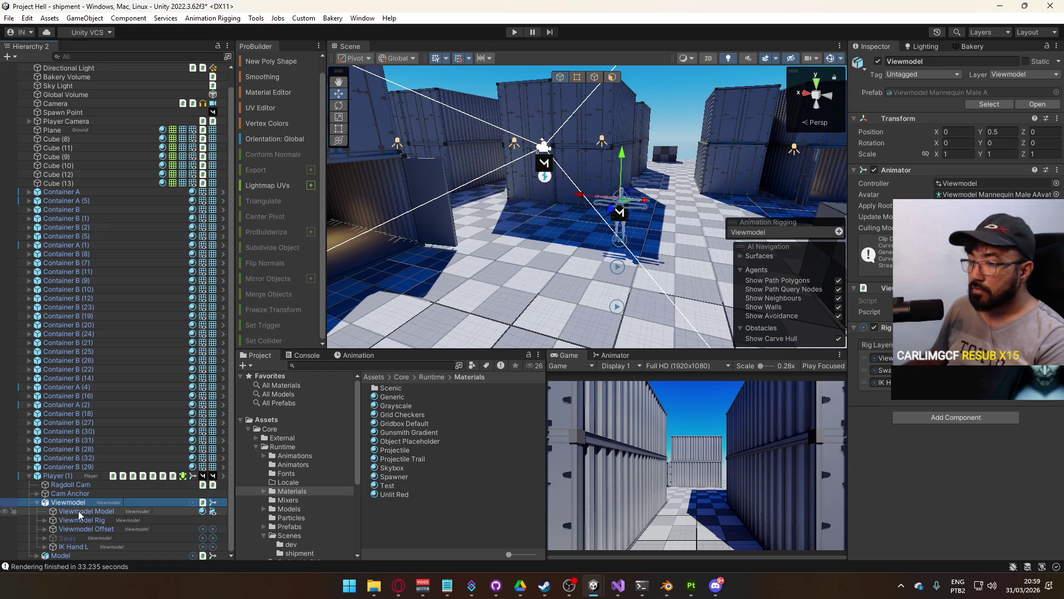
pyautogui.moveTo(551, 238)
pyautogui.mouseDown()
pyautogui.moveTo(560, 242)
pyautogui.moveTo(561, 230)
pyautogui.moveTo(440, 186)
pyautogui.moveTo(302, 191)
pyautogui.mouseUp()
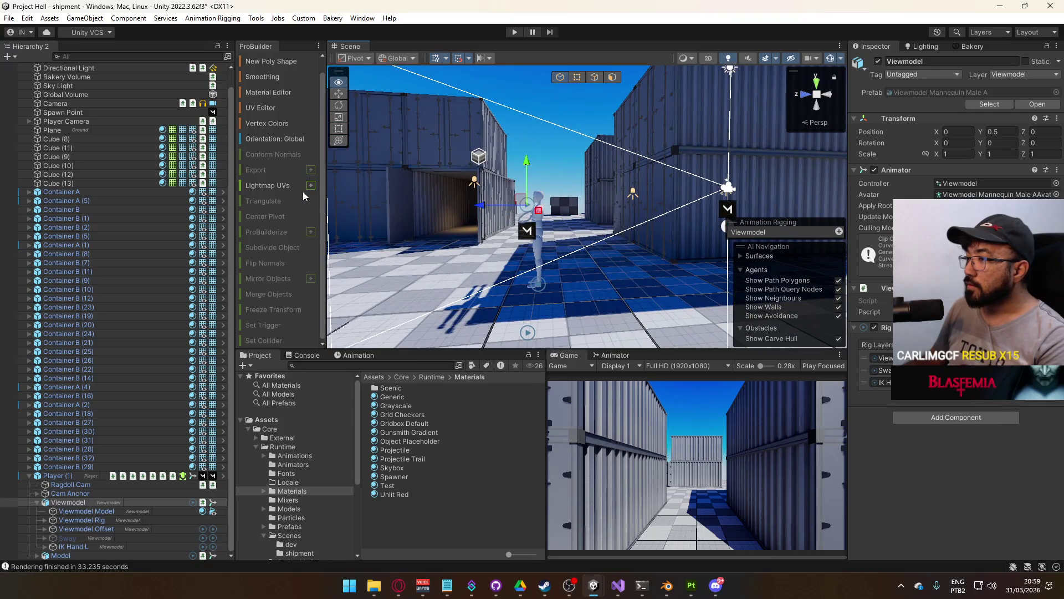
pyautogui.moveTo(532, 216)
pyautogui.mouseDown()
pyautogui.moveTo(536, 207)
pyautogui.moveTo(554, 226)
pyautogui.mouseUp()
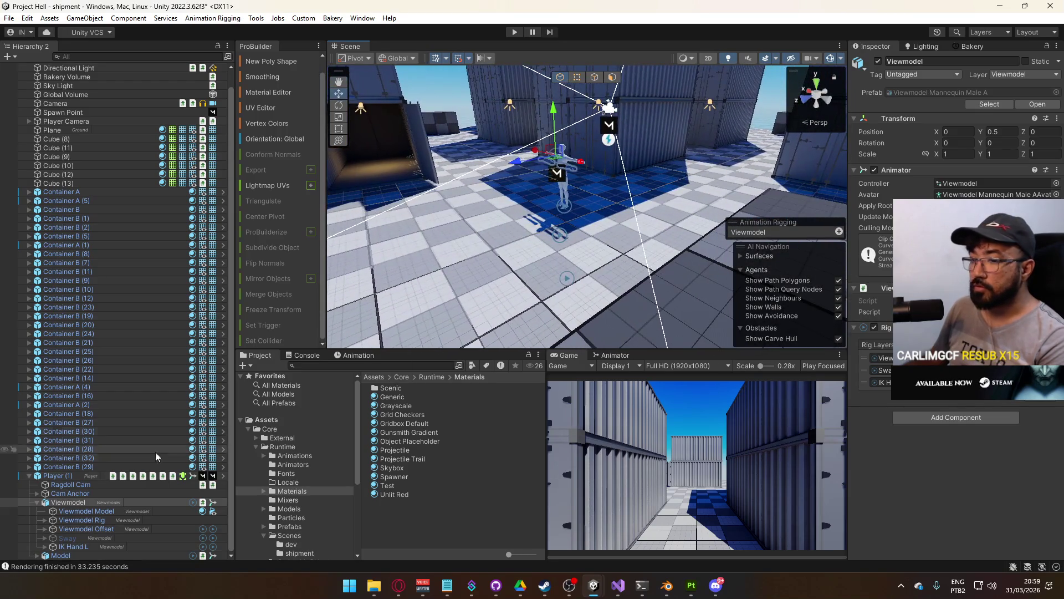
pyautogui.click(61, 475)
pyautogui.click(29, 475)
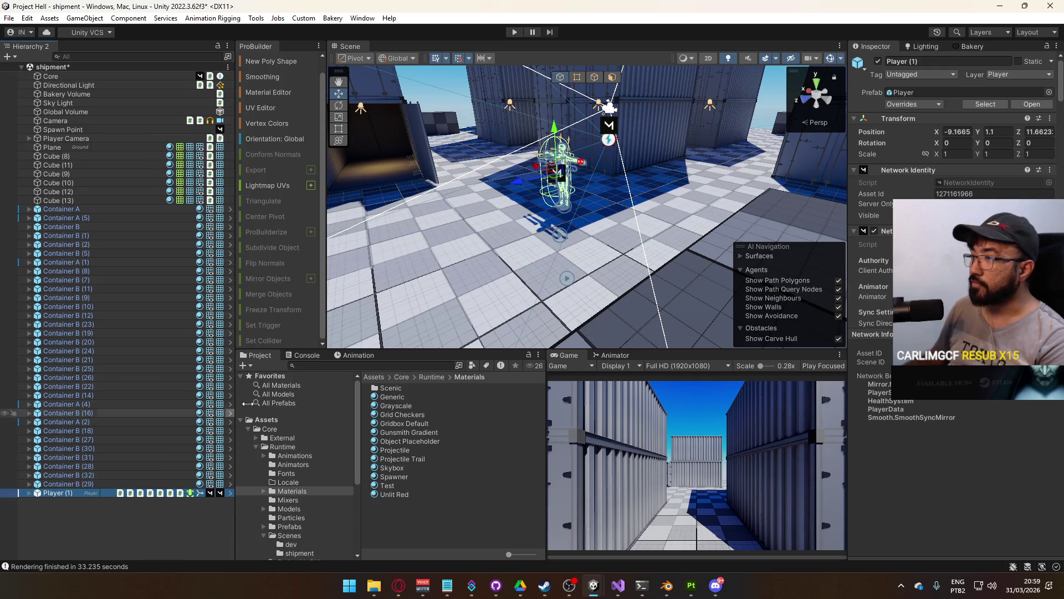
pyautogui.scroll(5, 596, 221)
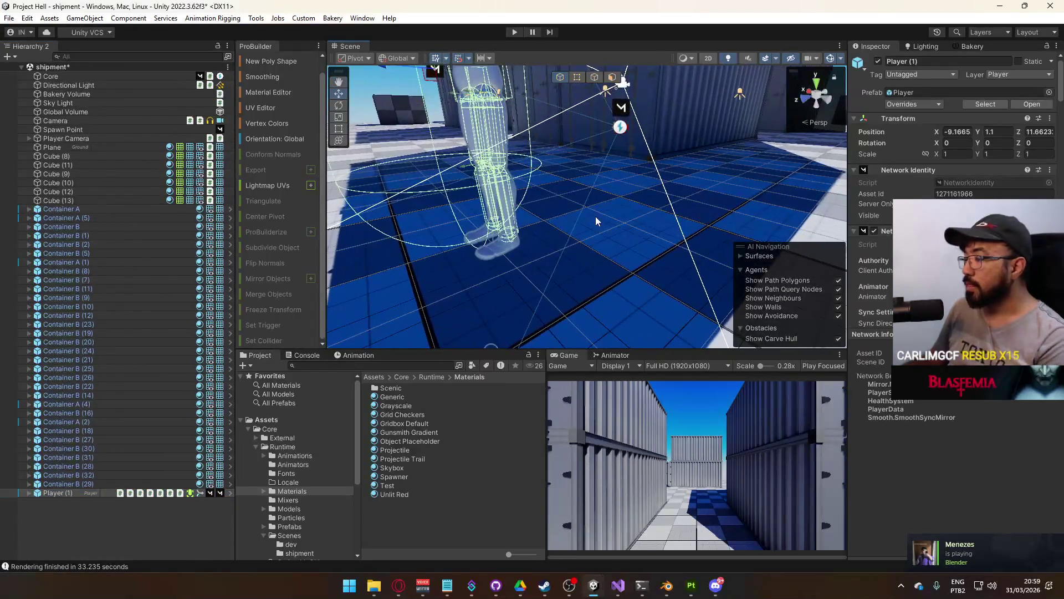
pyautogui.press('Delete')
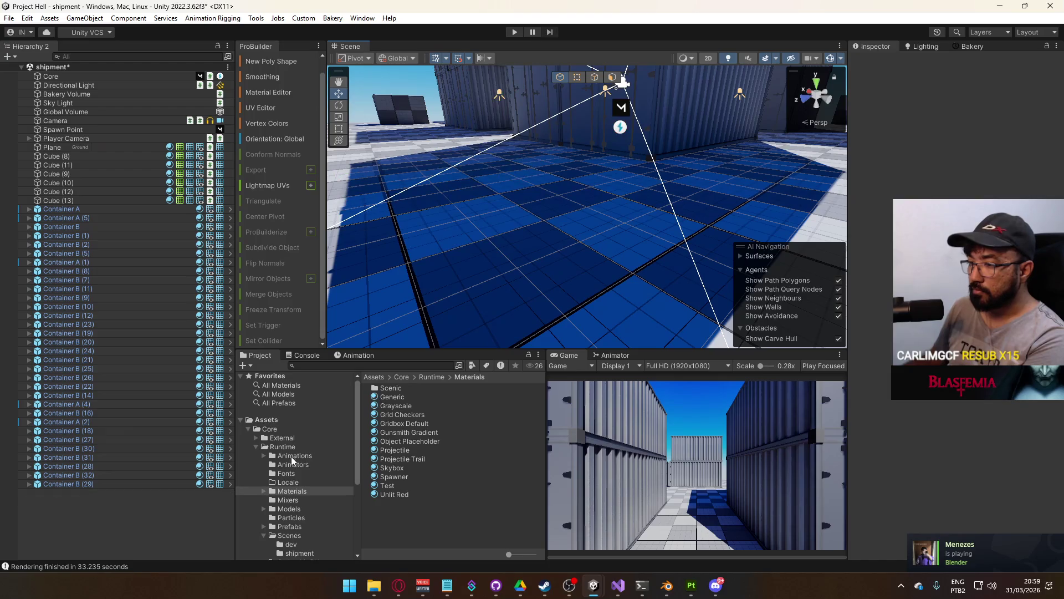
# Save the shipment scene with Ctrl+S
pyautogui.scroll(-3, 302, 526)
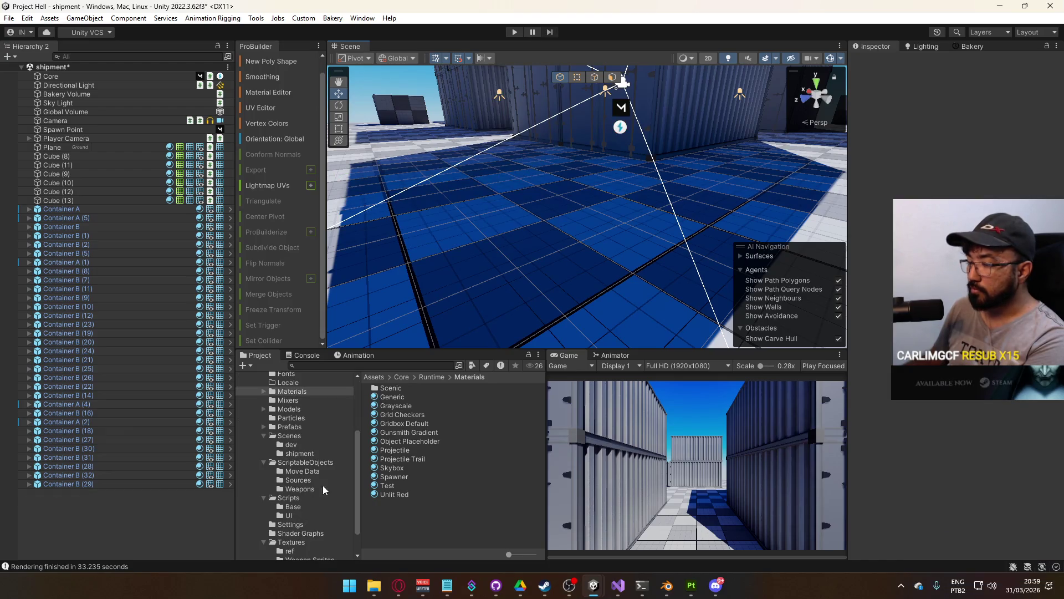
pyautogui.hotkey('ctrl', 's')
pyautogui.moveTo(542, 286)
pyautogui.mouseDown()
pyautogui.moveTo(490, 252)
pyautogui.moveTo(389, 451)
pyautogui.mouseUp()
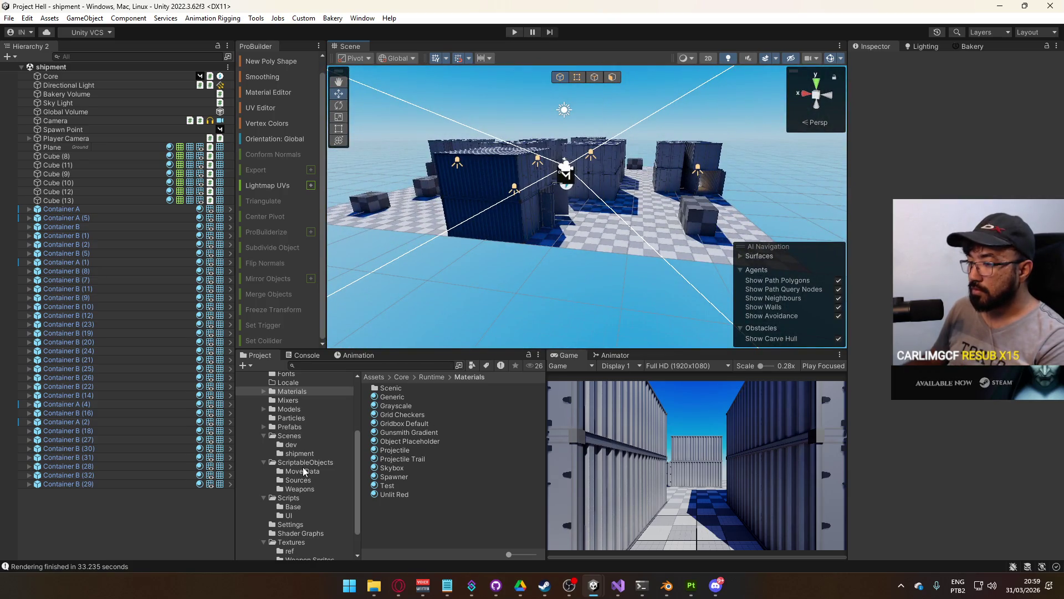
# Run the game from the title scene with the Game view maximized
pyautogui.click(297, 438)
pyautogui.click(402, 467)
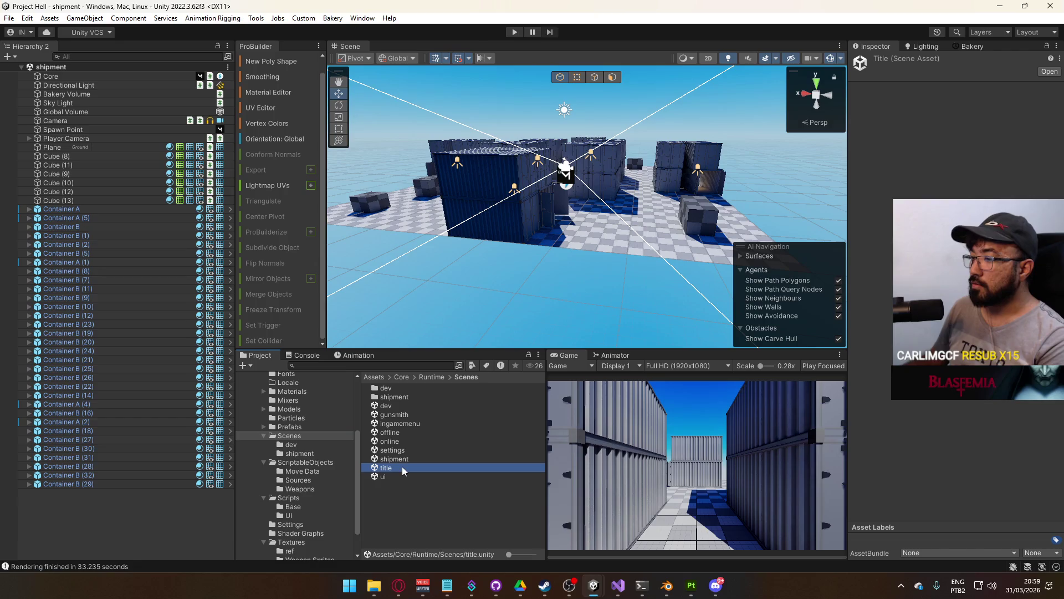
pyautogui.click(527, 32)
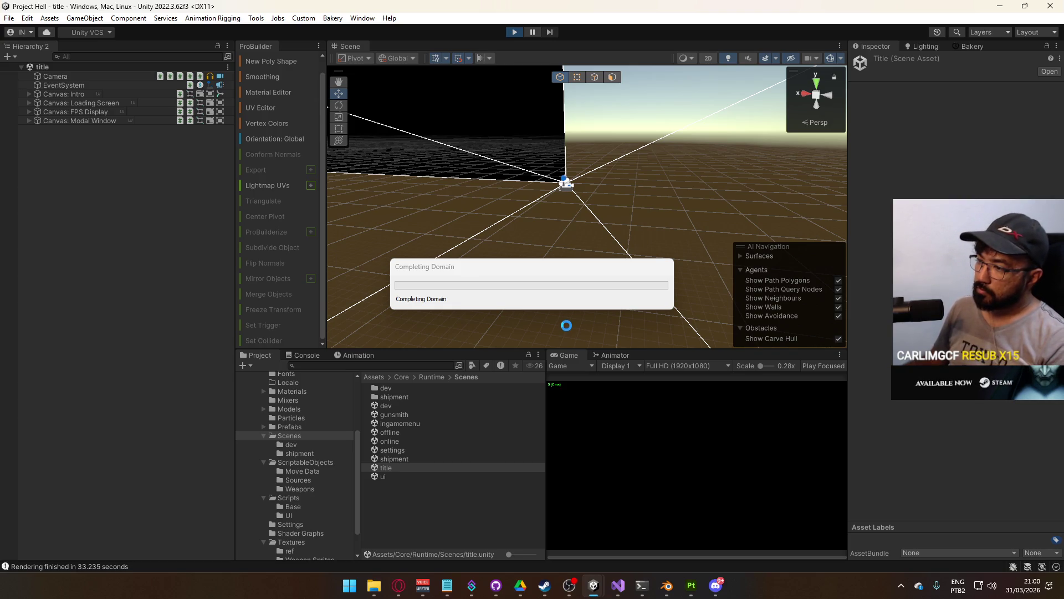
pyautogui.rightClick(573, 356)
pyautogui.click(593, 389)
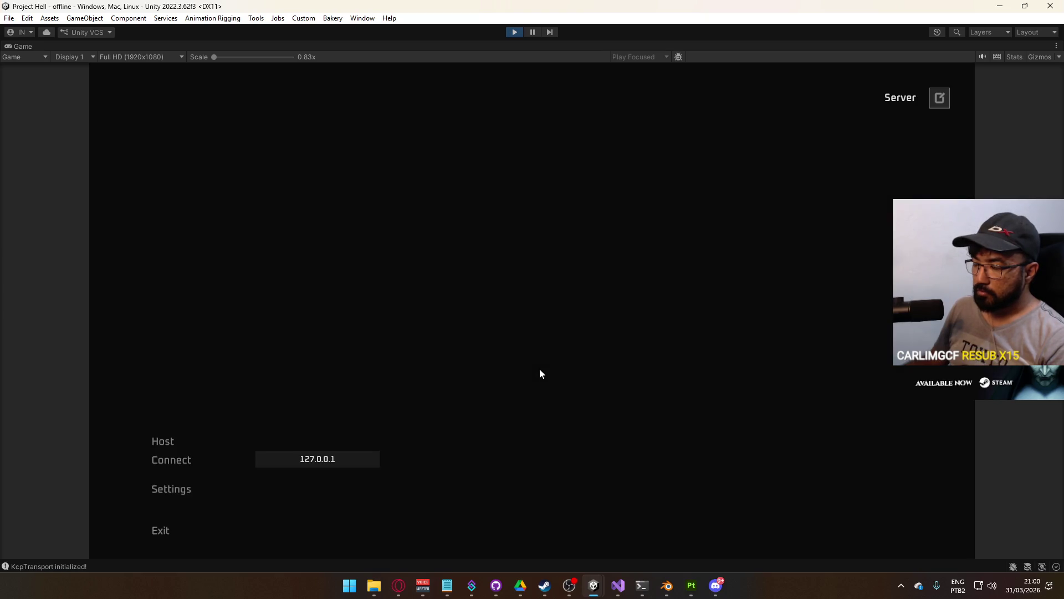
# Host a match and walk through the shipment map toward the boxes and grid wall
pyautogui.click(194, 440)
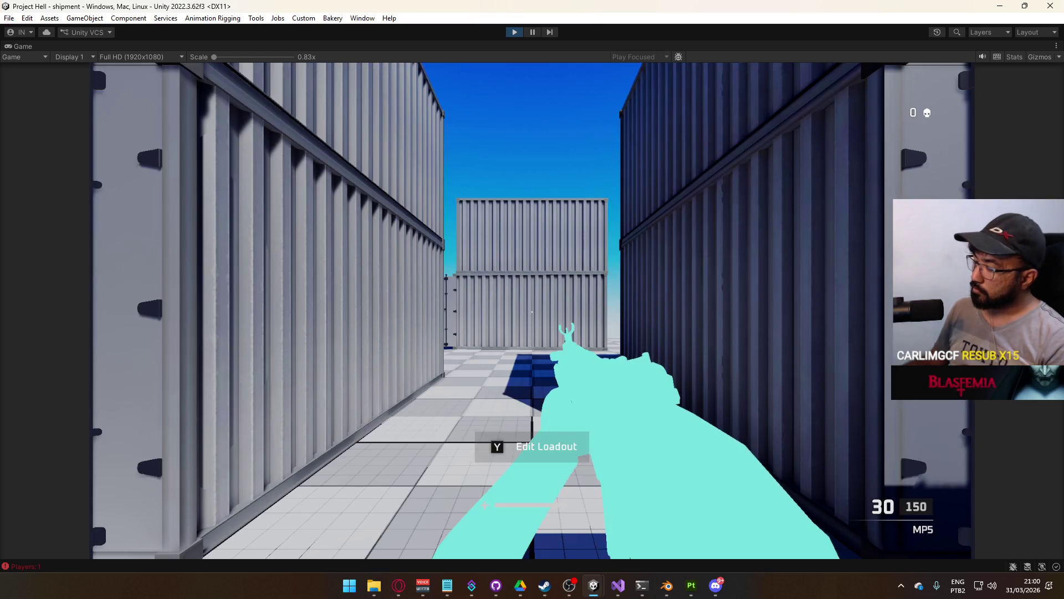
pyautogui.press('w')
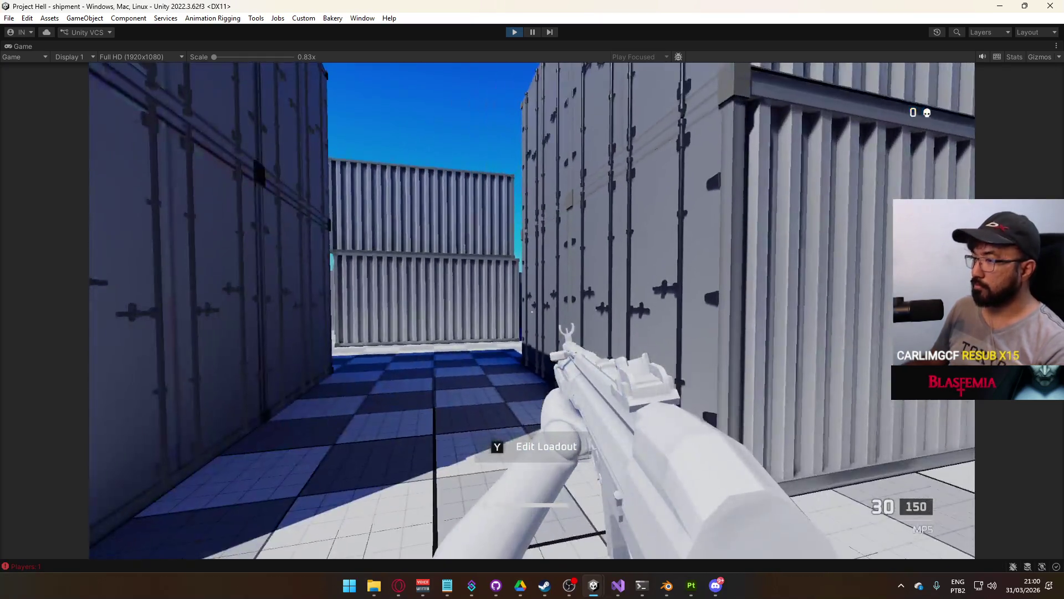
pyautogui.press('w')
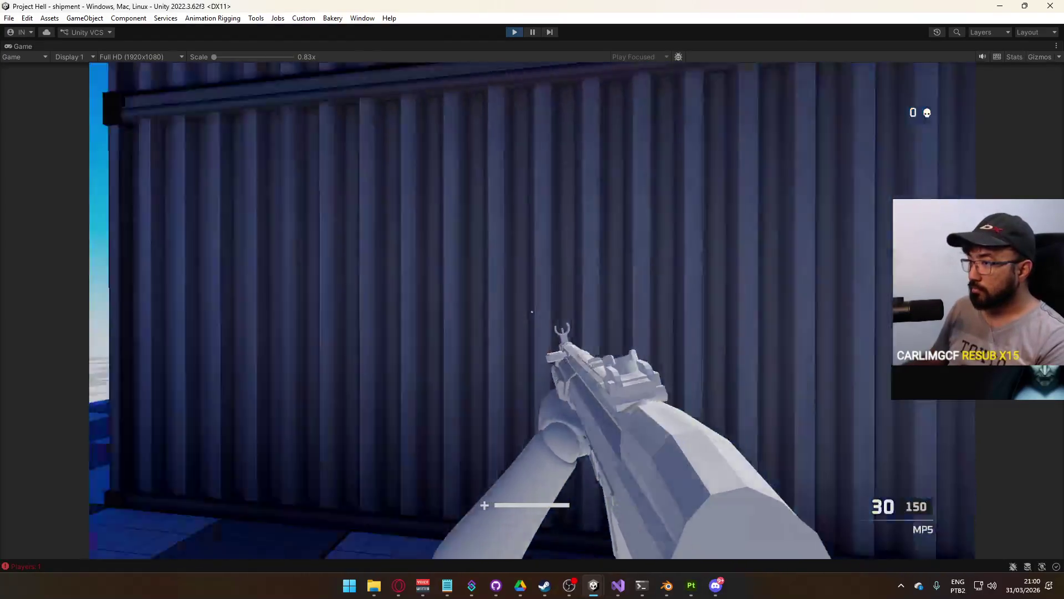
pyautogui.press('w')
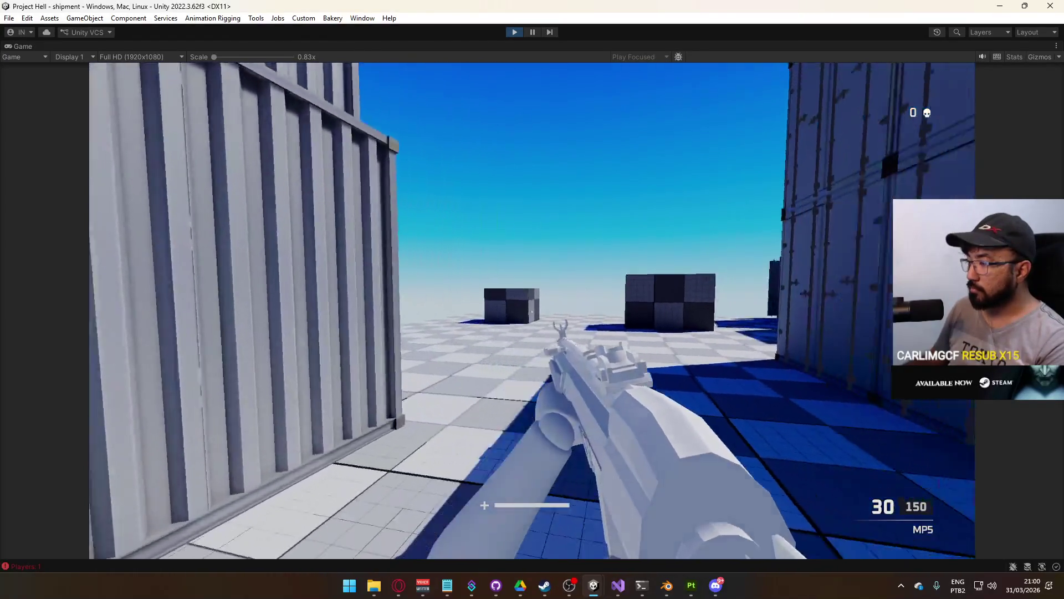
pyautogui.press('w')
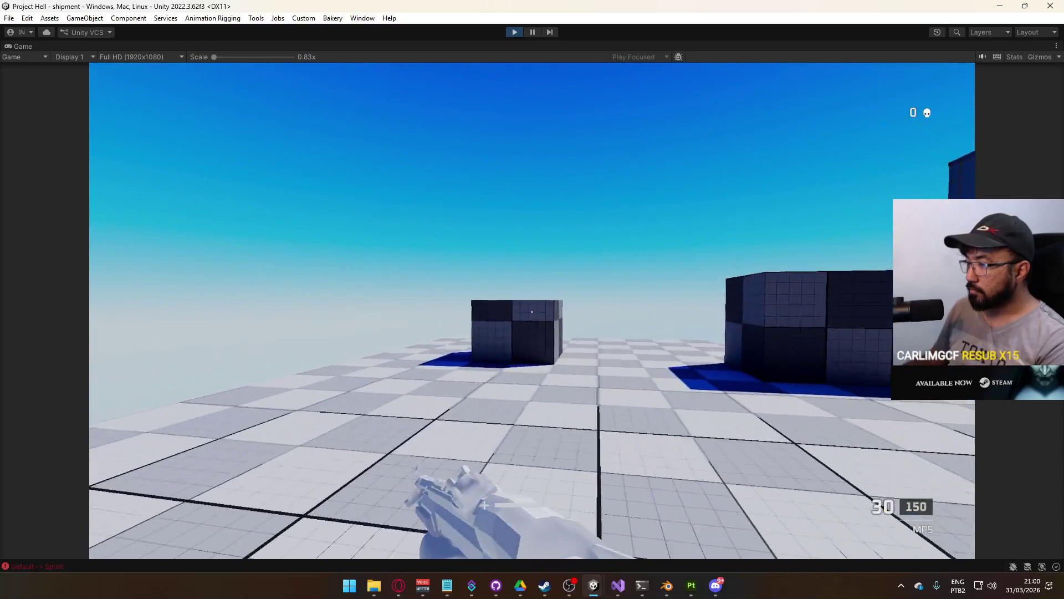
pyautogui.press('w')
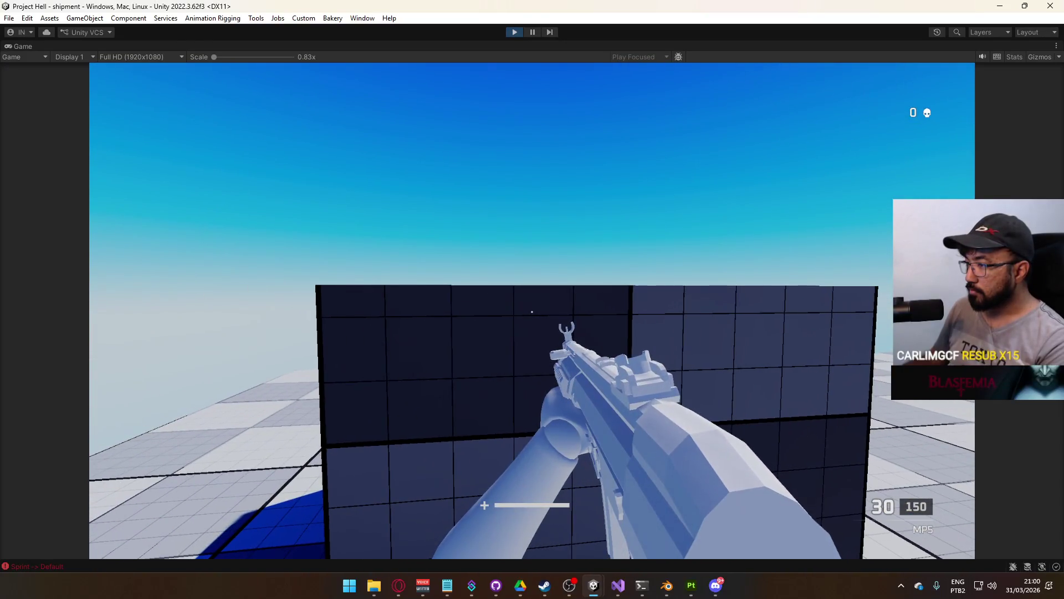
pyautogui.press('w')
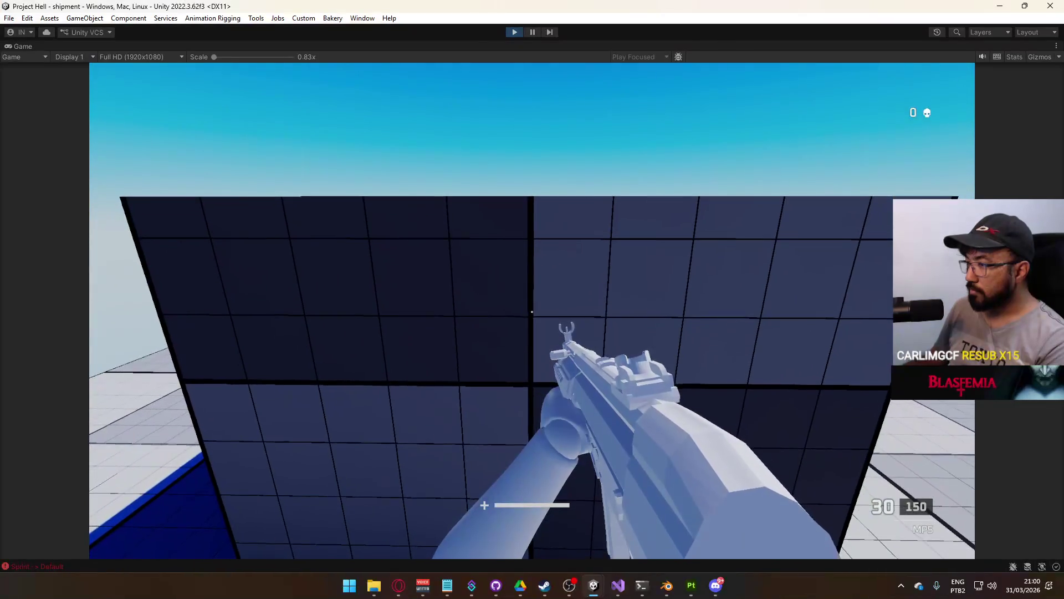
pyautogui.press('s')
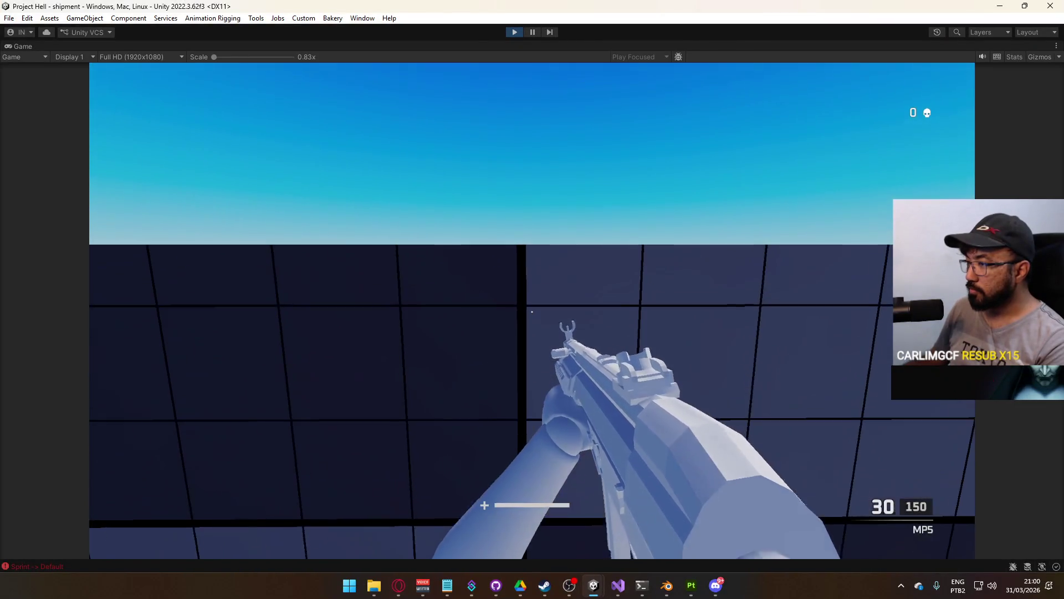
pyautogui.press('w')
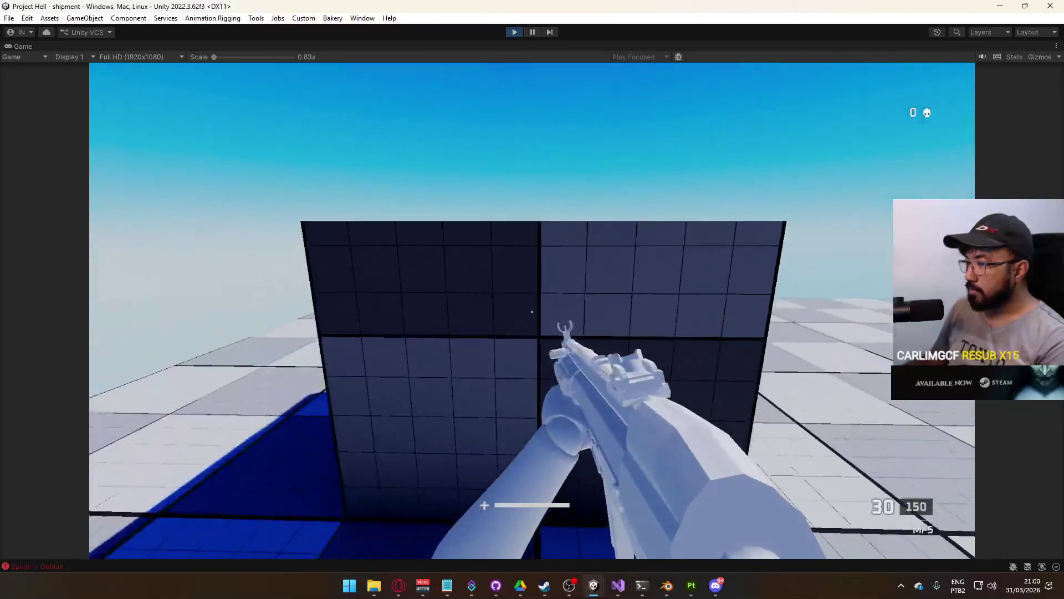
# Crouch, sprint into the open container, then un-maximize the Game view
pyautogui.press('c')
pyautogui.press('s')
pyautogui.press('w')
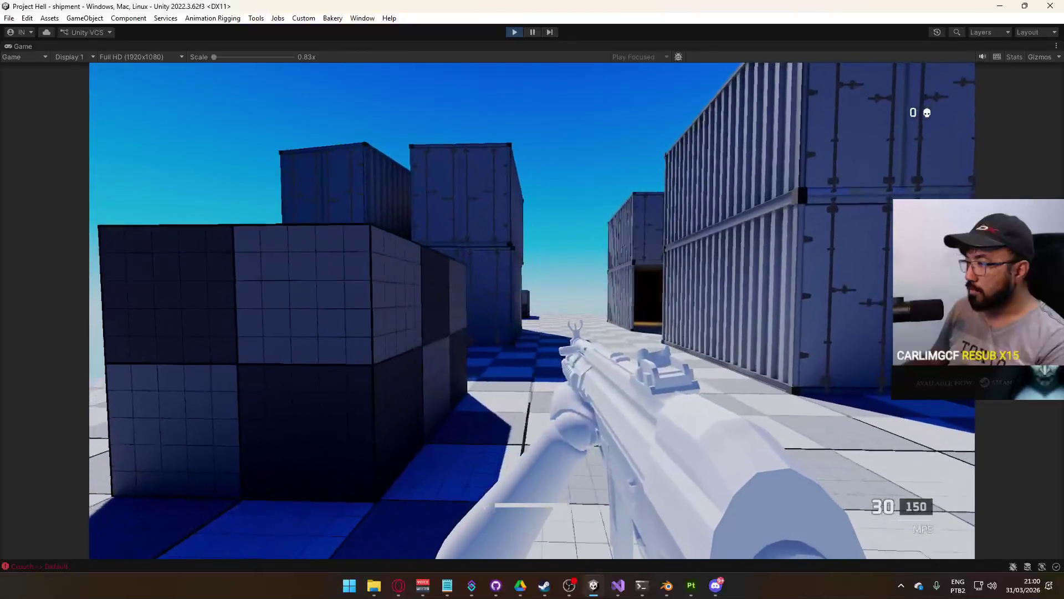
pyautogui.press('shift')
pyautogui.press('w')
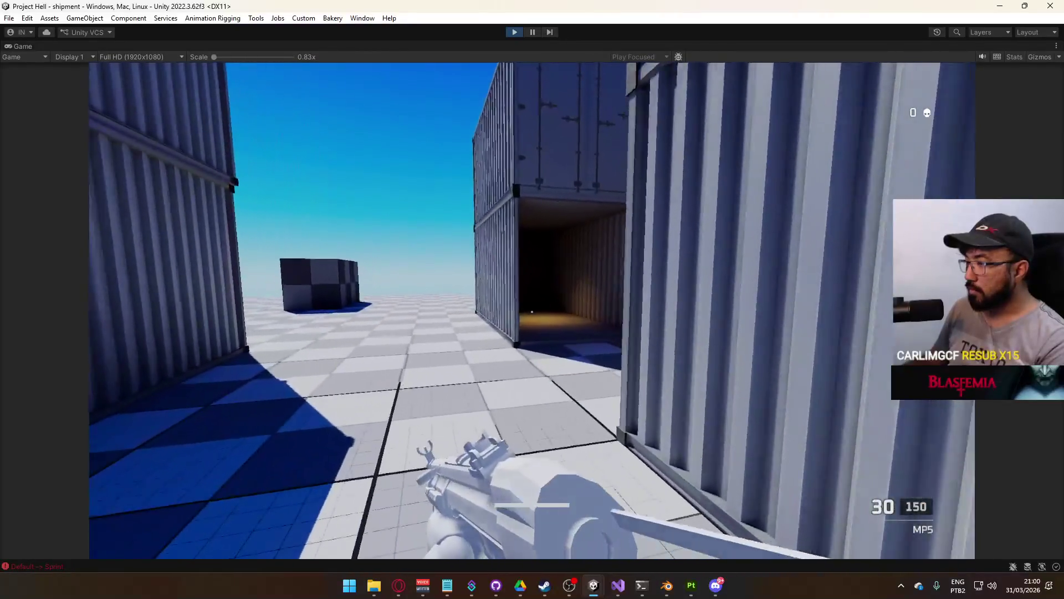
pyautogui.press('w')
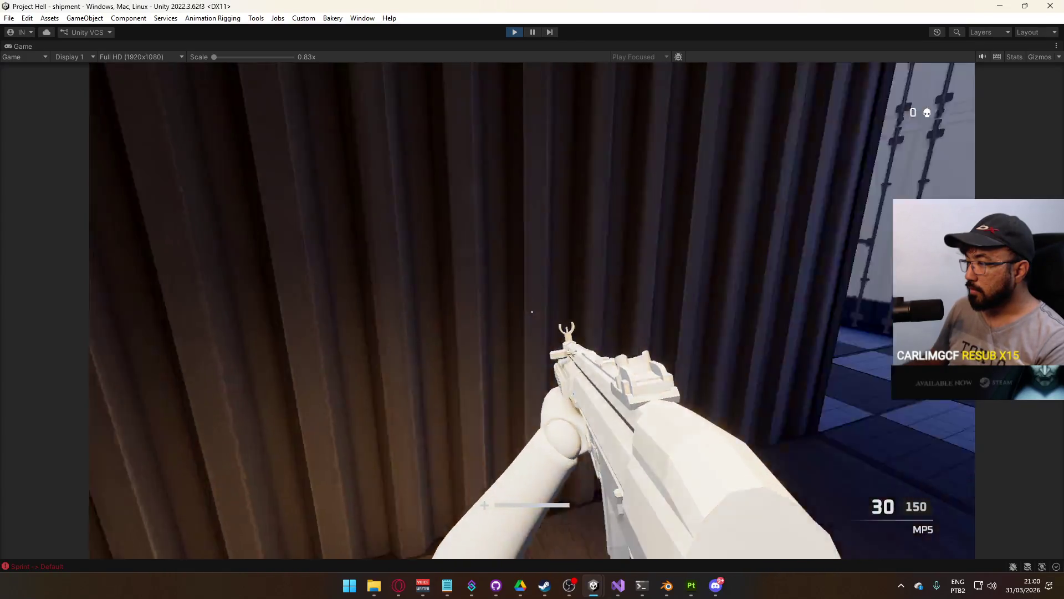
pyautogui.press('w')
pyautogui.press('w')
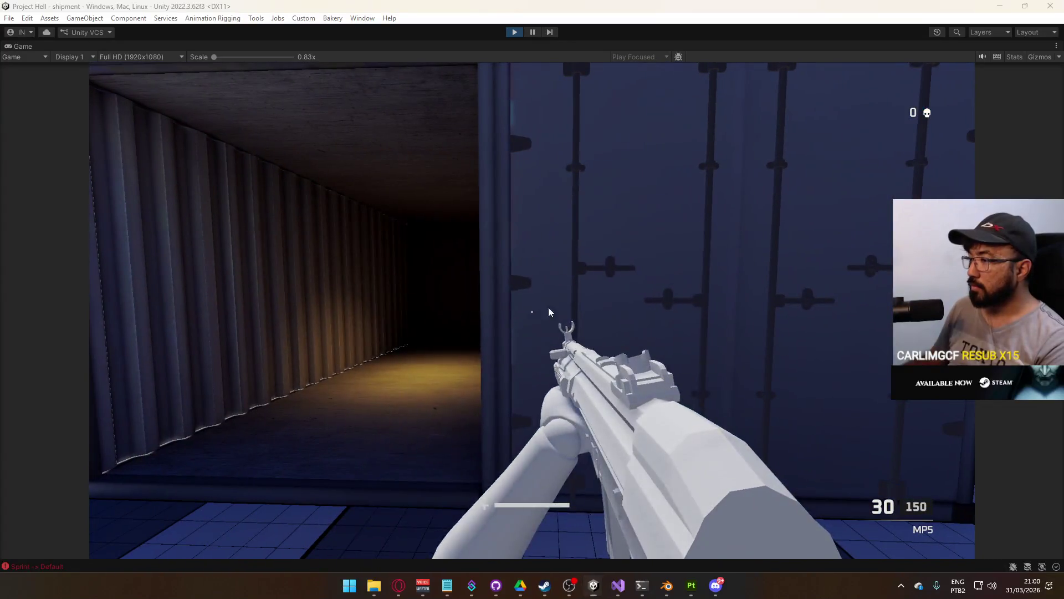
pyautogui.press('super')
pyautogui.press('super')
pyautogui.rightClick(615, 46)
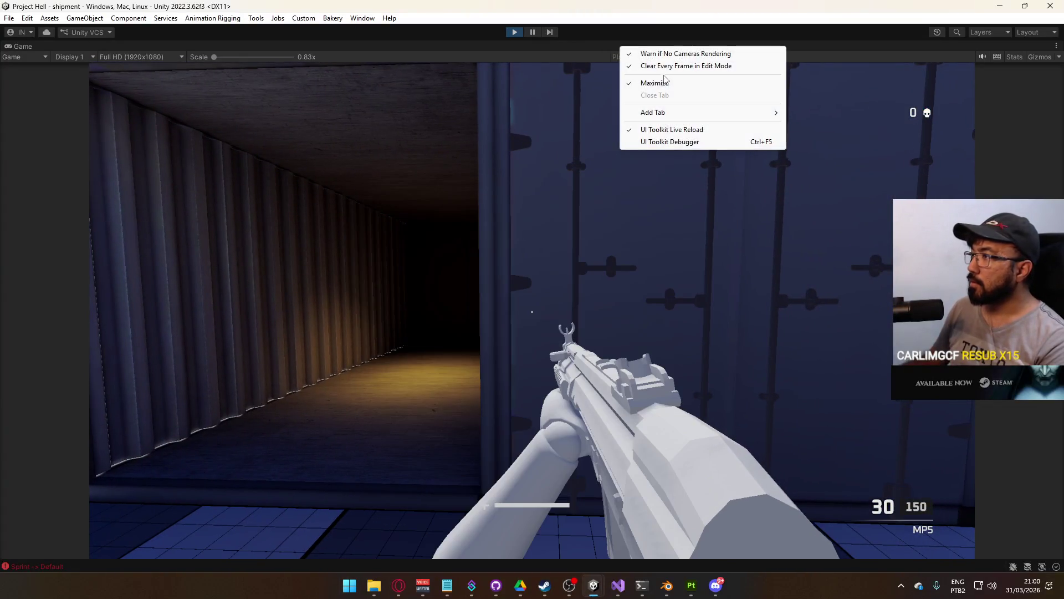
pyautogui.click(643, 83)
pyautogui.press('super')
pyautogui.press('super')
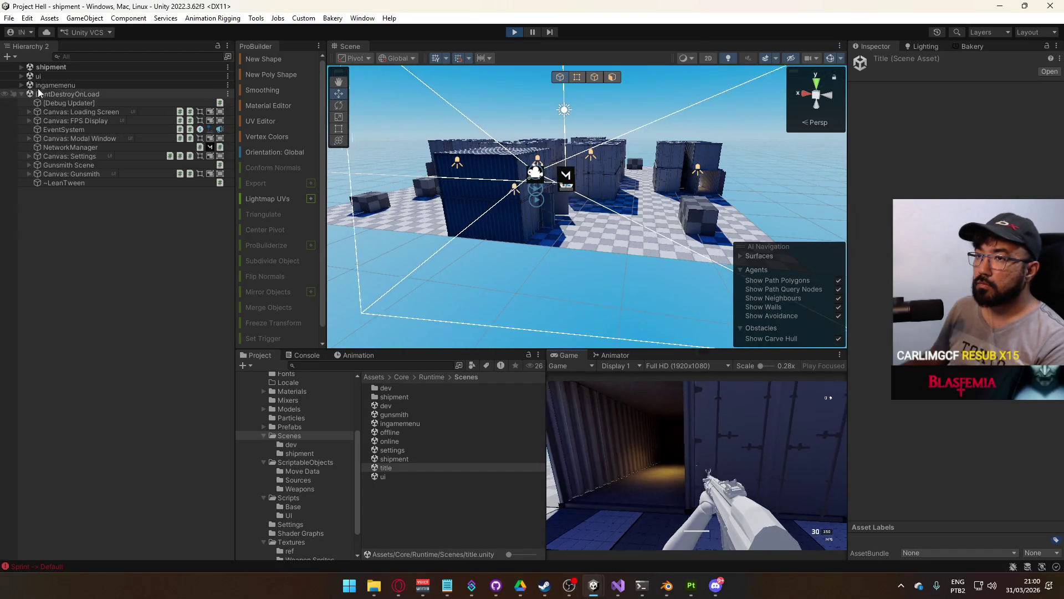
# Expand the shipment scene and Player Camera, then select the Overlay Cam
pyautogui.click(21, 67)
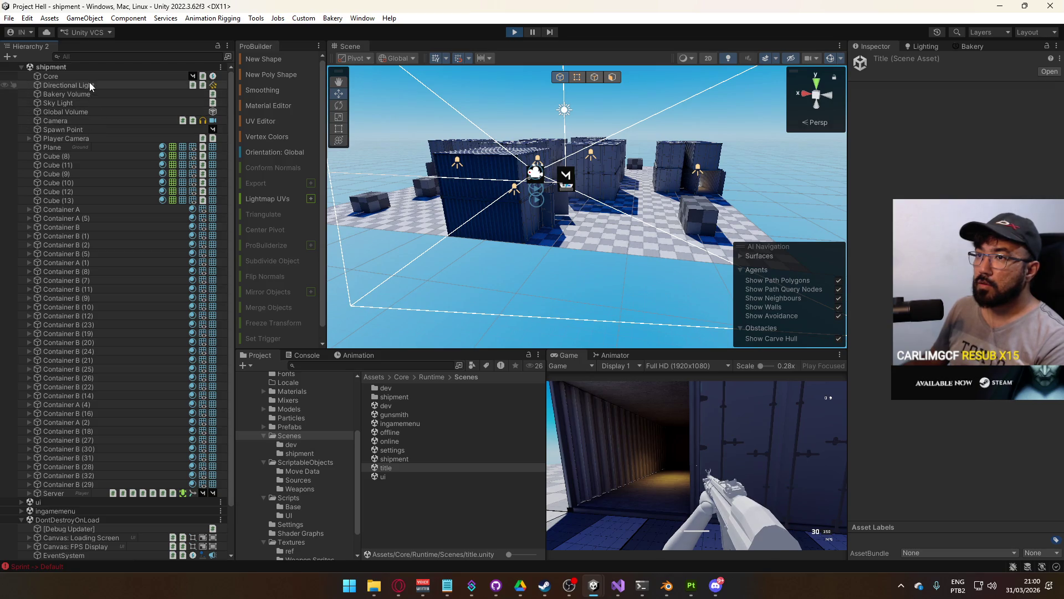
pyautogui.click(67, 122)
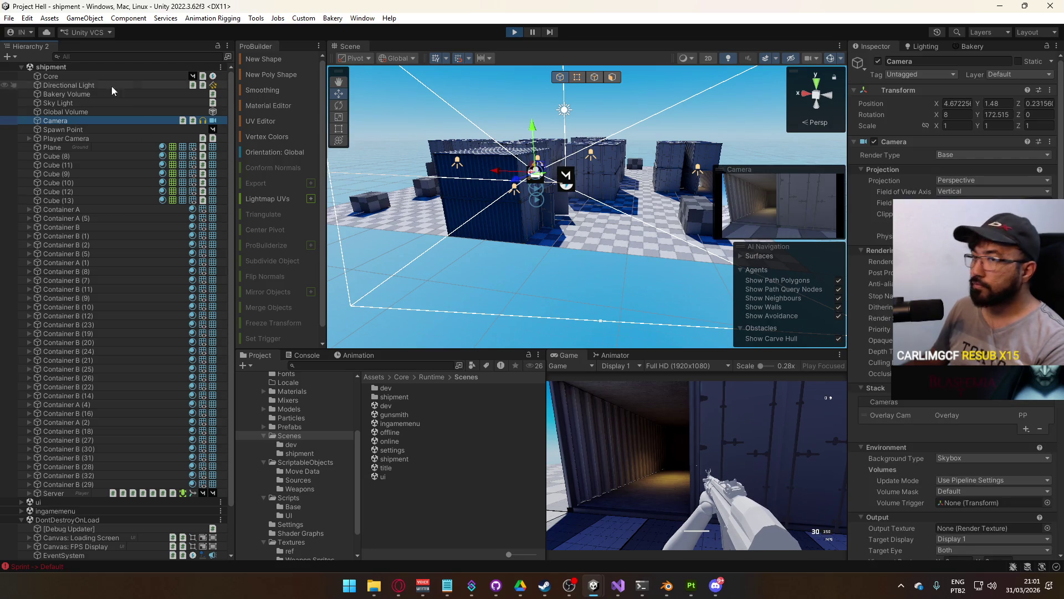
pyautogui.click(28, 138)
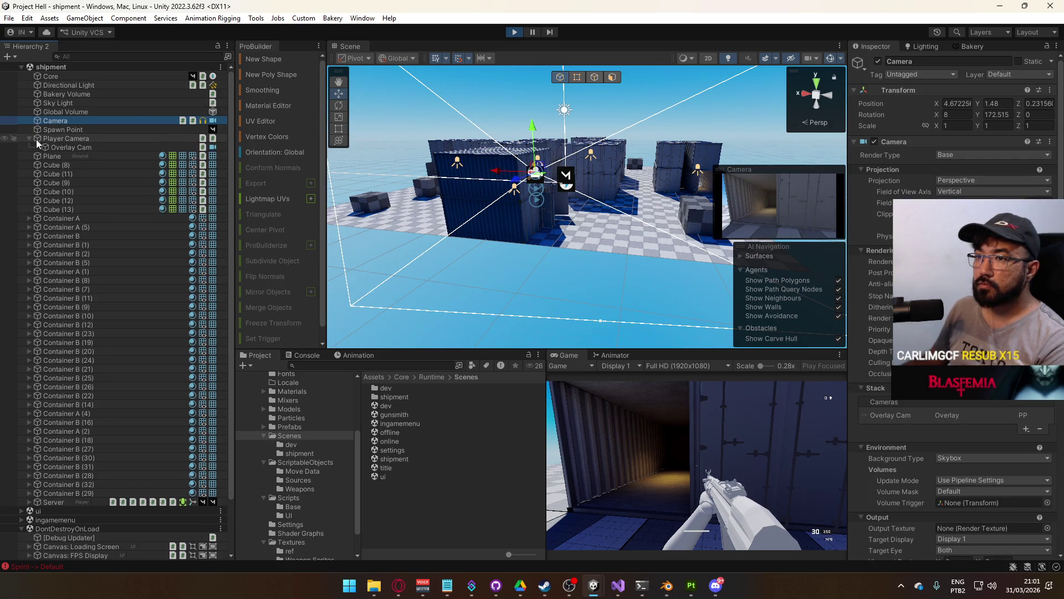
pyautogui.click(61, 147)
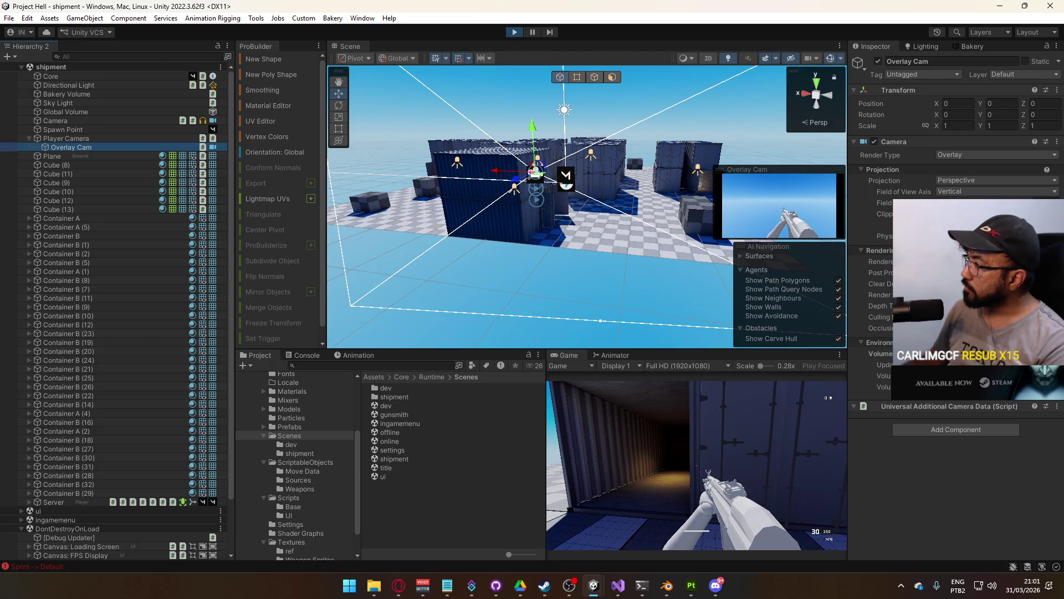
# Set the Overlay Cam's Culling Mask to Everything except Spawner, Hitbox and Ragdoll
pyautogui.click(976, 316)
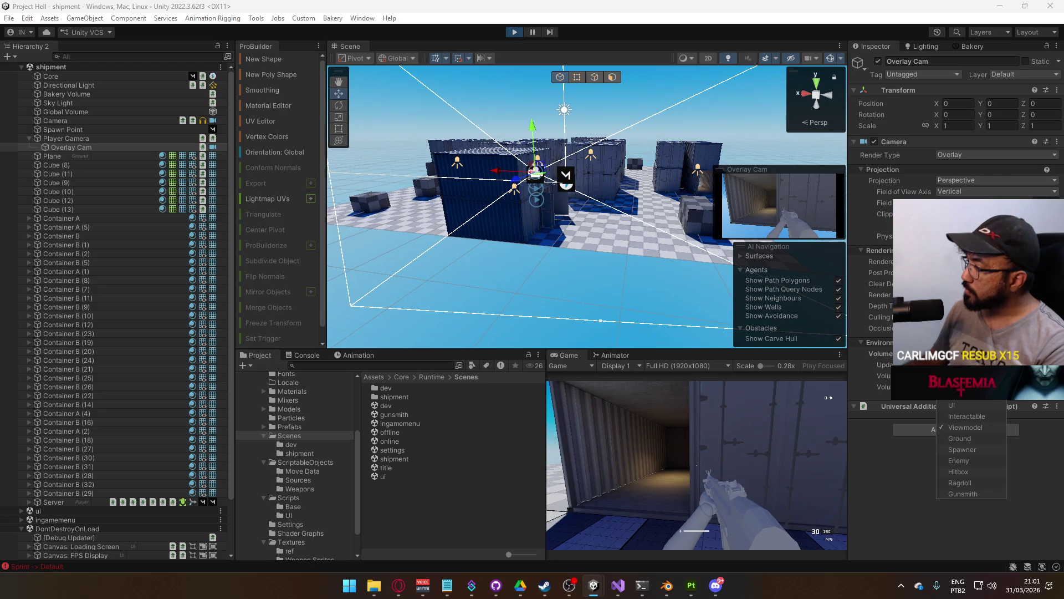
pyautogui.click(967, 349)
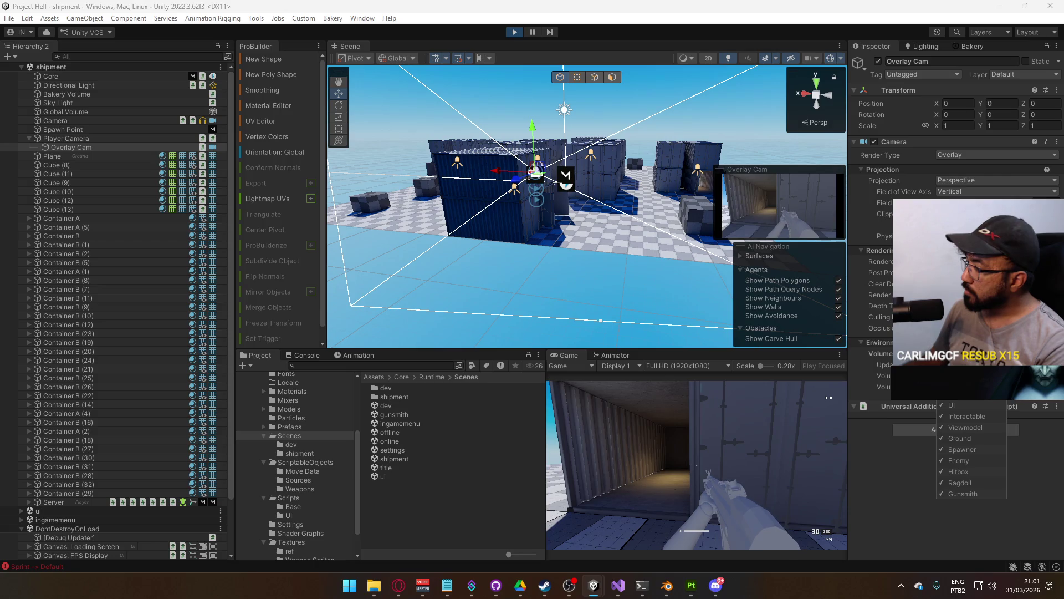
pyautogui.click(967, 338)
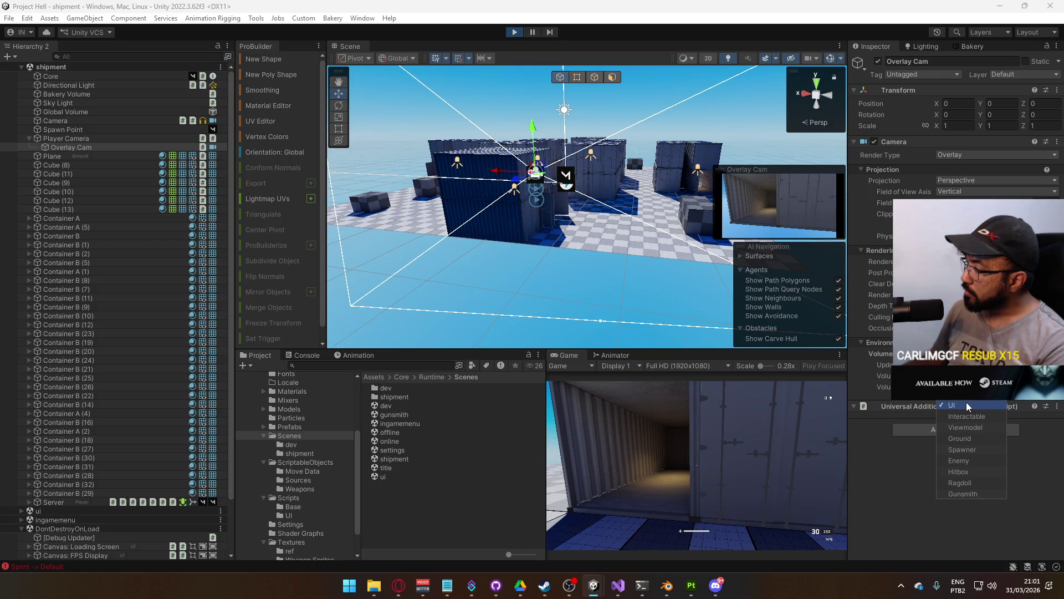
pyautogui.click(968, 424)
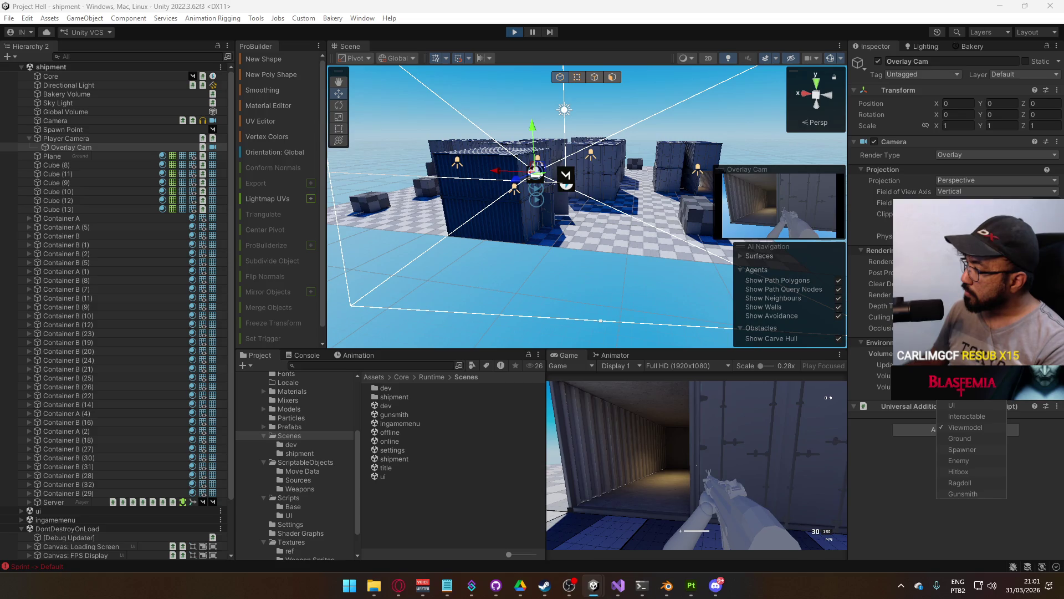
pyautogui.click(967, 393)
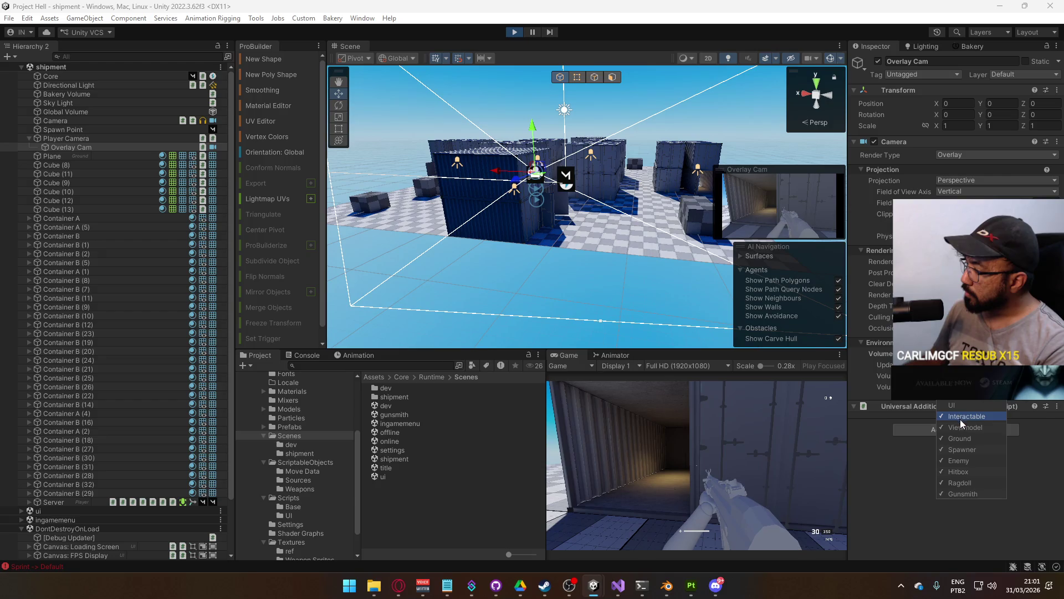
pyautogui.click(971, 450)
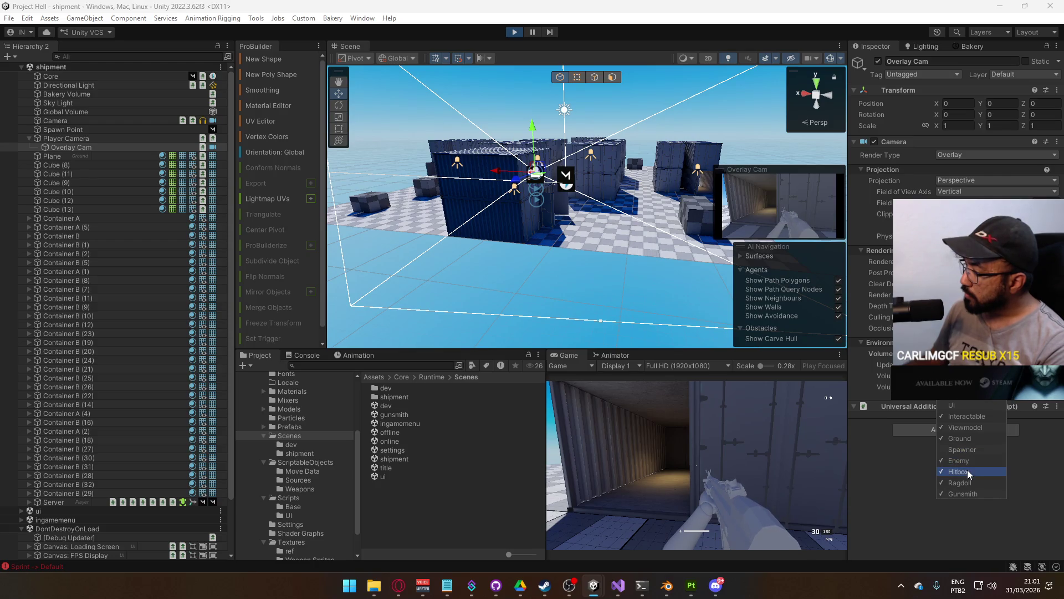
pyautogui.click(968, 472)
pyautogui.click(969, 483)
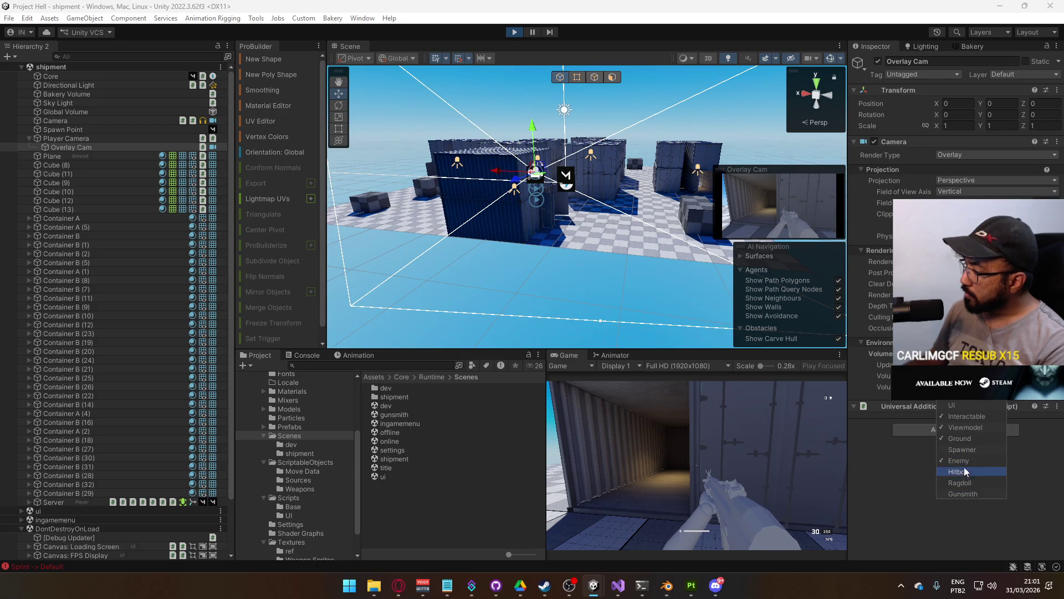
pyautogui.click(700, 439)
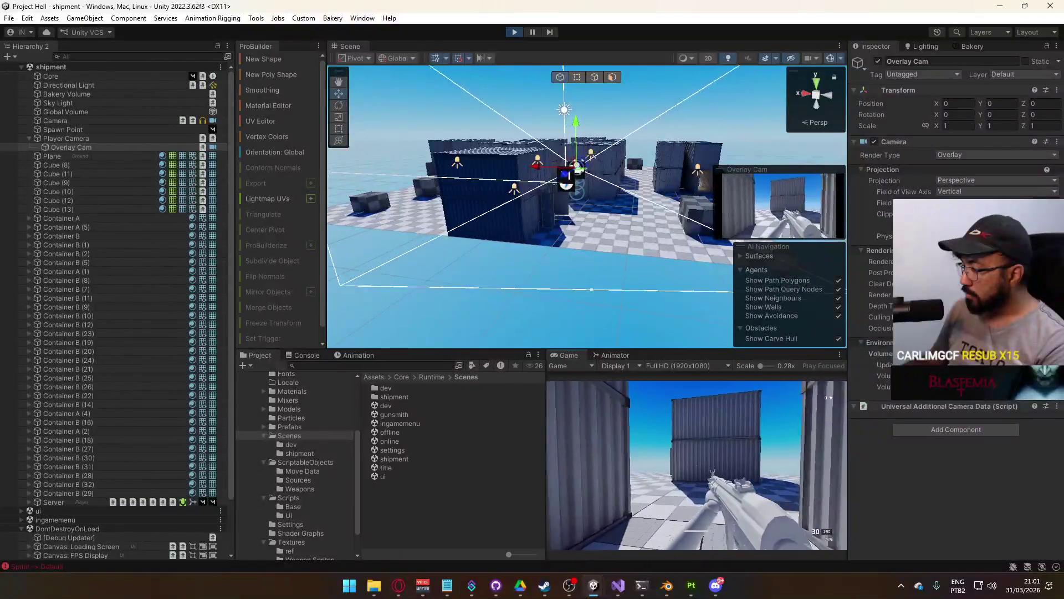
pyautogui.press('super')
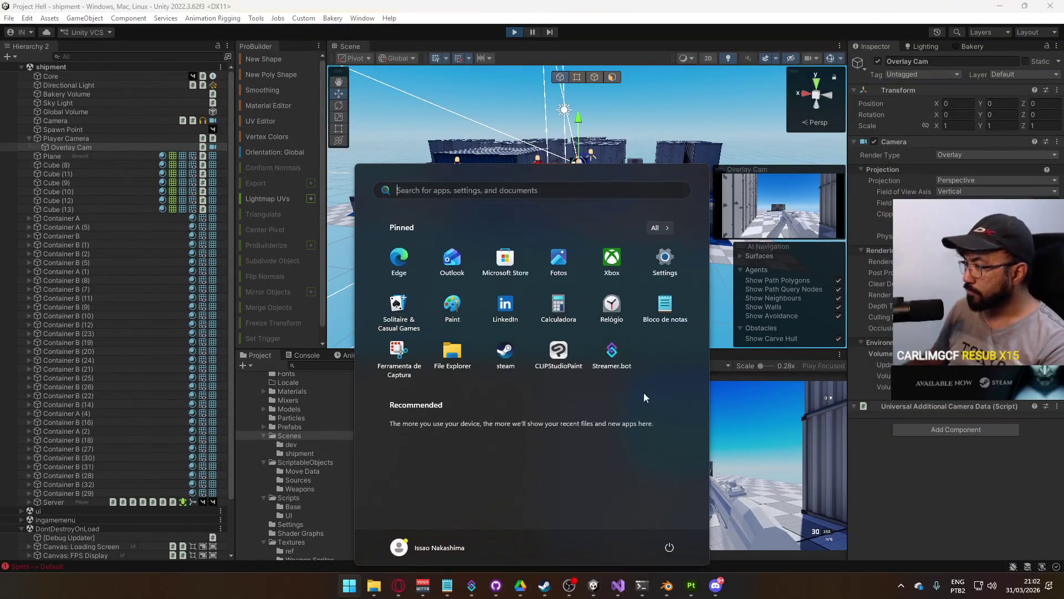
pyautogui.rightClick(571, 354)
pyautogui.click(626, 393)
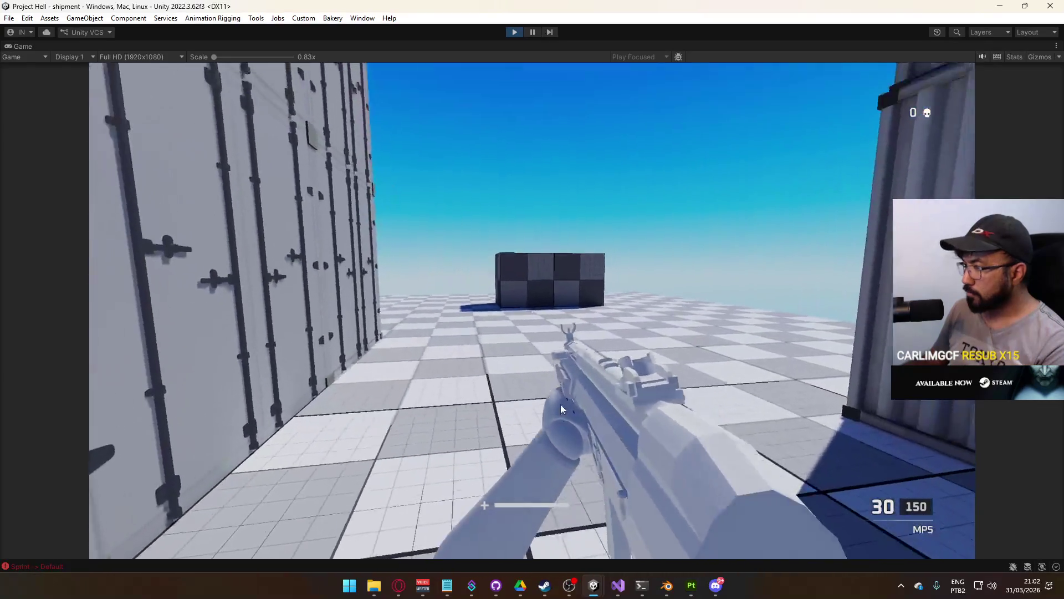
pyautogui.click(560, 404)
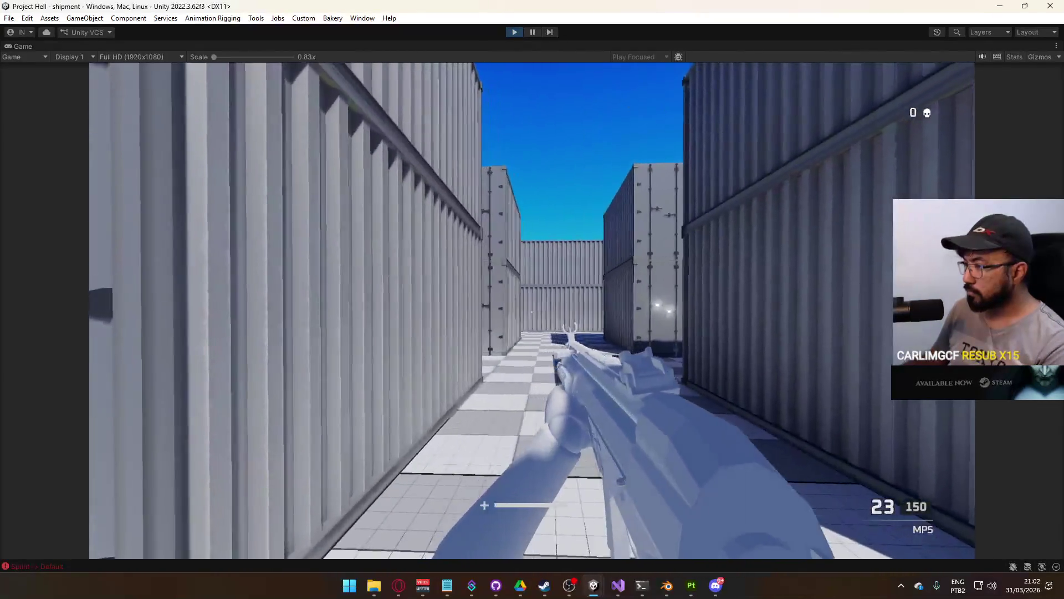
pyautogui.click(532, 311)
pyautogui.click(532, 311)
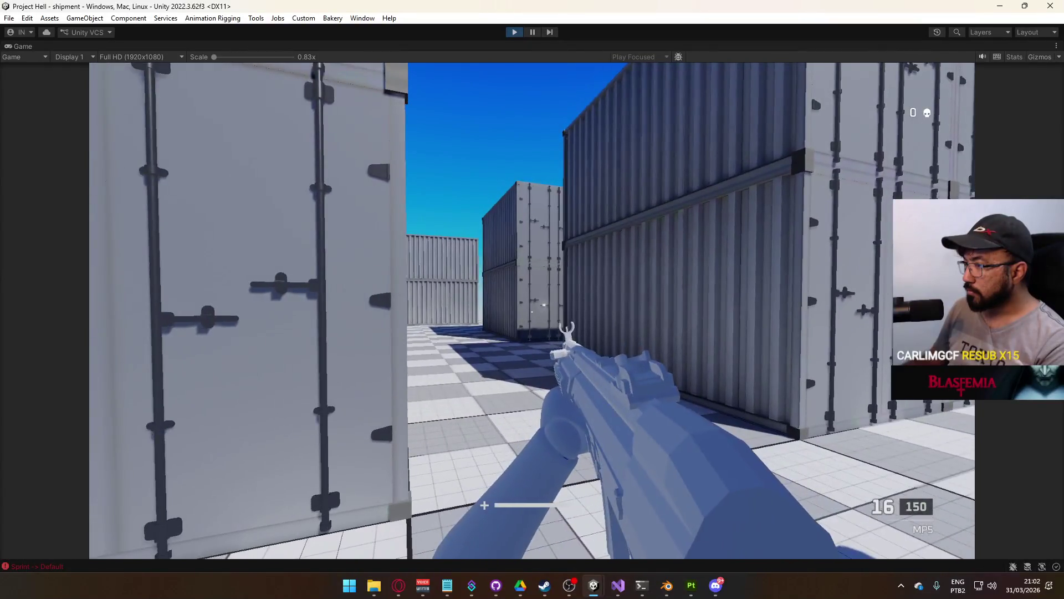
pyautogui.press('shift')
pyautogui.press('w')
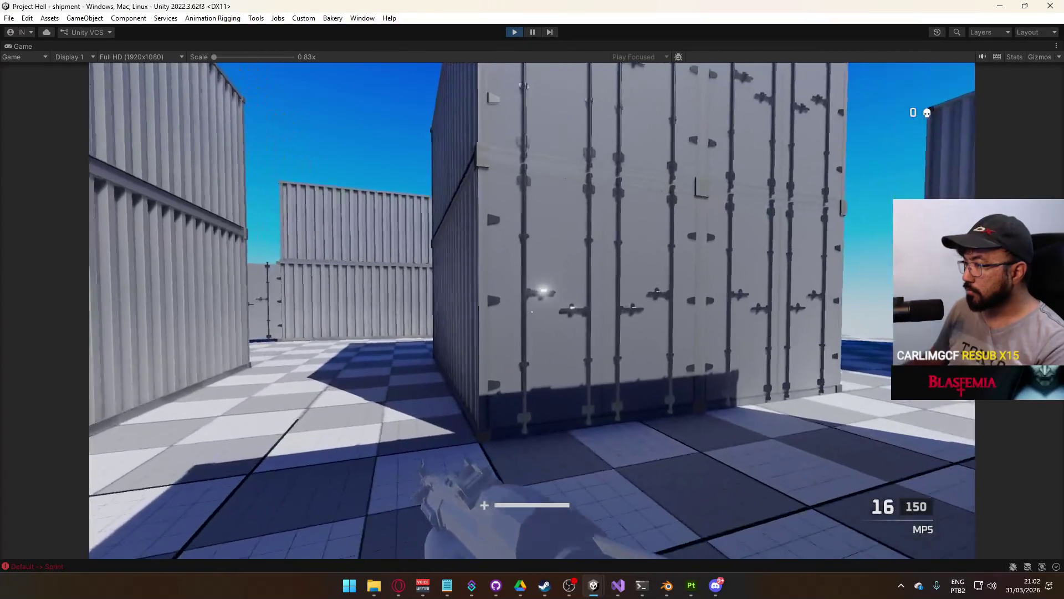
pyautogui.press('w')
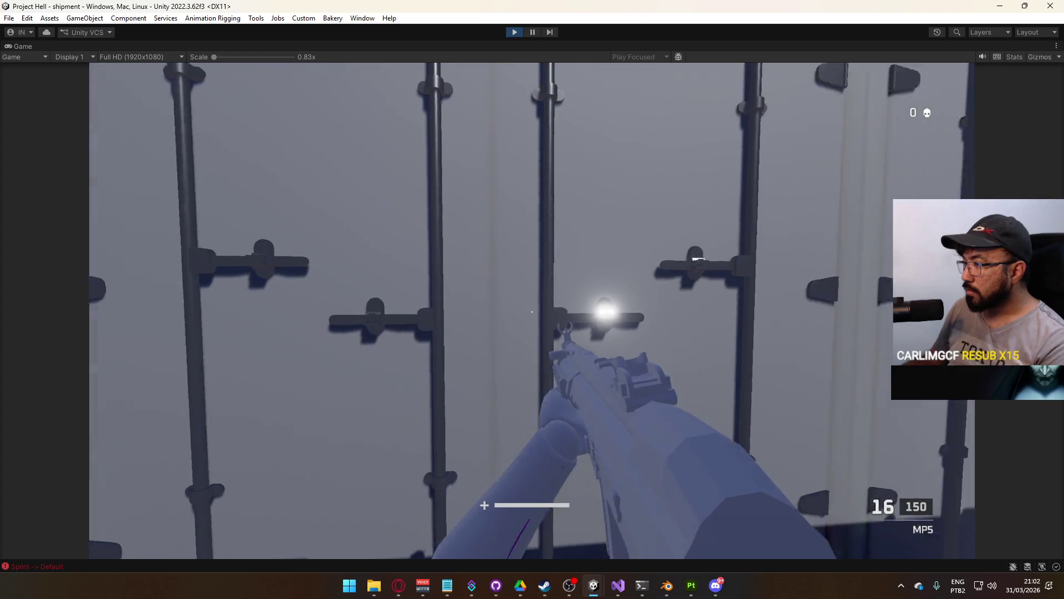
pyautogui.press('w')
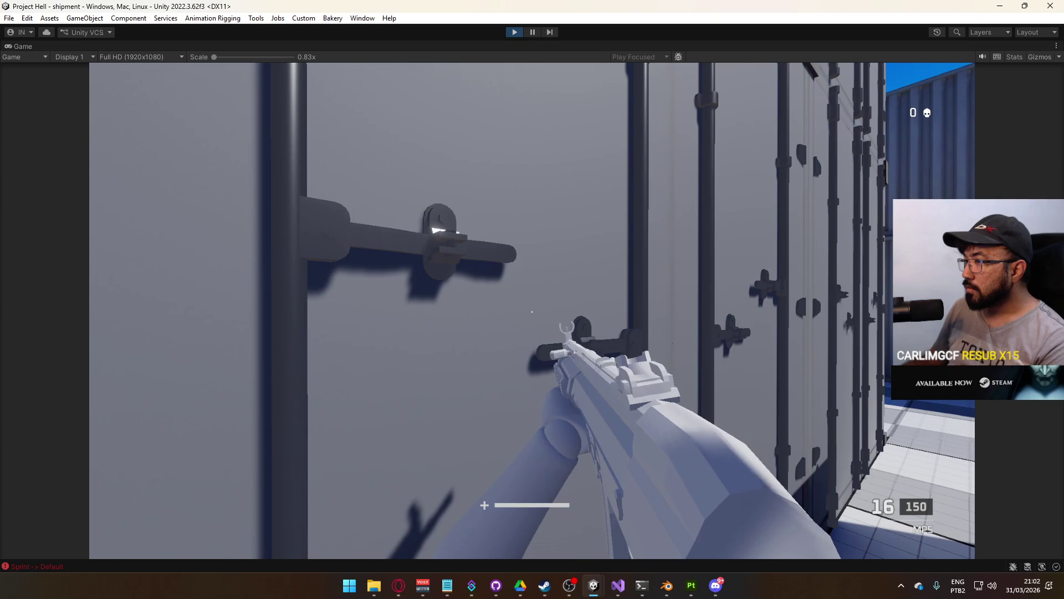
pyautogui.press('w')
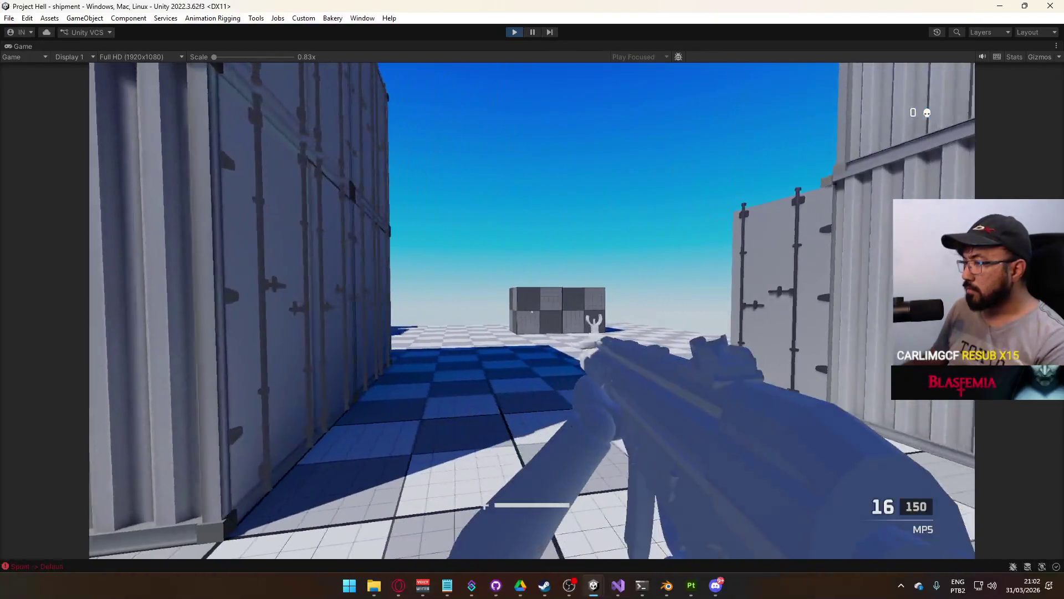
pyautogui.click(532, 312)
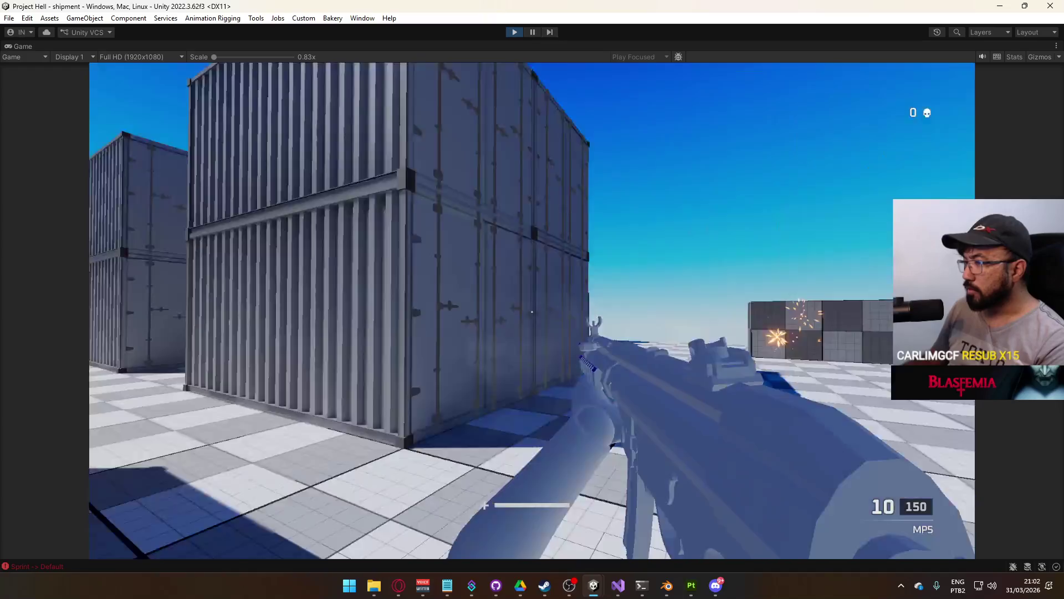
pyautogui.press('r')
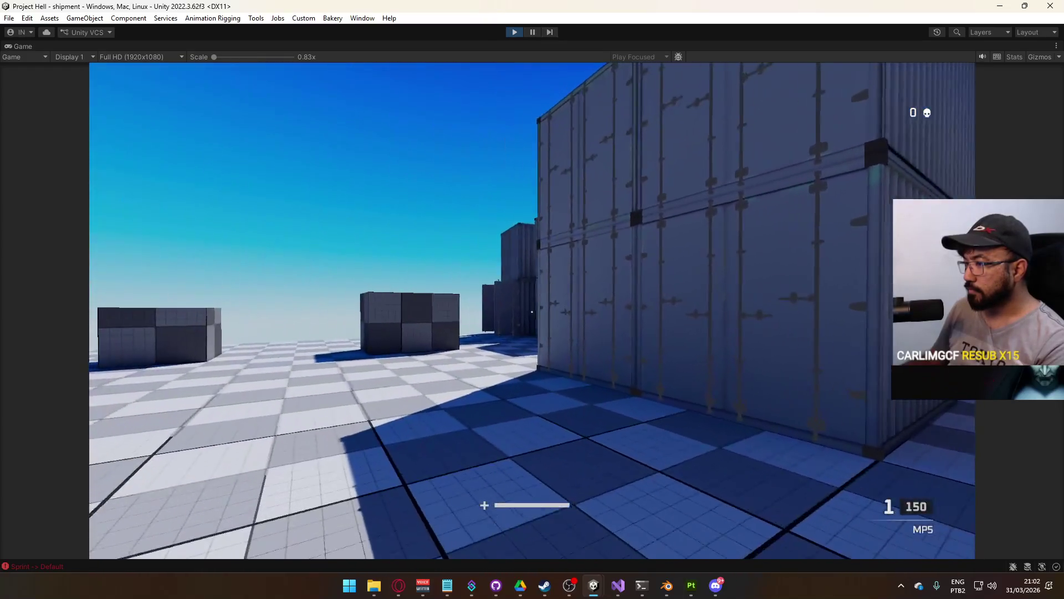
pyautogui.press('w')
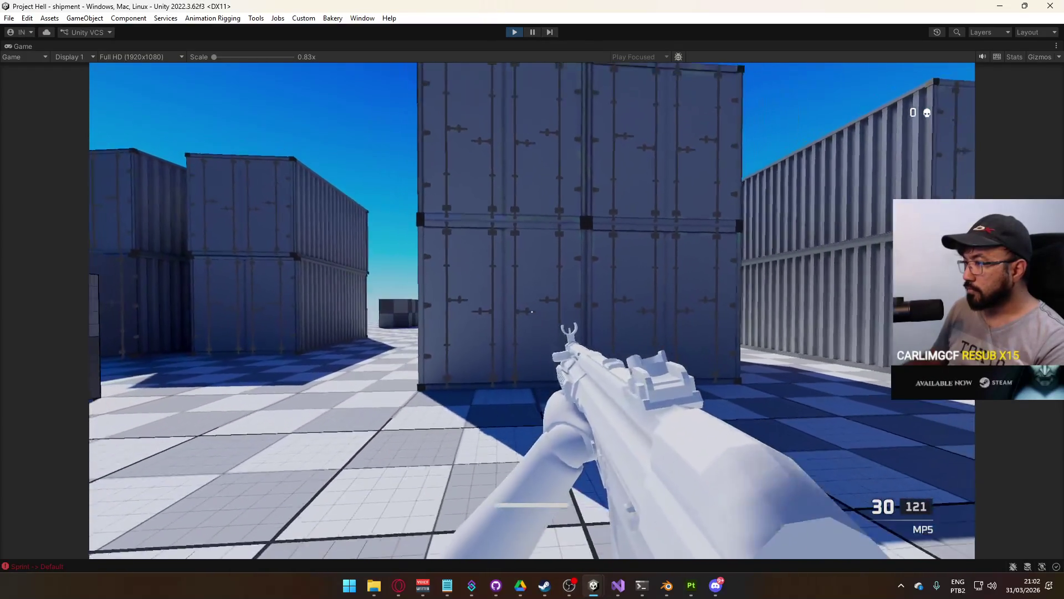
pyautogui.press('w')
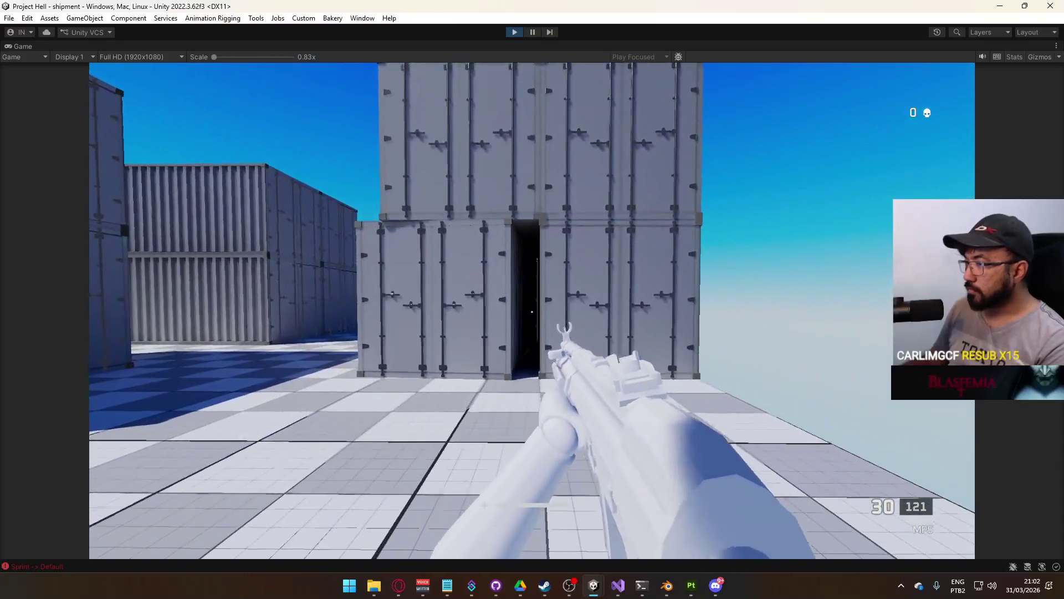
pyautogui.click(532, 311)
pyautogui.click(532, 312)
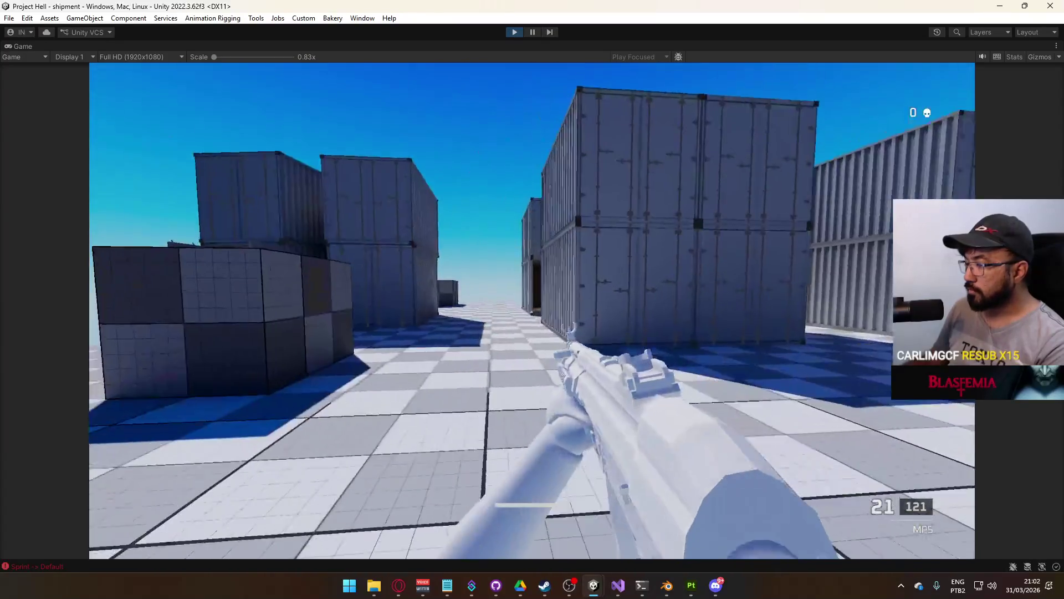
pyautogui.click(532, 311)
pyautogui.press('r')
pyautogui.press('super')
pyautogui.rightClick(566, 53)
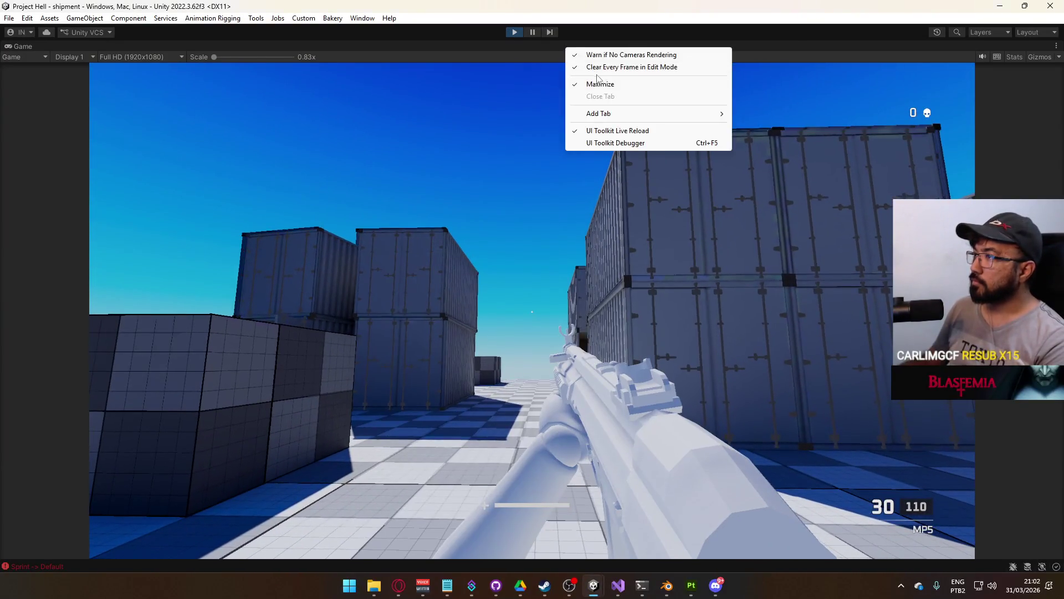
pyautogui.click(609, 83)
pyautogui.press('super')
pyautogui.press('super')
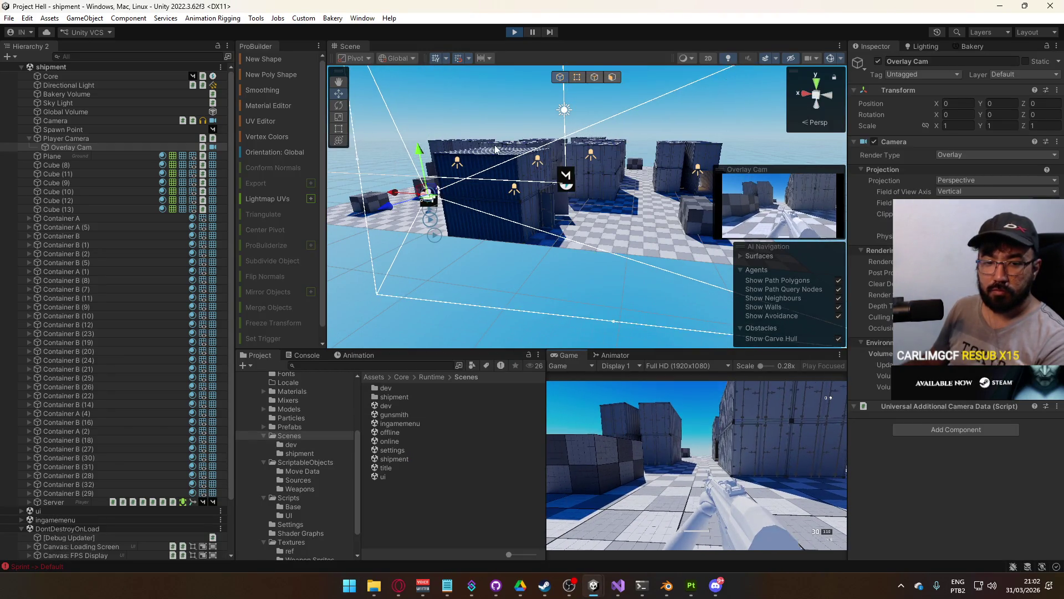
# Stop play mode and reopen the shipment scene from the Project panel
pyautogui.click(514, 31)
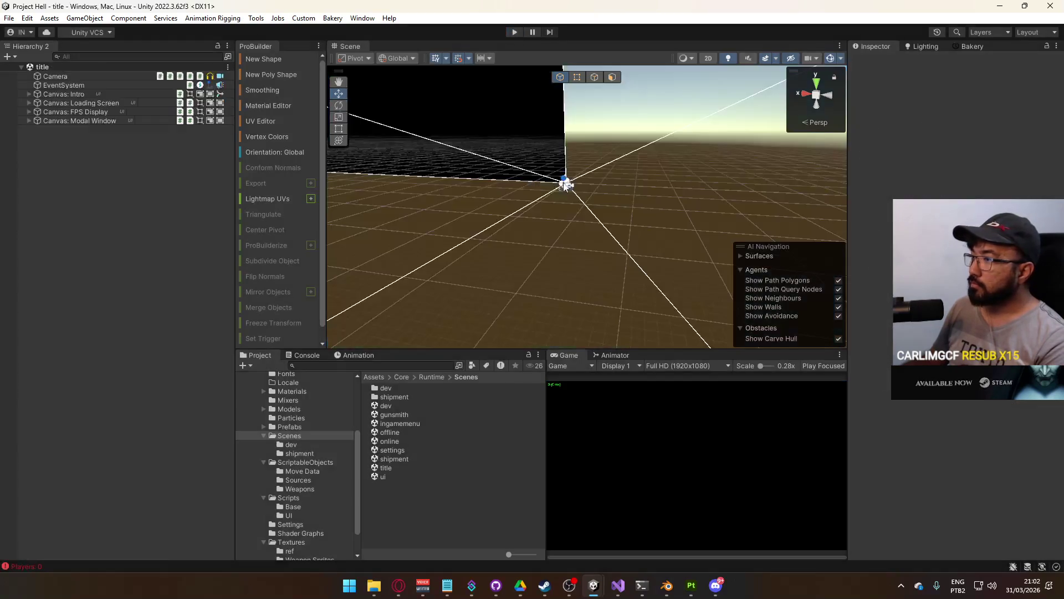
pyautogui.doubleClick(391, 408)
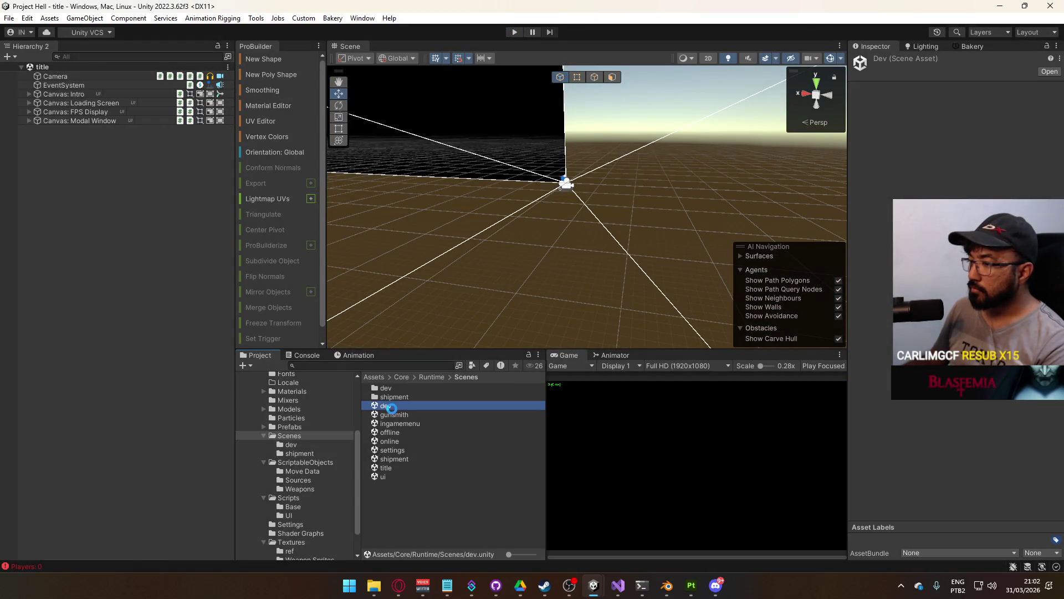
pyautogui.doubleClick(394, 458)
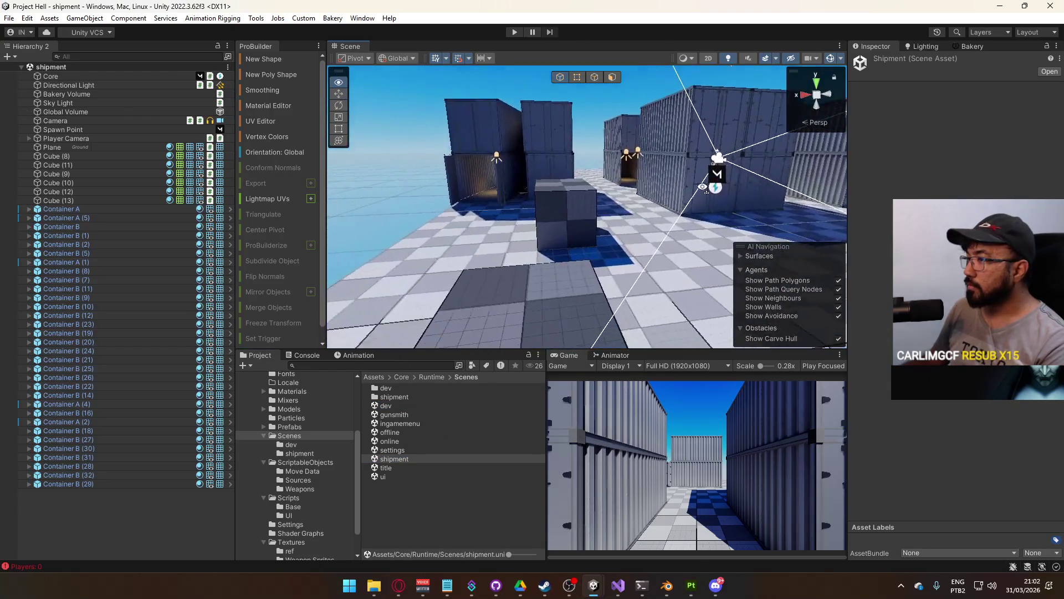
# Select Cube (9) and its top face in Face mode, orbiting around it
pyautogui.click(610, 257)
pyautogui.click(612, 77)
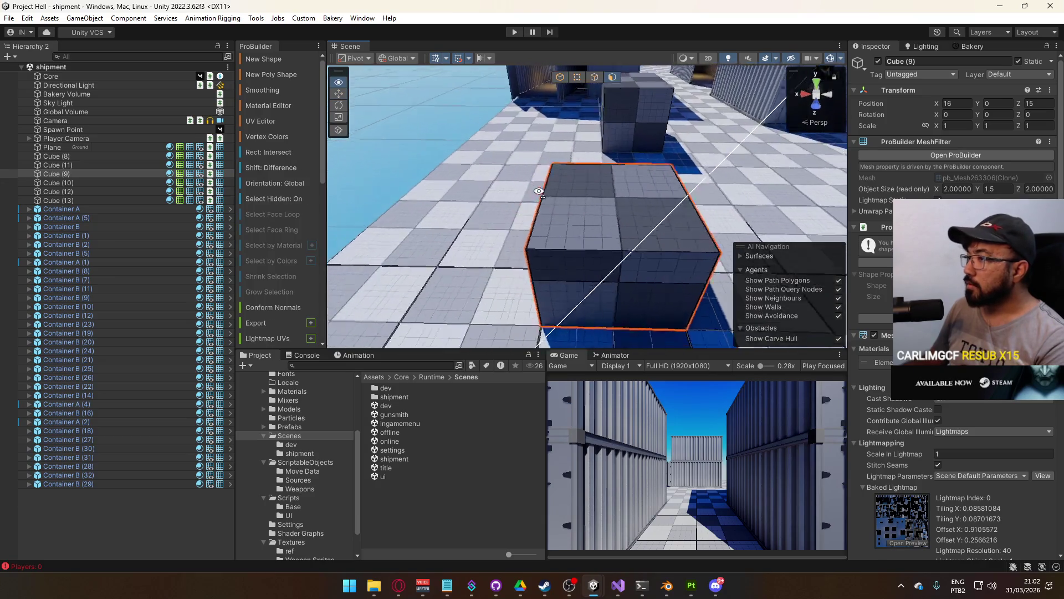
pyautogui.click(595, 170)
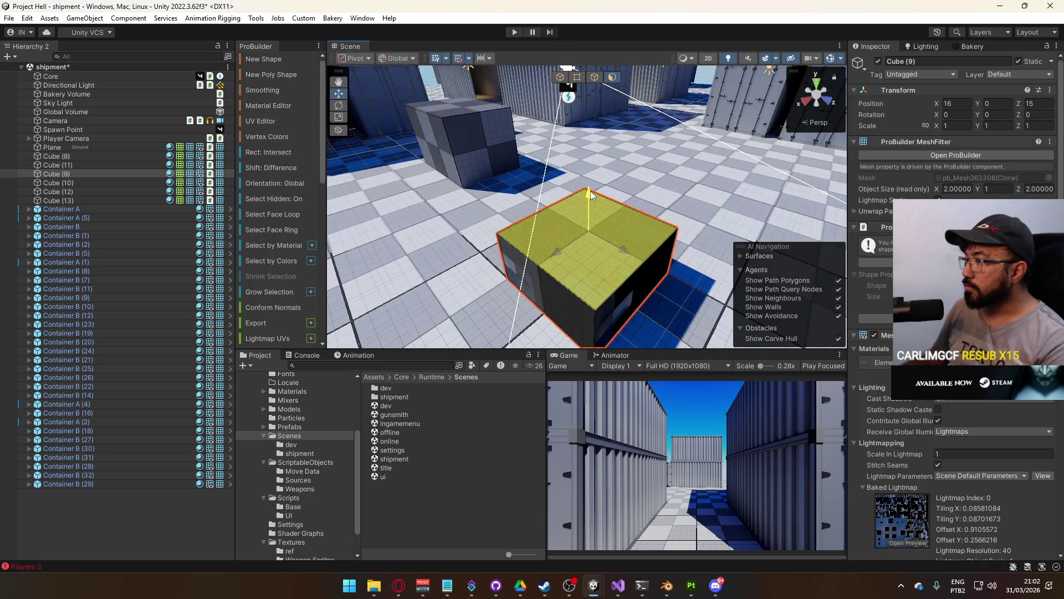
pyautogui.moveTo(604, 249)
pyautogui.mouseDown()
pyautogui.moveTo(565, 265)
pyautogui.moveTo(677, 187)
pyautogui.mouseUp()
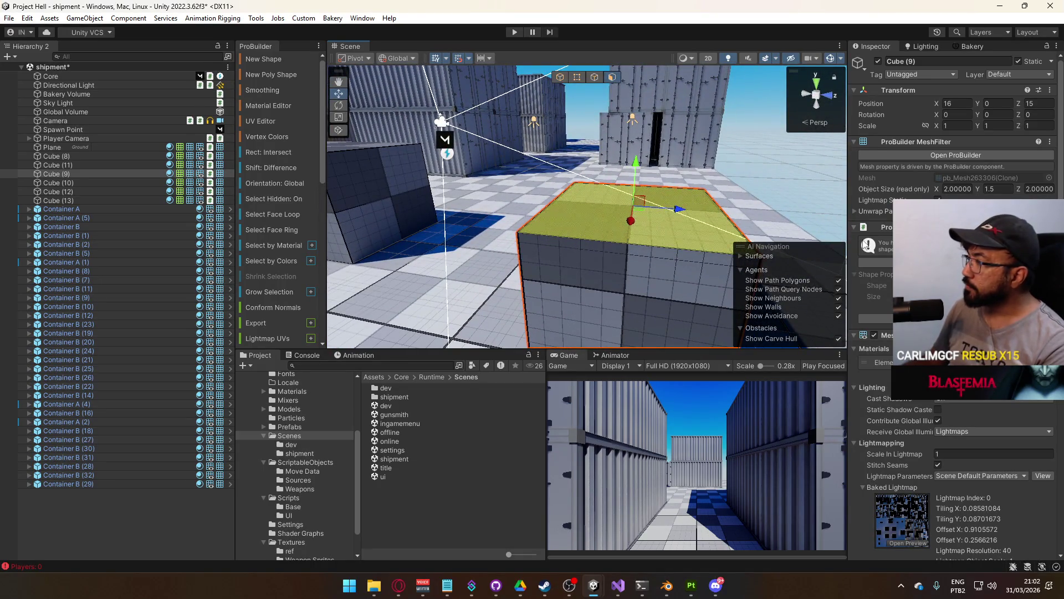
# Try resetting Cube (9)'s shape, undo it, and drag its top face lower
pyautogui.press('g')
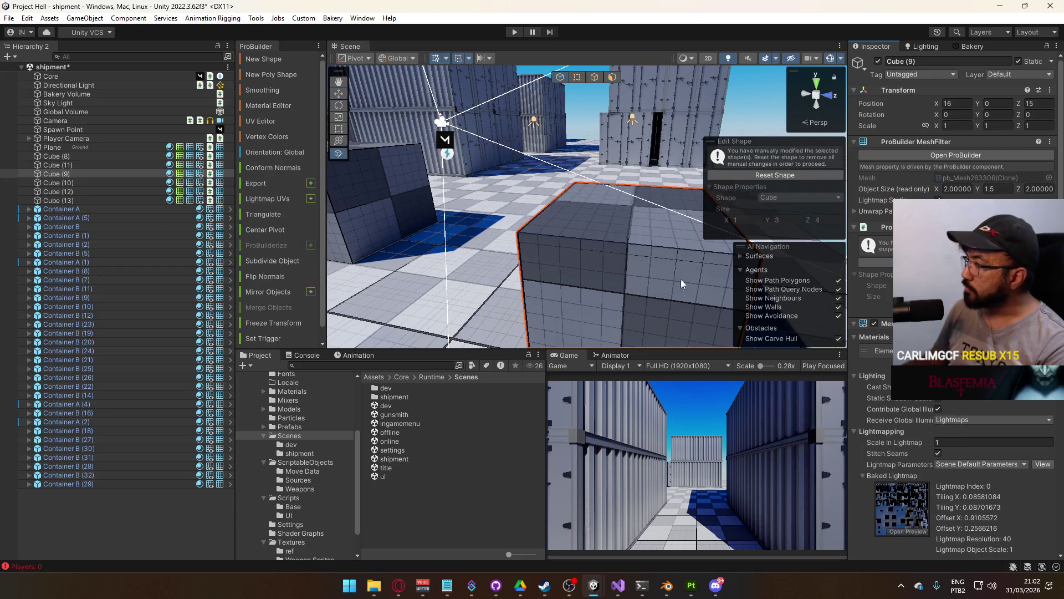
pyautogui.click(786, 174)
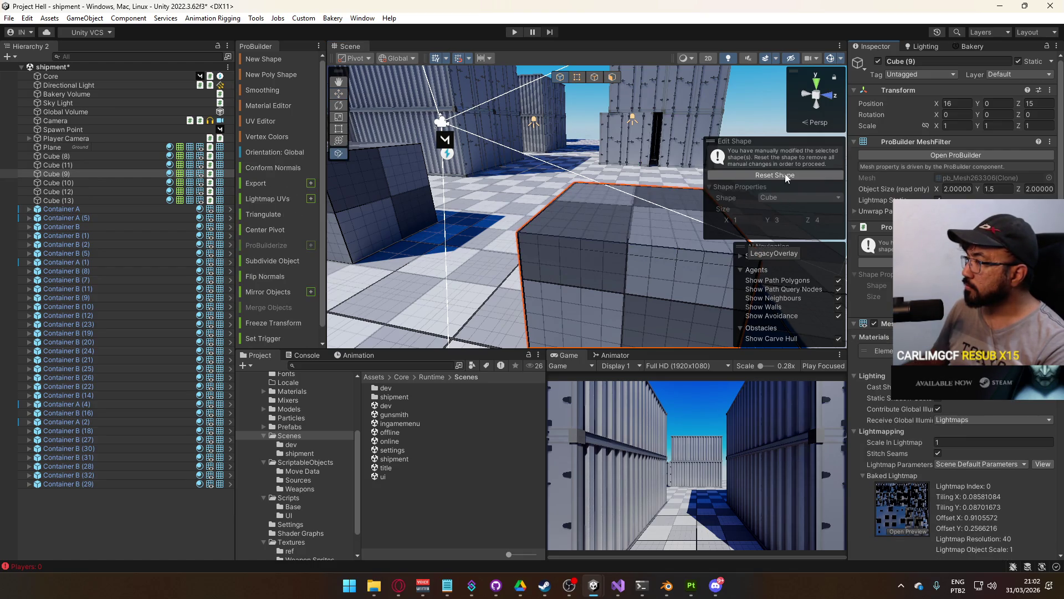
pyautogui.press('f')
pyautogui.hotkey('ctrl', 'z')
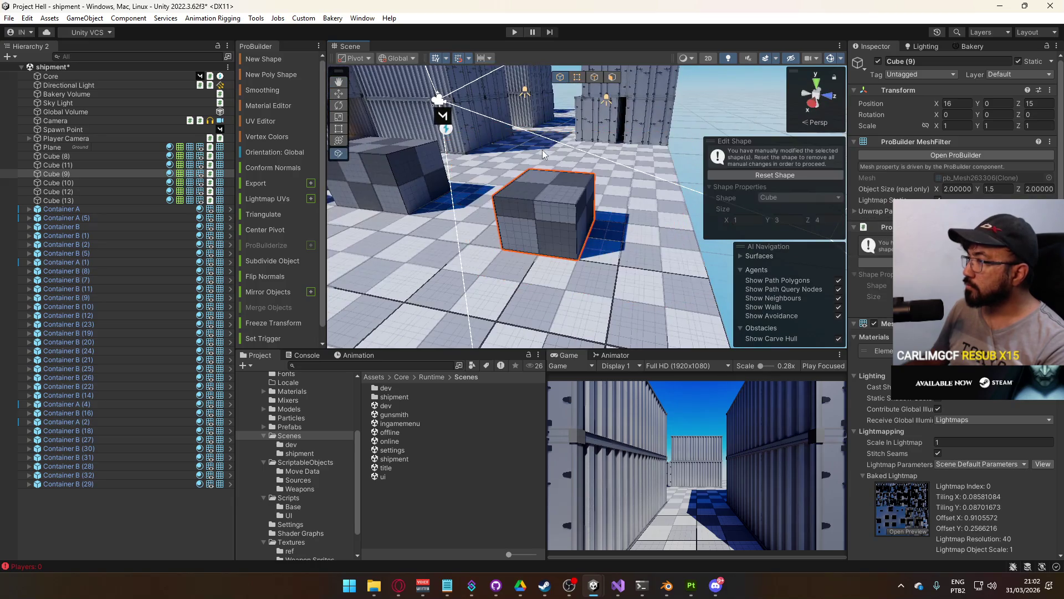
pyautogui.click(612, 77)
pyautogui.click(558, 177)
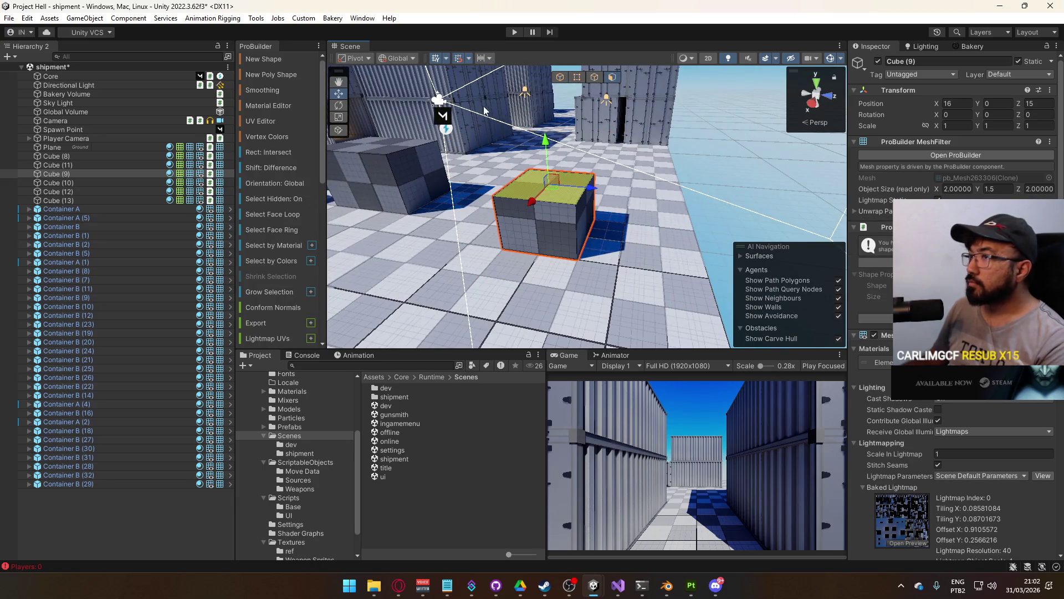
pyautogui.press('f')
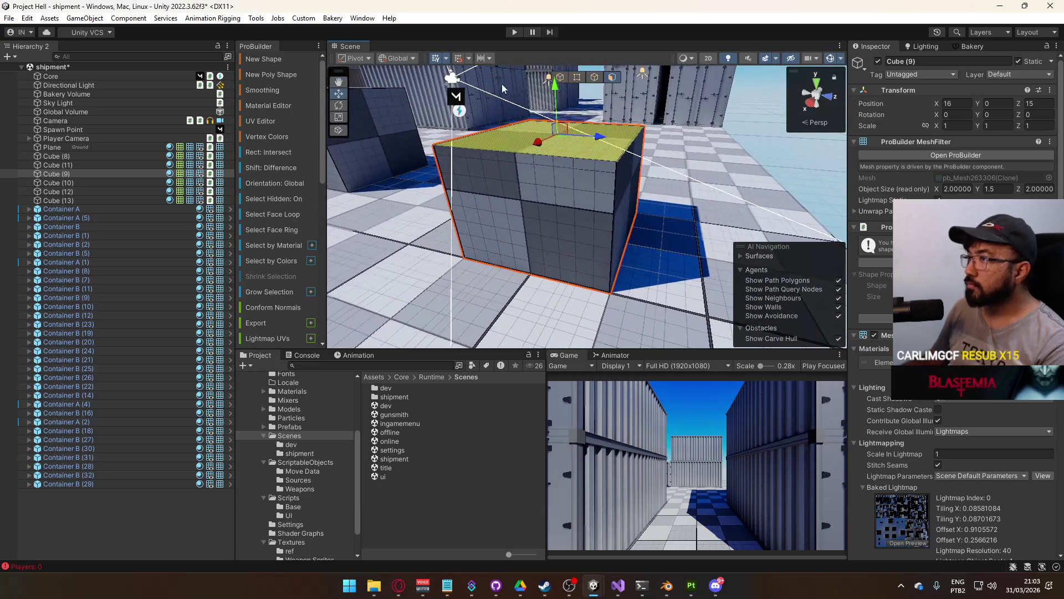
pyautogui.moveTo(559, 104); pyautogui.dragTo(559, 112)
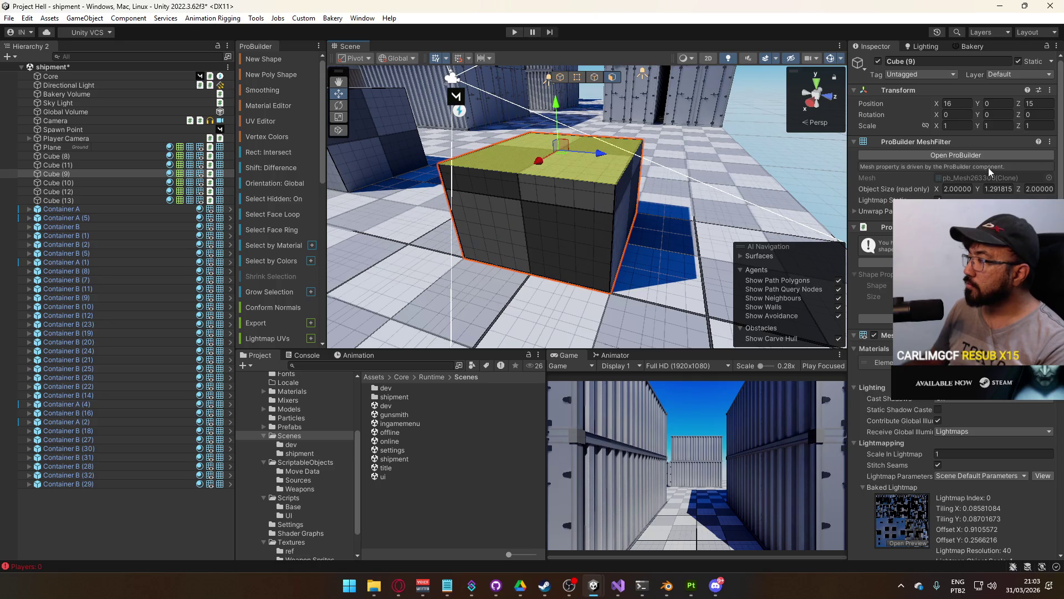
# Reset Cube (9) in Edit Shape and size it 2 × 1.3 × 2
pyautogui.click(876, 261)
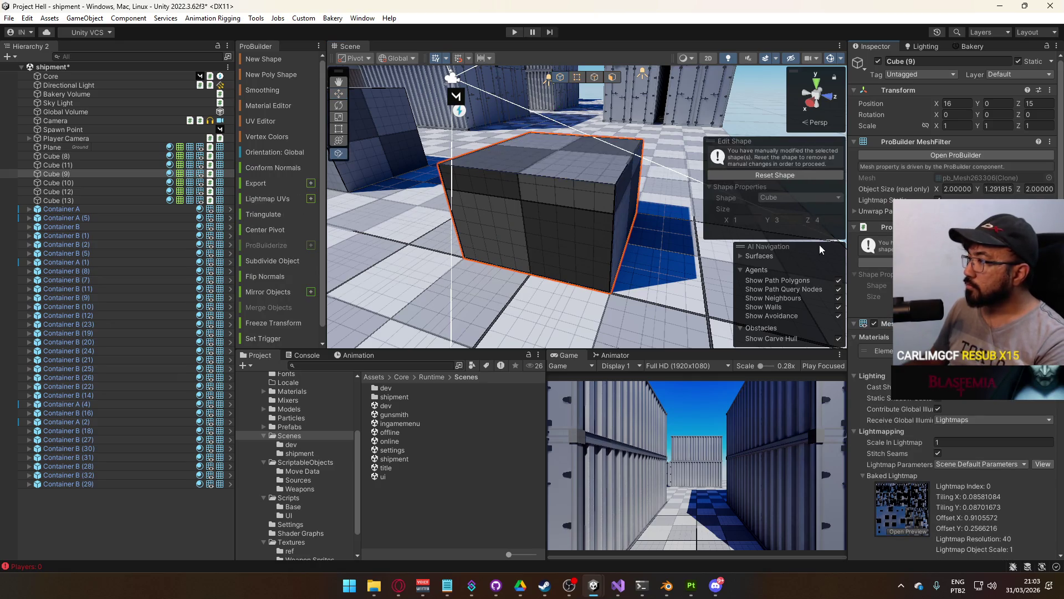
pyautogui.click(779, 175)
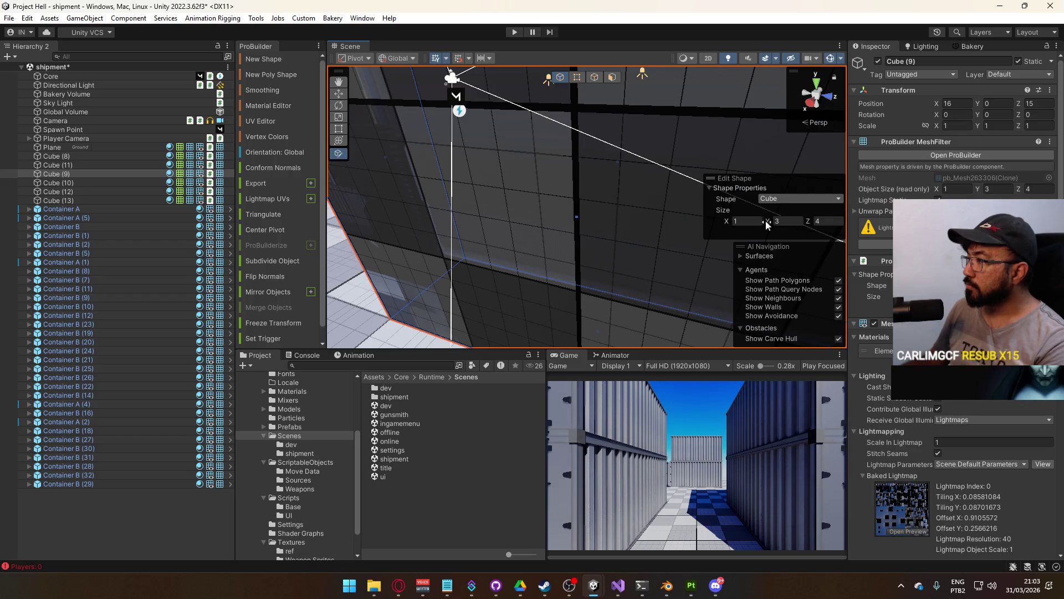
pyautogui.click(748, 222)
pyautogui.write('2')
pyautogui.click(826, 222)
pyautogui.write('2')
pyautogui.click(797, 221)
pyautogui.write('1')
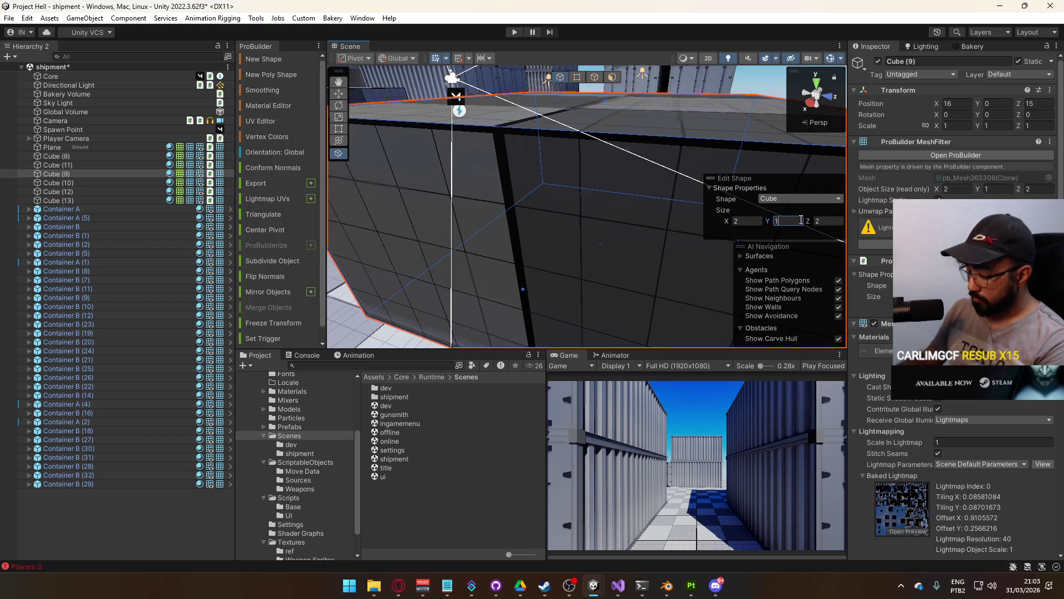
pyautogui.write('.3')
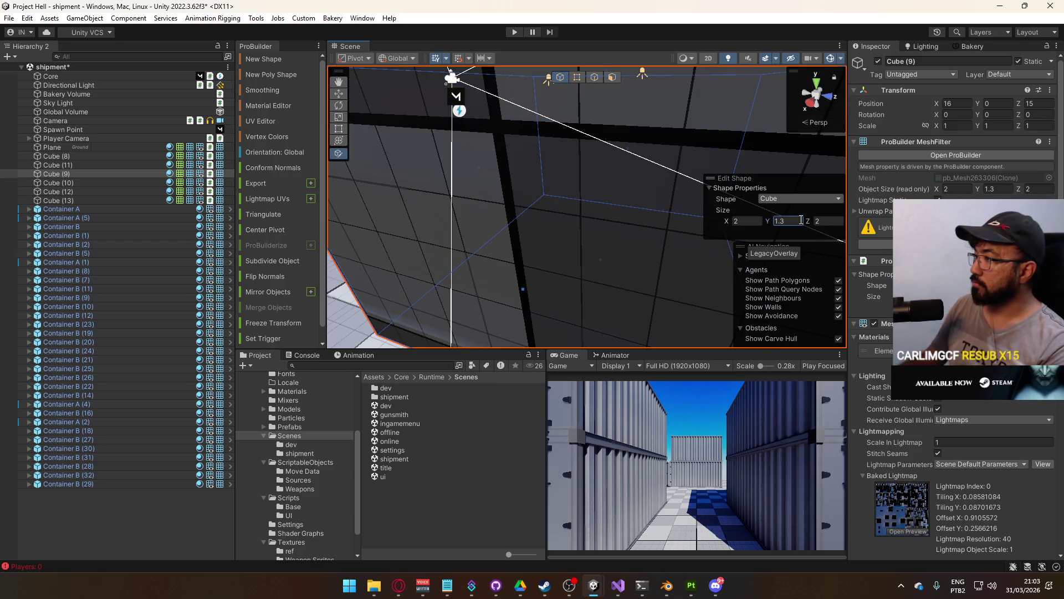
pyautogui.press('Return')
pyautogui.press('f')
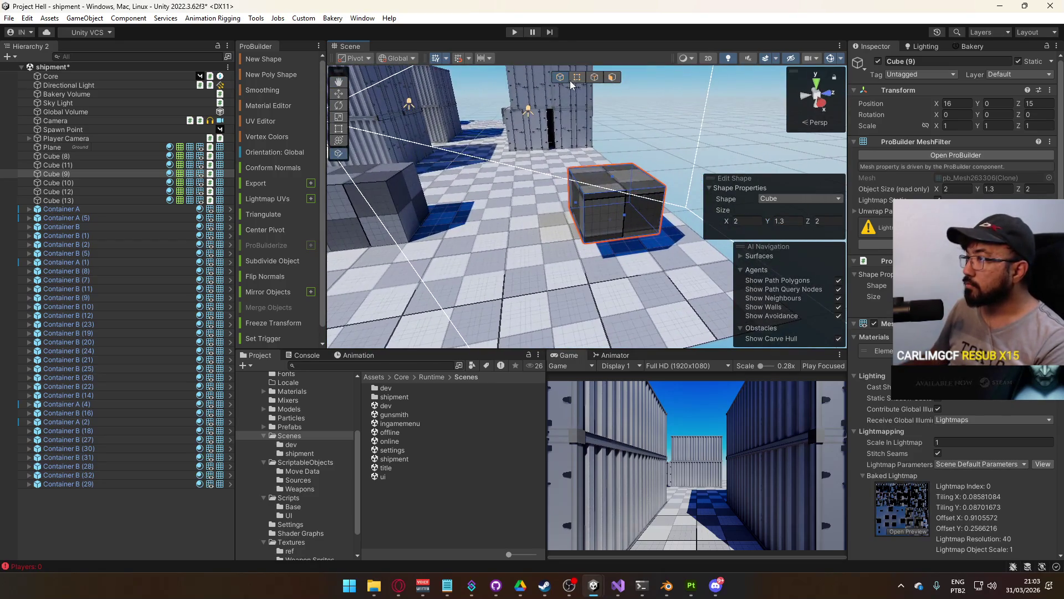
pyautogui.click(576, 81)
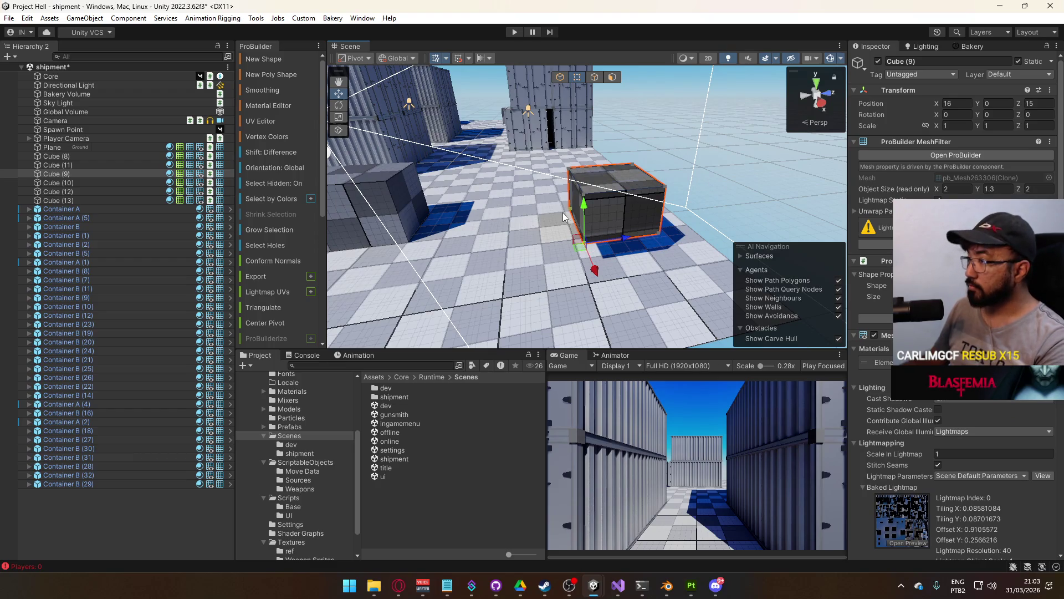
# Return to Object mode and move the cube down to Position Y 0 on the ground
pyautogui.click(568, 211)
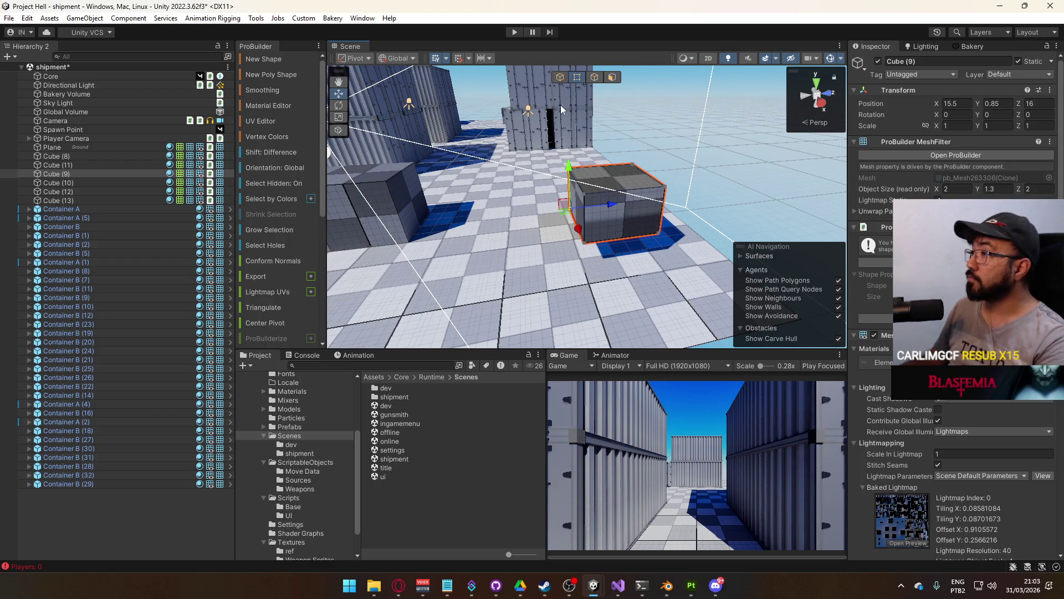
pyautogui.click(560, 78)
pyautogui.press('f')
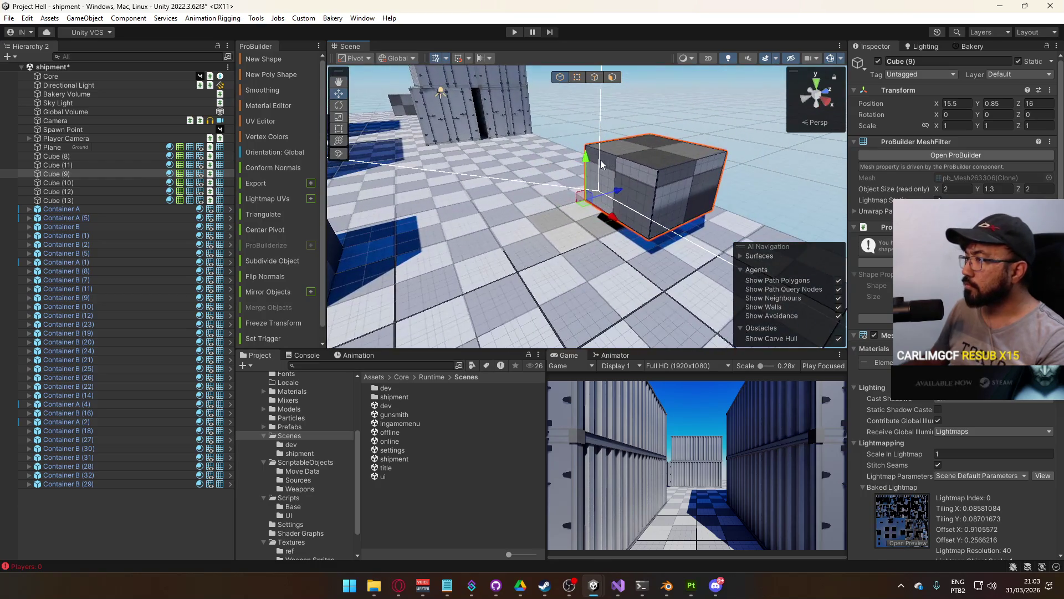
pyautogui.moveTo(591, 187)
pyautogui.mouseDown()
pyautogui.moveTo(597, 194)
pyautogui.moveTo(495, 250)
pyautogui.moveTo(347, 261)
pyautogui.moveTo(462, 305)
pyautogui.moveTo(447, 235)
pyautogui.moveTo(604, 74)
pyautogui.mouseUp()
pyautogui.moveTo(582, 118)
pyautogui.mouseDown()
pyautogui.moveTo(576, 133)
pyautogui.moveTo(563, 108)
pyautogui.moveTo(717, 297)
pyautogui.moveTo(745, 286)
pyautogui.moveTo(561, 222)
pyautogui.moveTo(809, 206)
pyautogui.mouseUp()
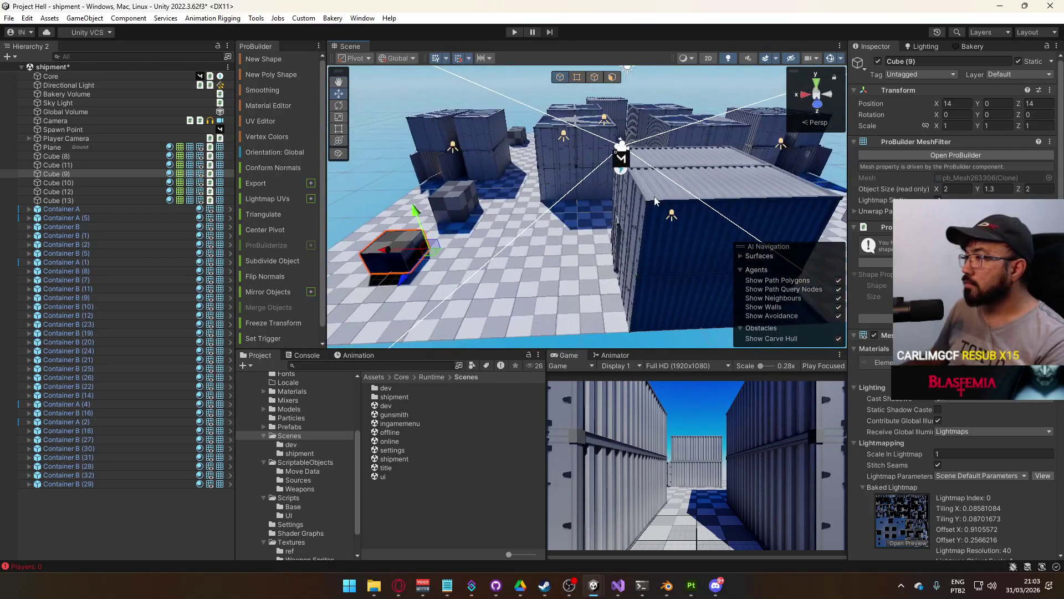
# Lower the Directional Light's intensity and match its Bakery lightmapped settings to real-time
pyautogui.click(94, 85)
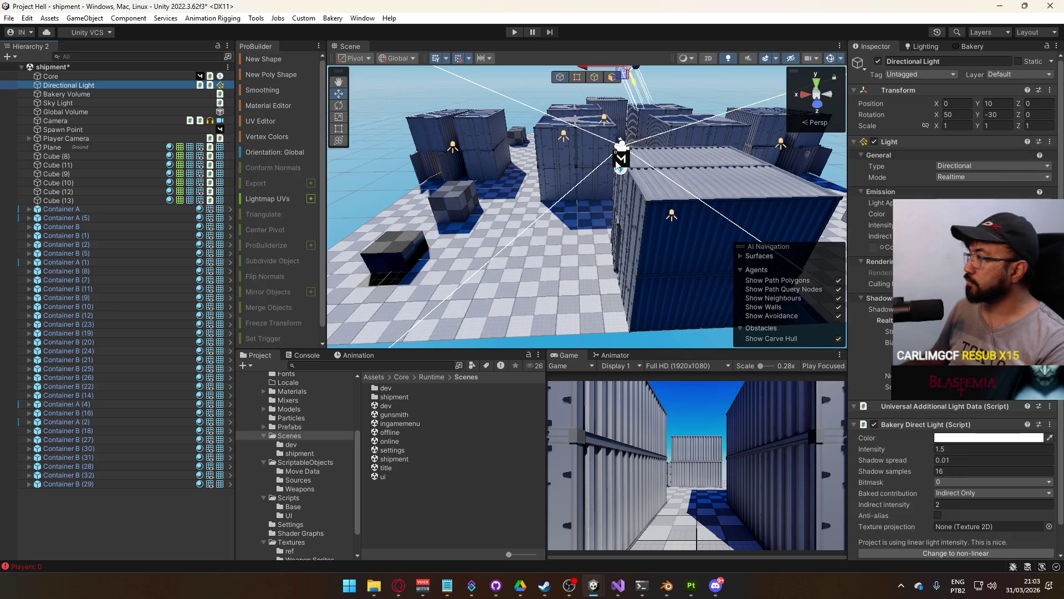
pyautogui.moveTo(880, 224); pyautogui.dragTo(867, 225)
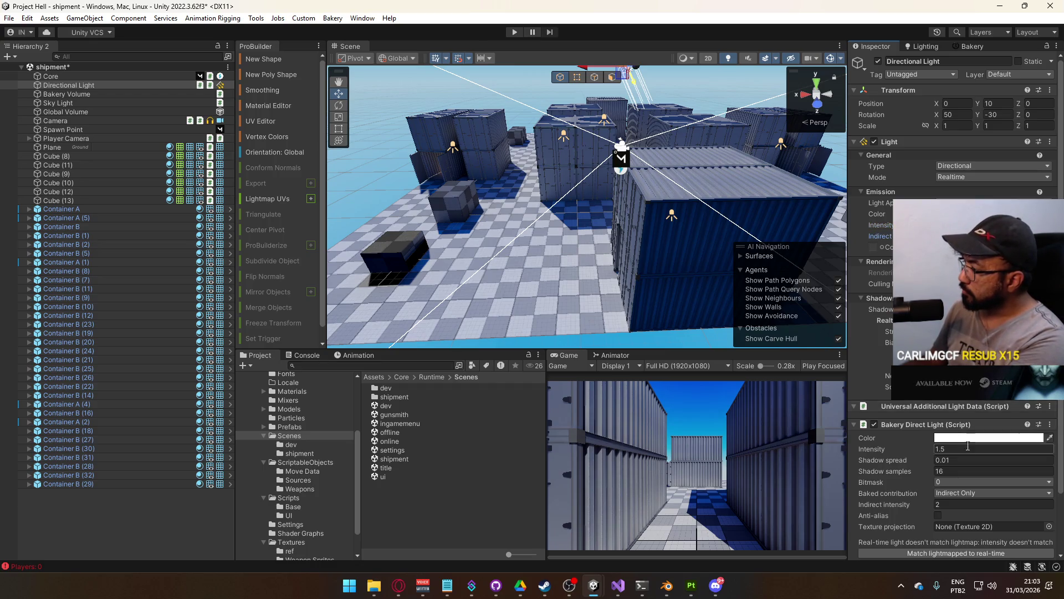
pyautogui.scroll(-3, 952, 517)
pyautogui.click(958, 494)
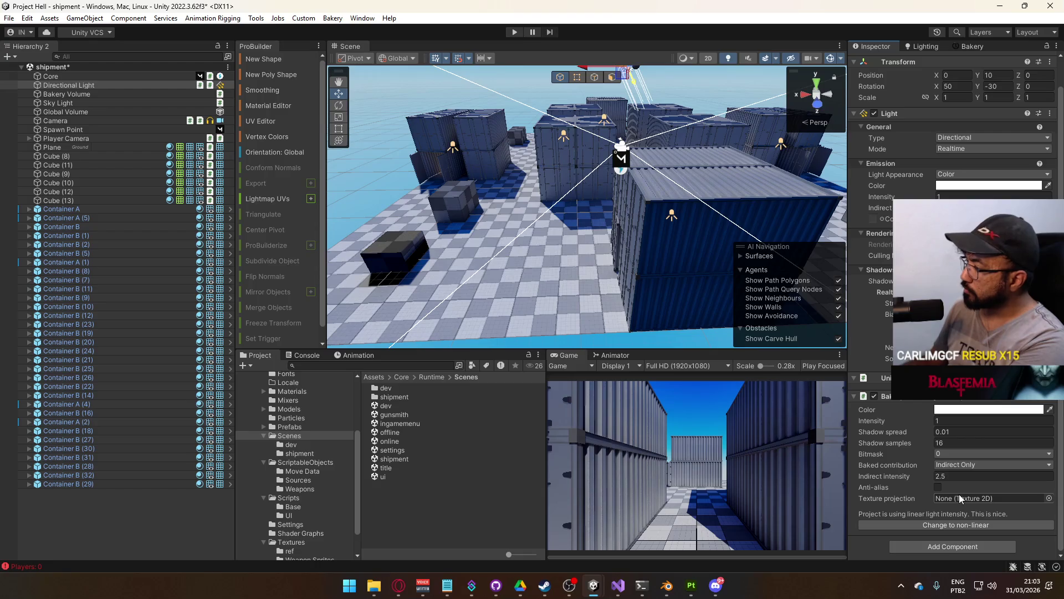
# Save the shipment scene and select the player's Overlay Cam
pyautogui.hotkey('ctrl', 's')
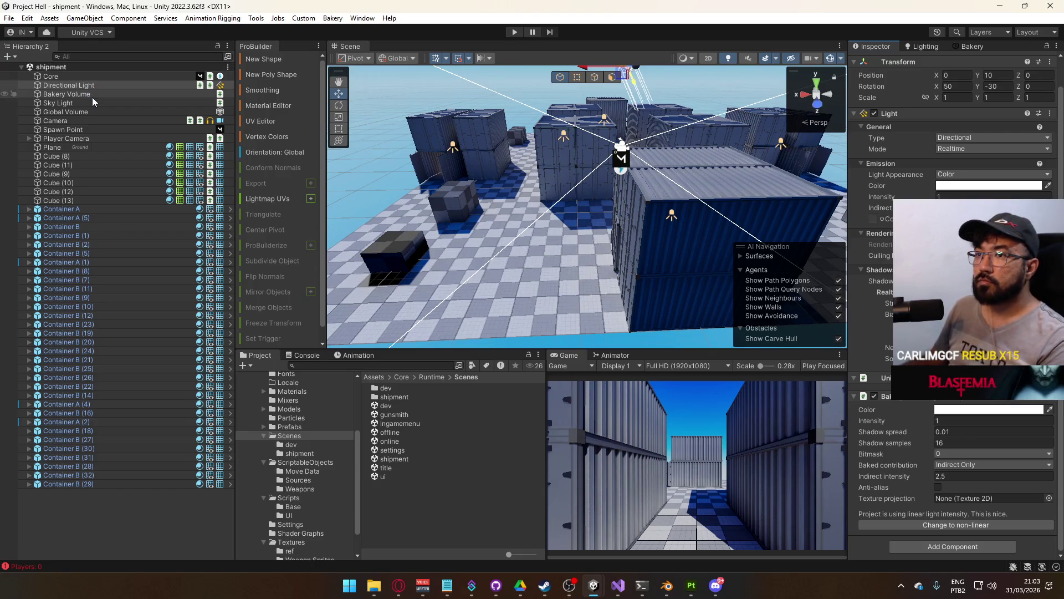
pyautogui.click(29, 138)
pyautogui.click(71, 147)
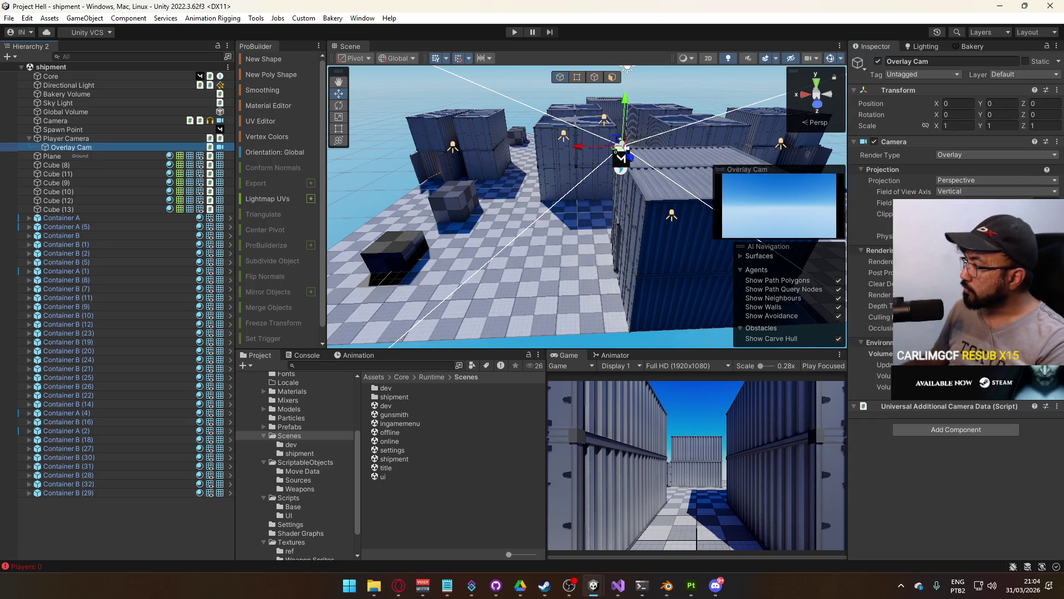
# Tick Ground in the Overlay Cam's Culling Mask, then fly the view into the container alley
pyautogui.click(992, 317)
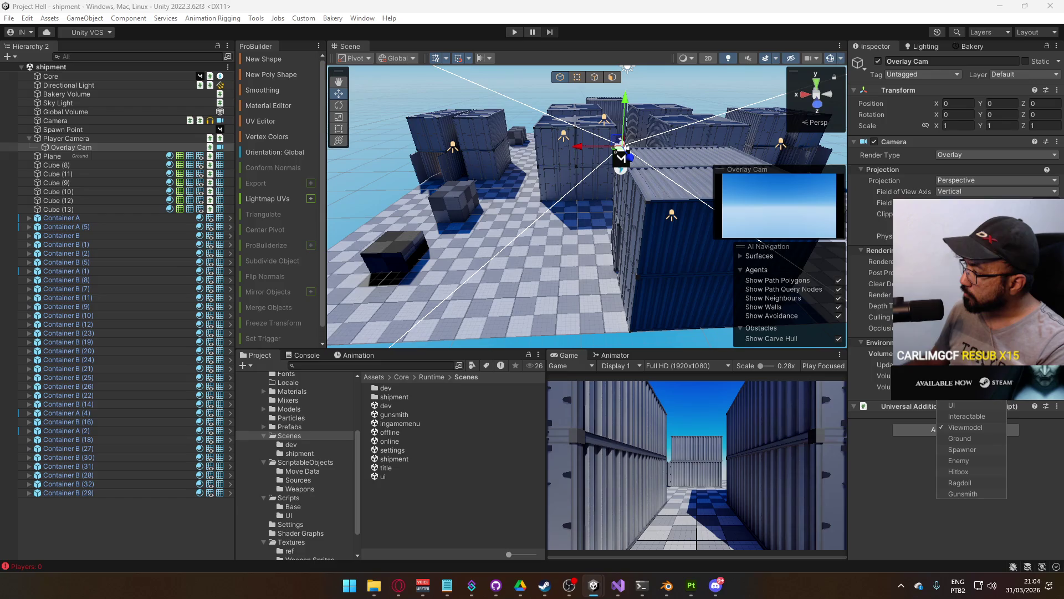
pyautogui.click(974, 442)
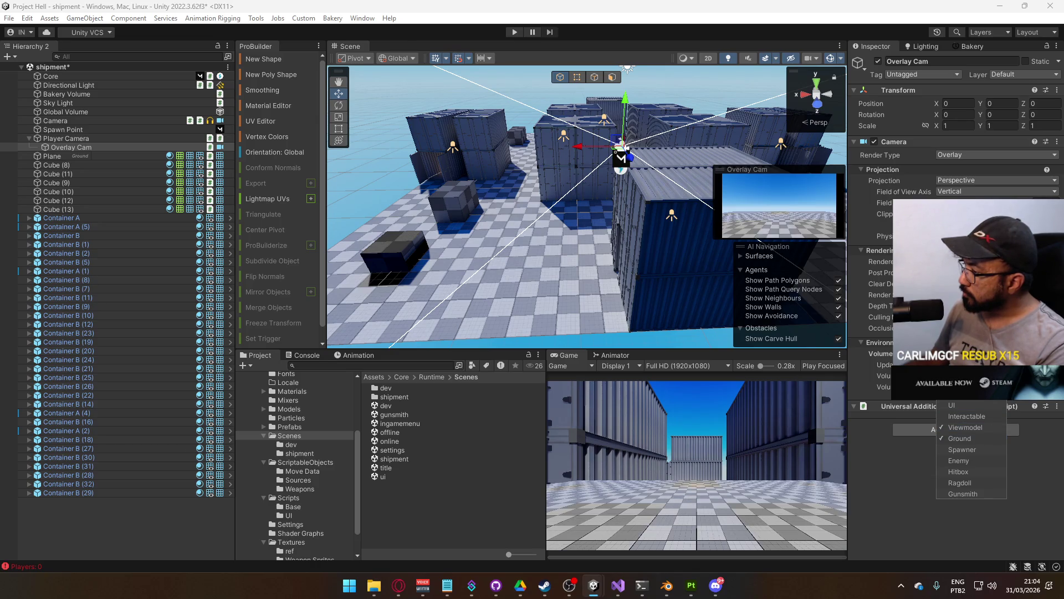
pyautogui.click(863, 364)
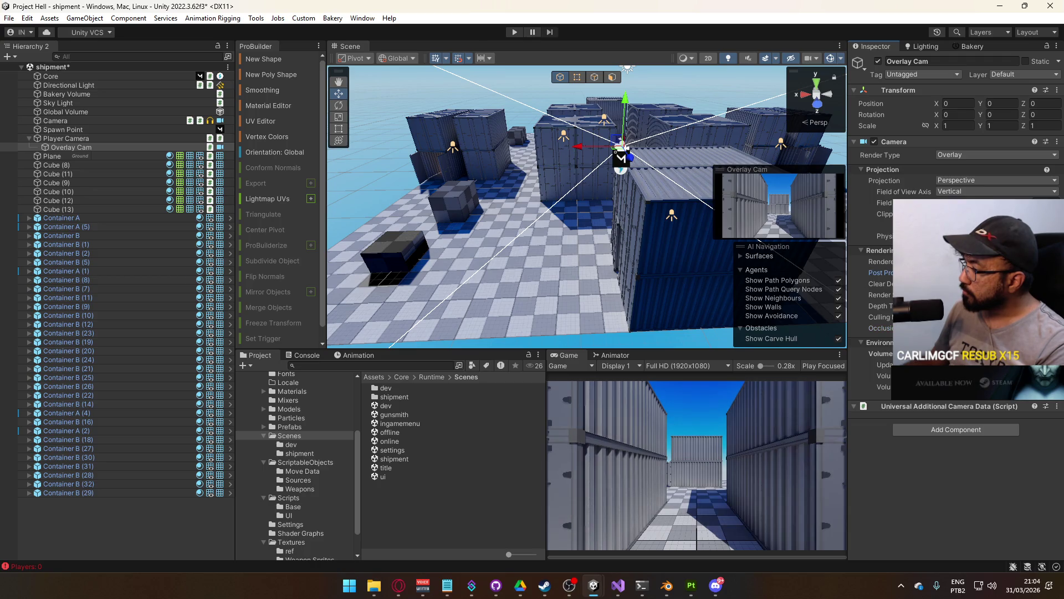
pyautogui.moveTo(783, 267)
pyautogui.mouseDown()
pyautogui.moveTo(679, 177)
pyautogui.moveTo(571, 158)
pyautogui.moveTo(688, 211)
pyautogui.moveTo(784, 229)
pyautogui.mouseUp()
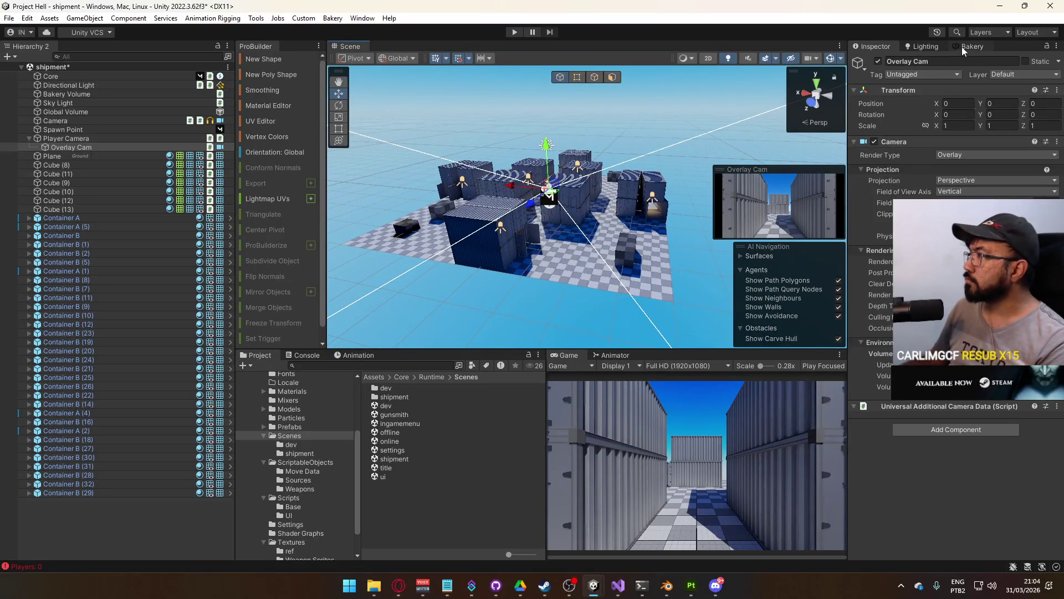
# Render the shipment scene's lightmaps in Bakery, confirming the scene save, then select the container's spot light
pyautogui.click(970, 46)
pyautogui.scroll(-5, 917, 277)
pyautogui.click(918, 426)
pyautogui.click(543, 312)
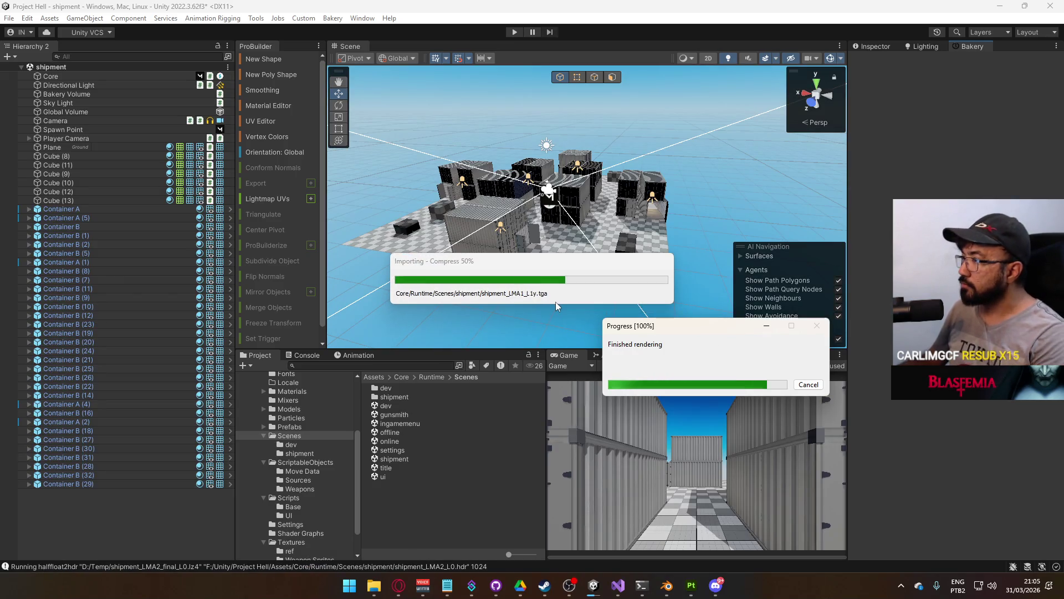
pyautogui.moveTo(587, 278)
pyautogui.mouseDown()
pyautogui.moveTo(541, 217)
pyautogui.moveTo(598, 198)
pyautogui.moveTo(490, 265)
pyautogui.moveTo(634, 244)
pyautogui.moveTo(646, 231)
pyautogui.moveTo(714, 246)
pyautogui.moveTo(685, 218)
pyautogui.moveTo(715, 186)
pyautogui.moveTo(663, 173)
pyautogui.mouseUp()
pyautogui.click(574, 164)
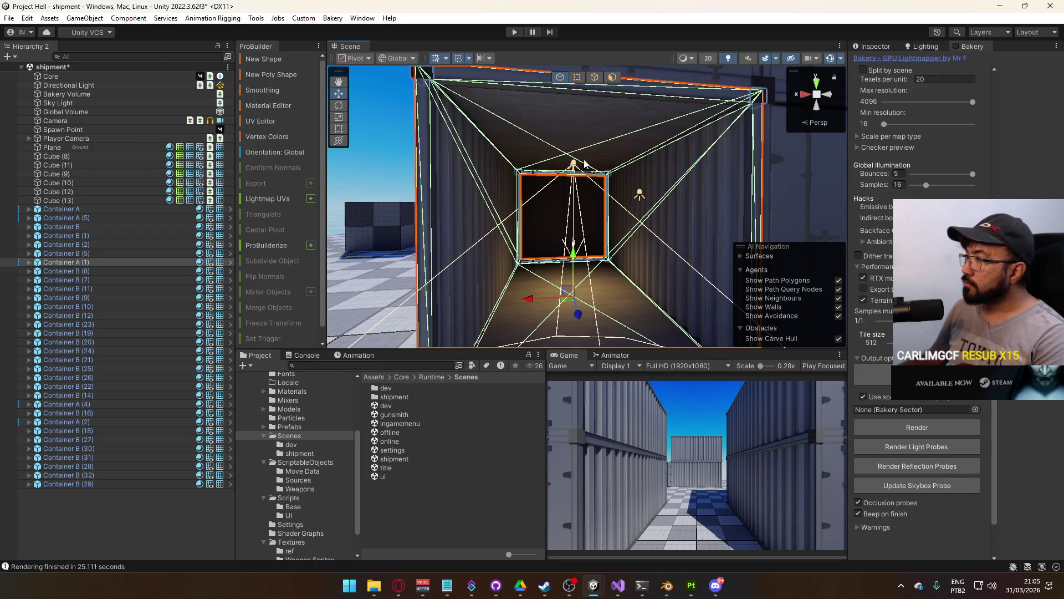
# Set the spot light's Inner/Outer Spot Angle to 30 and 140, matching lightmapped to real-time
pyautogui.click(873, 46)
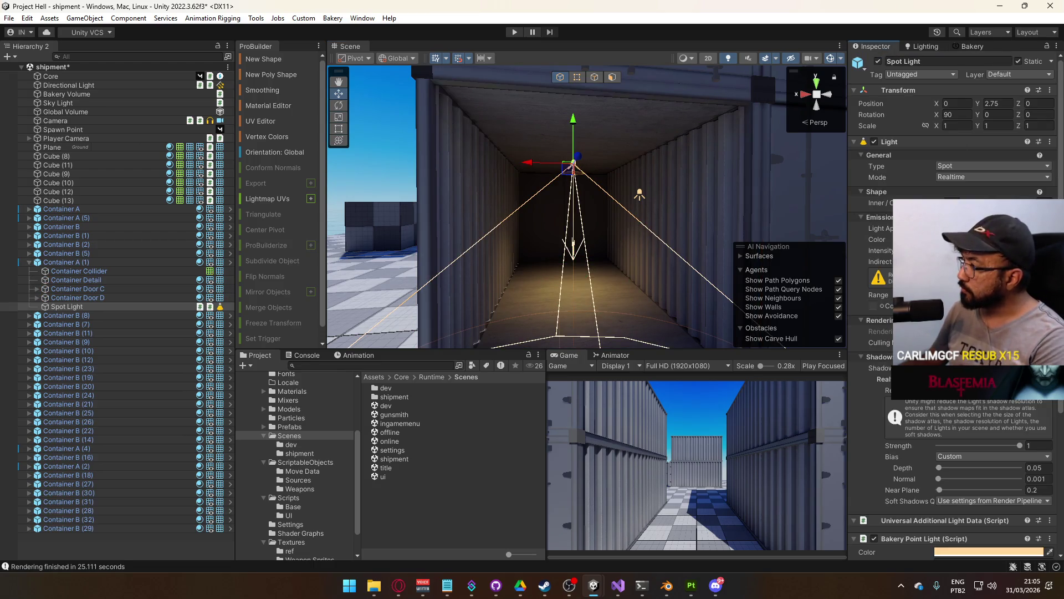
pyautogui.scroll(-2, 1011, 443)
pyautogui.scroll(1, 953, 305)
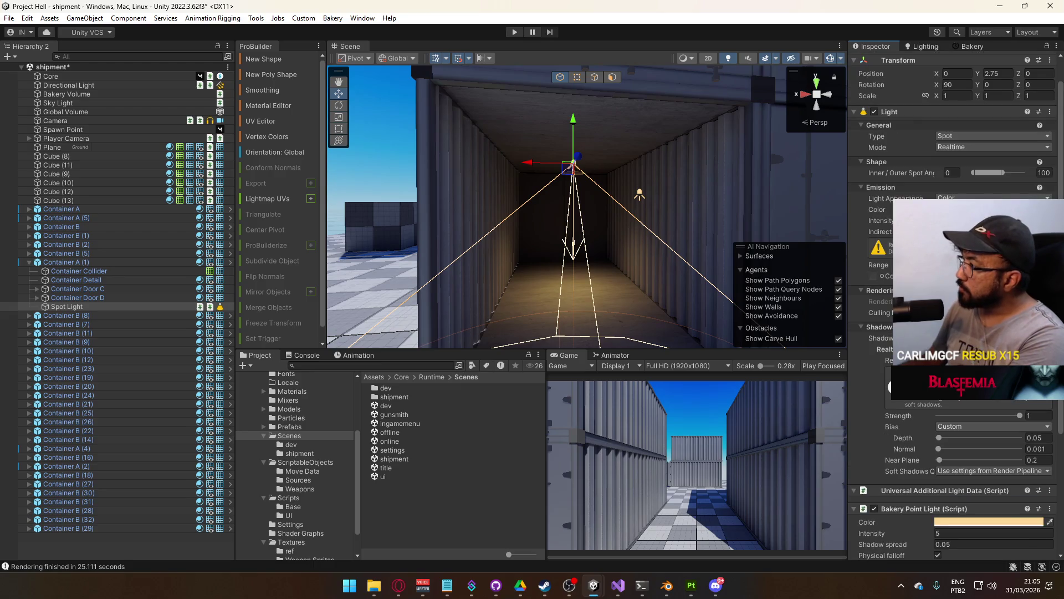
pyautogui.moveTo(1002, 175)
pyautogui.mouseDown()
pyautogui.moveTo(1025, 181)
pyautogui.moveTo(902, 171)
pyautogui.mouseUp()
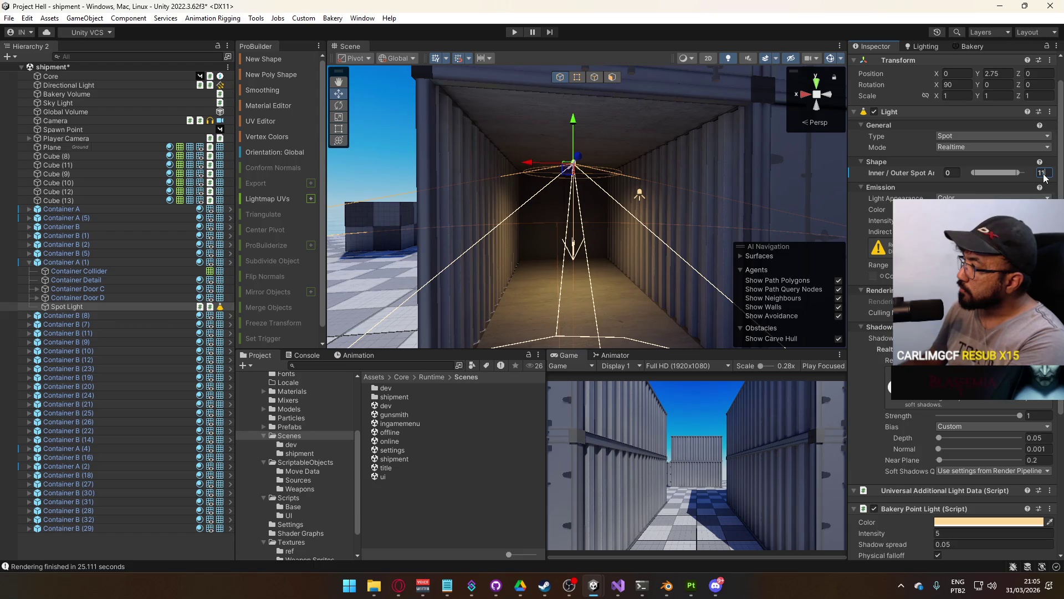
pyautogui.write('40')
pyautogui.press('Return')
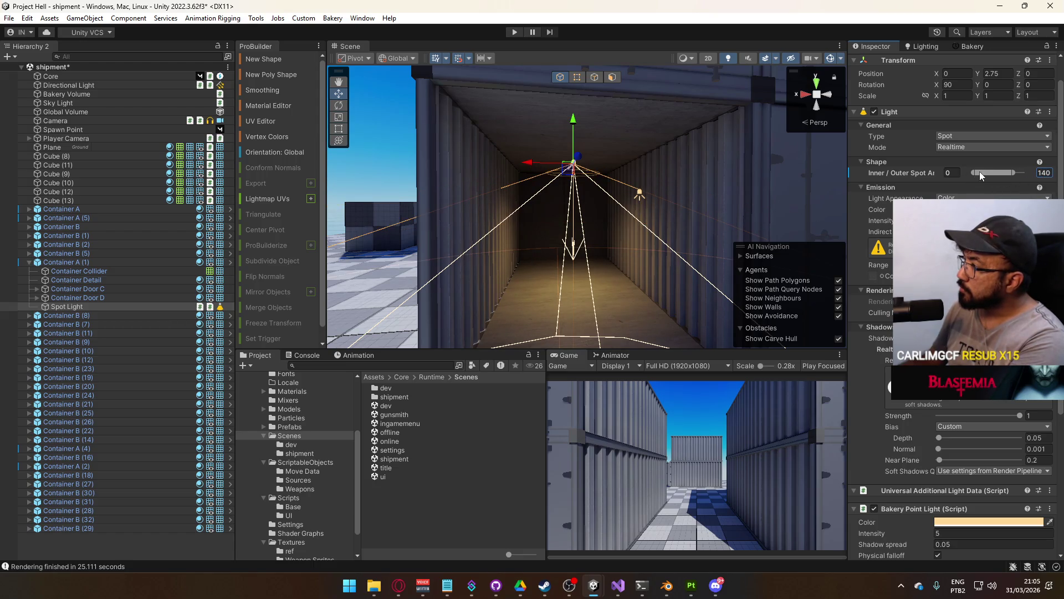
pyautogui.moveTo(979, 173); pyautogui.dragTo(1004, 171)
pyautogui.moveTo(995, 170); pyautogui.dragTo(988, 172)
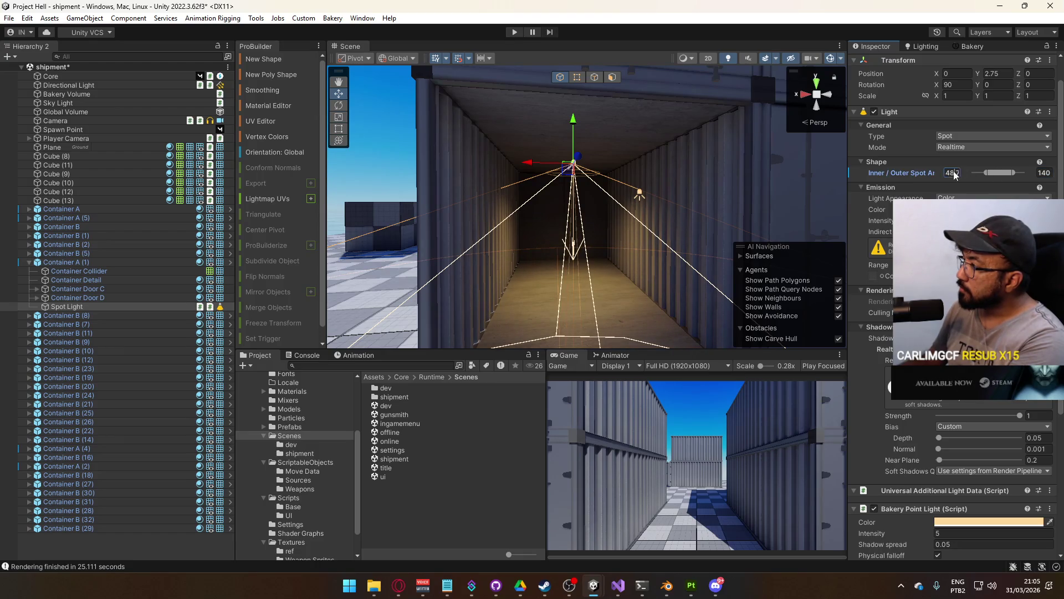
pyautogui.write('30')
pyautogui.press('Return')
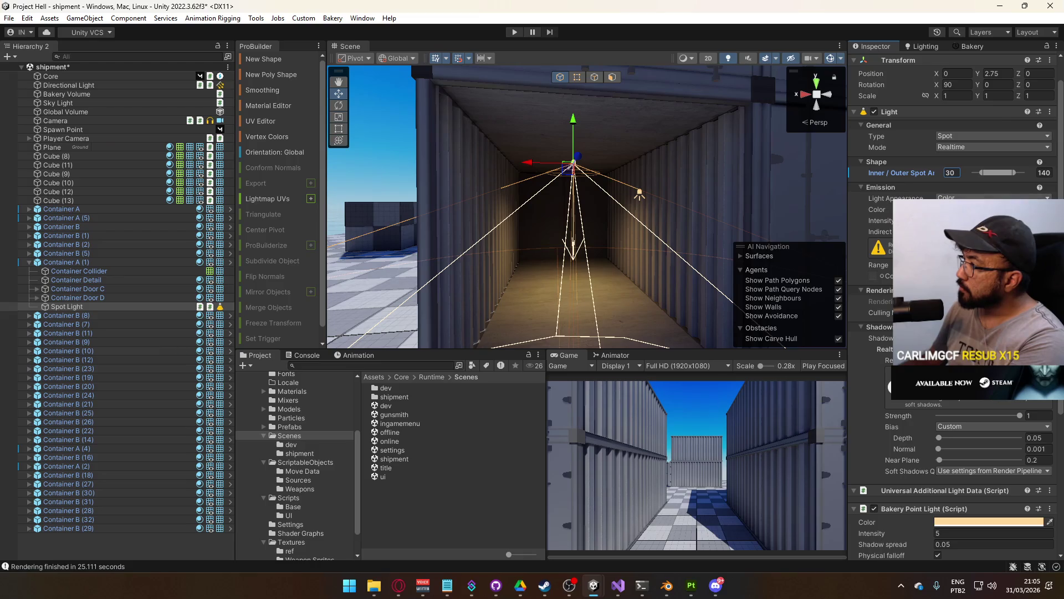
pyautogui.scroll(-5, 998, 430)
pyautogui.click(965, 485)
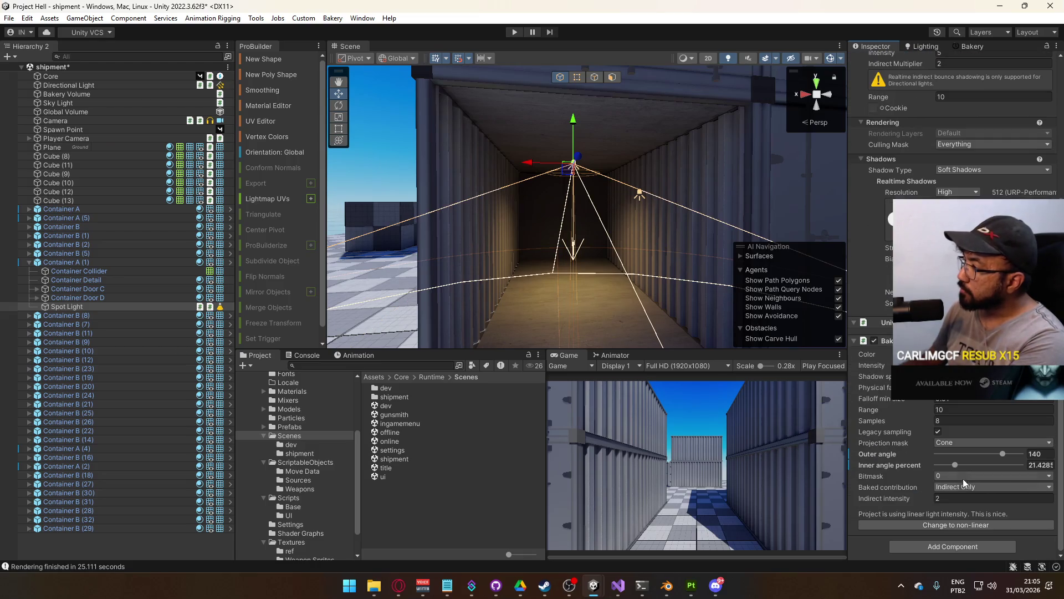
pyautogui.scroll(5, 876, 310)
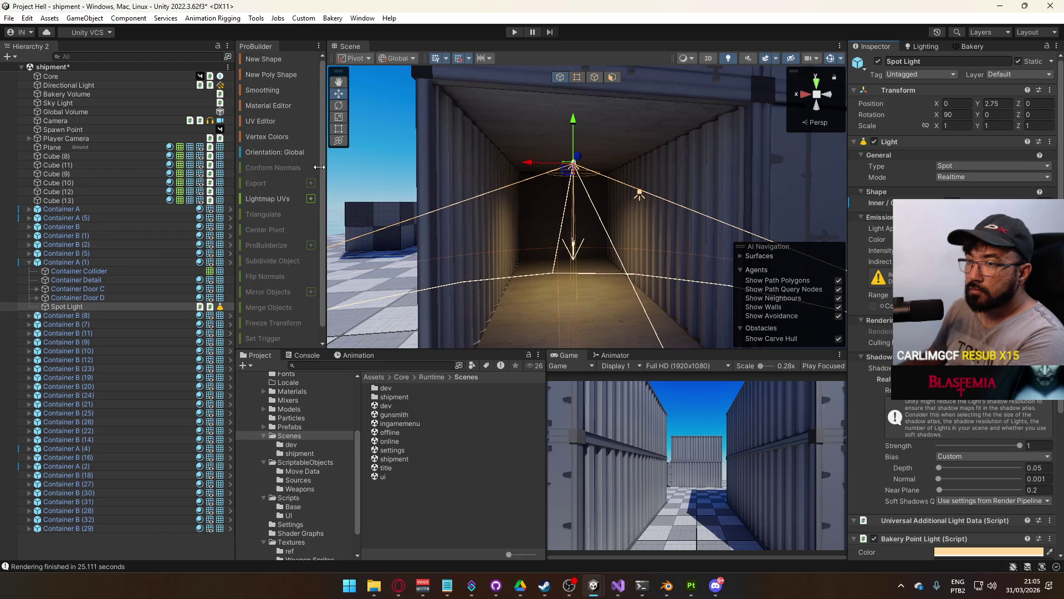
# Apply the Light and Bakery Point Light overrides to the Container A prefab
pyautogui.click(67, 262)
pyautogui.click(918, 104)
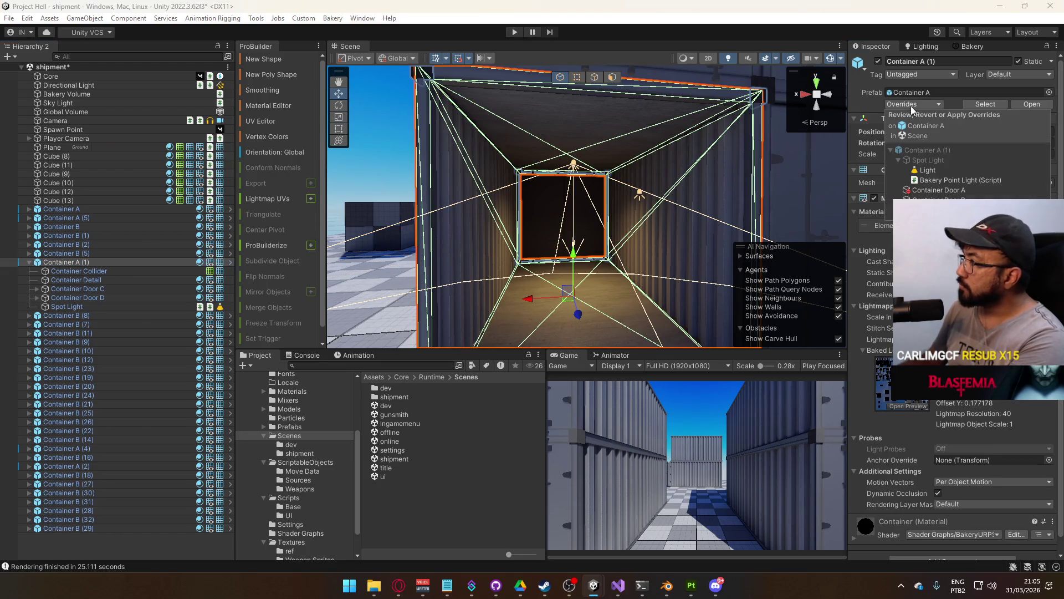
pyautogui.click(950, 168)
pyautogui.click(874, 174)
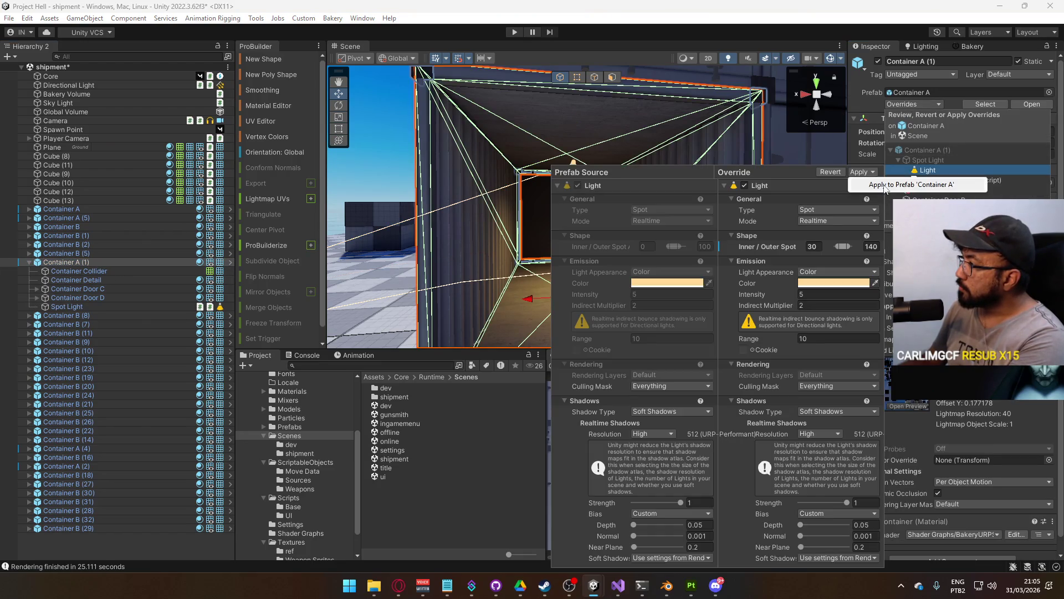
pyautogui.click(945, 184)
pyautogui.click(940, 168)
pyautogui.click(863, 172)
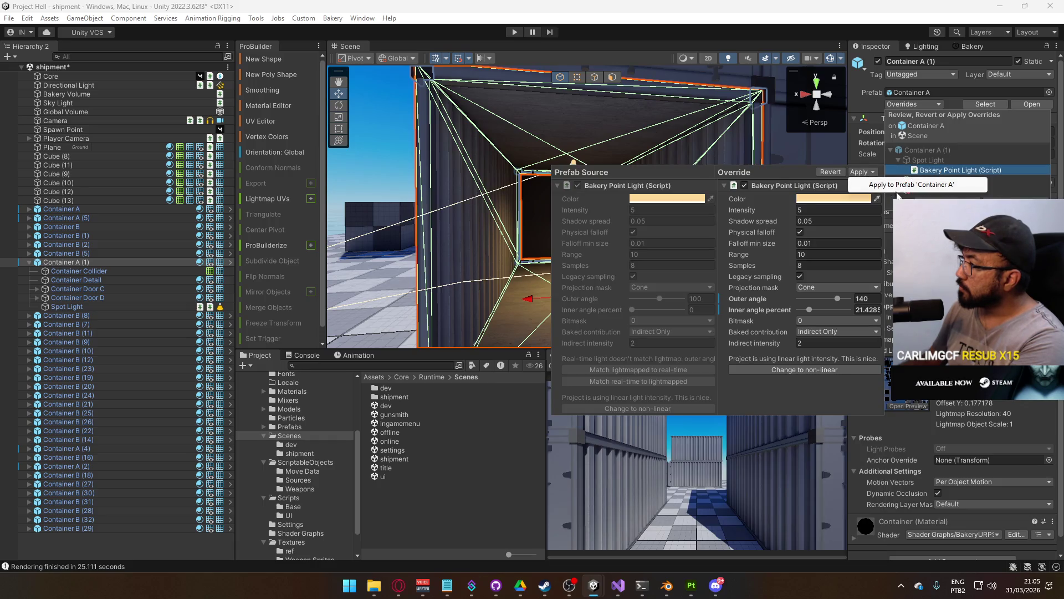
pyautogui.click(912, 186)
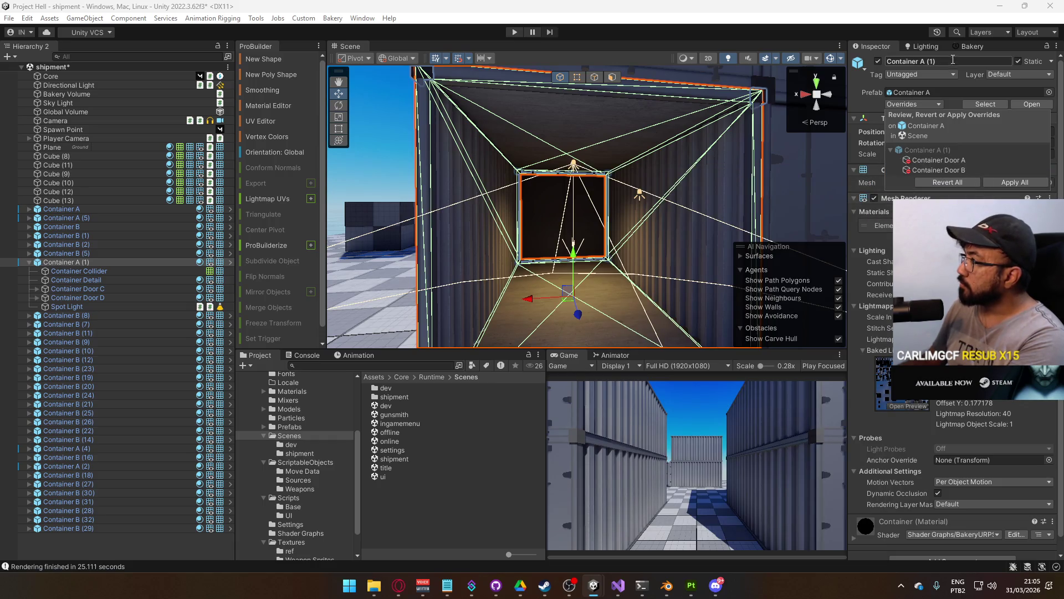
pyautogui.click(966, 49)
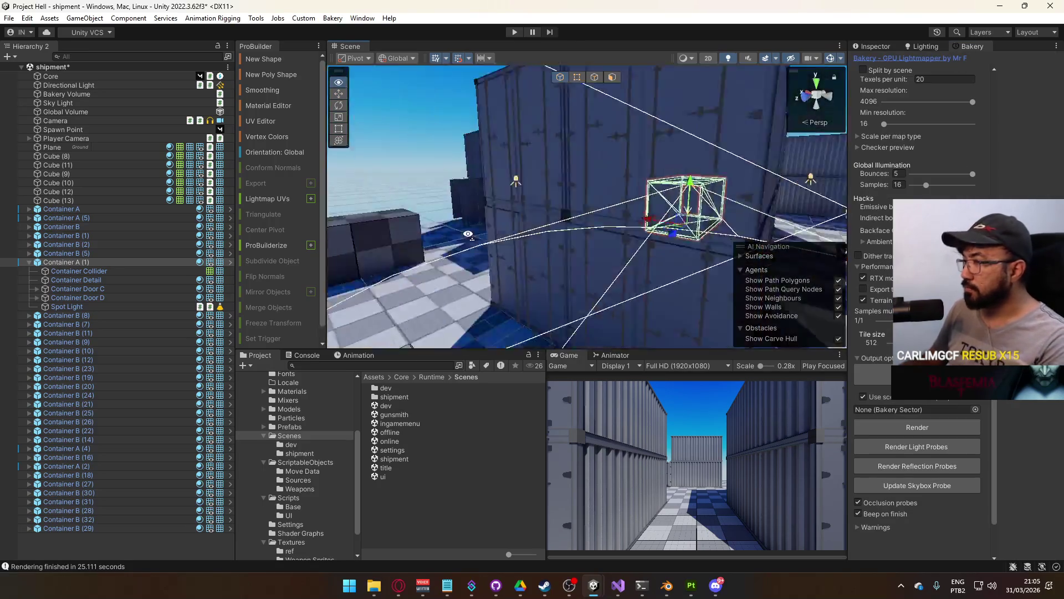
# Start a new Bakery lightmap bake, confirm the scene save, and wait for it to finish
pyautogui.moveTo(664, 245); pyautogui.dragTo(894, 427)
pyautogui.click(893, 427)
pyautogui.click(561, 316)
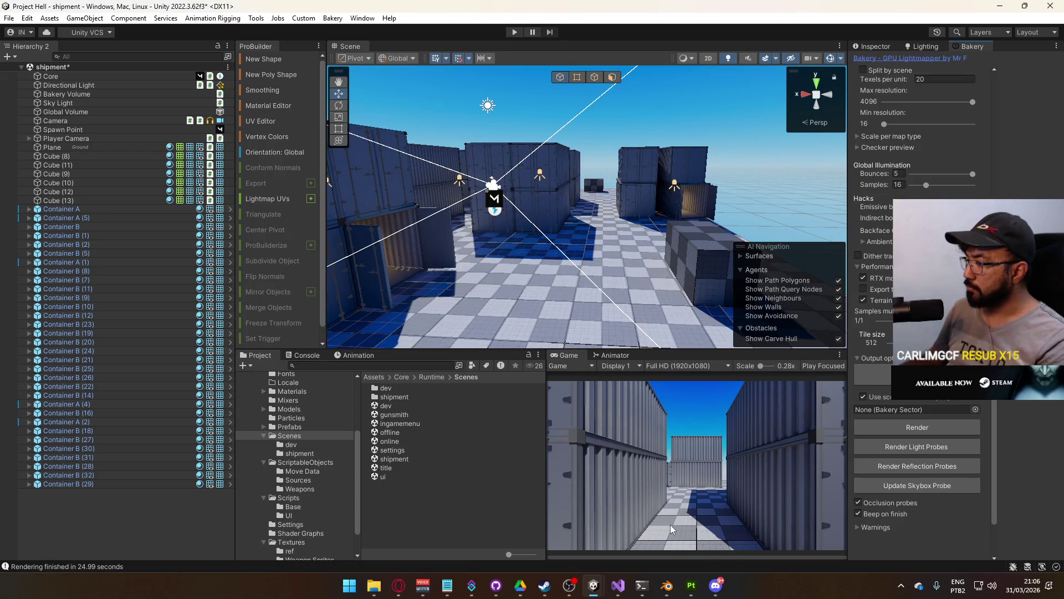
pyautogui.click(666, 586)
# Save the Container file, then open Player Viewmodel Generic and inspect its transform and materials
pyautogui.hotkey('ctrl', 's')
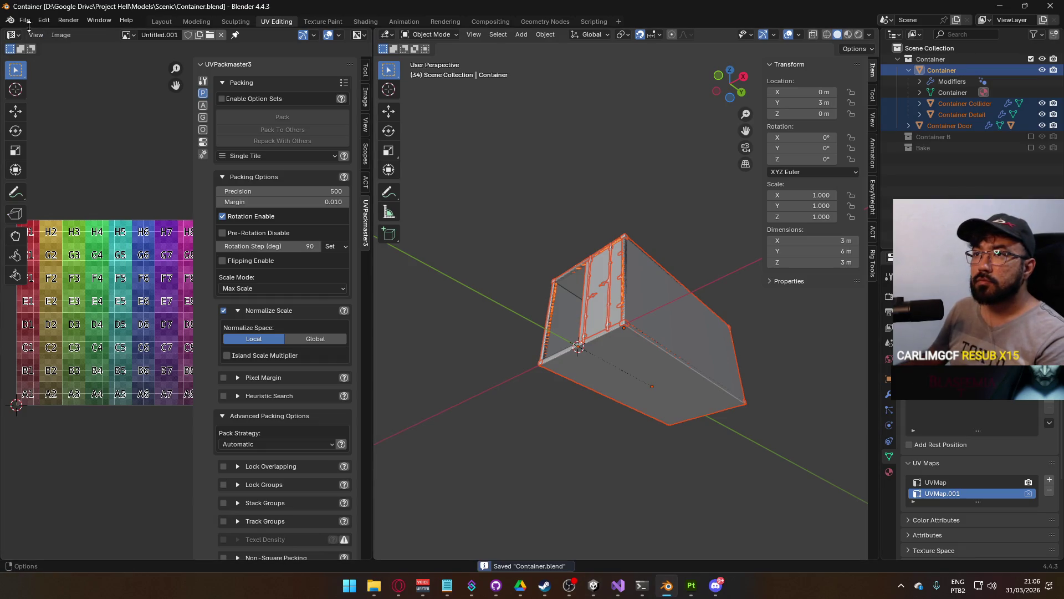
pyautogui.click(25, 20)
pyautogui.moveTo(61, 56)
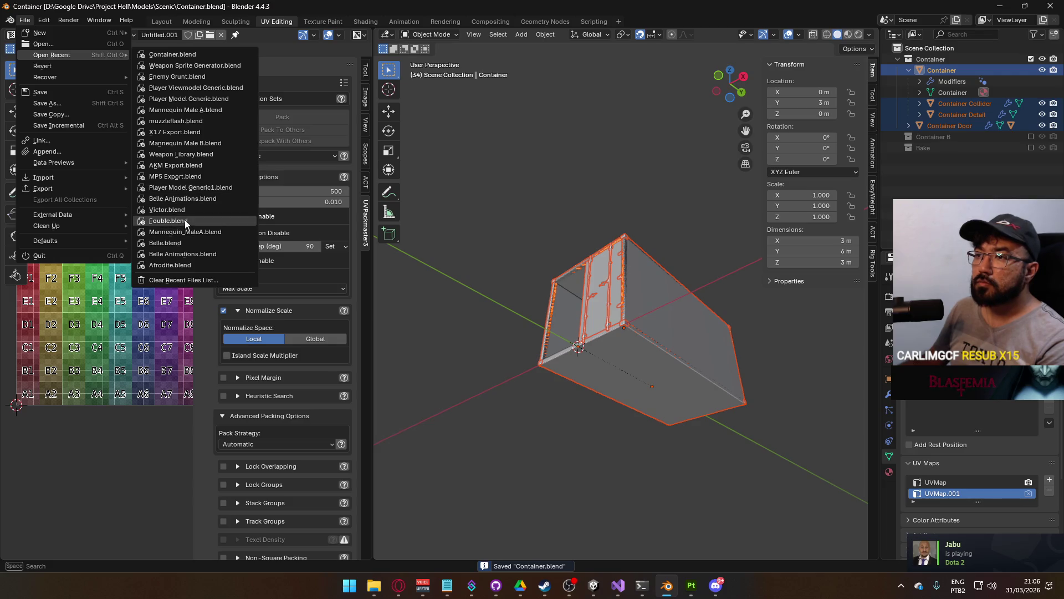
pyautogui.moveTo(185, 209)
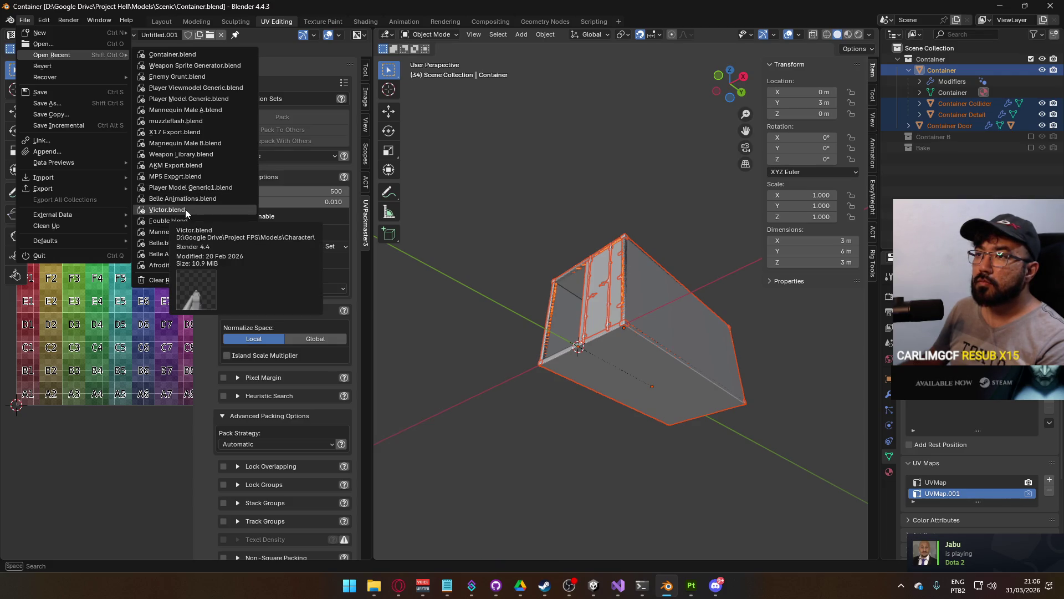
pyautogui.click(216, 88)
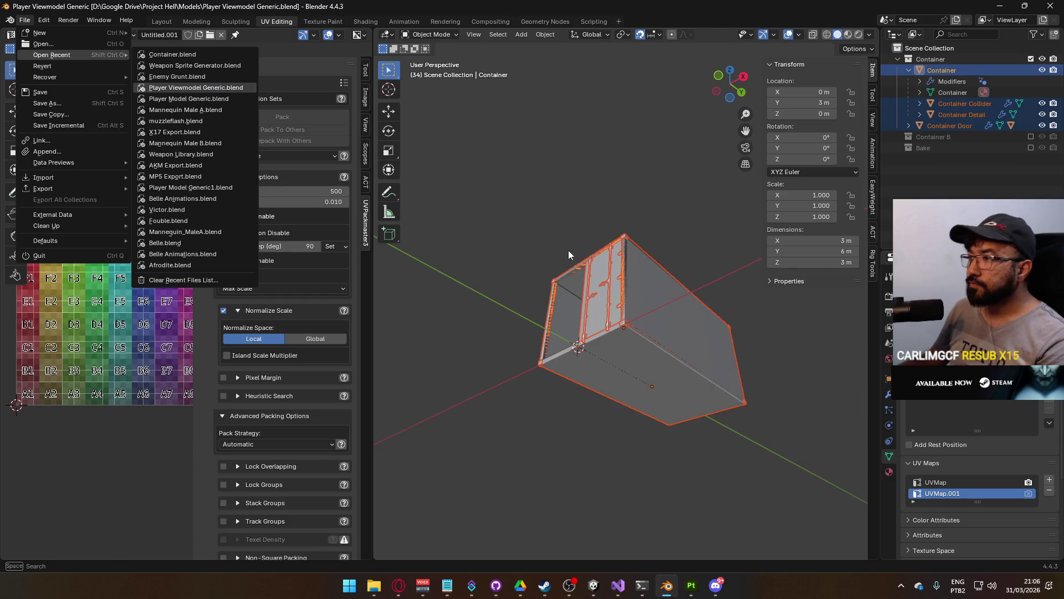
pyautogui.click(487, 285)
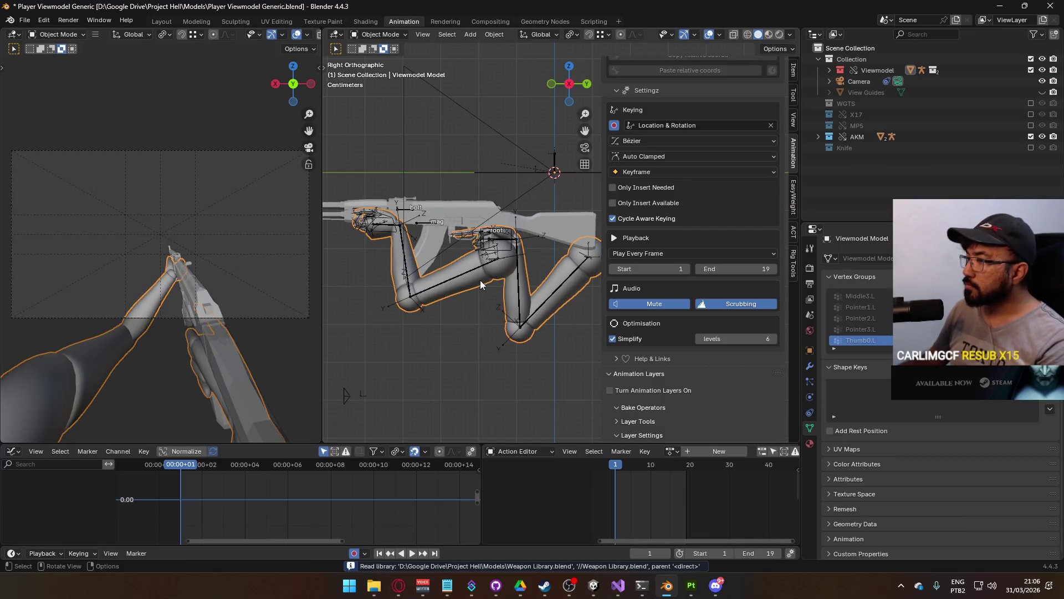
pyautogui.click(795, 66)
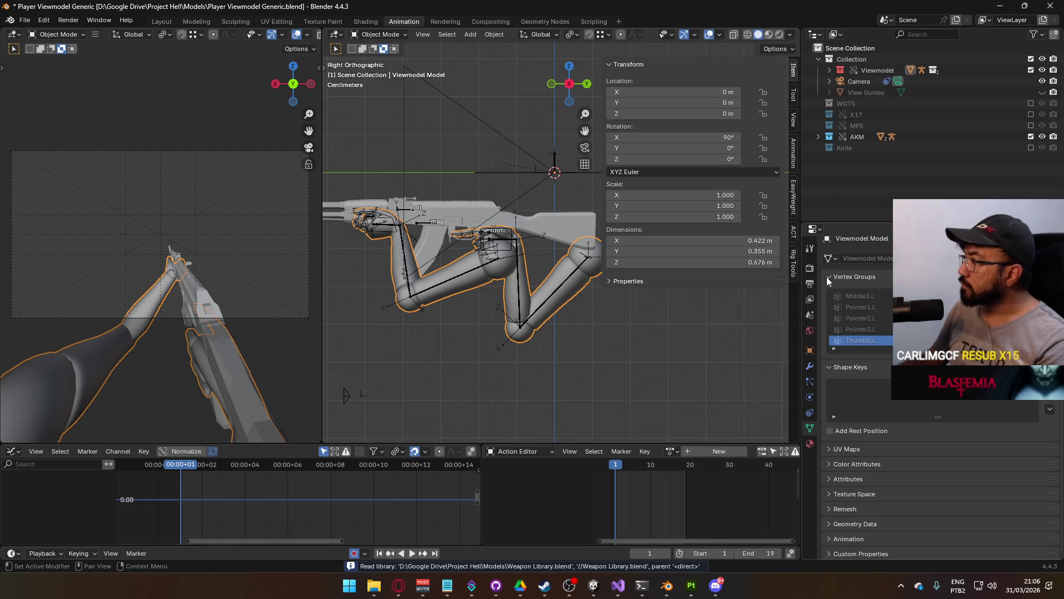
pyautogui.click(810, 443)
pyautogui.moveTo(476, 296); pyautogui.dragTo(560, 309)
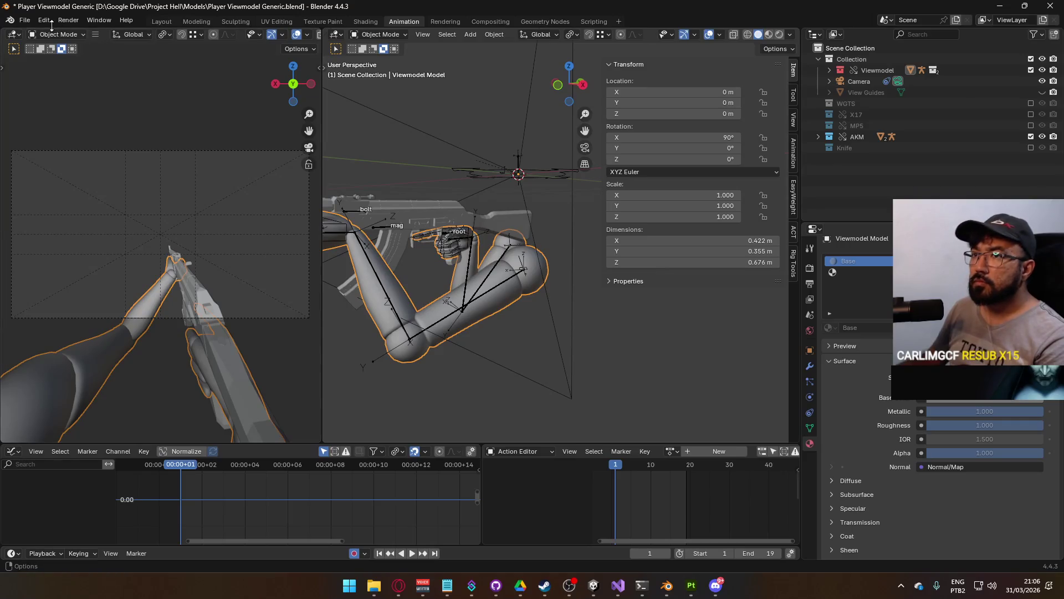
# Try opening the recent Mannequin_MaleA file, discarding the viewmodel's unsaved changes
pyautogui.click(25, 20)
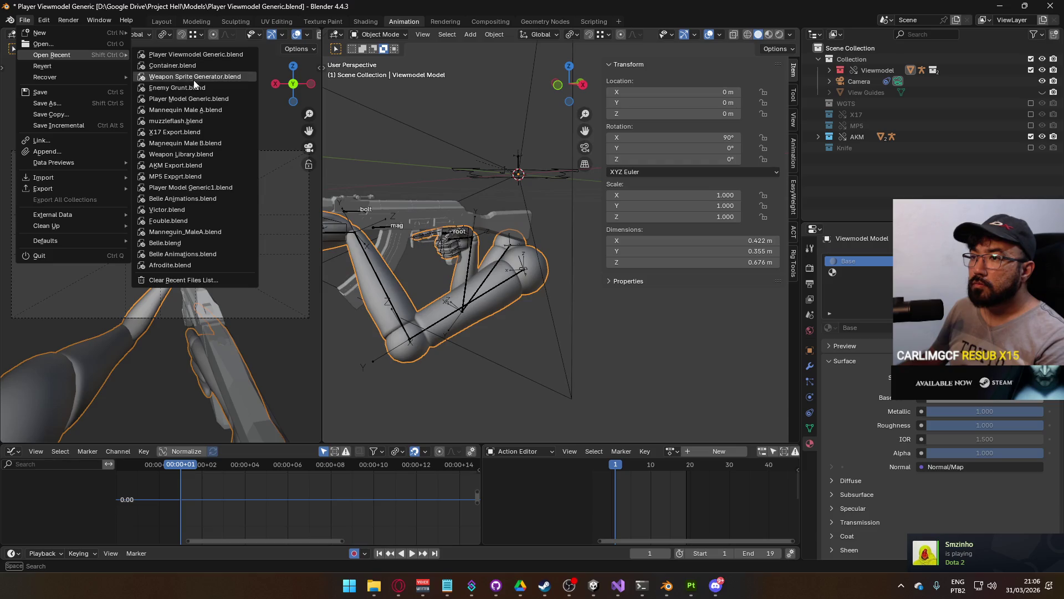
pyautogui.click(212, 235)
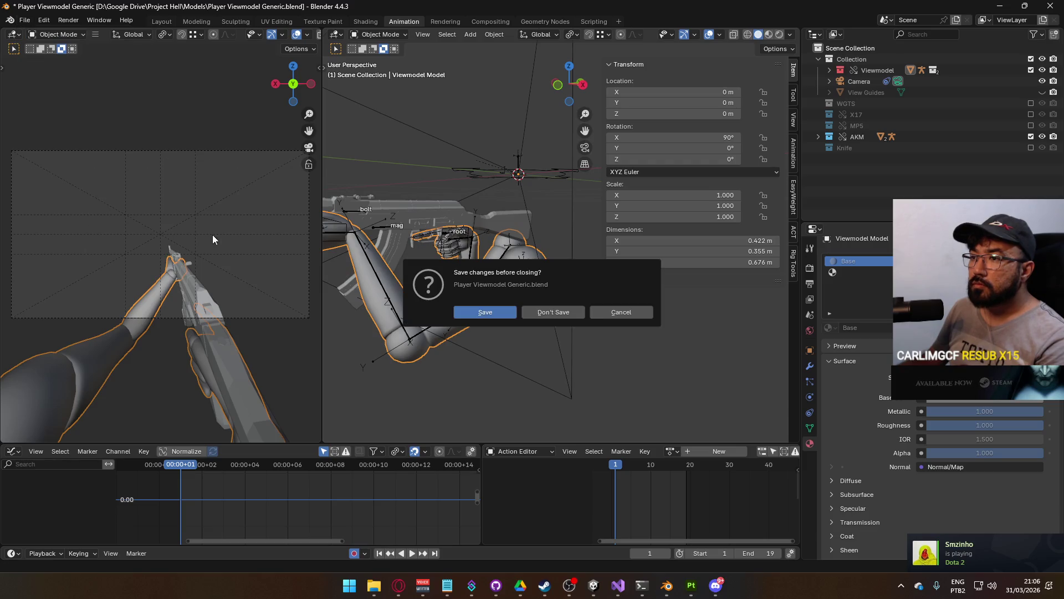
pyautogui.click(540, 316)
pyautogui.click(24, 20)
pyautogui.click(176, 67)
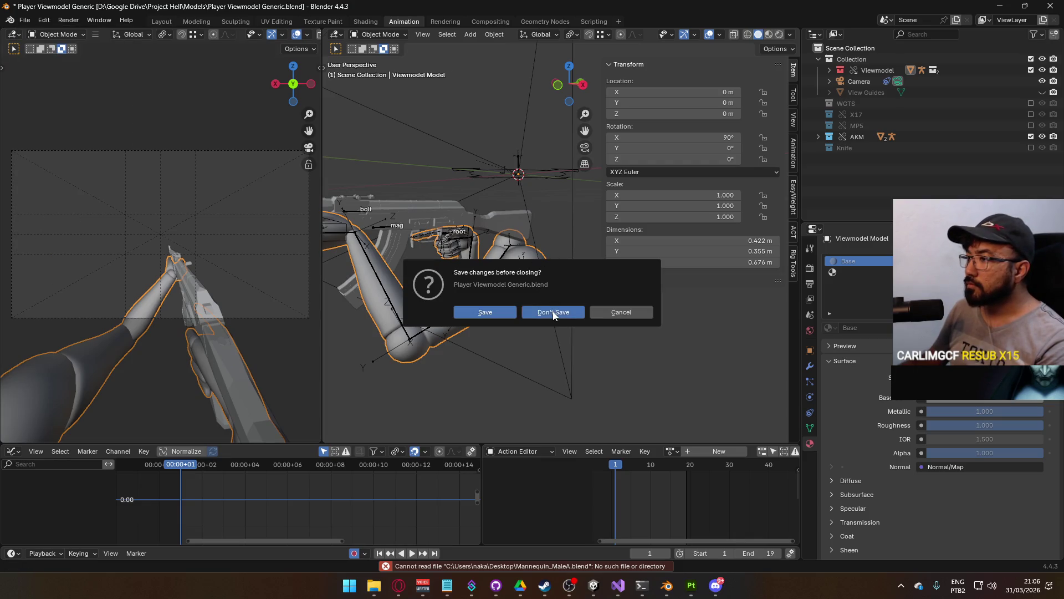
pyautogui.click(553, 311)
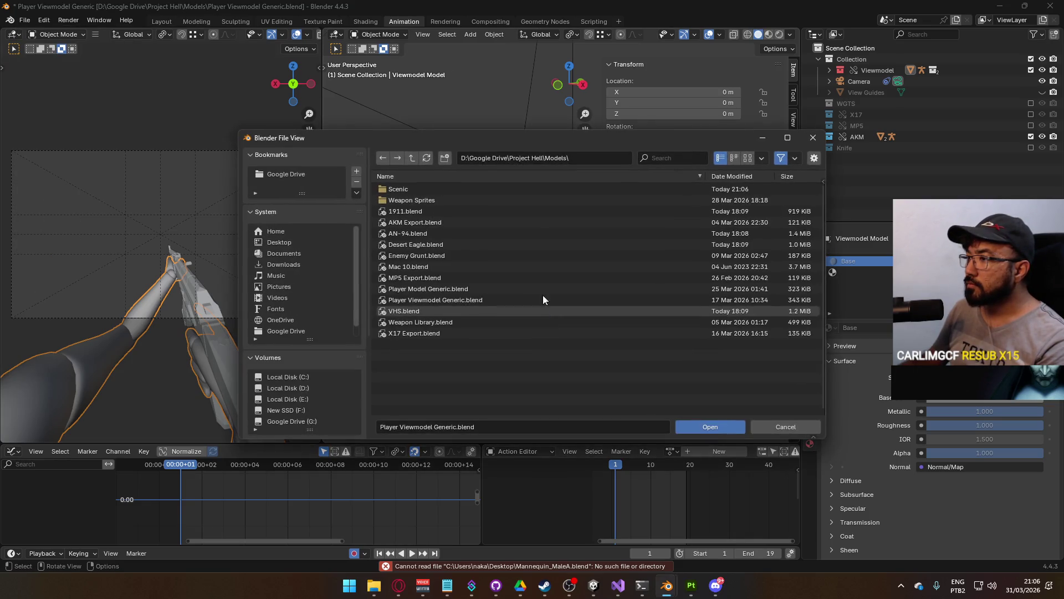
# Browse to Google Drive\Nakashima Studios\Models and open Mannequin Male A.blend
pyautogui.click(413, 158)
pyautogui.click(414, 156)
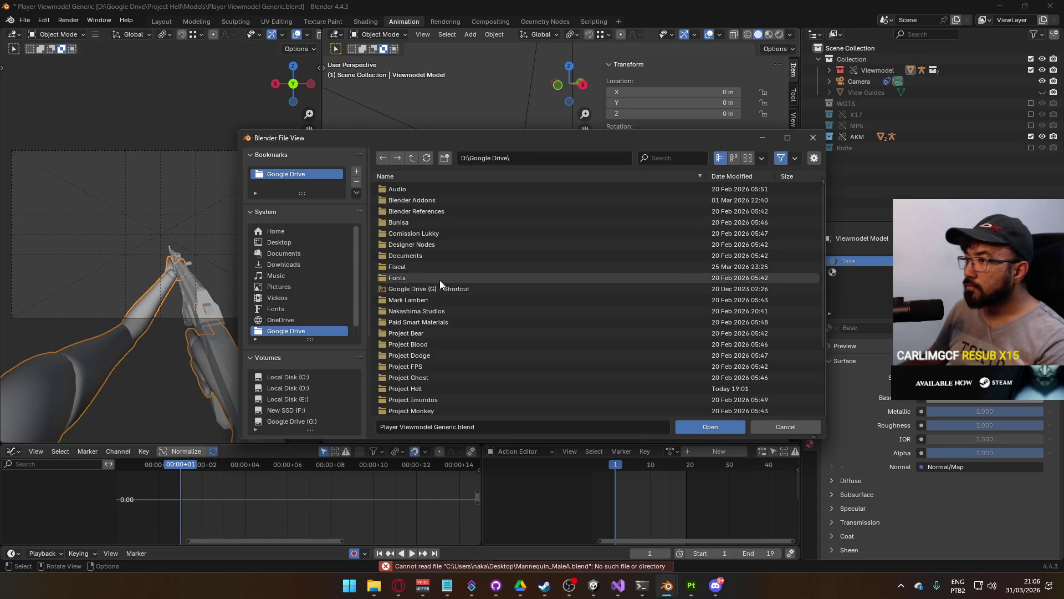
pyautogui.scroll(-4, 438, 383)
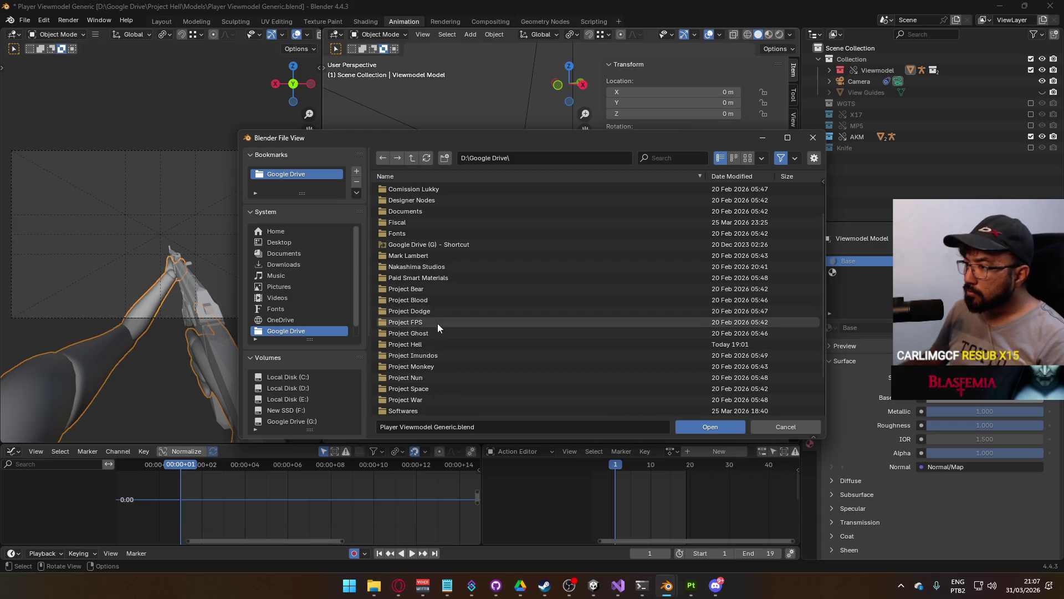
pyautogui.doubleClick(436, 267)
pyautogui.click(420, 211)
pyautogui.doubleClick(420, 212)
pyautogui.doubleClick(424, 201)
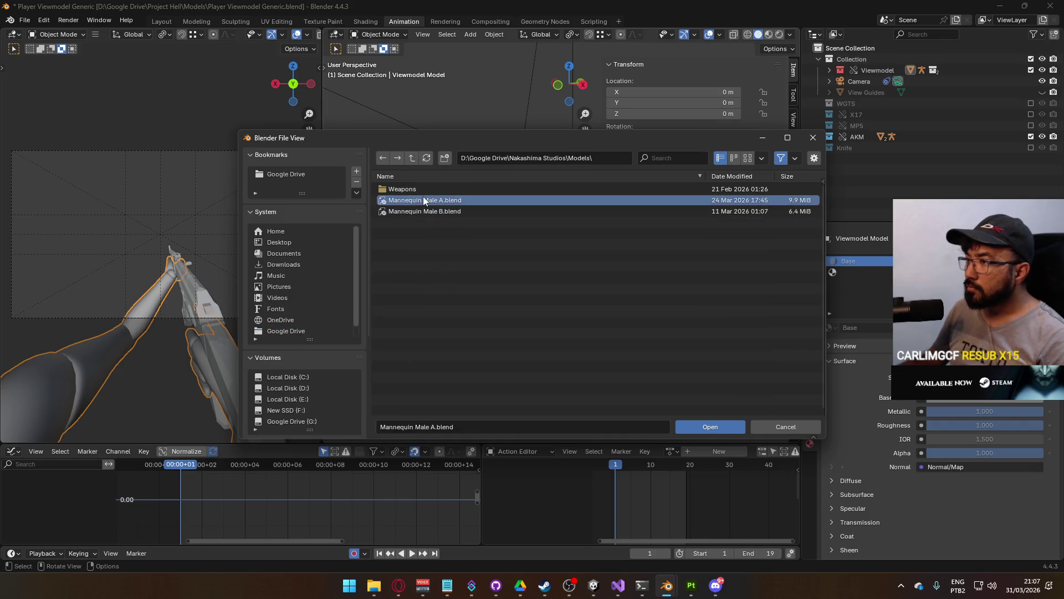
pyautogui.click(451, 236)
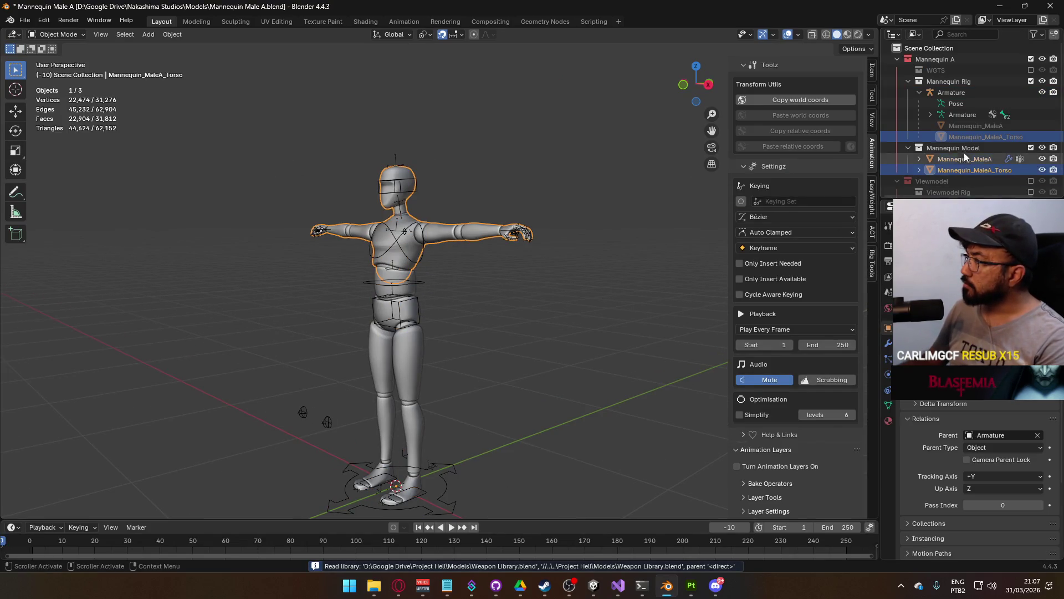
# Show the mannequin's material settings and copy the body material
pyautogui.click(889, 421)
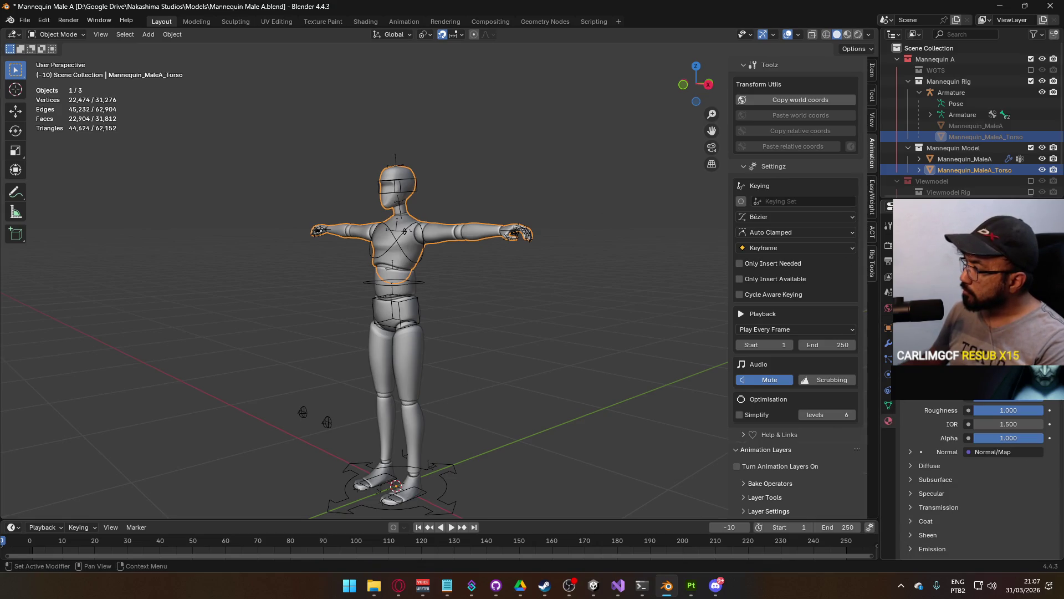
pyautogui.press('KP_Add')
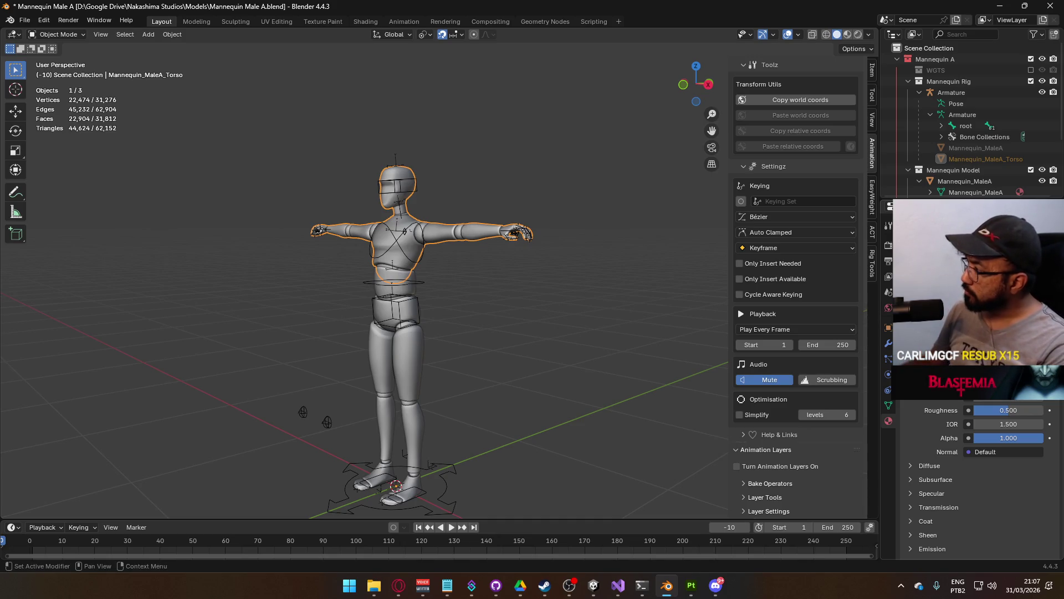
pyautogui.scroll(-1, 976, 432)
pyautogui.click(969, 430)
pyautogui.click(864, 333)
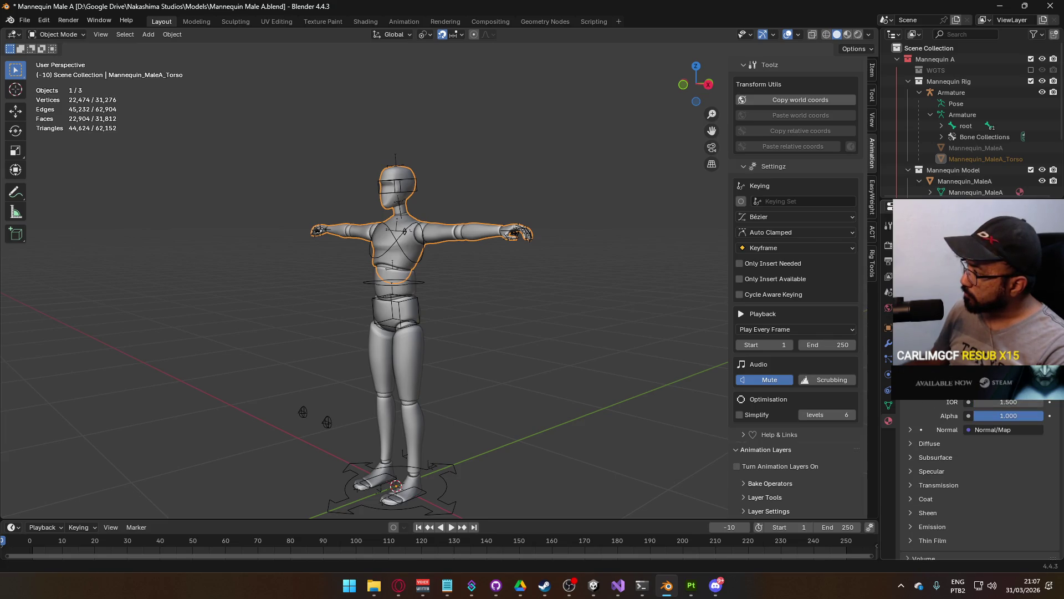
pyautogui.click(986, 289)
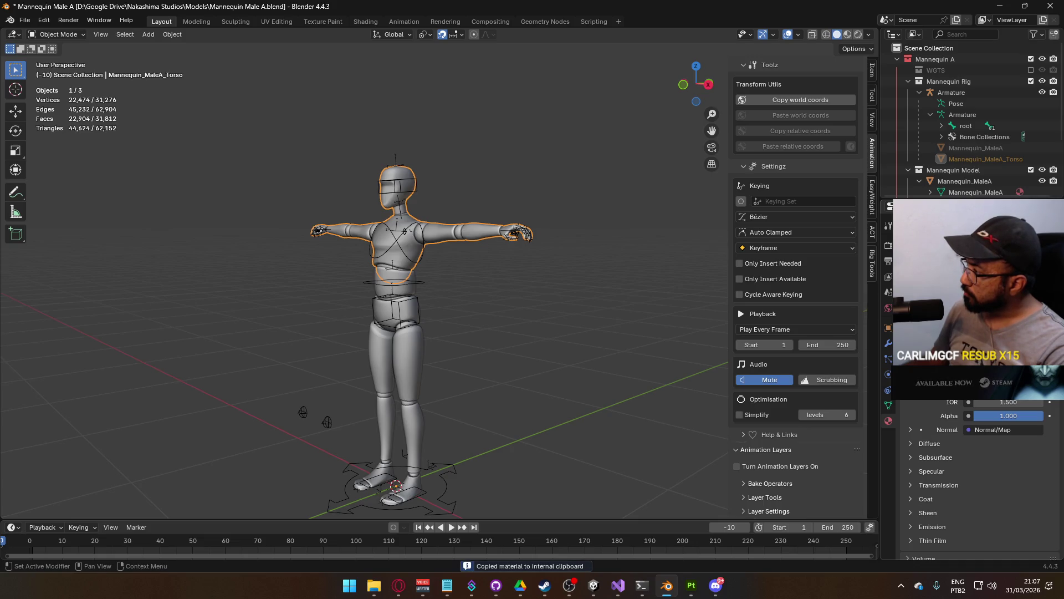
# Assign an existing material to the torso's slot and paste the copied material onto it
pyautogui.click(888, 327)
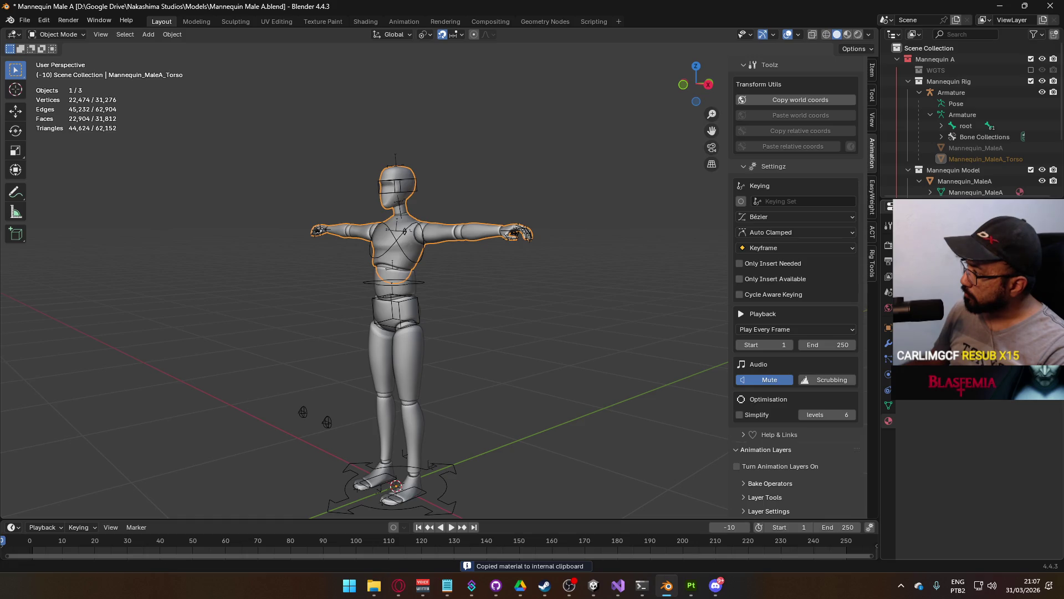
pyautogui.hotkey('ctrl', 'v')
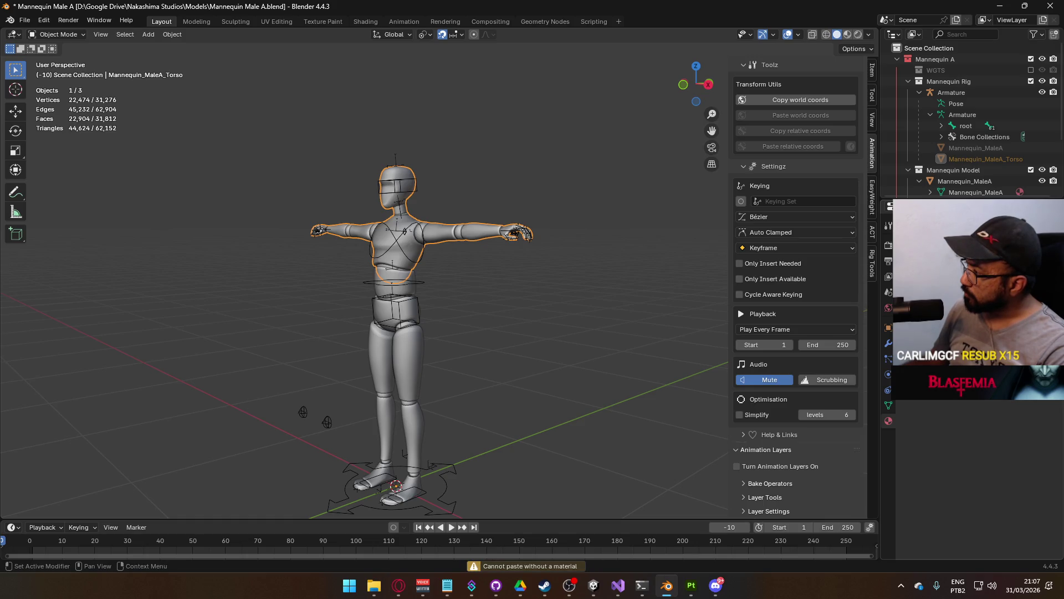
pyautogui.click(912, 313)
pyautogui.click(757, 340)
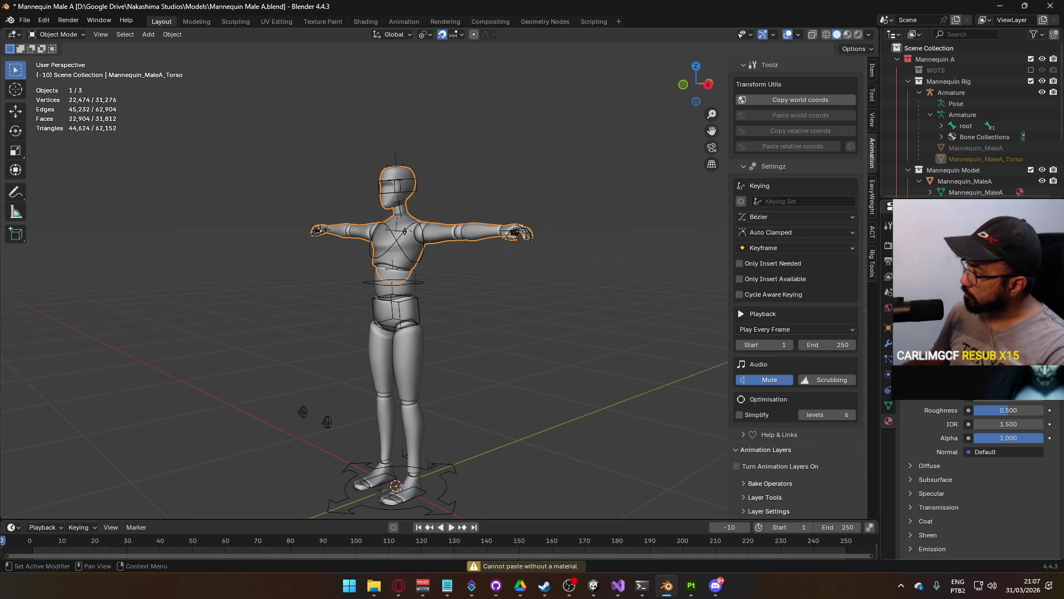
pyautogui.hotkey('ctrl', 'v')
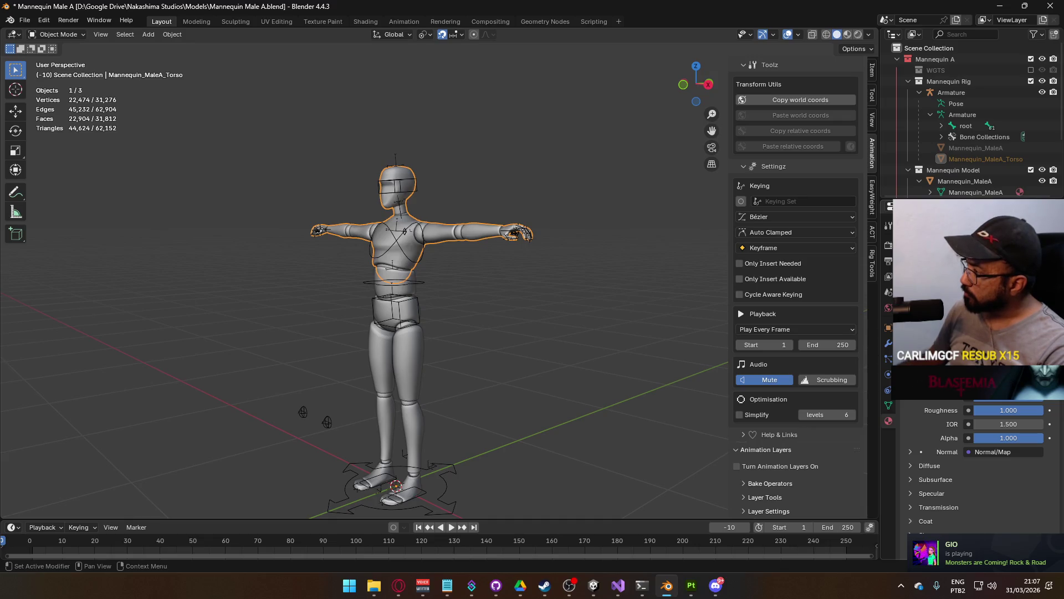
pyautogui.press('KP_Decimal')
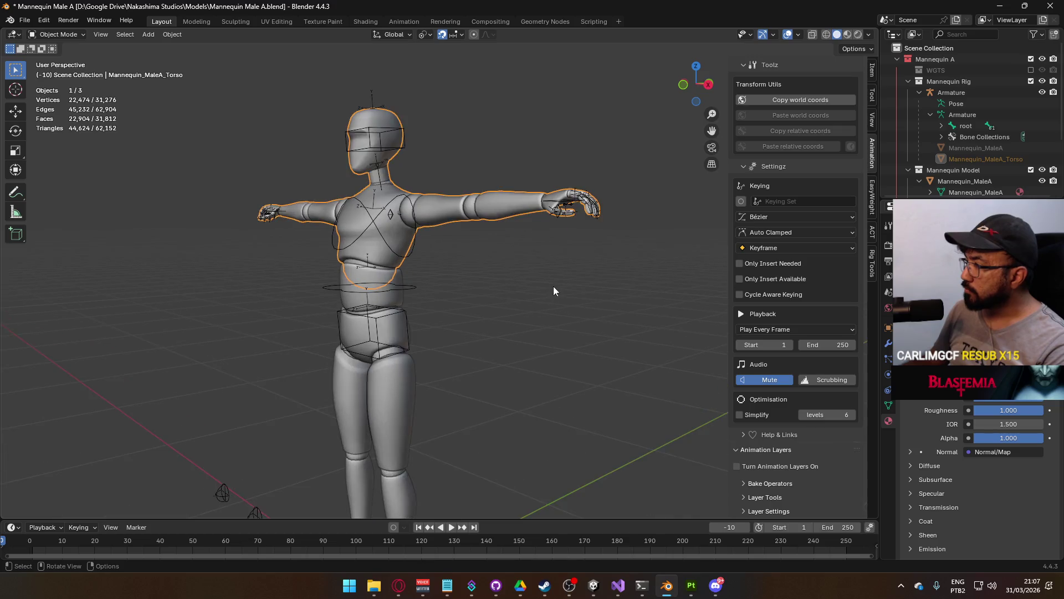
# In Edit Mode, select the torso's shoulder and neck joint rings as linked islands
pyautogui.press('Tab')
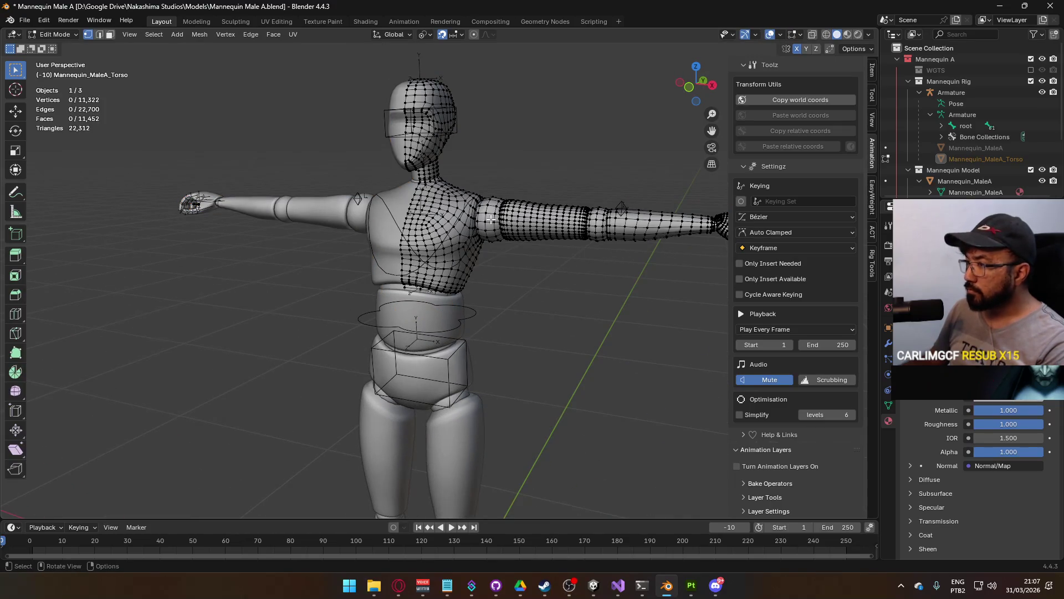
pyautogui.press('l')
pyautogui.press('l')
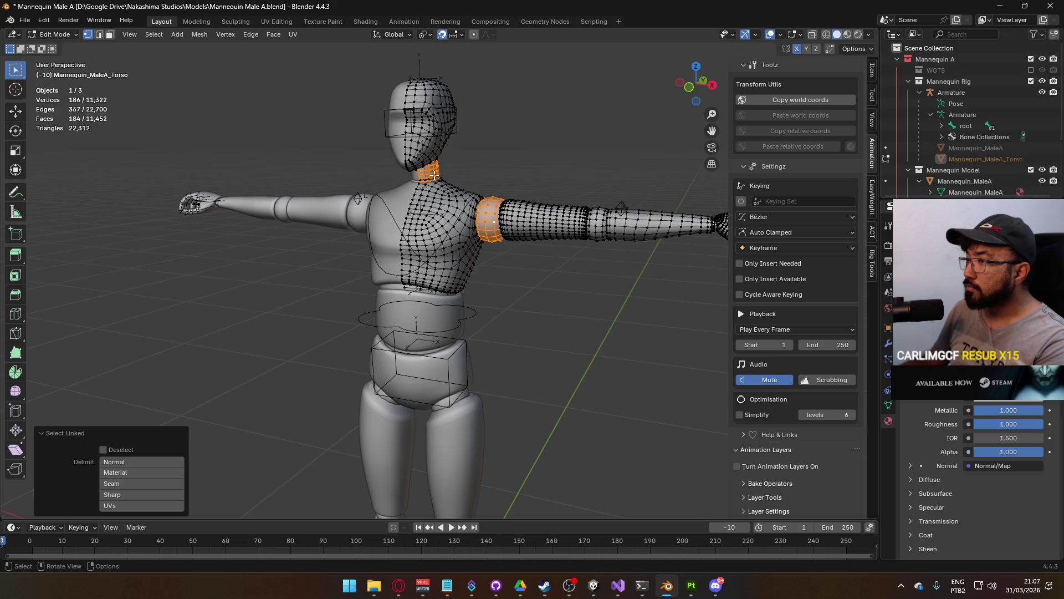
pyautogui.moveTo(438, 177)
pyautogui.mouseDown()
pyautogui.moveTo(417, 155)
pyautogui.moveTo(448, 209)
pyautogui.mouseUp()
pyautogui.press('l')
pyautogui.scroll(5, 554, 344)
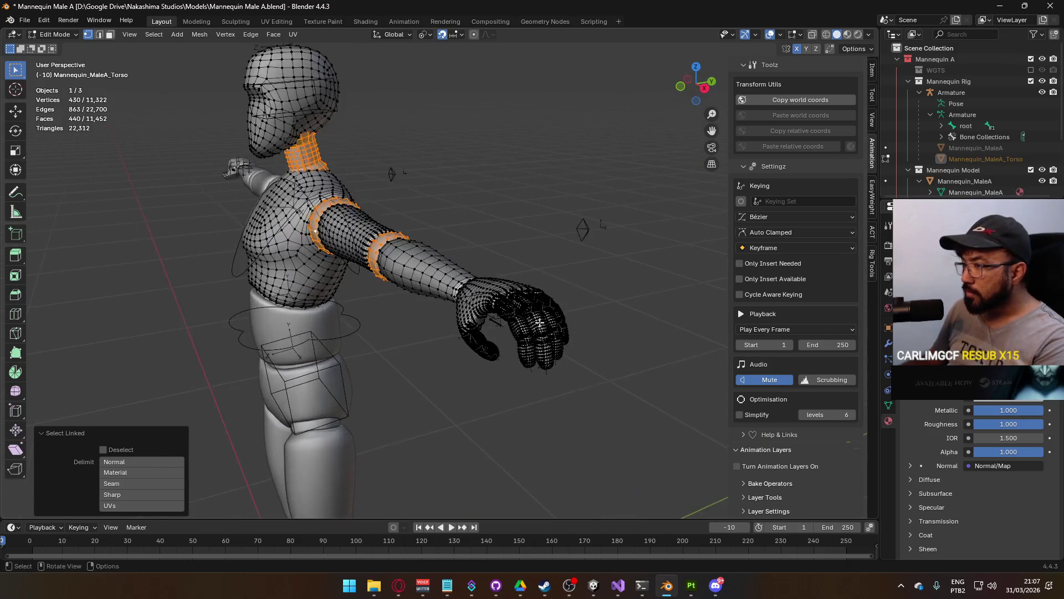
# Add the body mesh's ankle and toe rings, then return to Object Mode and deselect
pyautogui.hotkey('alt', 'q')
pyautogui.moveTo(556, 352)
pyautogui.mouseDown()
pyautogui.moveTo(553, 427)
pyautogui.moveTo(443, 500)
pyautogui.moveTo(458, 351)
pyautogui.moveTo(543, 387)
pyautogui.moveTo(491, 493)
pyautogui.moveTo(486, 421)
pyautogui.mouseUp()
pyautogui.scroll(5, 483, 368)
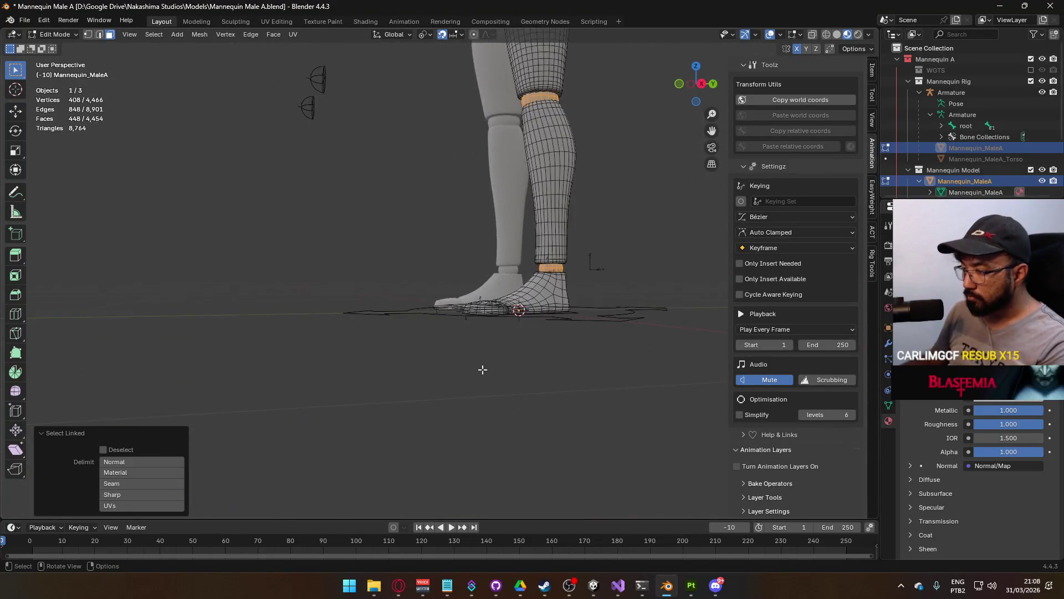
pyautogui.press('l')
pyautogui.moveTo(472, 310); pyautogui.dragTo(432, 322)
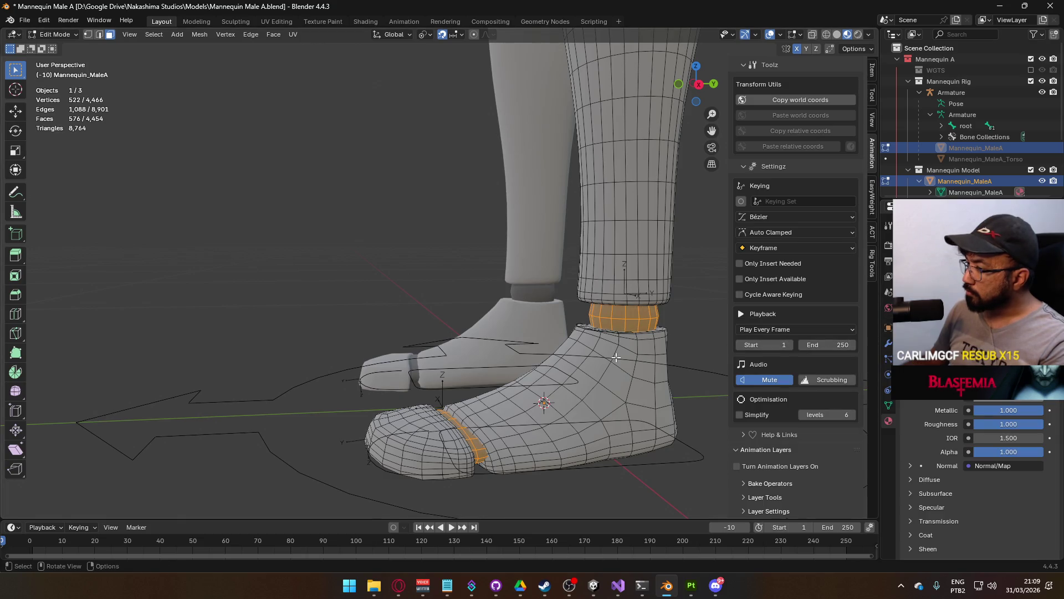
pyautogui.scroll(-3, 616, 358)
pyautogui.press('Tab')
pyautogui.click(649, 404)
pyautogui.scroll(-4, 658, 402)
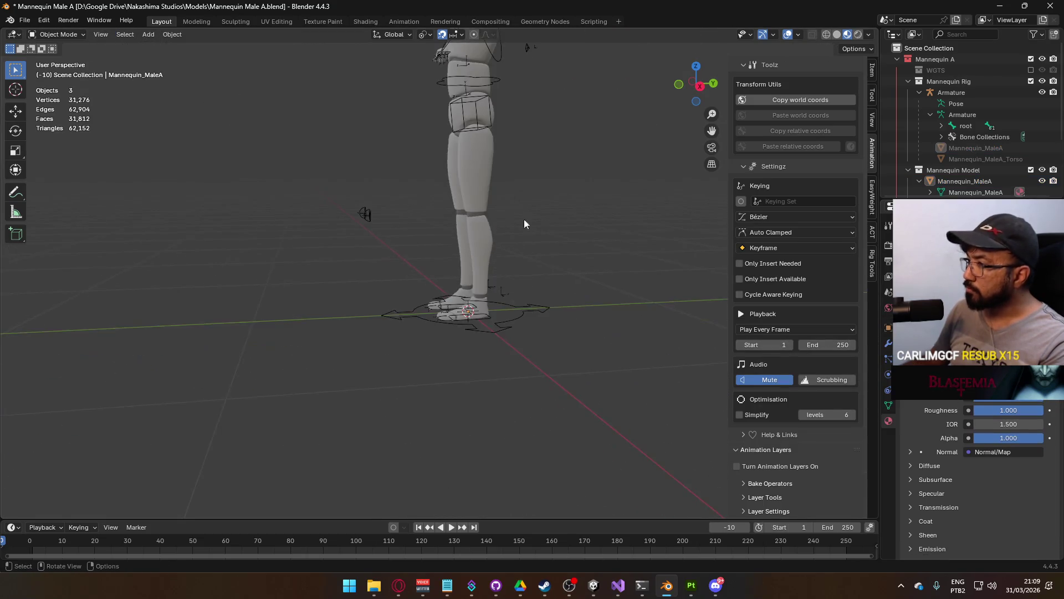
# Select the mannequin body, torso and armature, and save the blend file
pyautogui.scroll(-3, 524, 224)
pyautogui.click(464, 281)
pyautogui.scroll(3, 497, 261)
pyautogui.moveTo(530, 225)
pyautogui.mouseDown()
pyautogui.moveTo(487, 263)
pyautogui.moveTo(485, 245)
pyautogui.mouseUp()
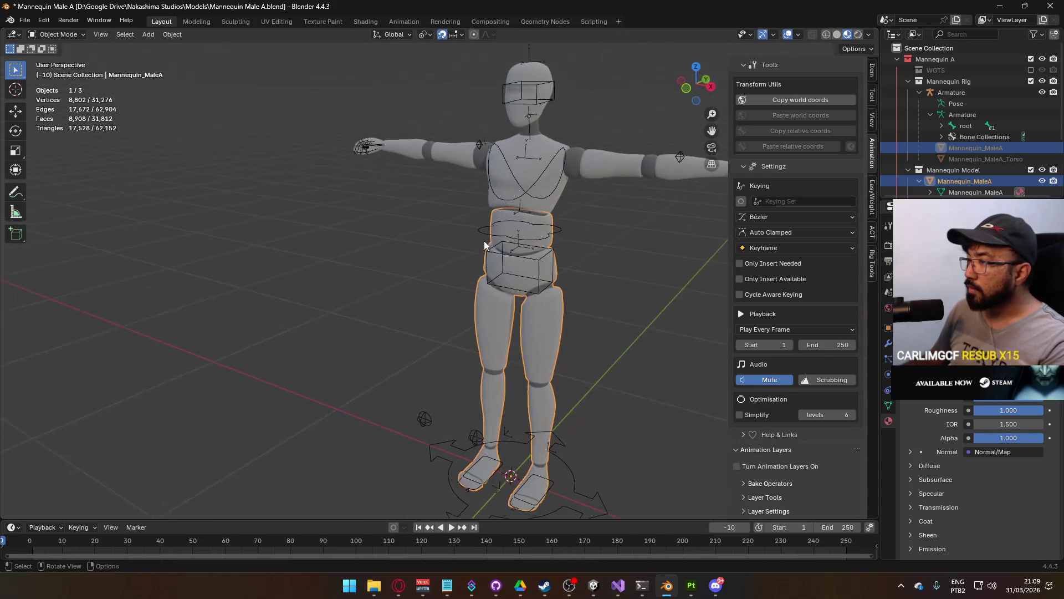
pyautogui.keyDown('shift'); pyautogui.click(546, 211); pyautogui.keyUp('shift')
pyautogui.hotkey('ctrl', 's')
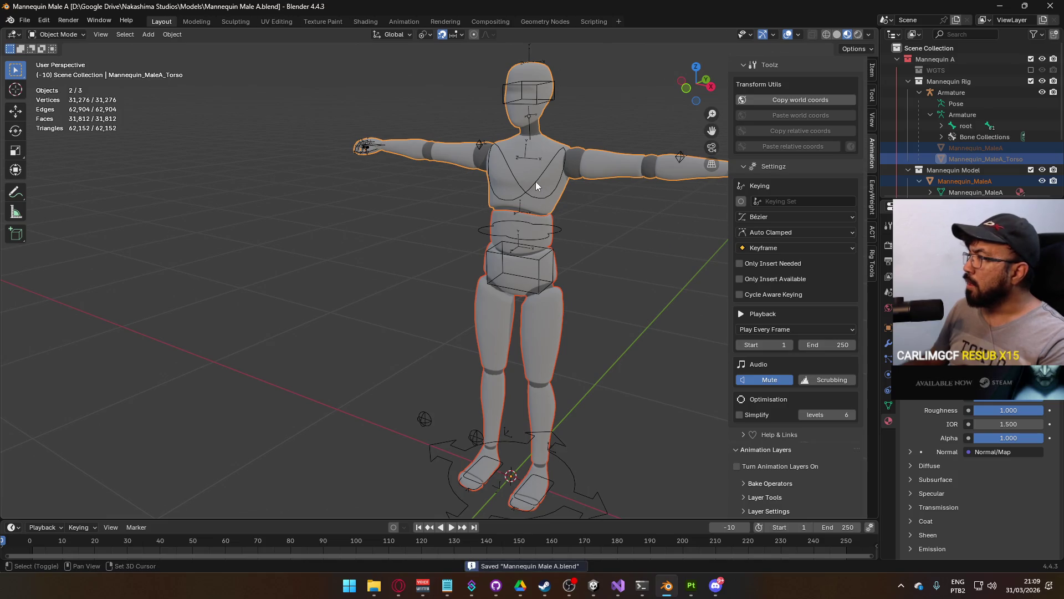
pyautogui.keyDown('shift'); pyautogui.click(535, 185); pyautogui.keyUp('shift')
pyautogui.hotkey('ctrl', 's')
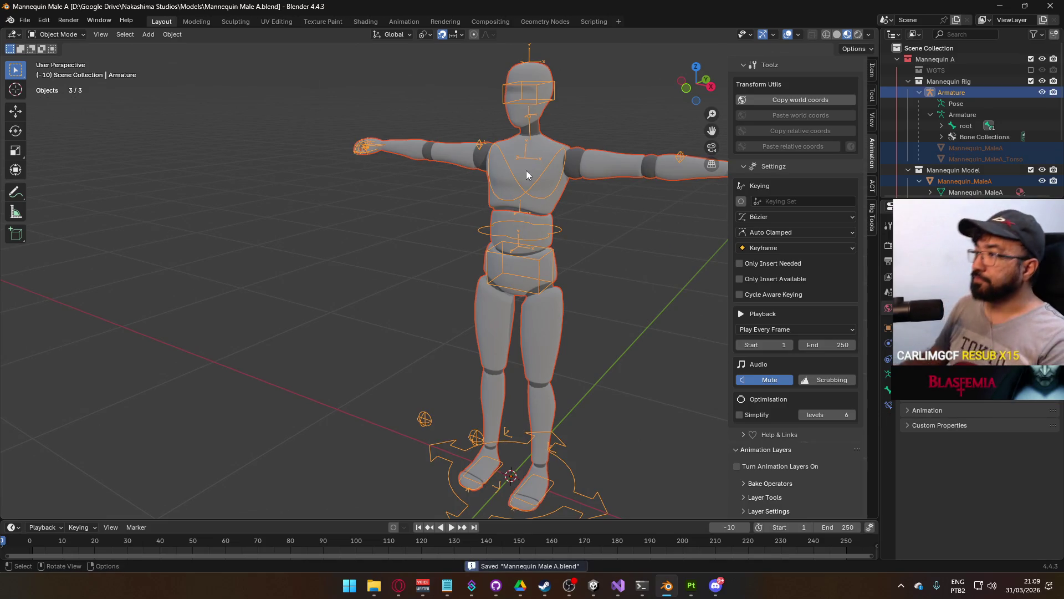
# Start an FBX export using the Unity export preset
pyautogui.click(32, 21)
pyautogui.moveTo(61, 189)
pyautogui.click(166, 283)
pyautogui.click(731, 178)
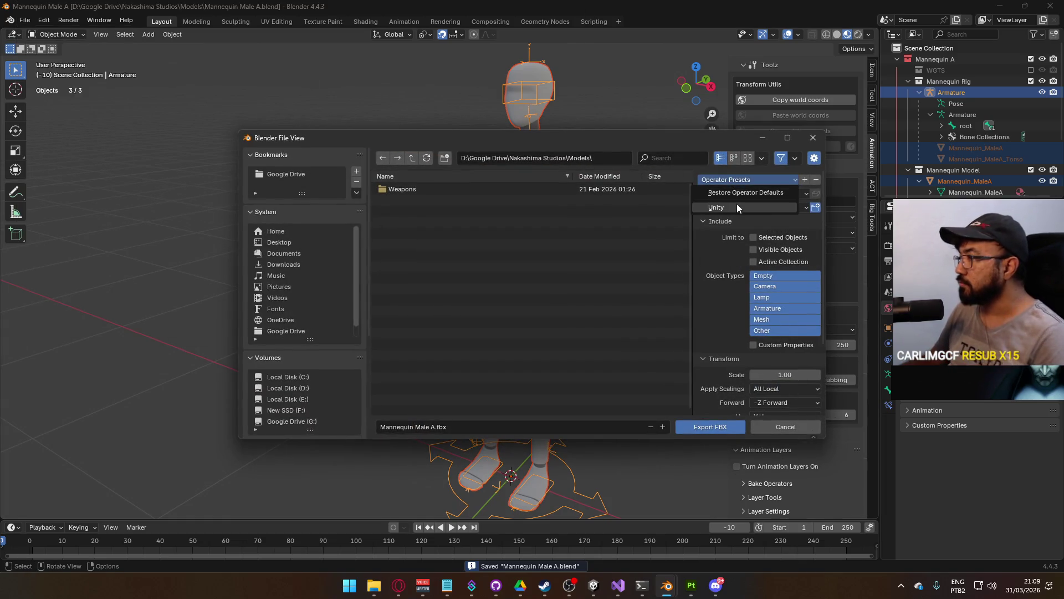
pyautogui.click(736, 204)
pyautogui.scroll(-3, 318, 400)
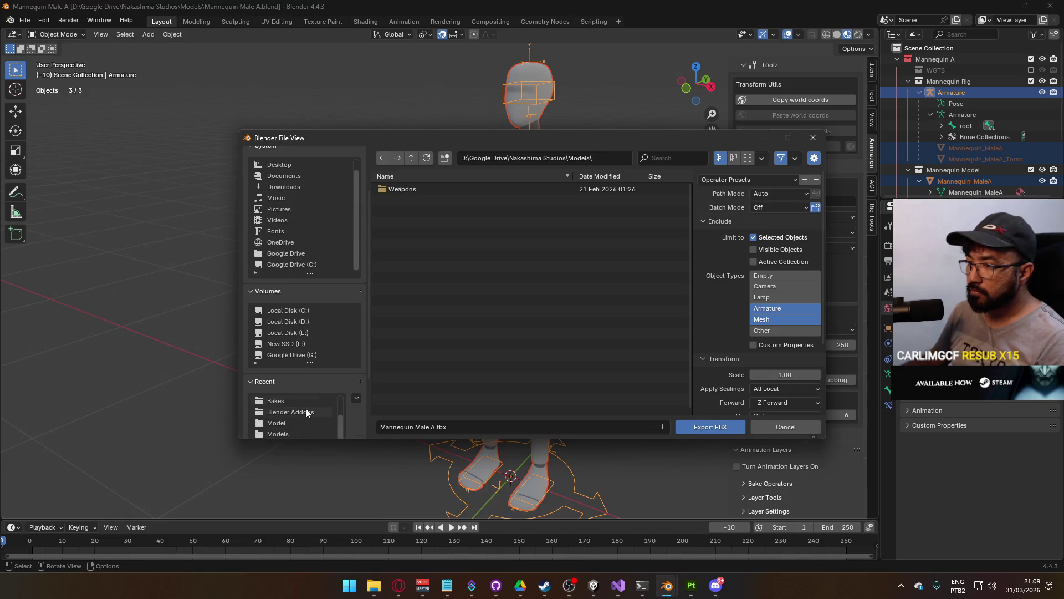
# Browse to Assets\Core\Runtime\Models and overwrite Mannequin Male A.fbx
pyautogui.click(296, 433)
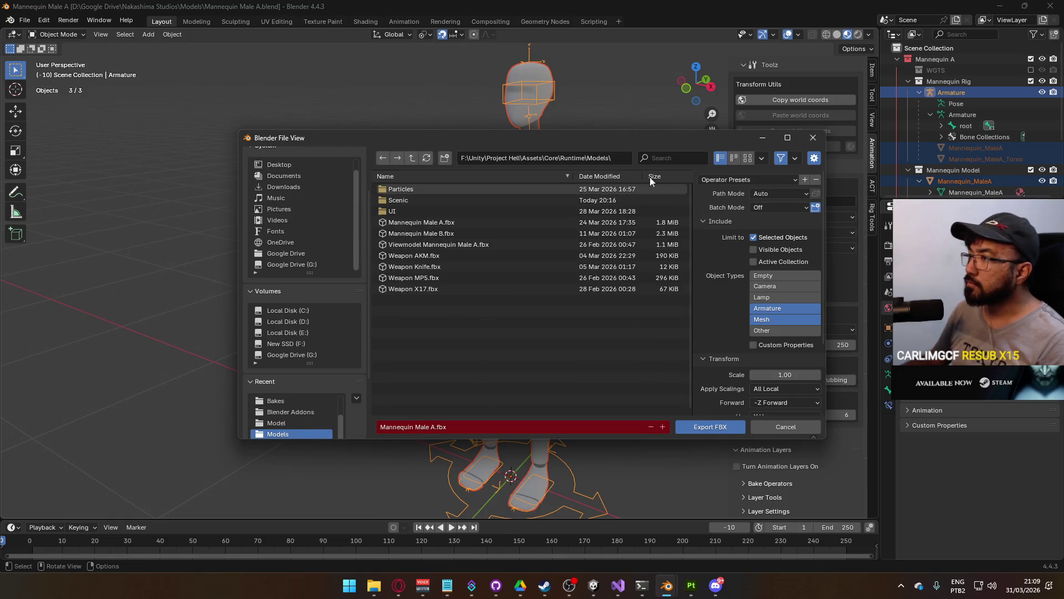
pyautogui.click(412, 157)
pyautogui.click(411, 157)
pyautogui.click(410, 157)
pyautogui.click(421, 190)
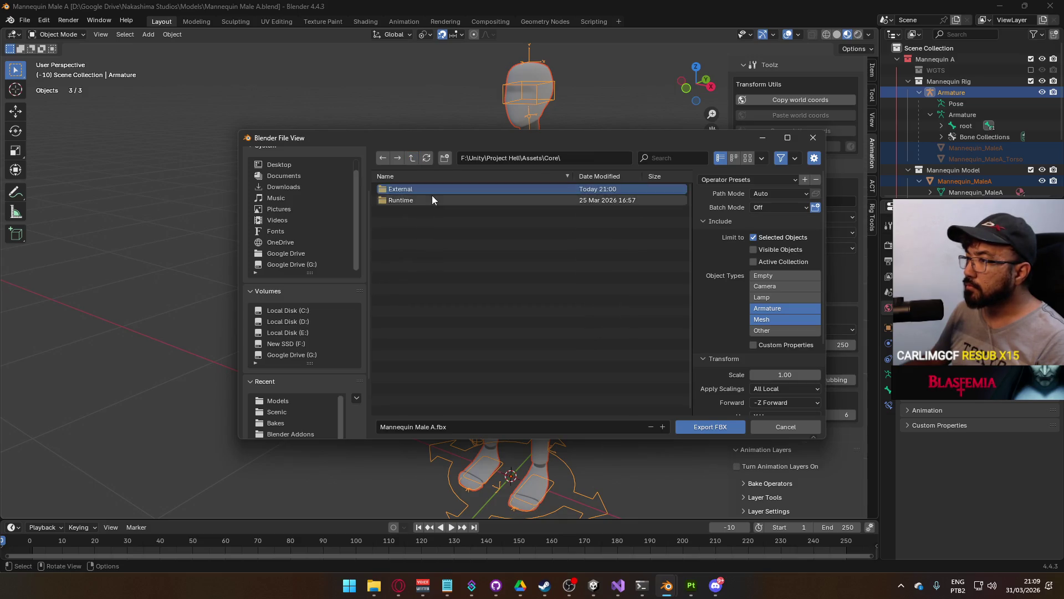
pyautogui.click(431, 197)
pyautogui.click(428, 255)
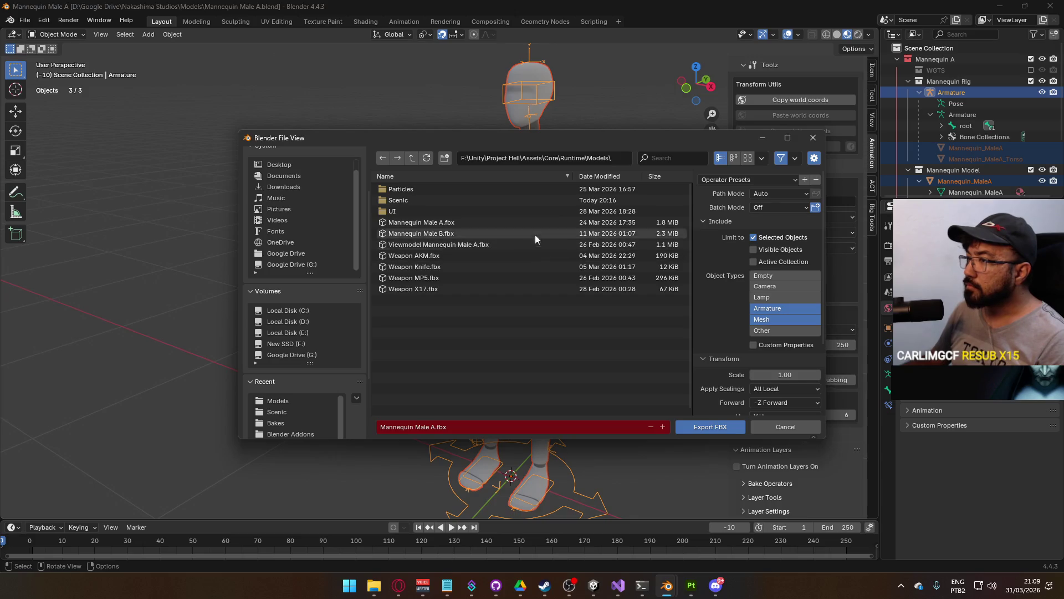
pyautogui.click(486, 224)
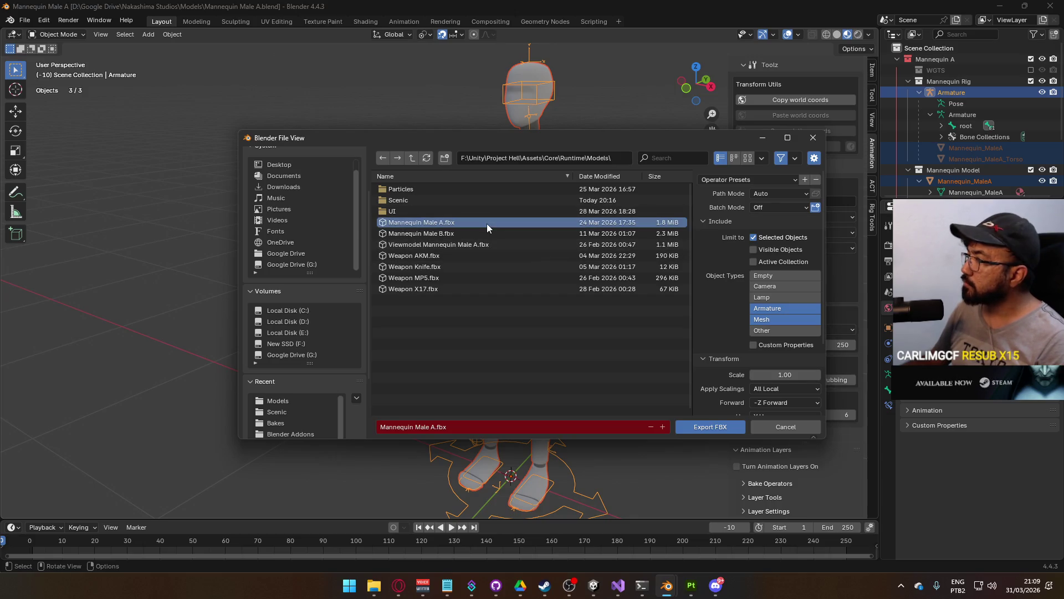
pyautogui.doubleClick(487, 224)
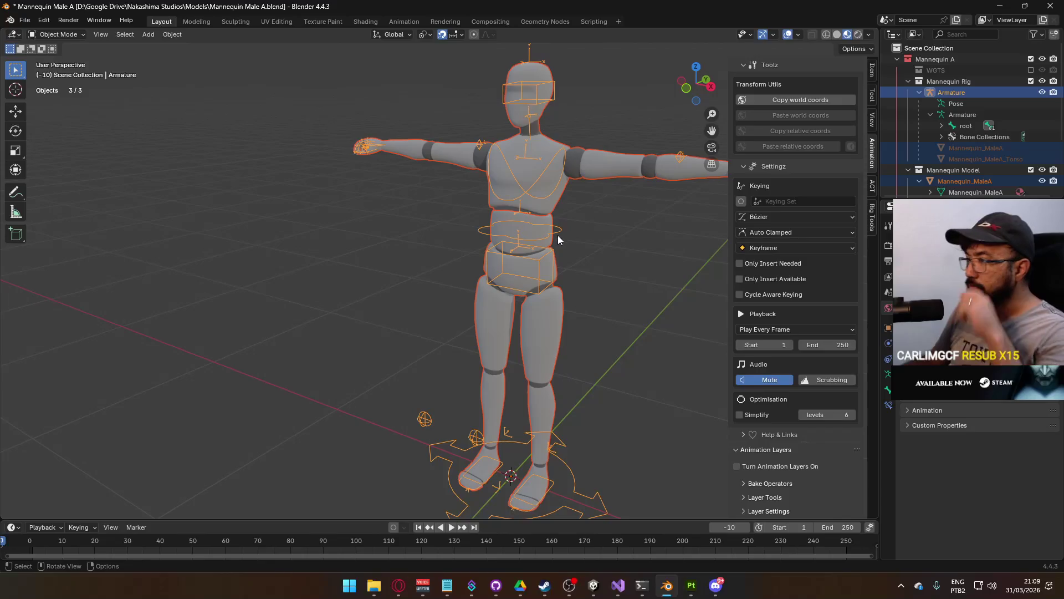
# Deselect the rig and save the blend file
pyautogui.moveTo(665, 594)
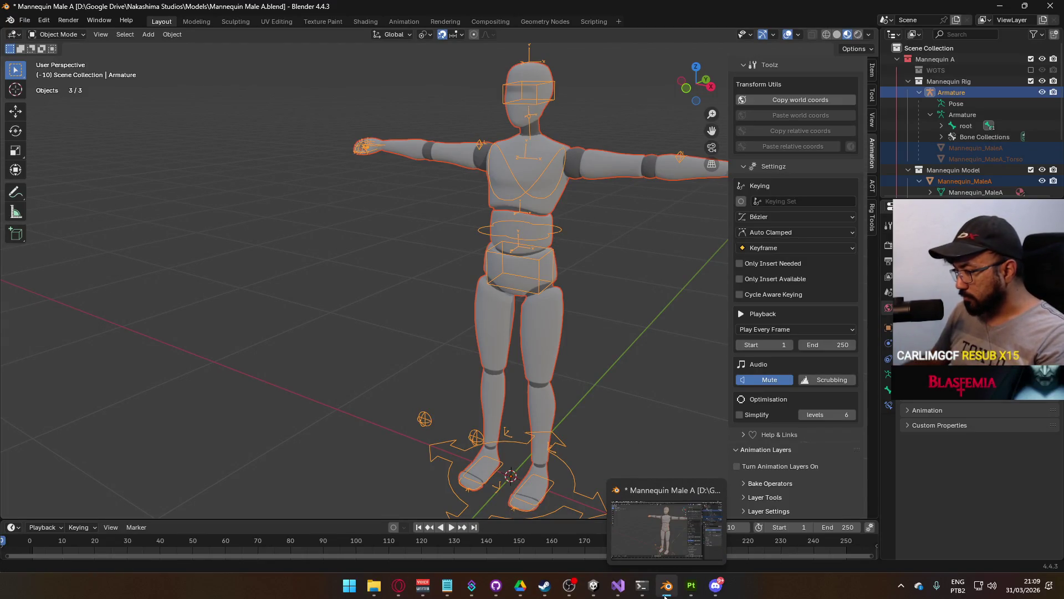
pyautogui.click(183, 183)
pyautogui.hotkey('ctrl', 's')
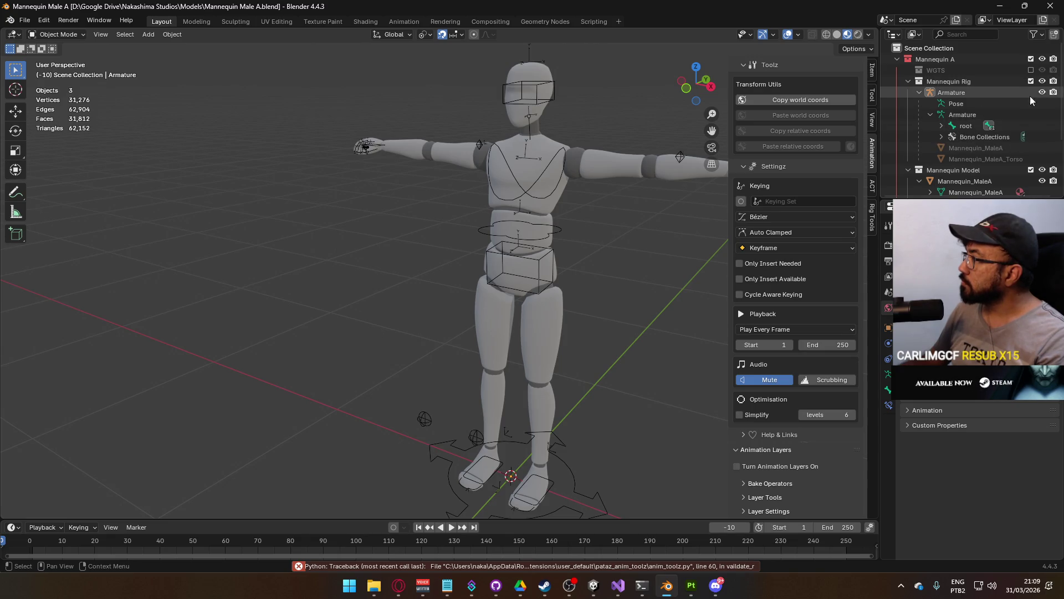
# Exclude the Mannequin A collection and include the Viewmodel collection in the scene
pyautogui.click(909, 81)
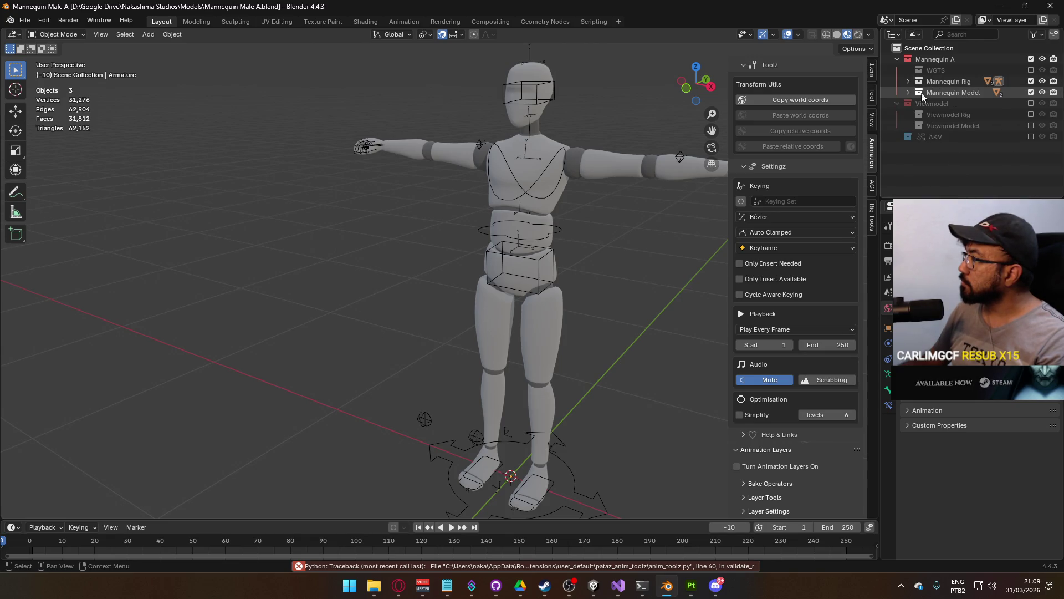
pyautogui.click(1031, 59)
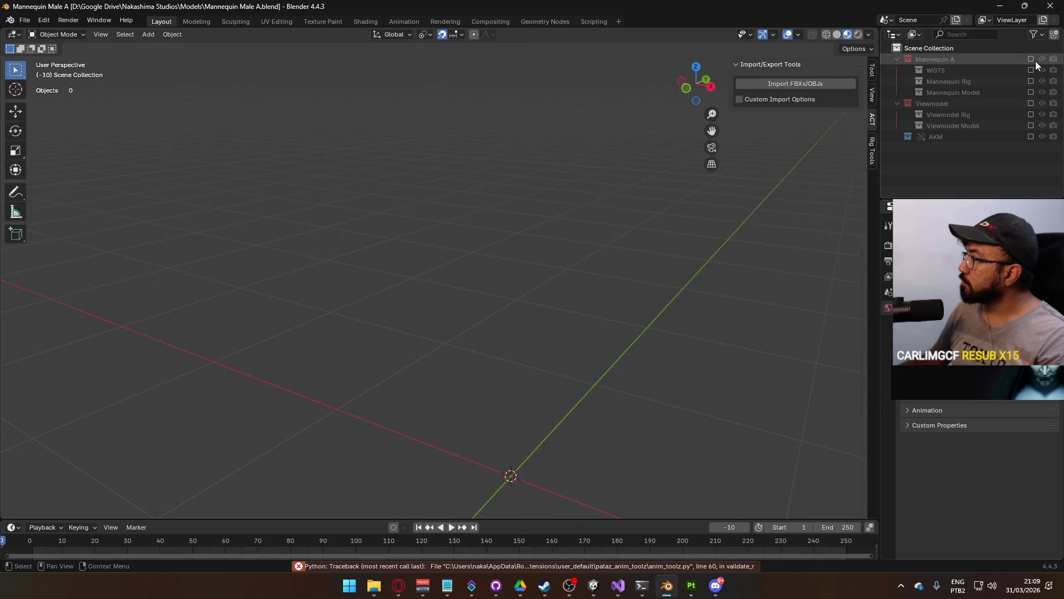
pyautogui.click(1031, 104)
pyautogui.scroll(5, 502, 310)
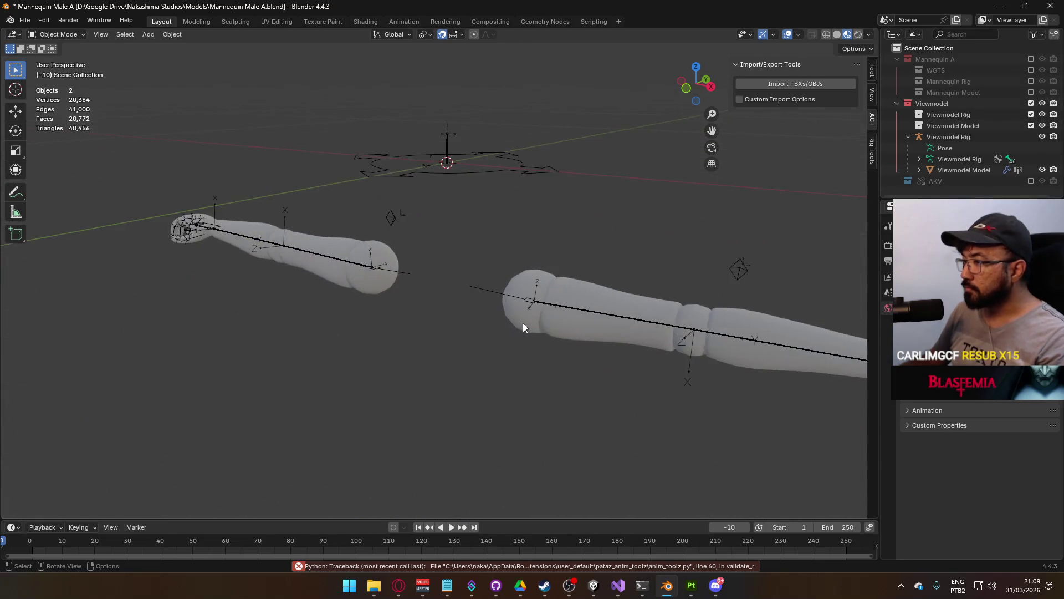
# Edit the Viewmodel Model mesh and select the hand sphere and wrist joint ring
pyautogui.click(523, 323)
pyautogui.press('Tab')
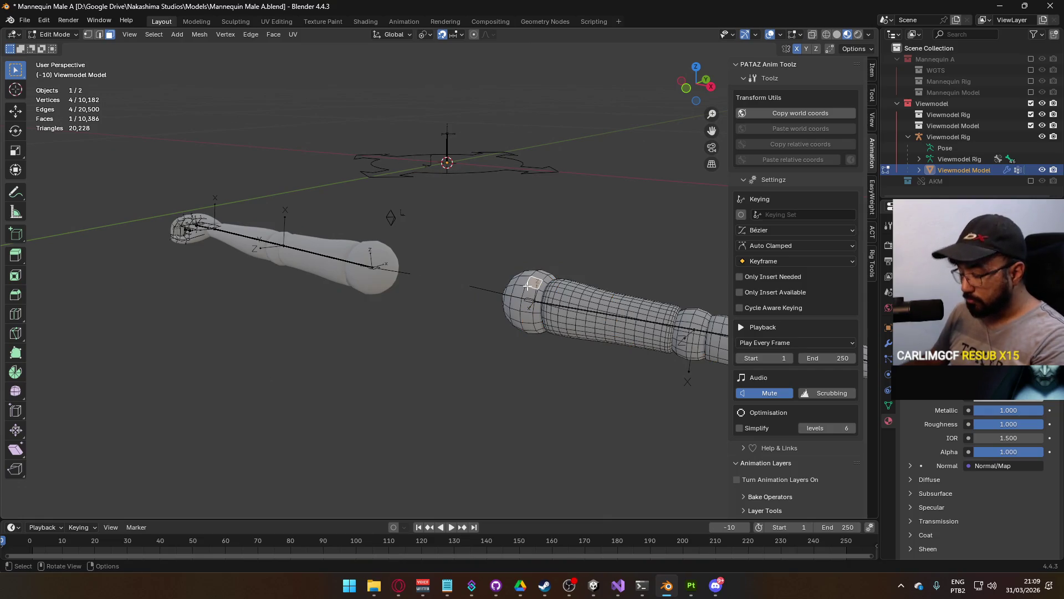
pyautogui.press('l')
pyautogui.keyDown('alt'); pyautogui.middleClick(528, 285); pyautogui.keyUp('alt')
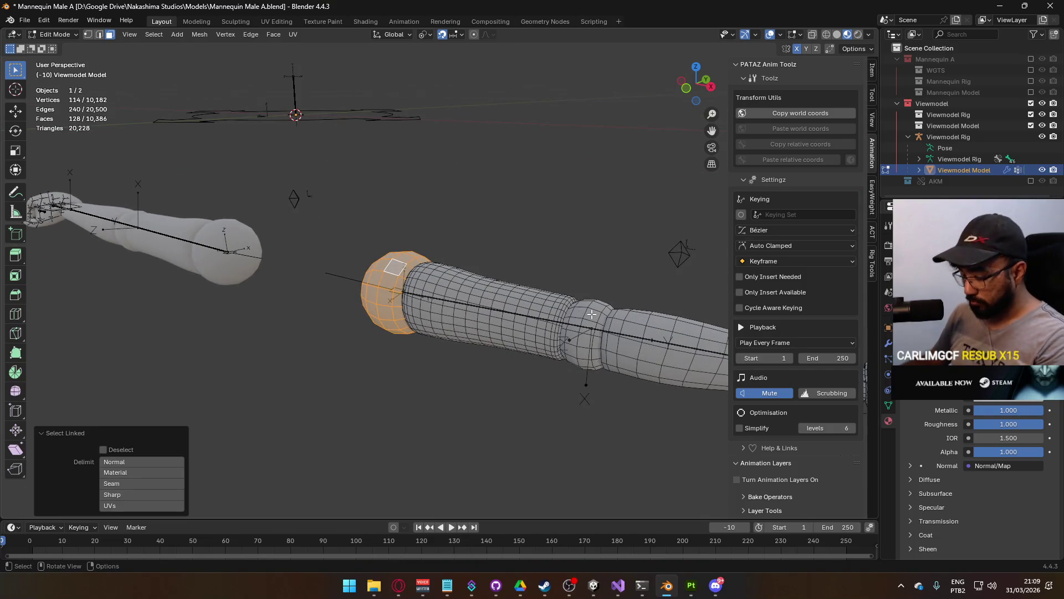
pyautogui.press('l')
# Add the finger joint rings to the selection, leaving out the fingertip, then switch to Discord
pyautogui.moveTo(575, 323); pyautogui.dragTo(473, 309)
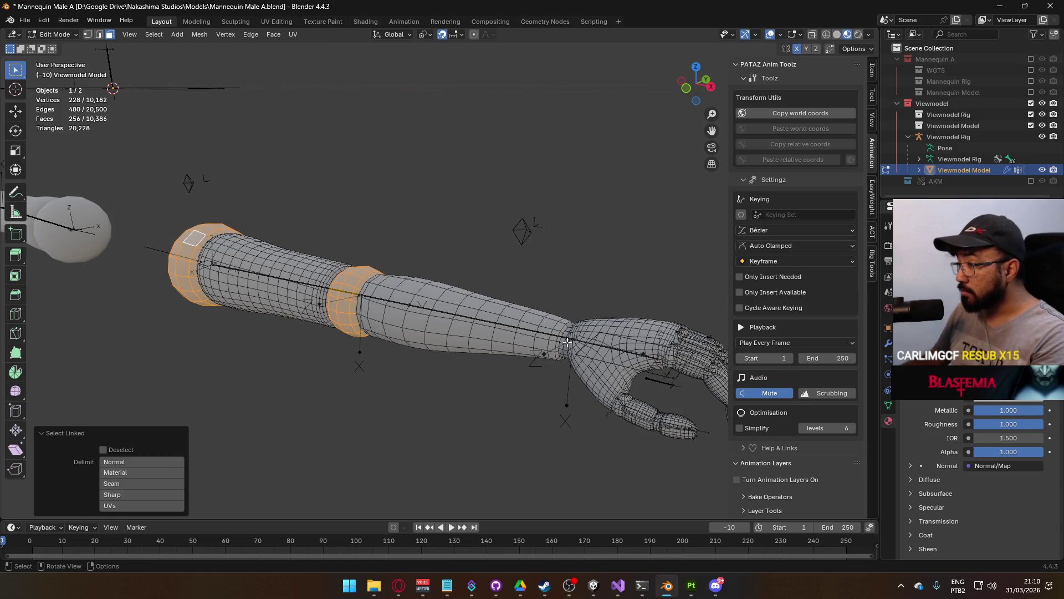
pyautogui.scroll(2, 603, 352)
pyautogui.scroll(2, 567, 384)
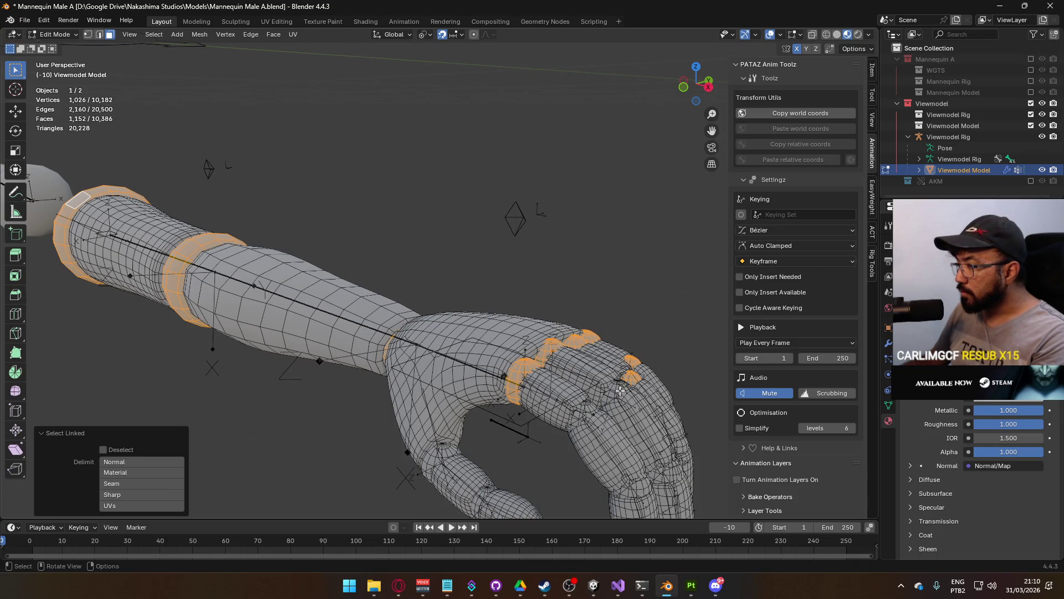
pyautogui.press('l')
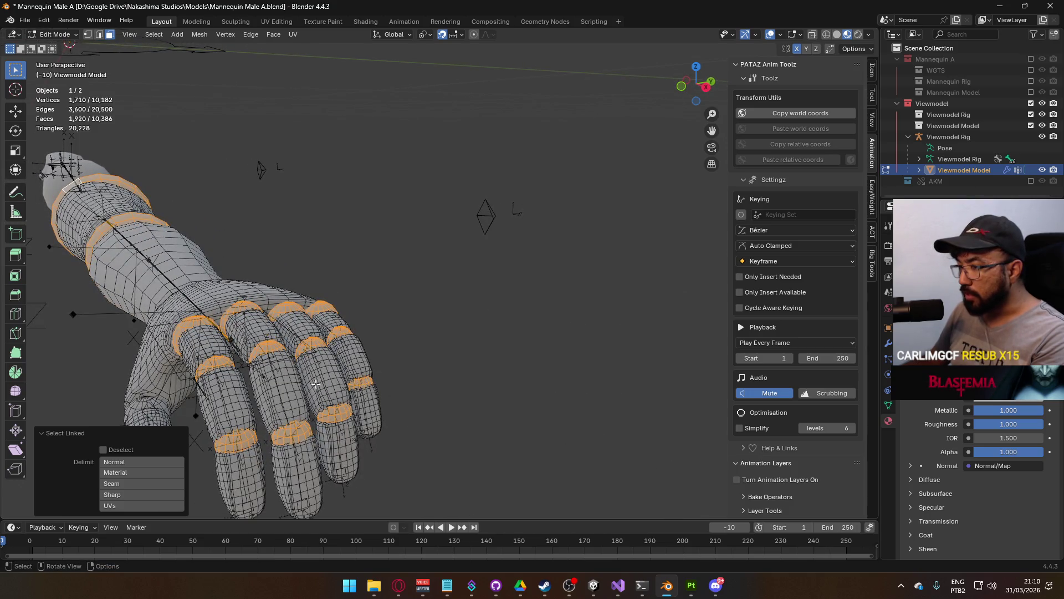
pyautogui.moveTo(315, 384); pyautogui.dragTo(414, 390)
pyautogui.press('l')
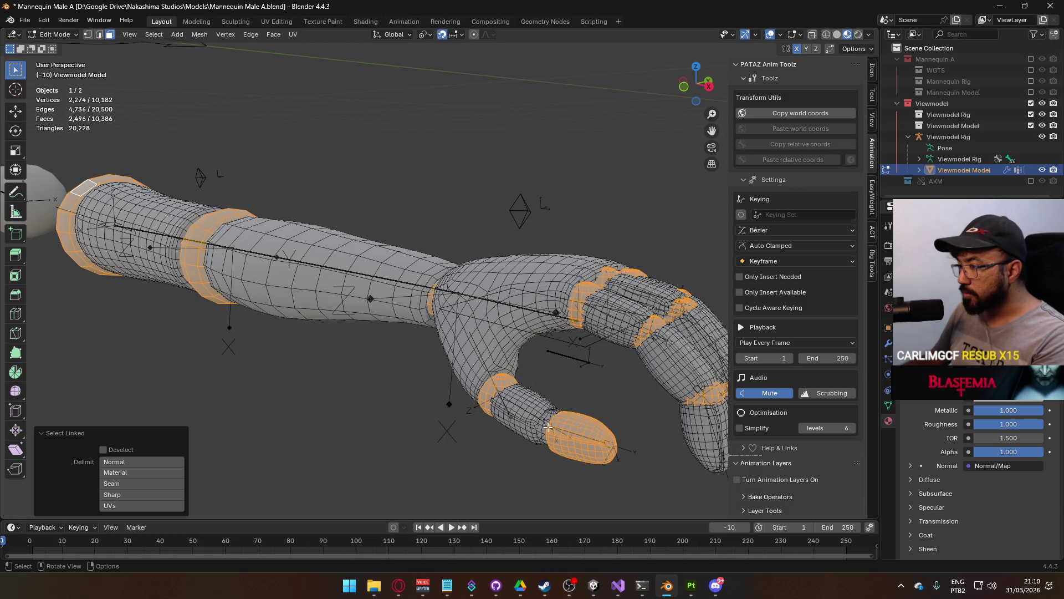
pyautogui.hotkey('ctrl', 'z')
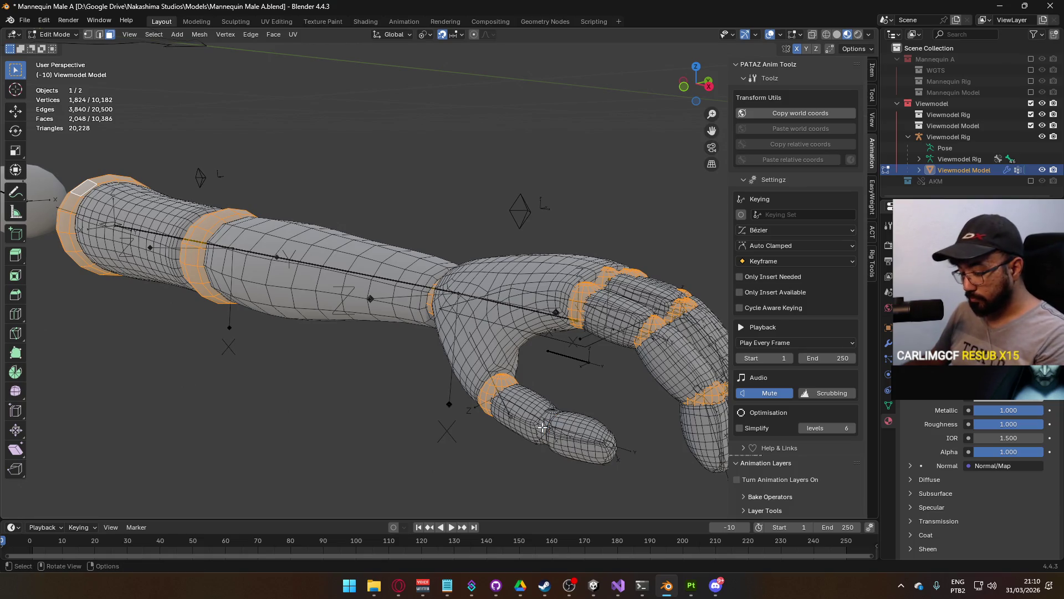
pyautogui.press('l')
pyautogui.hotkey('alt', 'Tab')
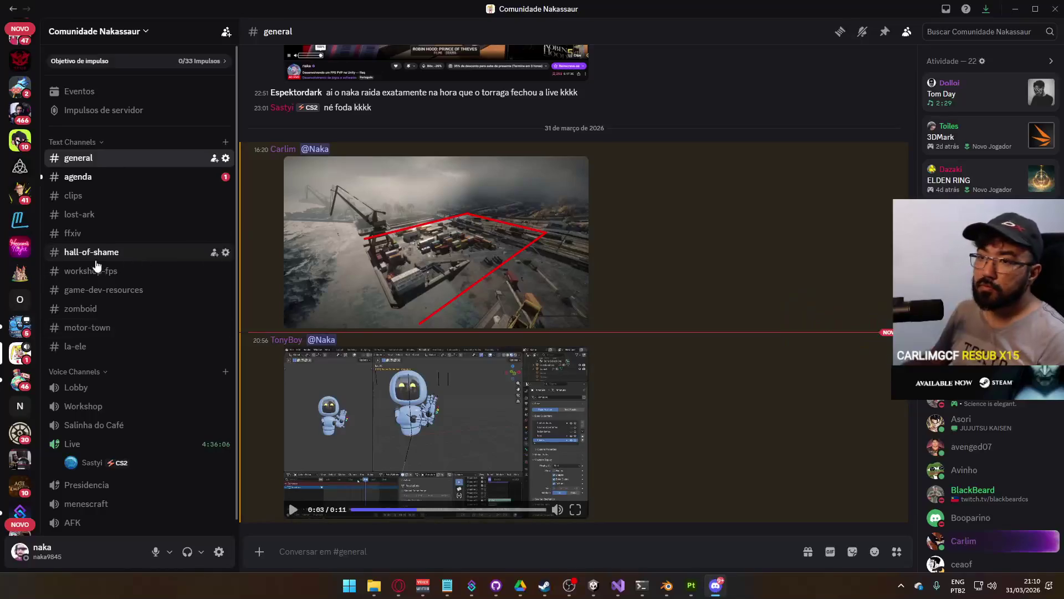
# Open the ALAMBRADO S.A server's geral channel and scroll back through older messages
pyautogui.click(34, 332)
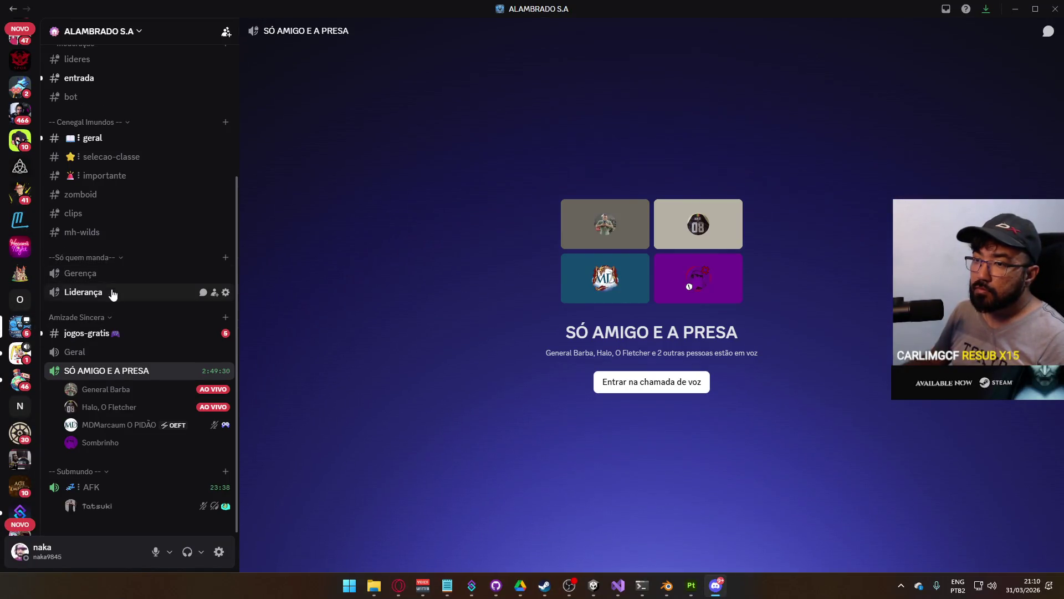
pyautogui.click(101, 139)
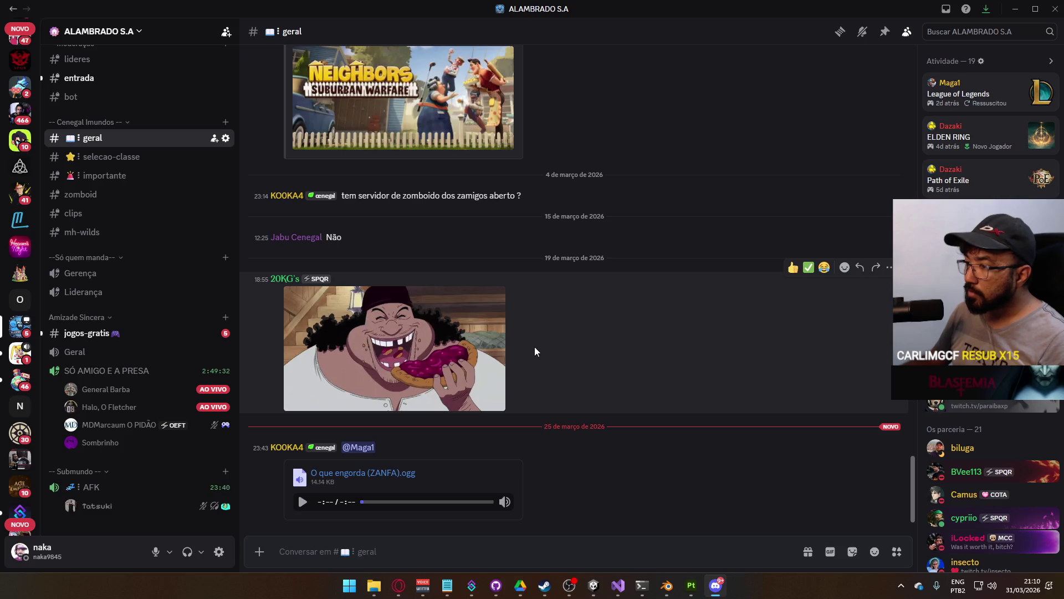
pyautogui.scroll(5, 536, 347)
pyautogui.scroll(15, 582, 392)
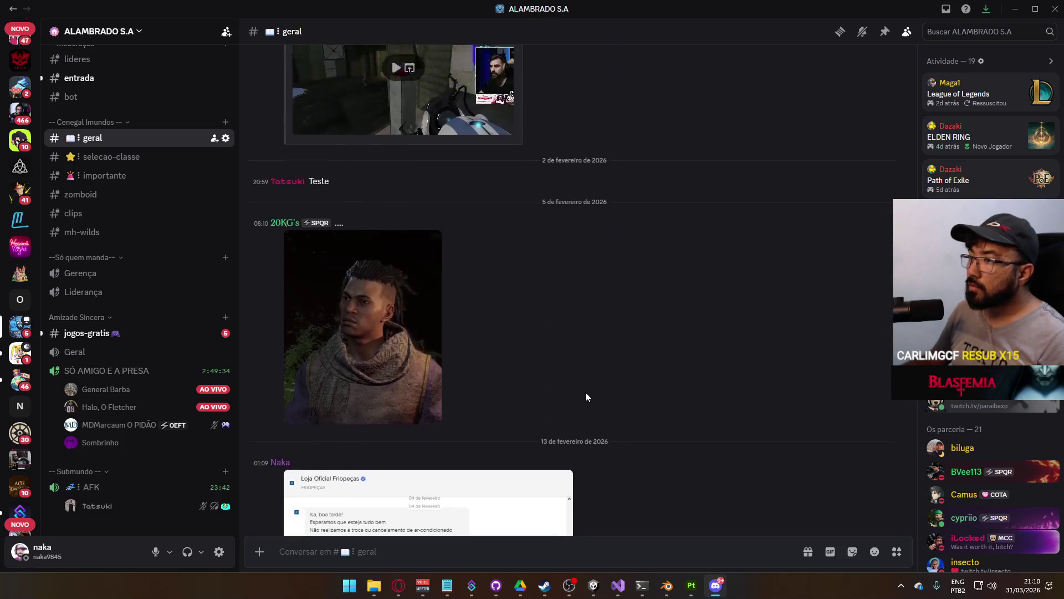
pyautogui.scroll(20, 585, 393)
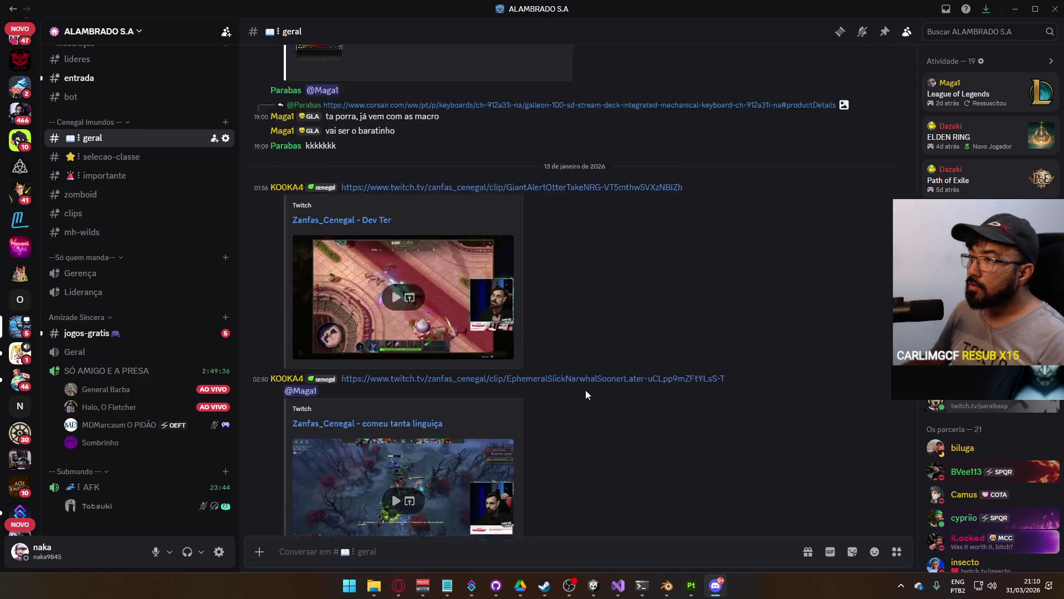
pyautogui.scroll(20, 586, 395)
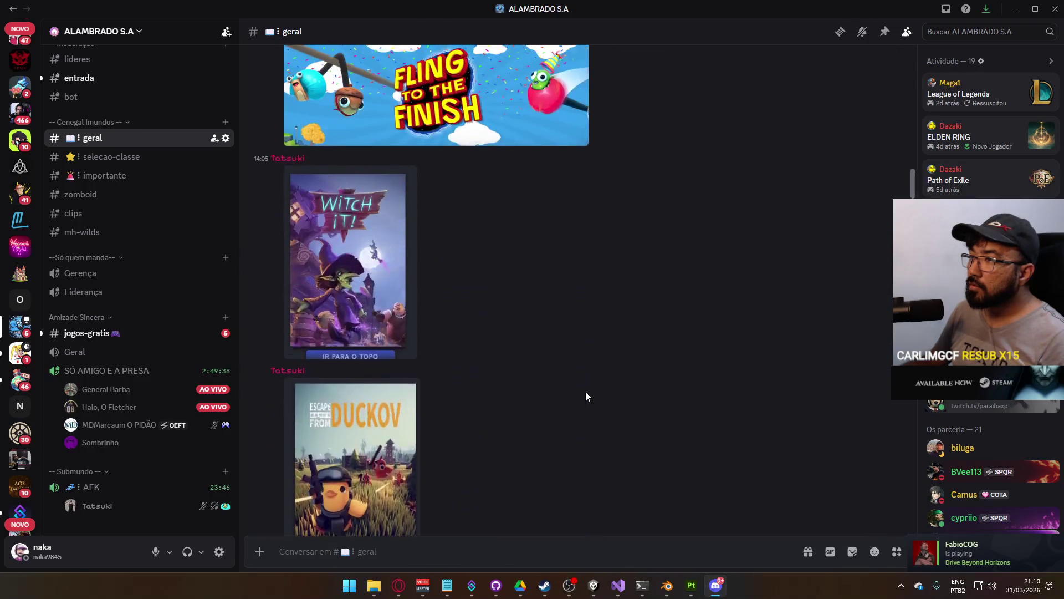
pyautogui.scroll(20, 585, 389)
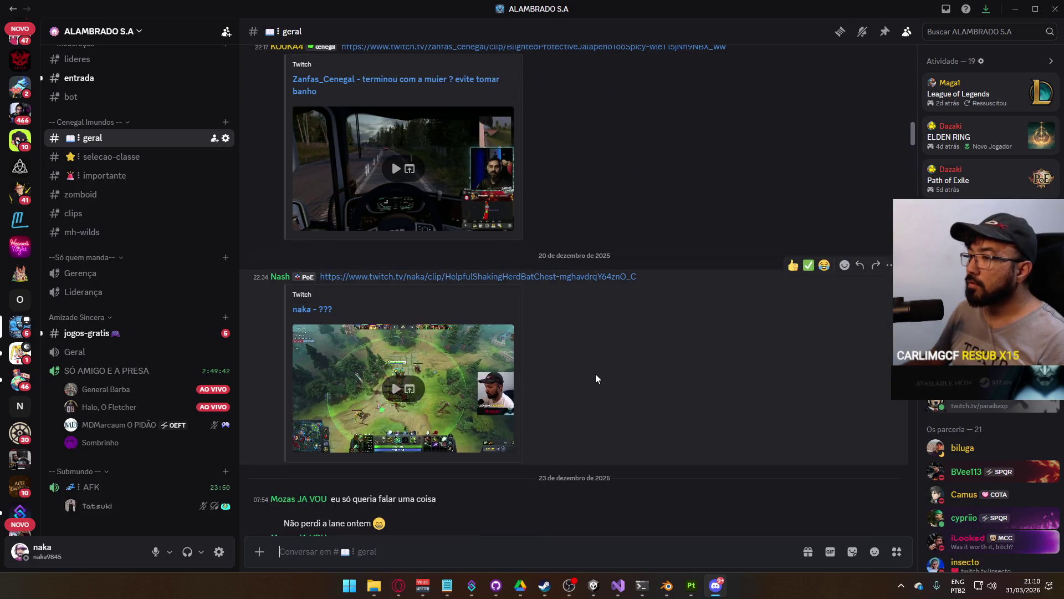
pyautogui.scroll(10, 596, 371)
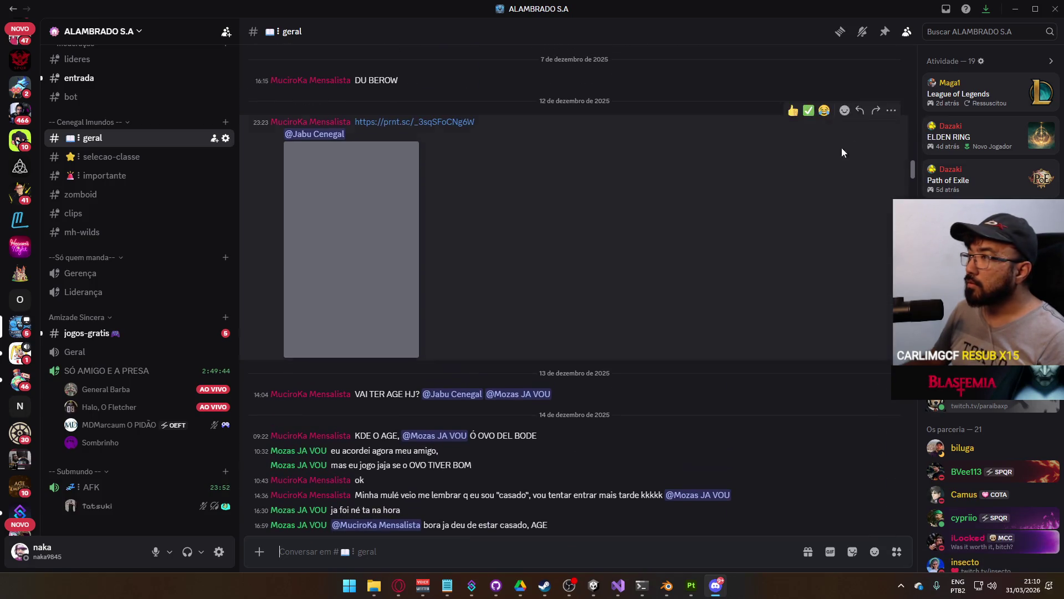
# Search for your own messages, view an attached screenshot, clear the search and minimize Discord
pyautogui.click(973, 34)
pyautogui.write('de: naka')
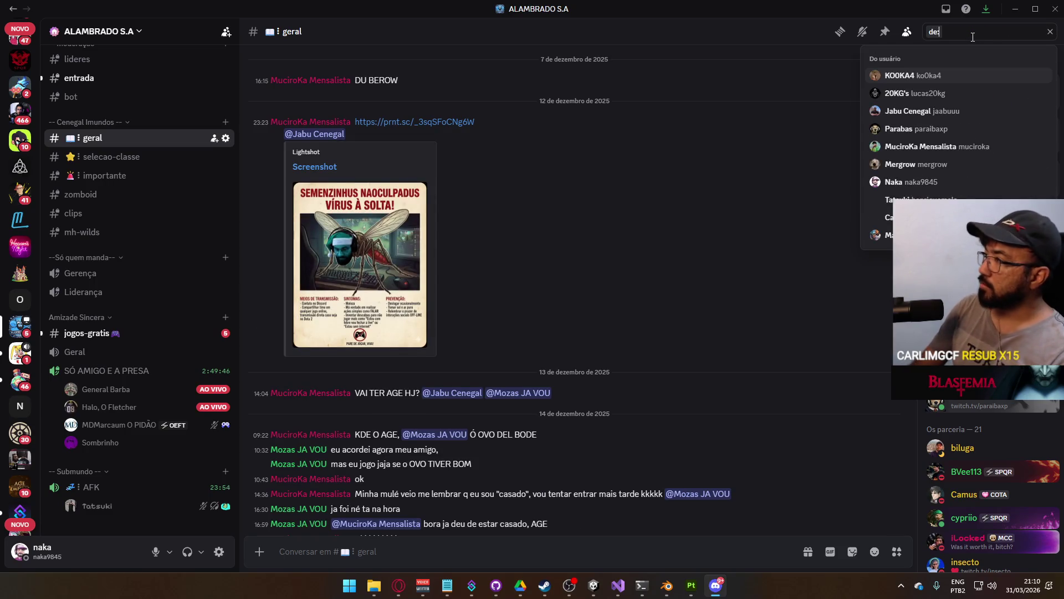
pyautogui.press('Return')
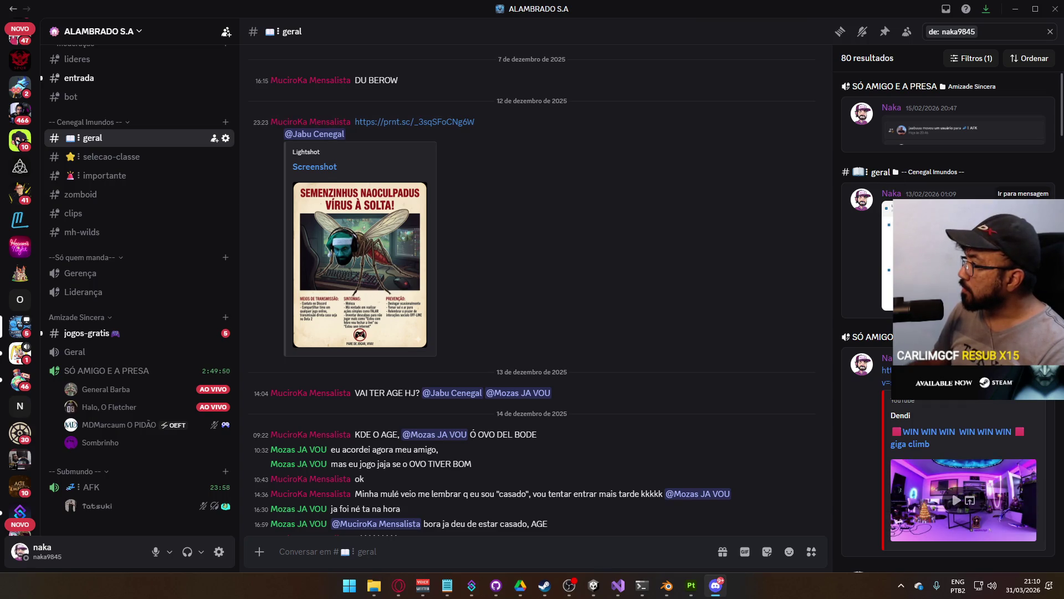
pyautogui.click(888, 260)
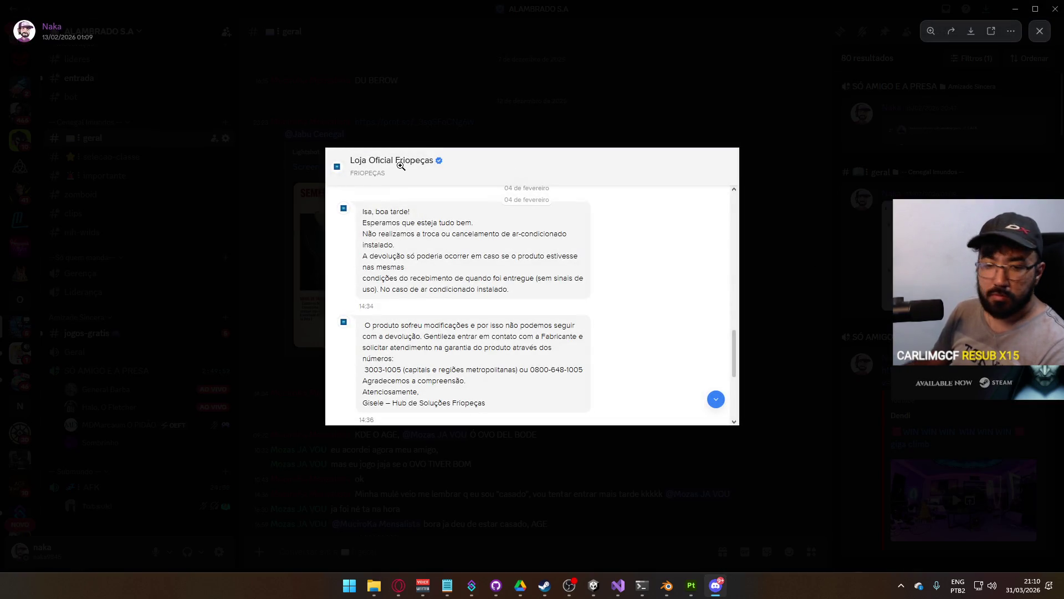
pyautogui.click(491, 105)
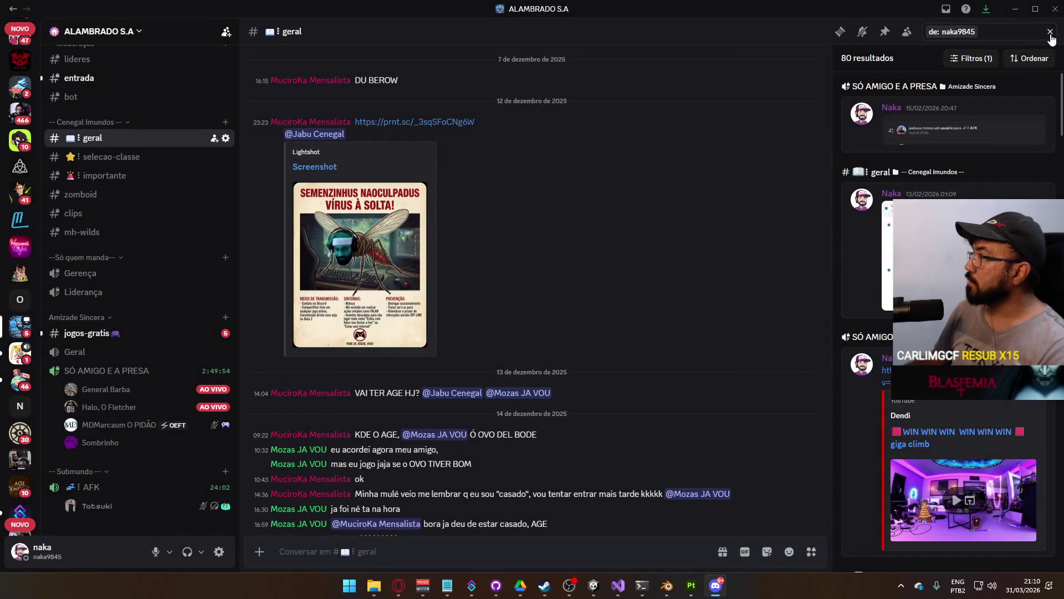
pyautogui.click(1050, 32)
pyautogui.click(1020, 15)
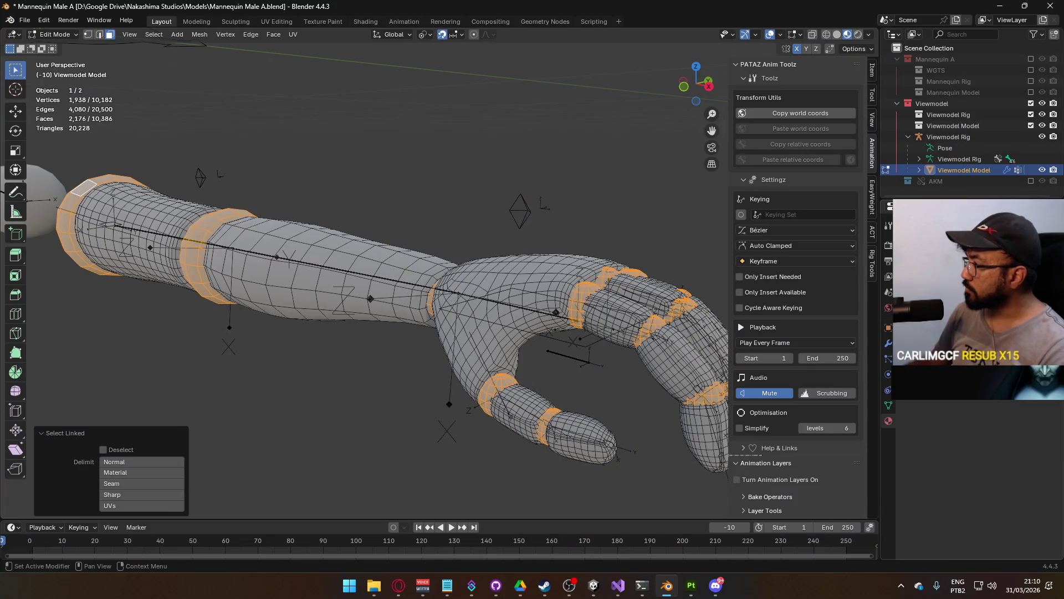
# Return to Object Mode, add the viewmodel rig to the selection, save, and use solid shading
pyautogui.moveTo(576, 310); pyautogui.dragTo(581, 308)
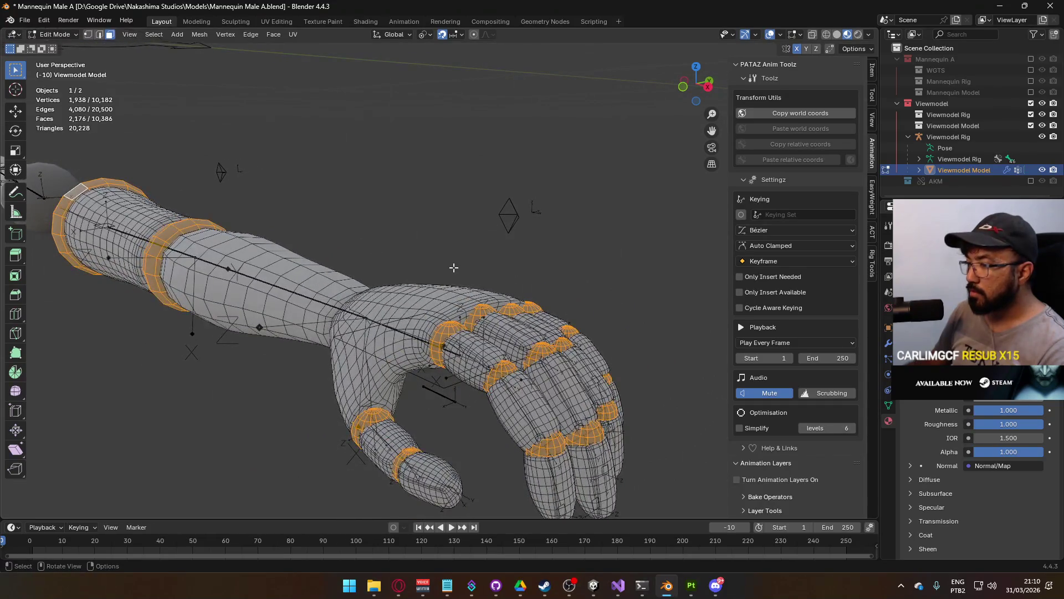
pyautogui.press('Tab')
pyautogui.moveTo(454, 268); pyautogui.dragTo(448, 287)
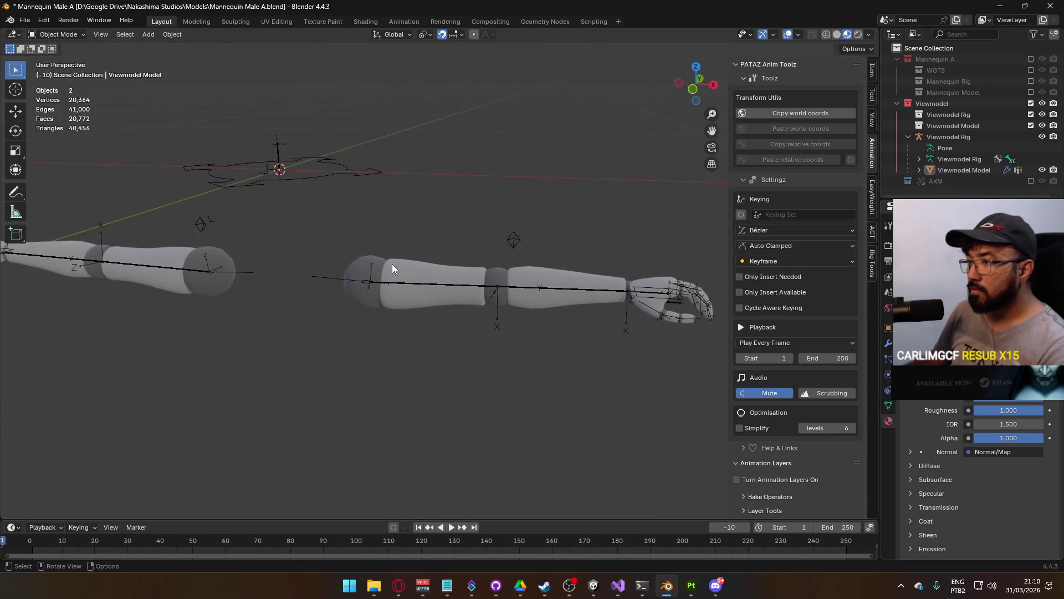
pyautogui.keyDown('shift'); pyautogui.click(448, 288); pyautogui.keyUp('shift')
pyautogui.hotkey('ctrl', 's')
pyautogui.click(837, 36)
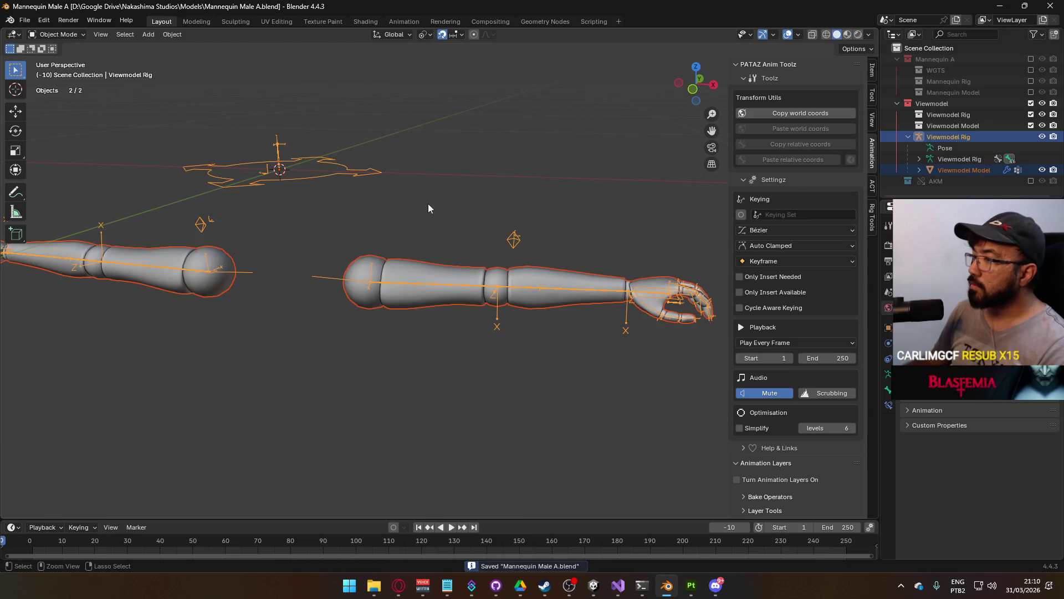
# Export the selection as FBX over Viewmodel Mannequin Male A.fbx
pyautogui.click(21, 22)
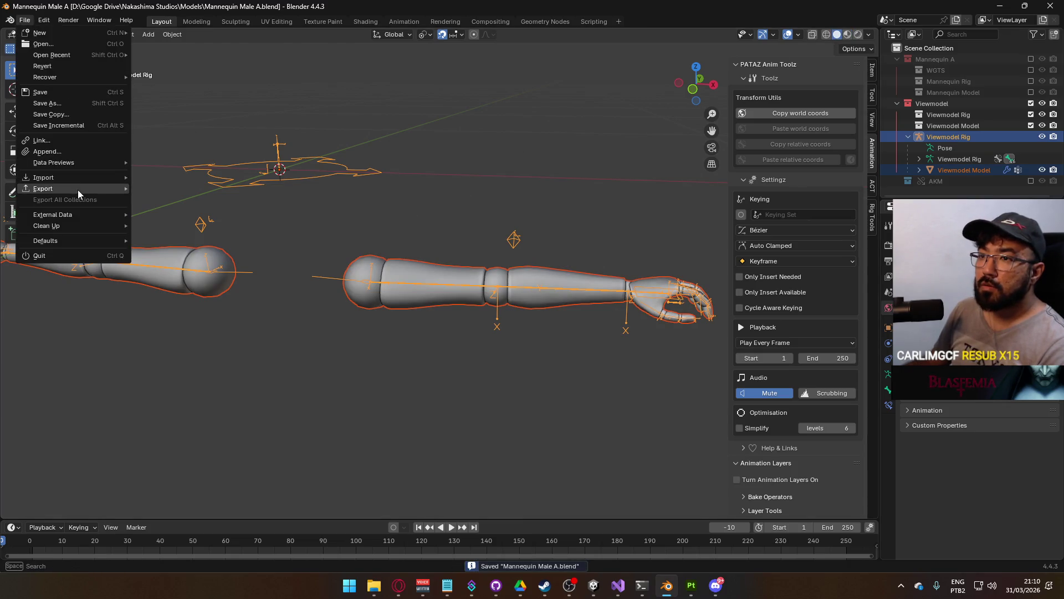
pyautogui.moveTo(77, 189)
pyautogui.click(200, 287)
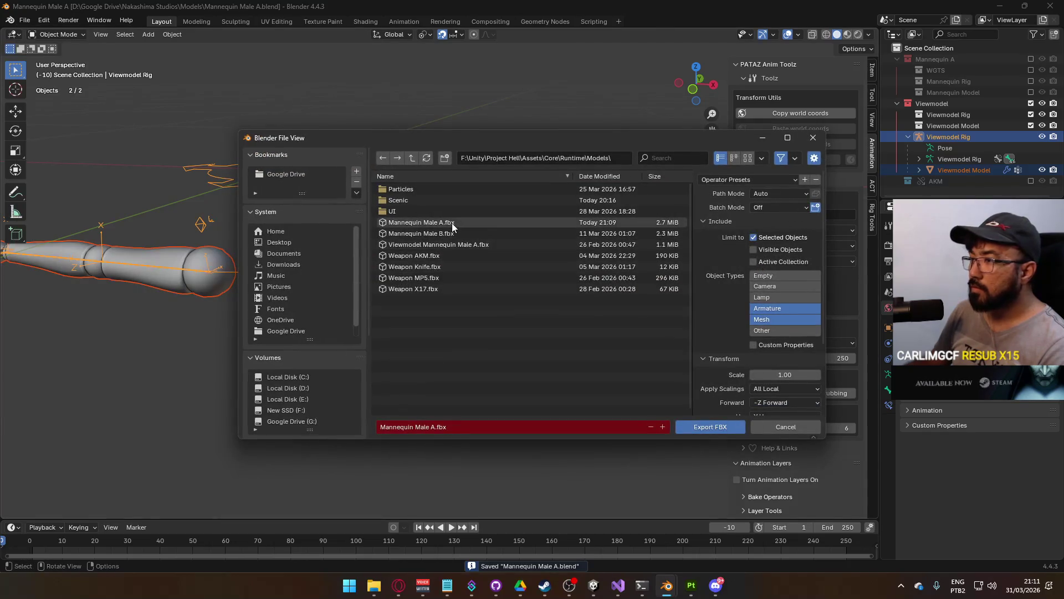
pyautogui.click(453, 241)
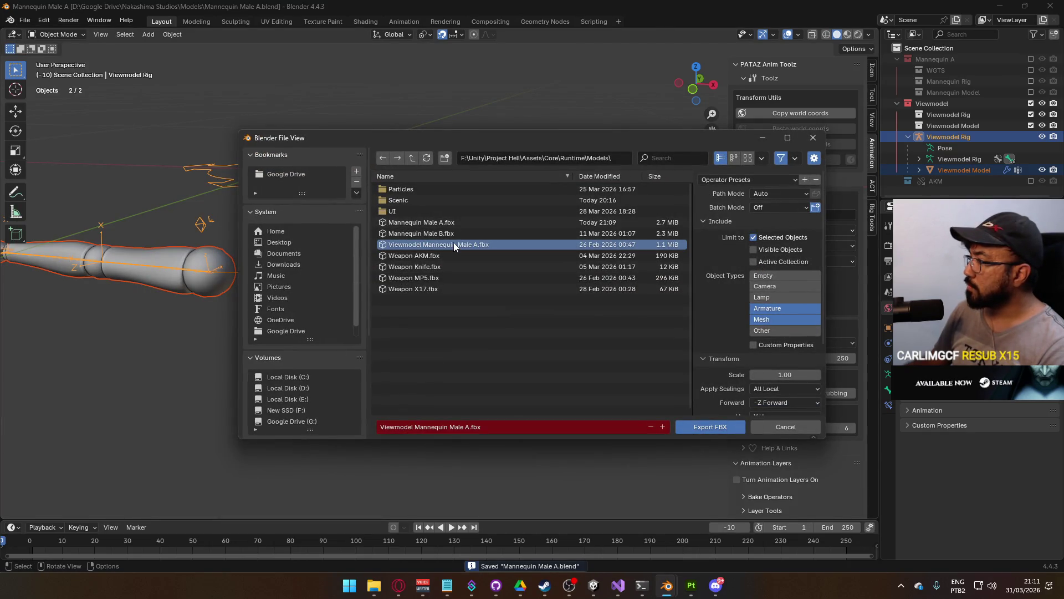
pyautogui.doubleClick(454, 241)
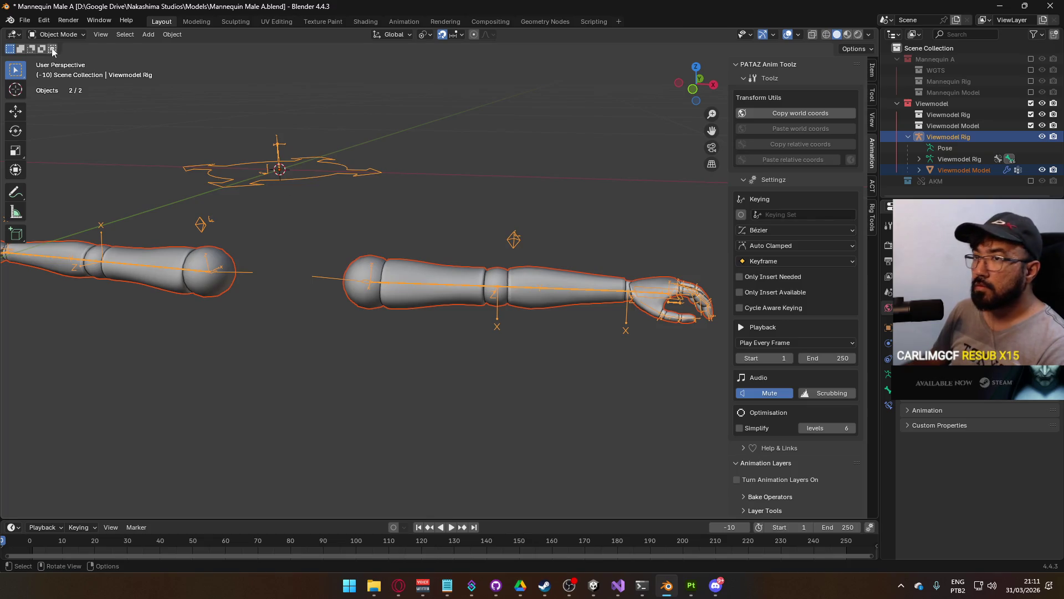
# Back in Unity, drag the Player prefab from Prefabs into the scene among the containers
pyautogui.moveTo(599, 585)
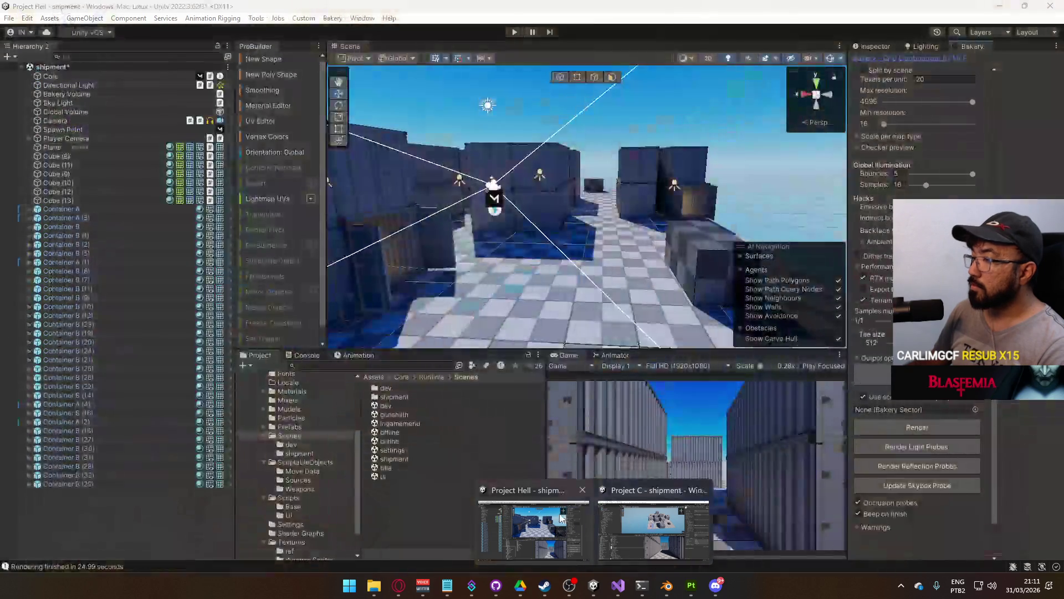
pyautogui.click(527, 524)
pyautogui.moveTo(532, 331)
pyautogui.mouseDown()
pyautogui.moveTo(401, 239)
pyautogui.moveTo(377, 178)
pyautogui.mouseUp()
pyautogui.click(289, 426)
pyautogui.moveTo(405, 461); pyautogui.dragTo(588, 236)
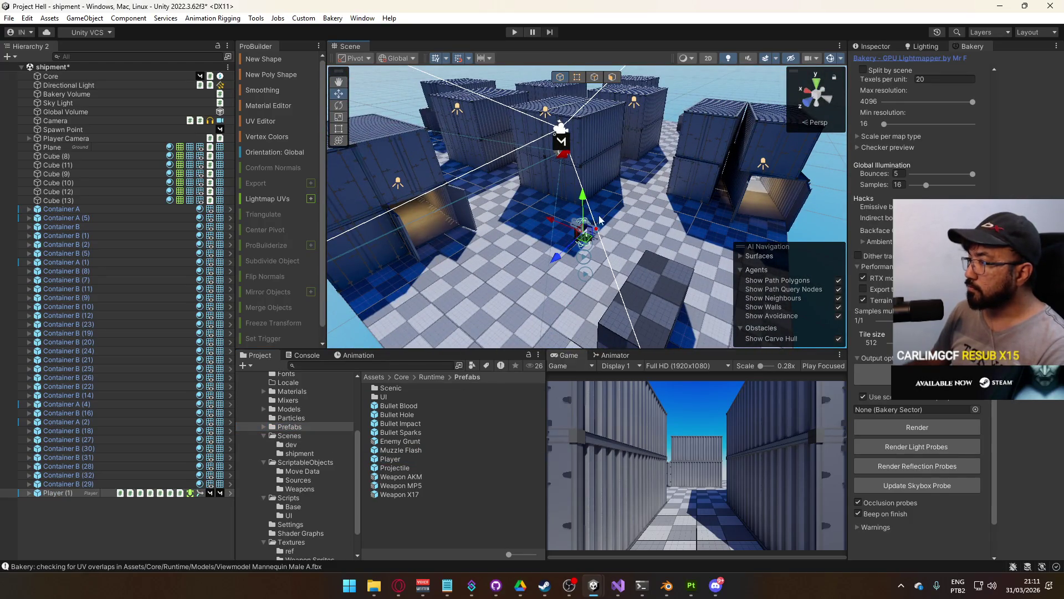
# Frame the new player and set its Position Y to 1.1
pyautogui.click(873, 46)
pyautogui.press('f')
pyautogui.moveTo(643, 252)
pyautogui.mouseDown()
pyautogui.moveTo(604, 210)
pyautogui.moveTo(616, 184)
pyautogui.moveTo(559, 188)
pyautogui.mouseUp()
pyautogui.click(995, 132)
pyautogui.write('.1')
pyautogui.press('Return')
# Locate the torso's Grayscale material in the project's Materials folder
pyautogui.click(520, 232)
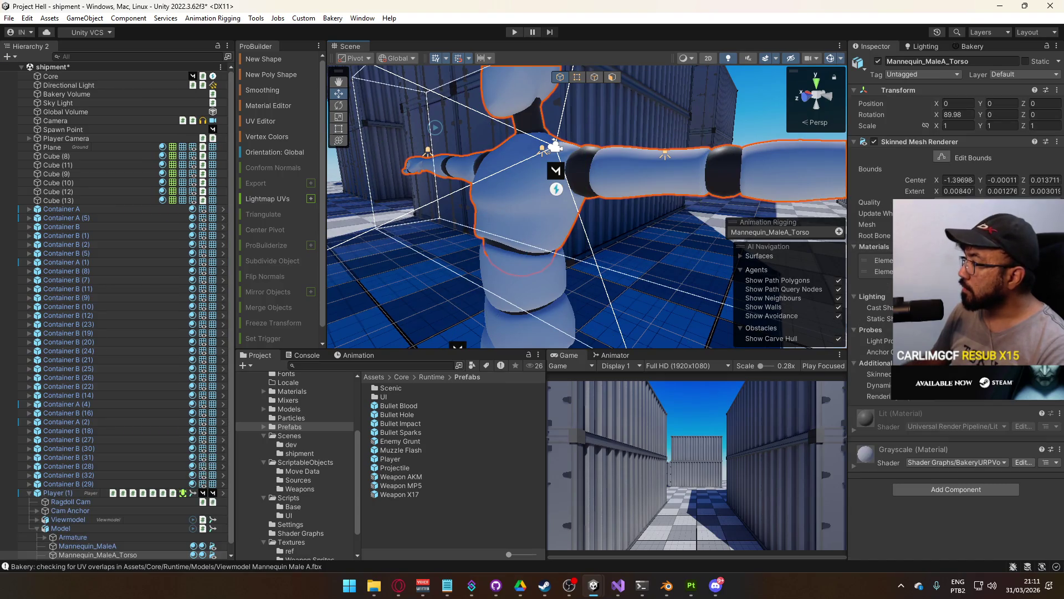
pyautogui.click(953, 271)
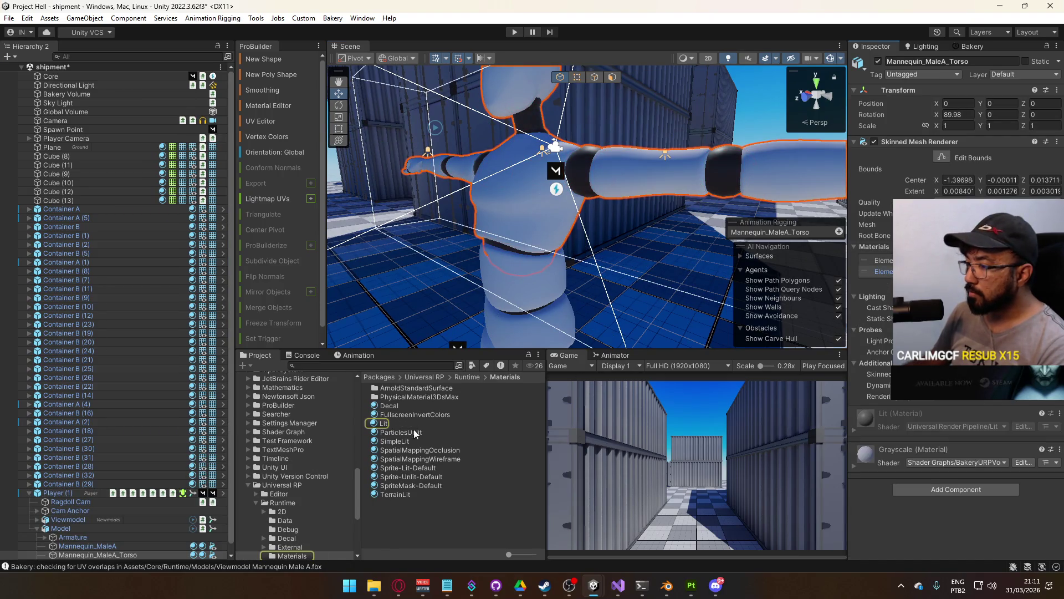
pyautogui.click(953, 260)
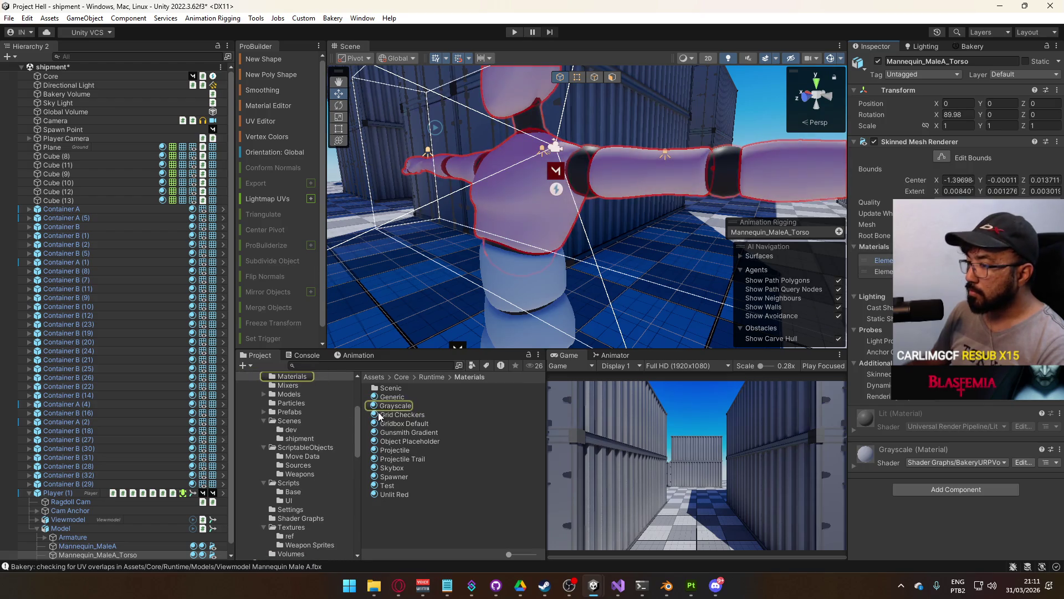
pyautogui.click(404, 406)
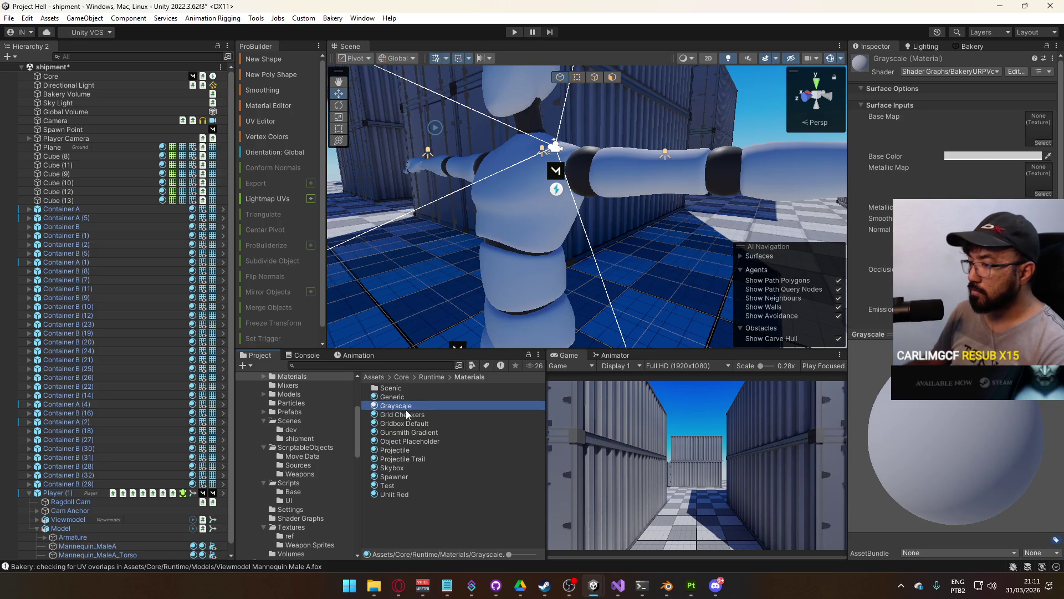
# Duplicate Grayscale twice, naming the copies Player Joints and Player
pyautogui.hotkey('ctrl', 'd')
pyautogui.click(411, 417)
pyautogui.write('Player Join')
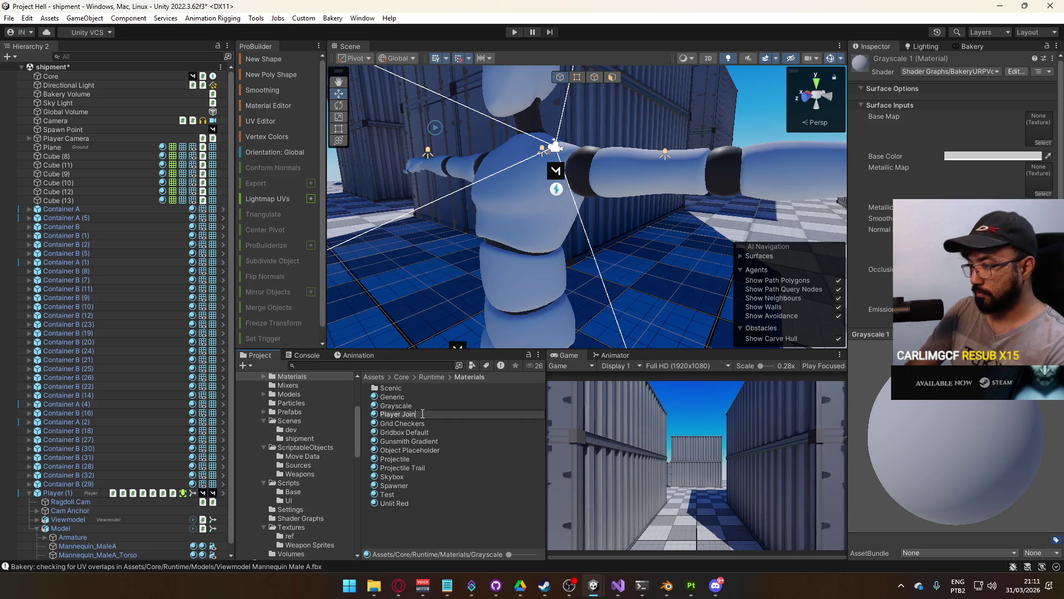
pyautogui.write('ts')
pyautogui.press('Return')
pyautogui.click(405, 407)
pyautogui.hotkey('ctrl', 'd')
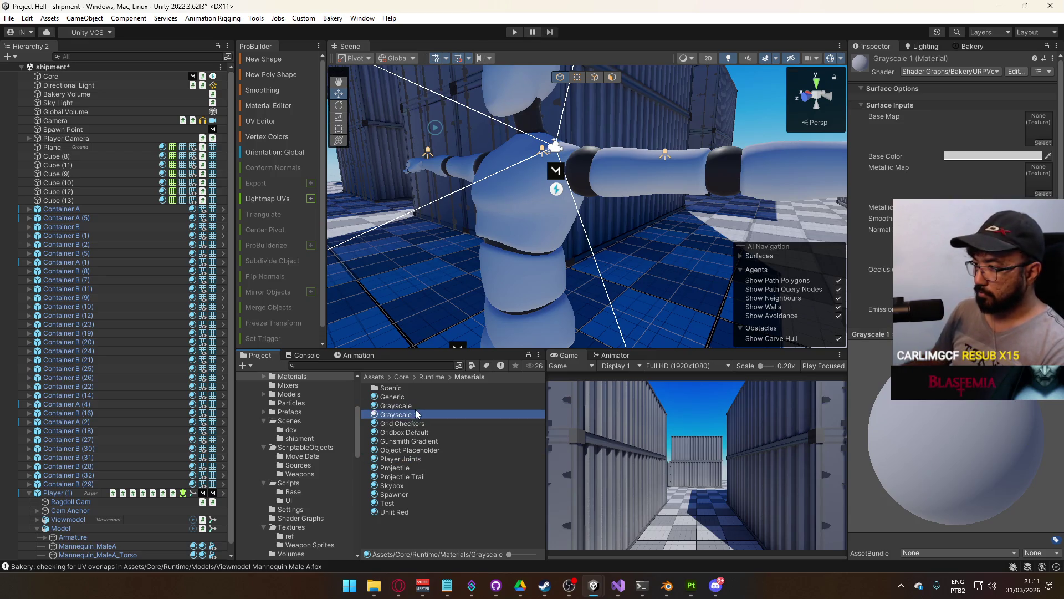
pyautogui.click(411, 415)
pyautogui.write('Player')
pyautogui.press('Return')
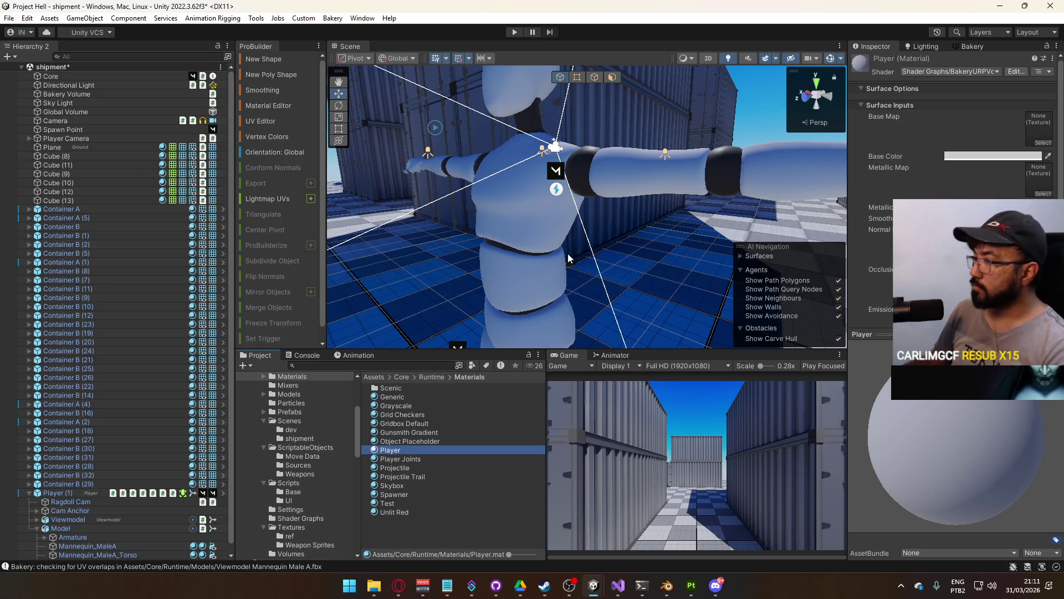
# Select the mannequin torso and inspect the Player material's base colour
pyautogui.click(542, 285)
pyautogui.scroll(-10, 953, 167)
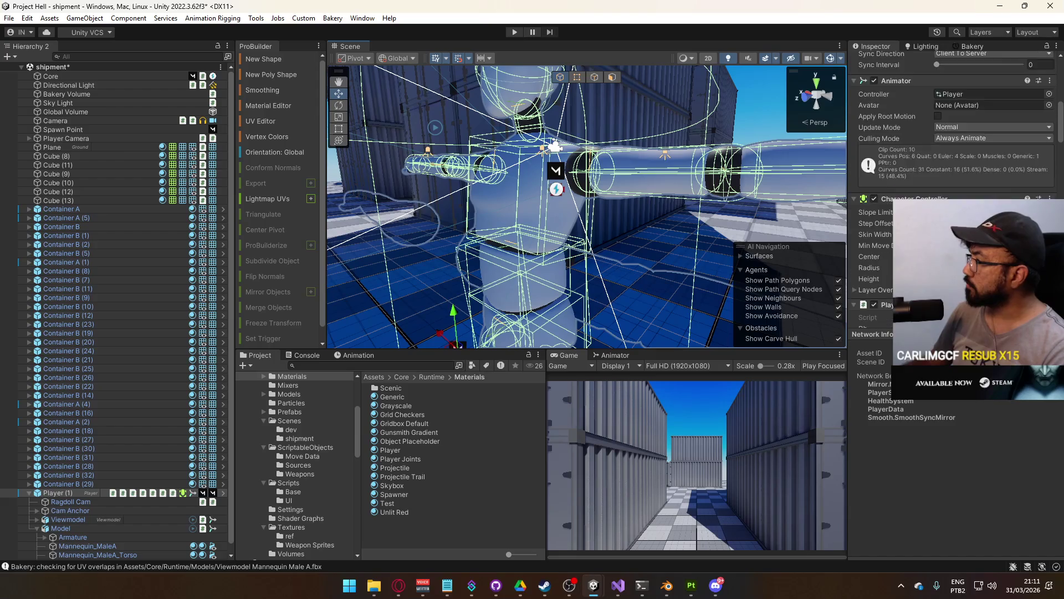
pyautogui.click(530, 209)
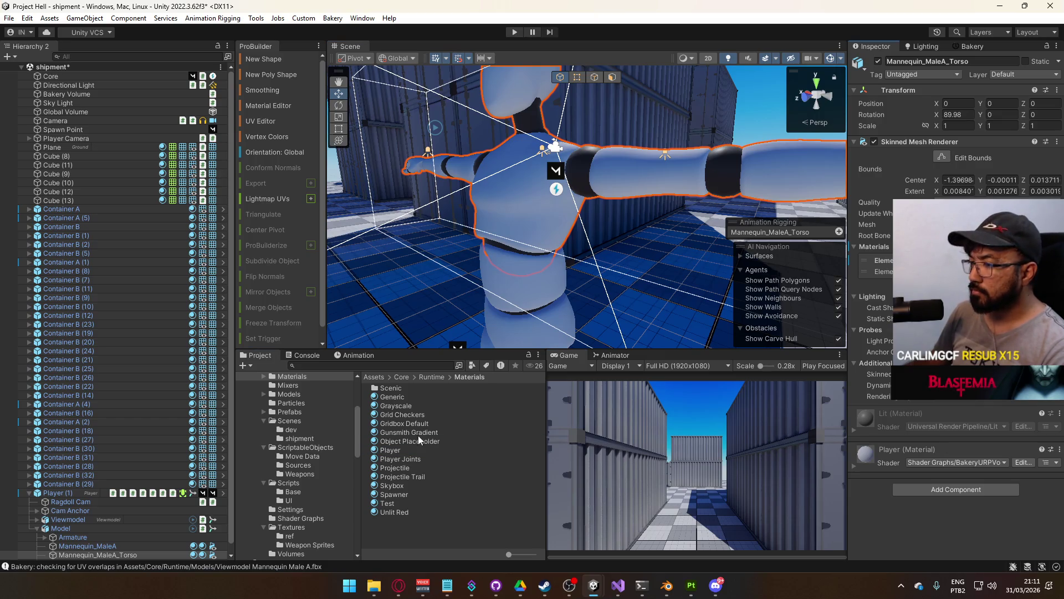
pyautogui.click(394, 450)
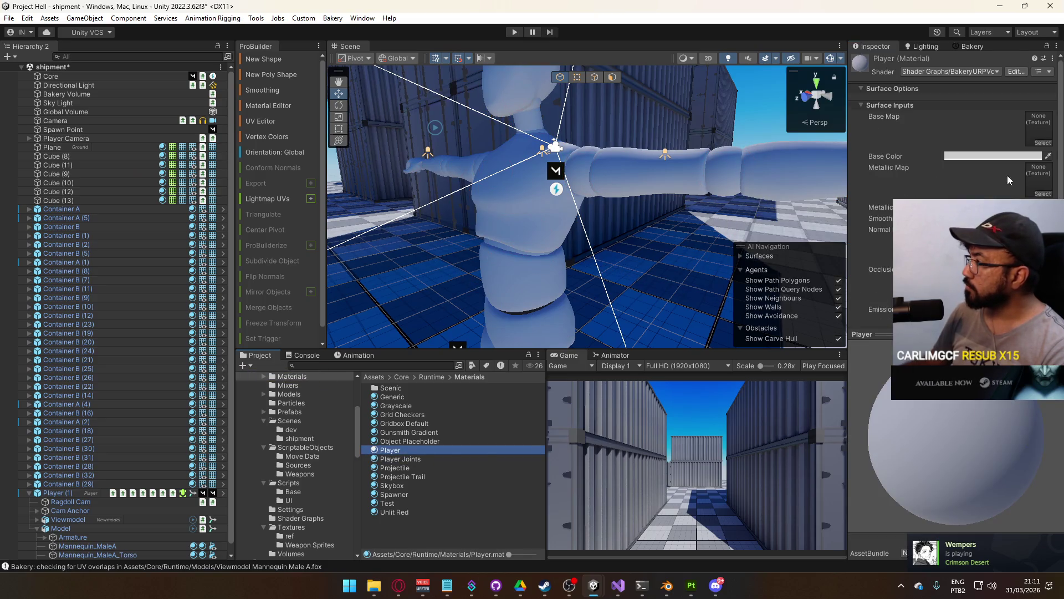
pyautogui.click(992, 156)
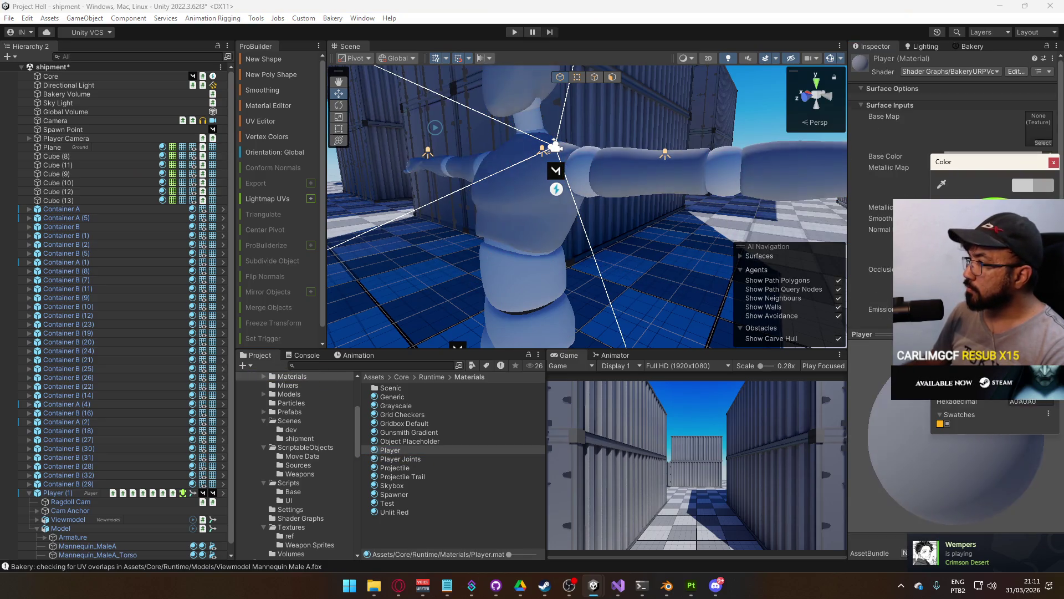
pyautogui.click(1053, 162)
# Adjust the Player Joints base colour, darkening then lightening it while checking the player
pyautogui.click(482, 459)
pyautogui.click(992, 156)
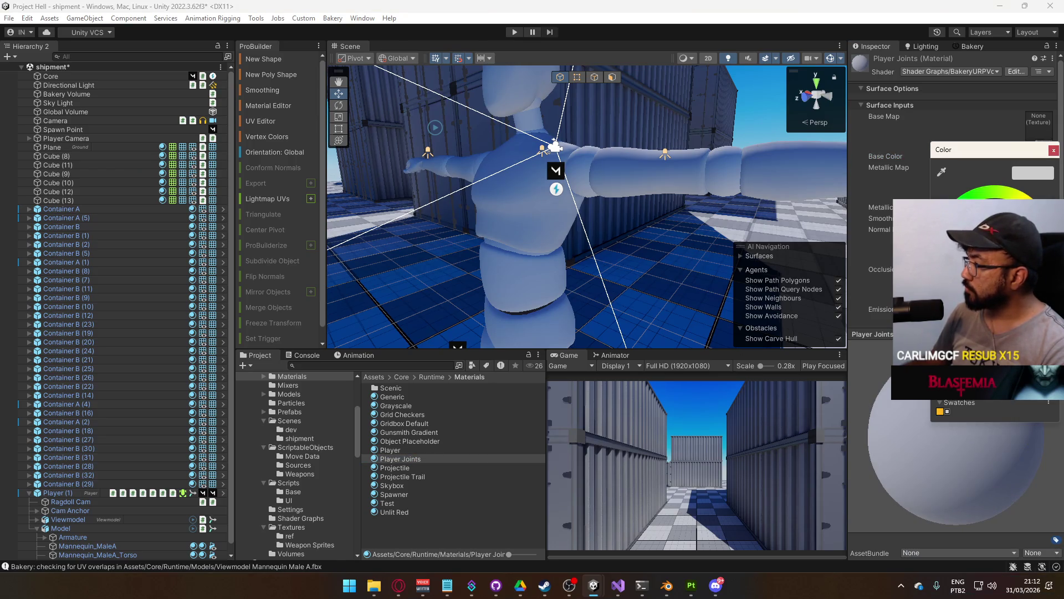
pyautogui.moveTo(998, 221); pyautogui.dragTo(987, 232)
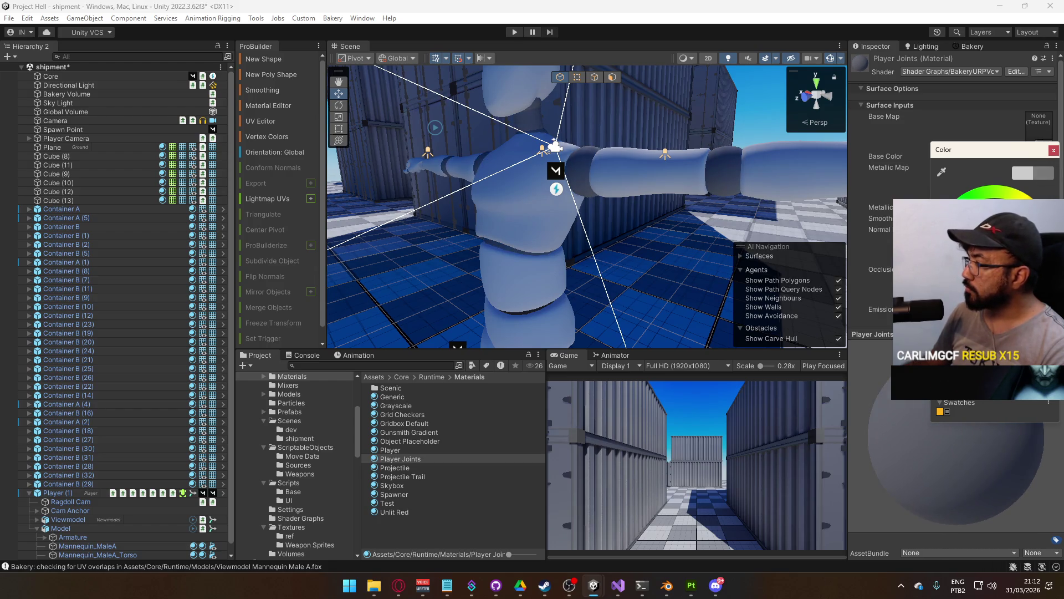
pyautogui.moveTo(598, 222); pyautogui.dragTo(632, 227)
pyautogui.scroll(3, 633, 227)
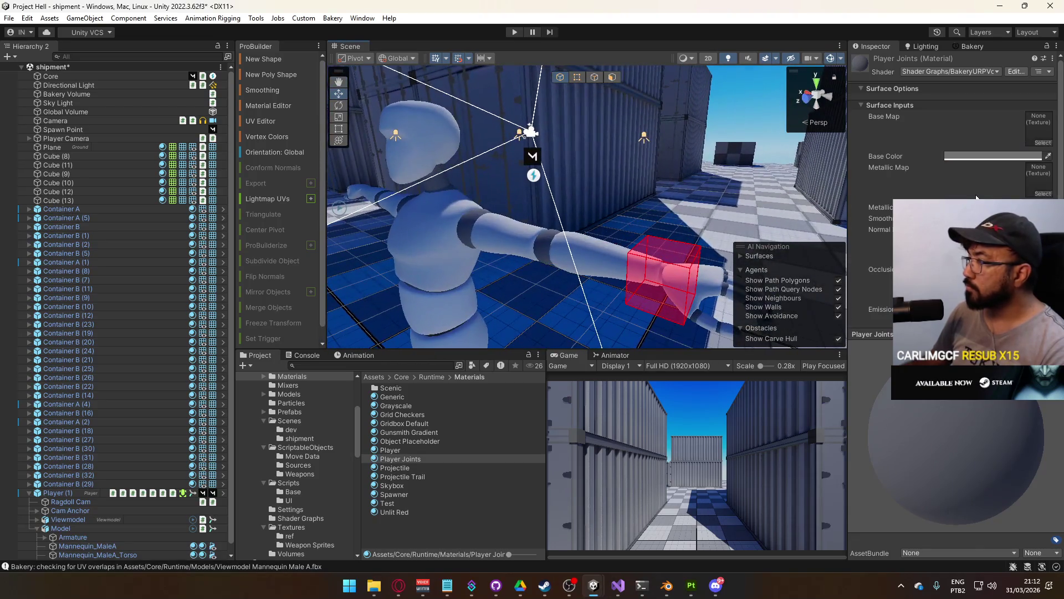
pyautogui.click(992, 155)
pyautogui.click(992, 233)
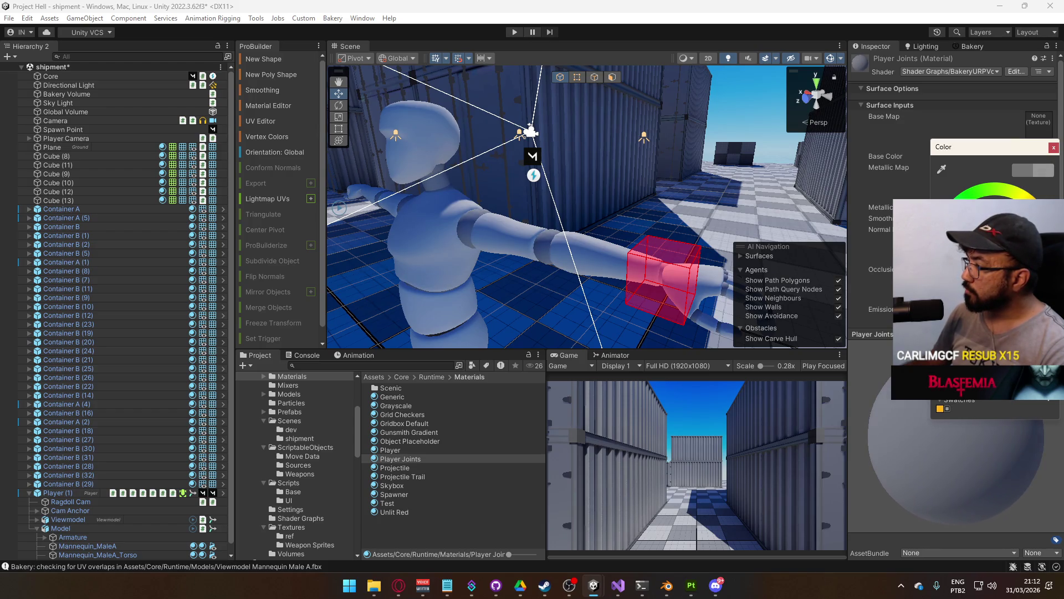
pyautogui.moveTo(637, 227)
pyautogui.mouseDown()
pyautogui.moveTo(651, 233)
pyautogui.moveTo(516, 246)
pyautogui.moveTo(621, 222)
pyautogui.mouseUp()
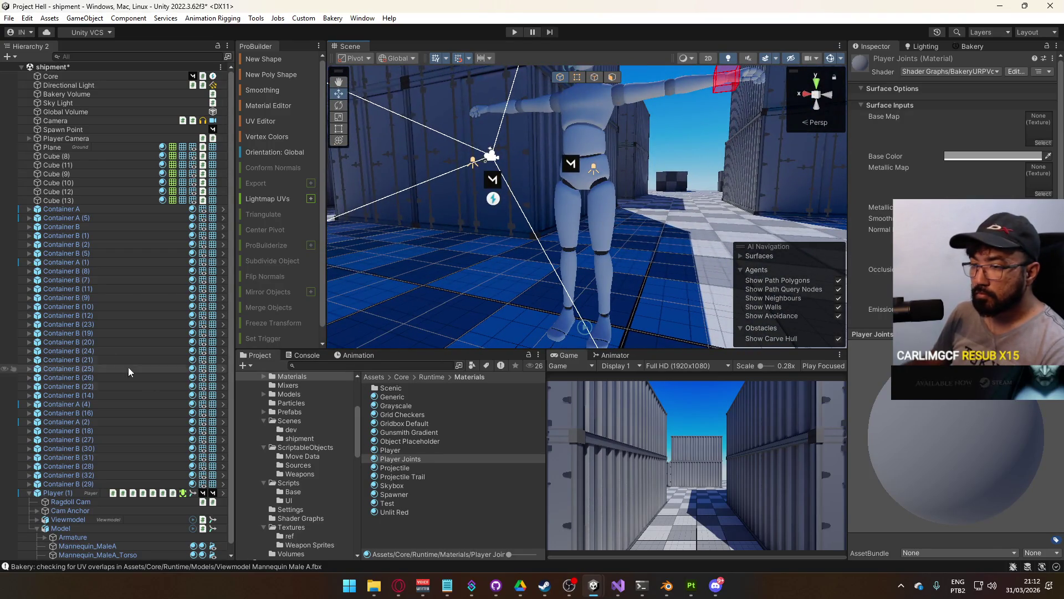
# Select Player (1)'s Mannequin_MaleA legs mesh and drag Player and Player Joints onto its material slots
pyautogui.click(28, 492)
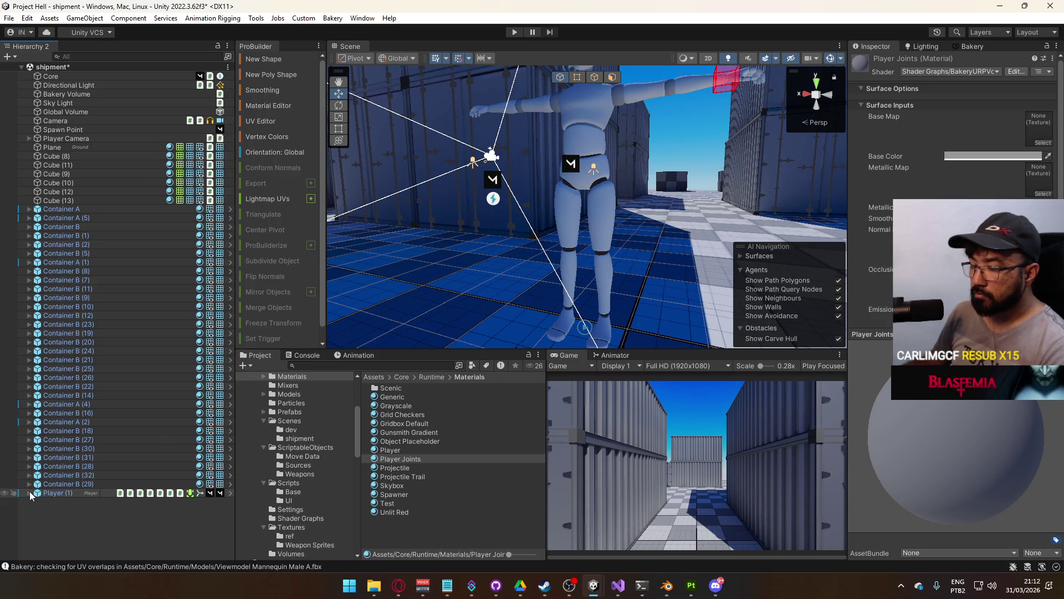
pyautogui.click(421, 450)
pyautogui.click(586, 172)
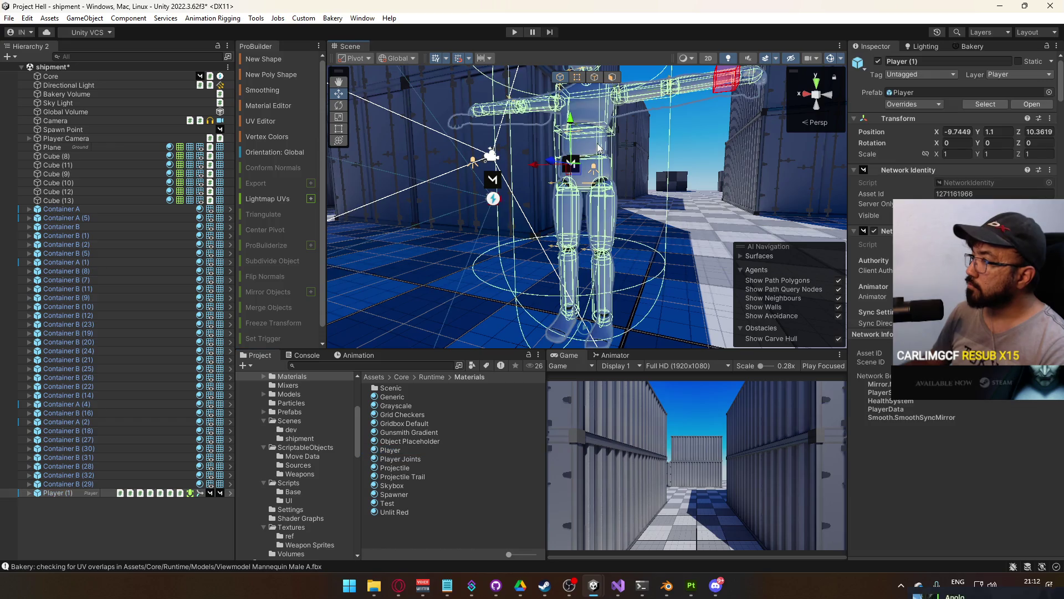
pyautogui.press('Right')
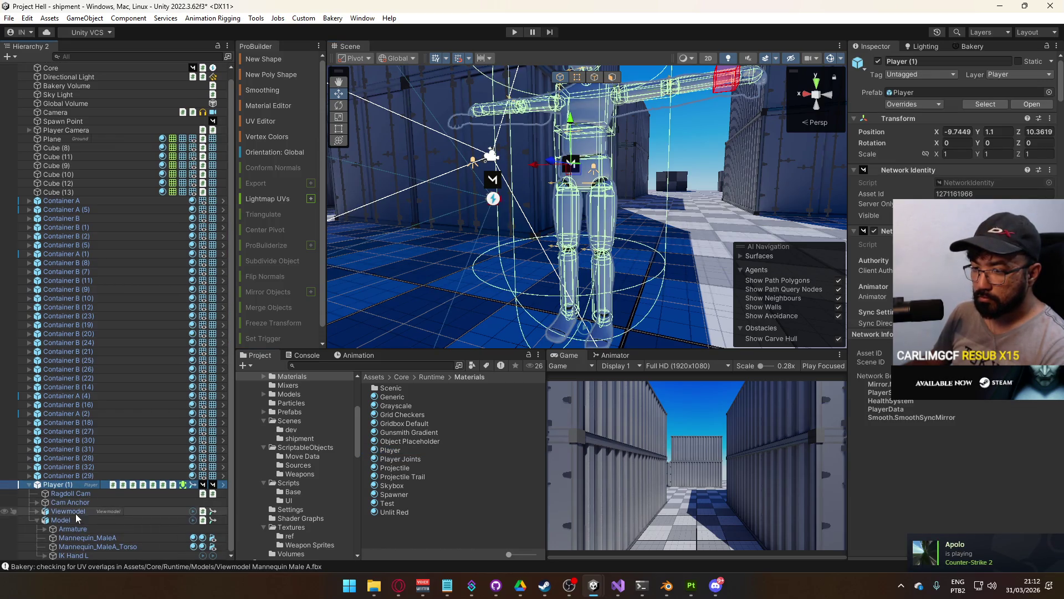
pyautogui.click(109, 546)
pyautogui.click(109, 538)
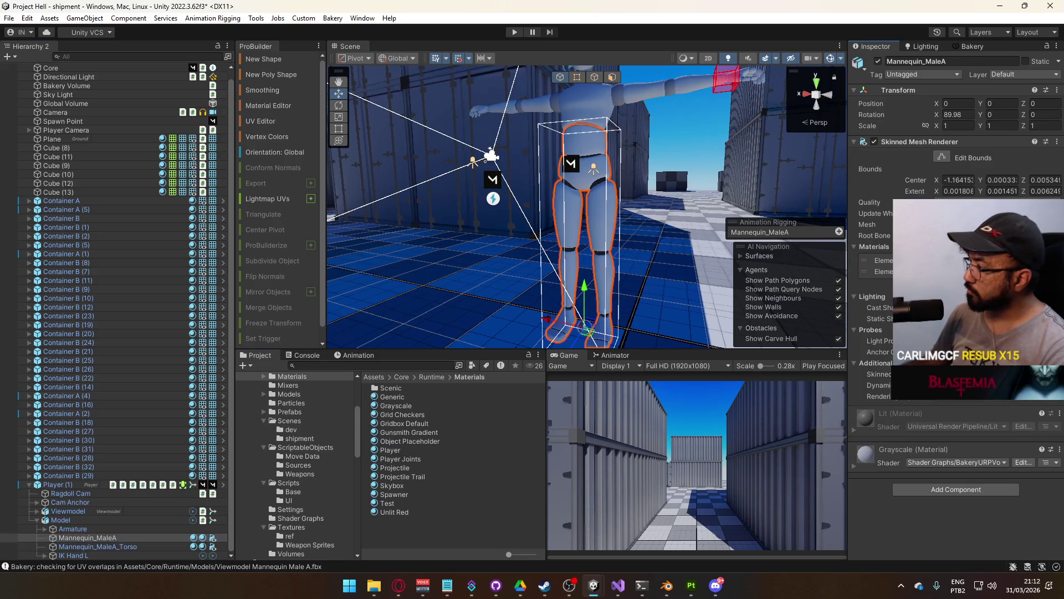
pyautogui.moveTo(390, 450); pyautogui.dragTo(582, 233)
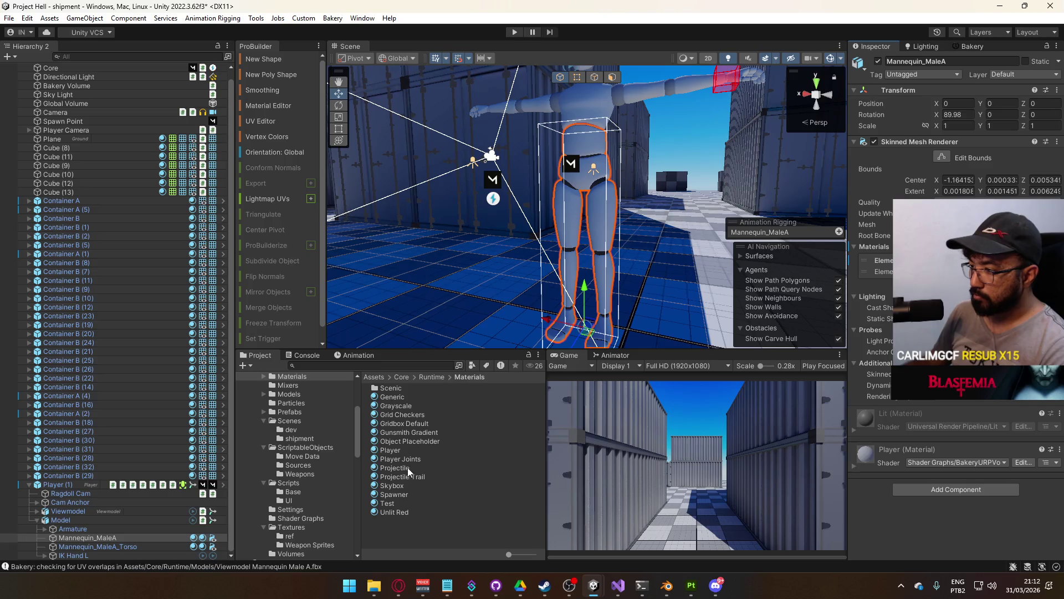
pyautogui.moveTo(410, 458)
pyautogui.mouseDown()
pyautogui.moveTo(499, 333)
pyautogui.moveTo(587, 238)
pyautogui.moveTo(593, 248)
pyautogui.moveTo(388, 310)
pyautogui.mouseUp()
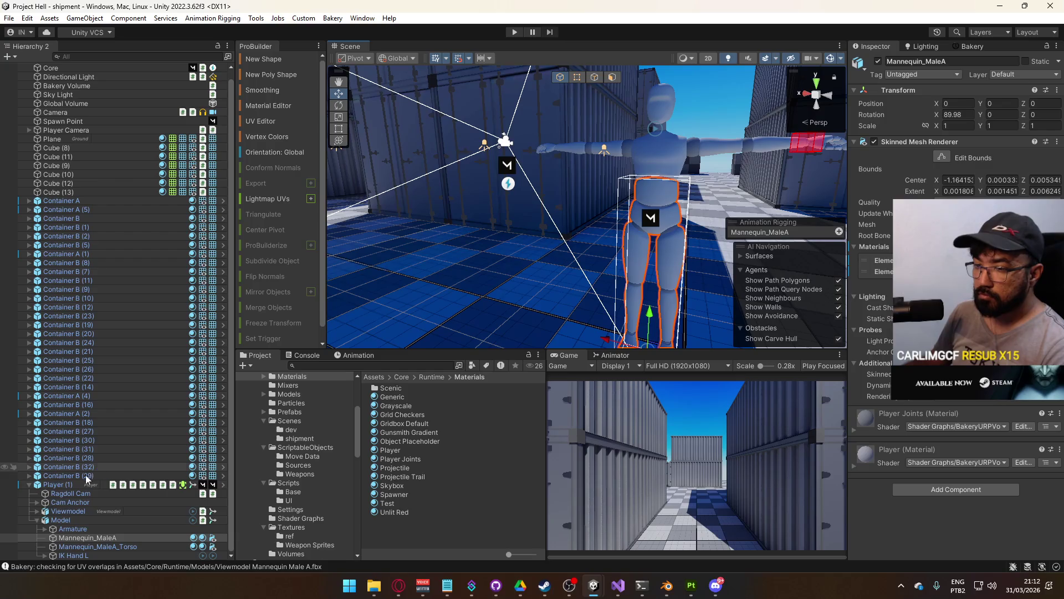
# Apply Player (1)'s legs Skinned Mesh Renderer material override to the Player prefab
pyautogui.click(36, 520)
pyautogui.click(59, 501)
pyautogui.click(56, 492)
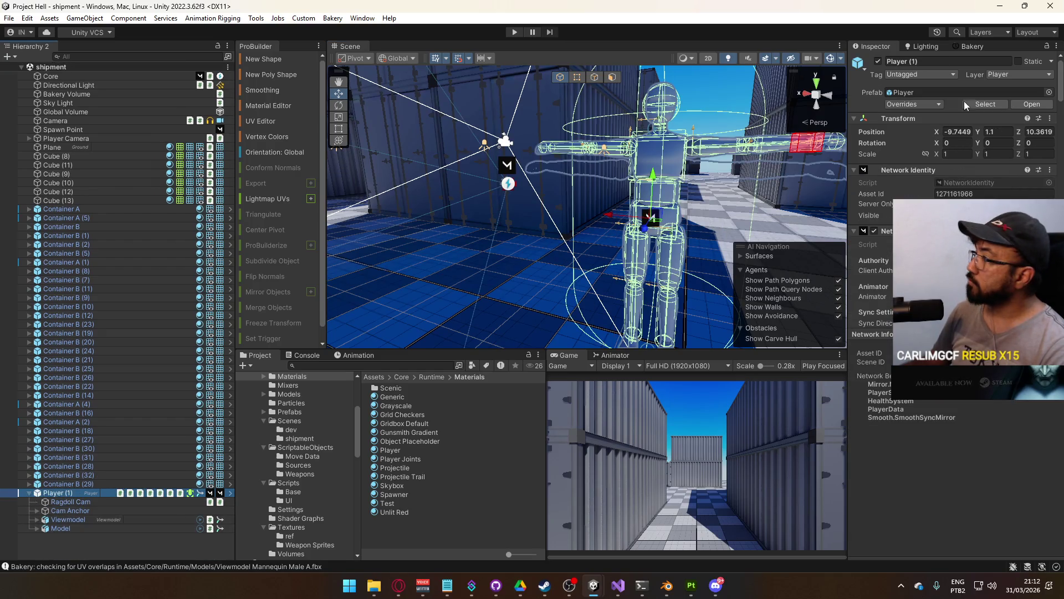
pyautogui.click(904, 103)
pyautogui.click(971, 190)
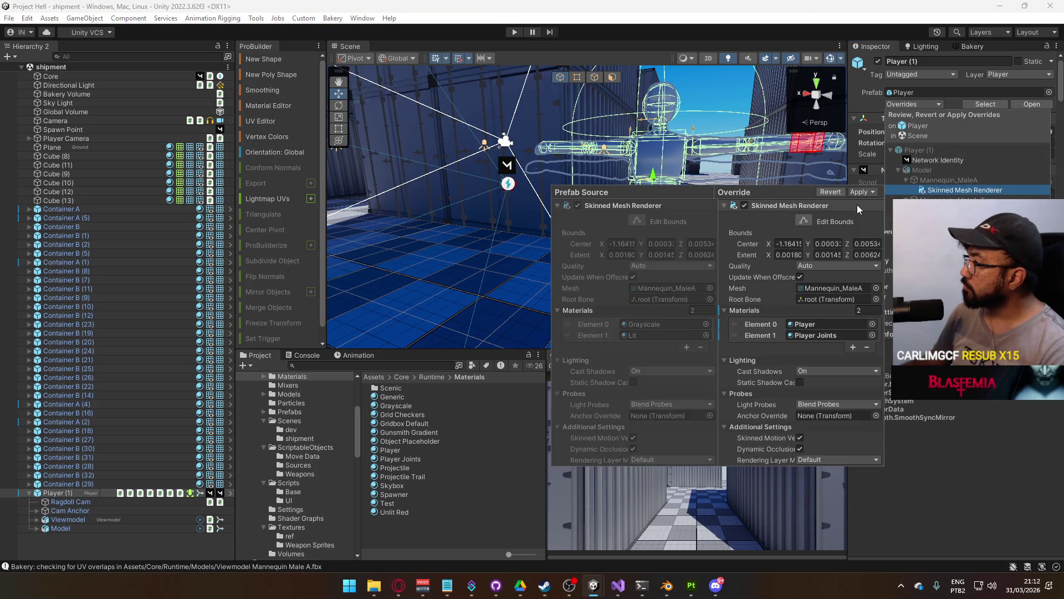
pyautogui.click(869, 191)
pyautogui.click(881, 209)
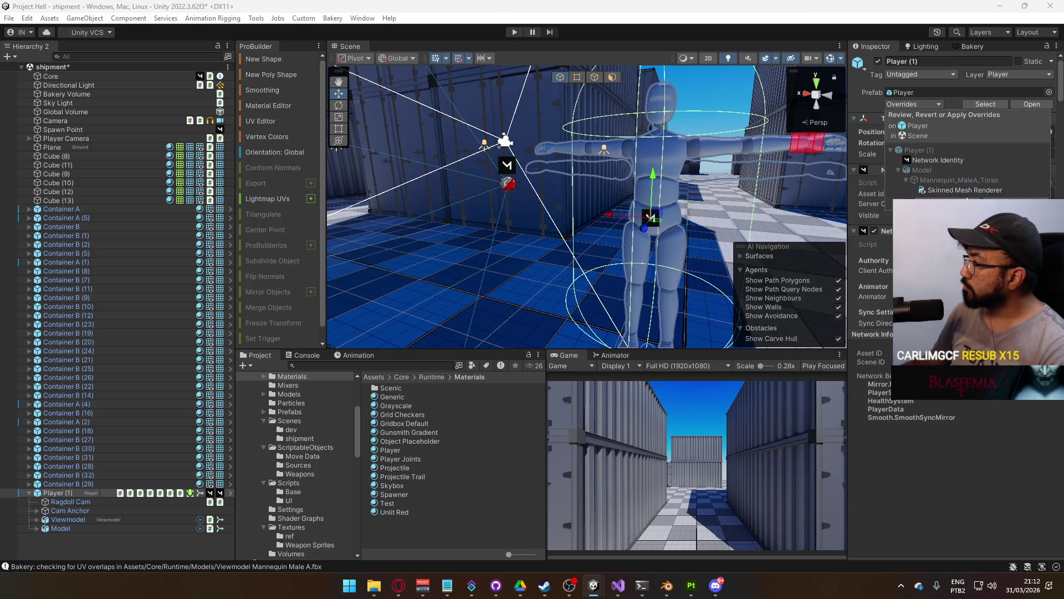
# Apply the torso Skinned Mesh Renderer material override to the Player prefab too
pyautogui.click(970, 190)
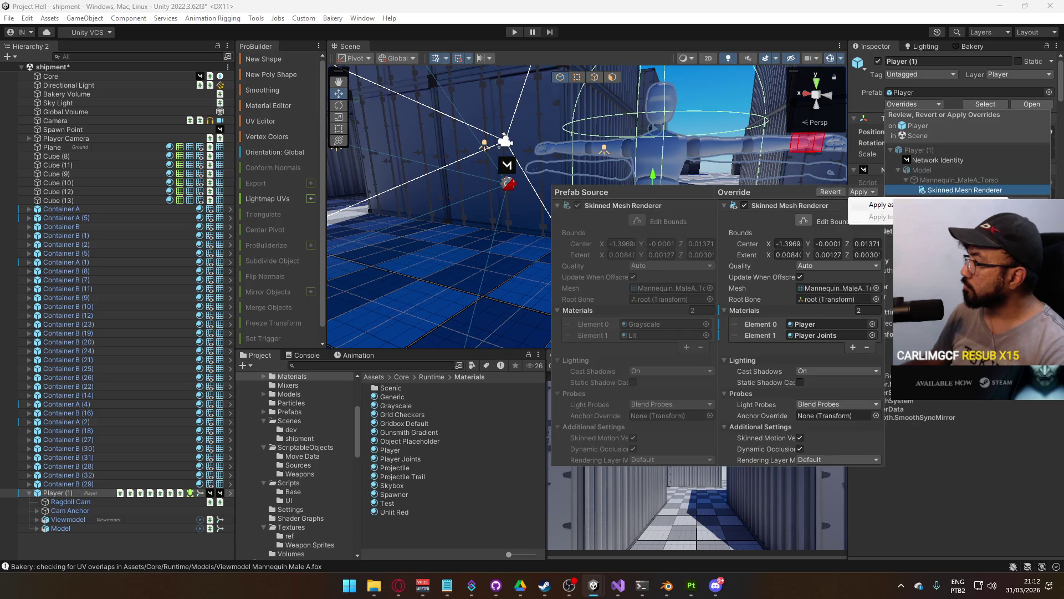
pyautogui.click(880, 204)
pyautogui.moveTo(734, 191)
pyautogui.mouseDown()
pyautogui.moveTo(755, 194)
pyautogui.moveTo(545, 217)
pyautogui.moveTo(471, 260)
pyautogui.moveTo(438, 311)
pyautogui.mouseUp()
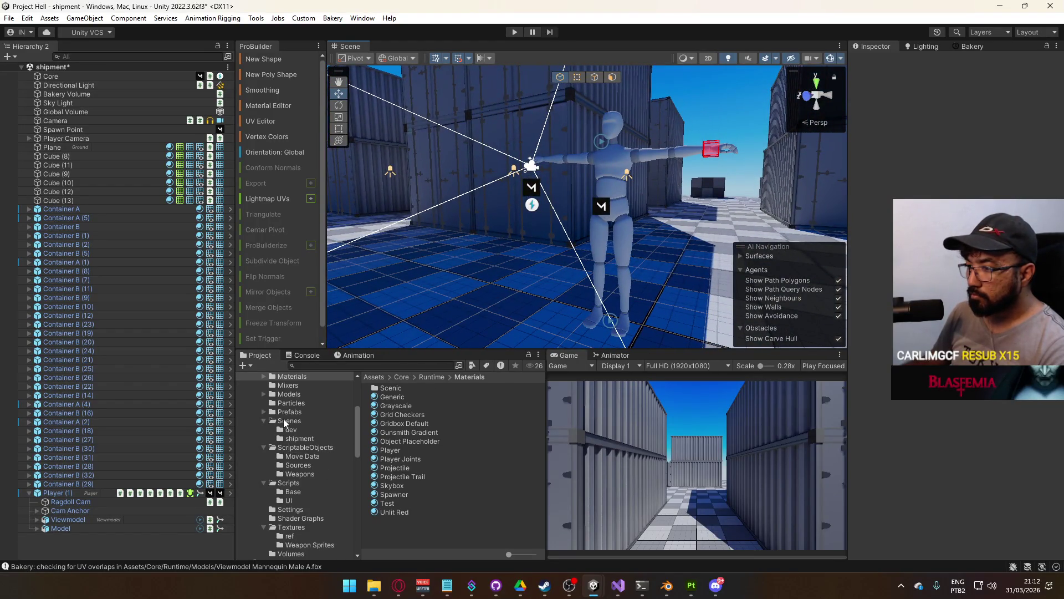
pyautogui.scroll(2, 299, 465)
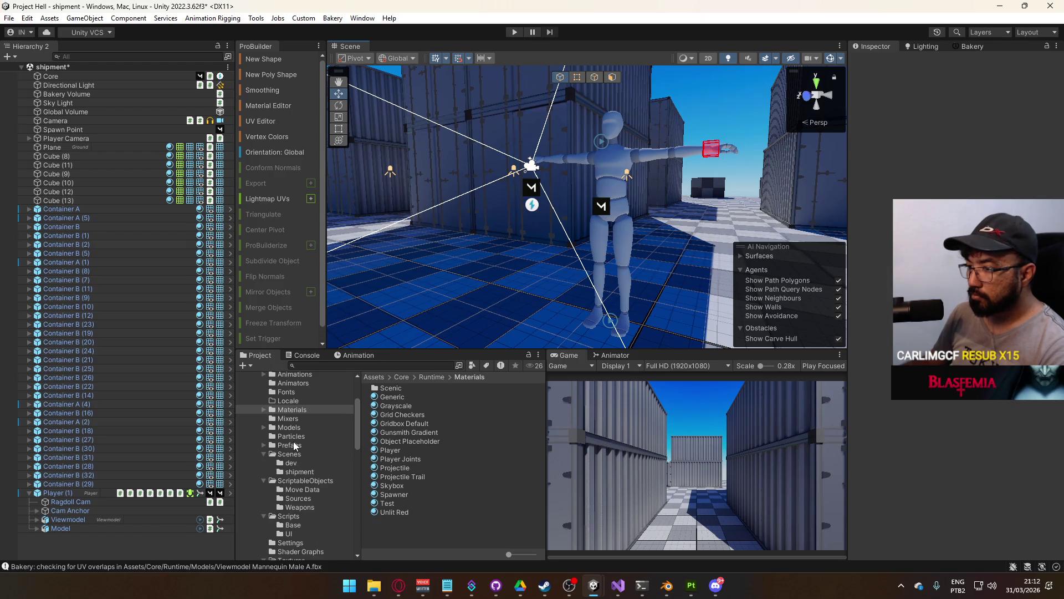
# In the Weapon AKM prefab, assign the Grayscale material to AKM Body and AKM Mag
pyautogui.click(289, 445)
pyautogui.doubleClick(401, 476)
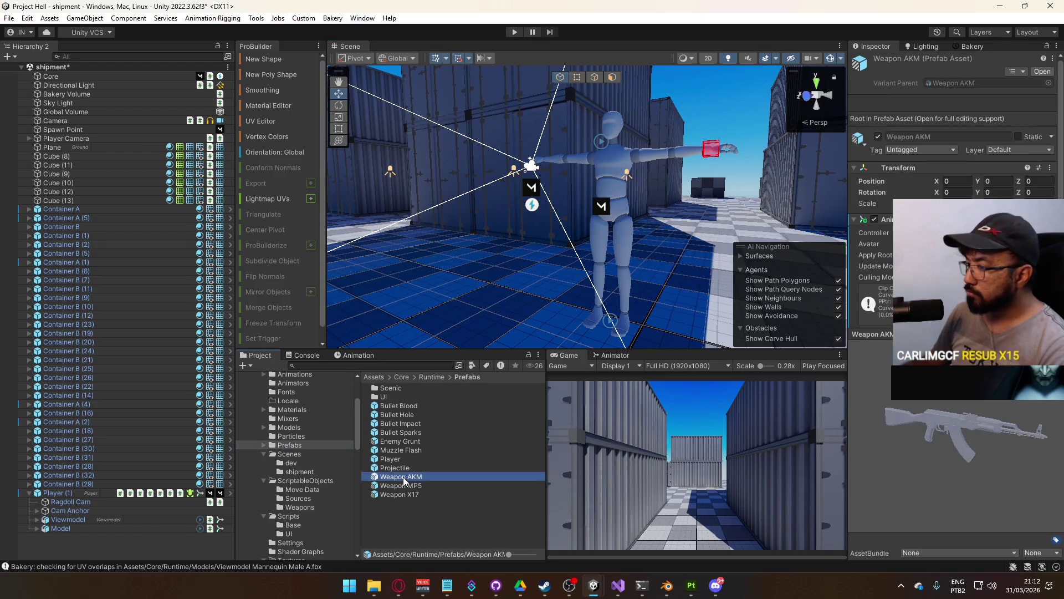
pyautogui.press('f')
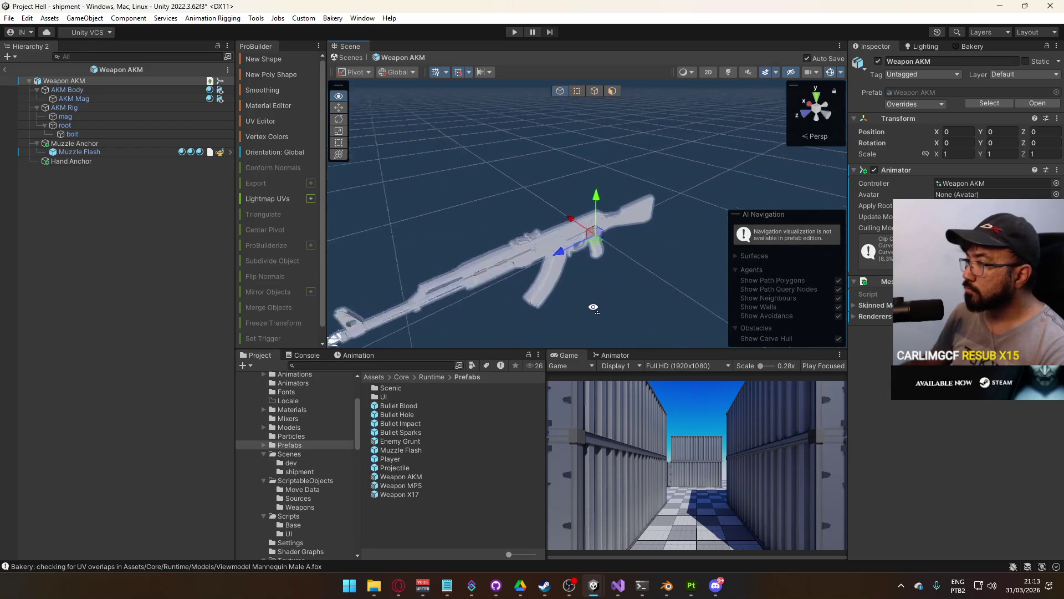
pyautogui.click(85, 90)
pyautogui.keyDown('ctrl'); pyautogui.click(91, 97); pyautogui.keyUp('ctrl')
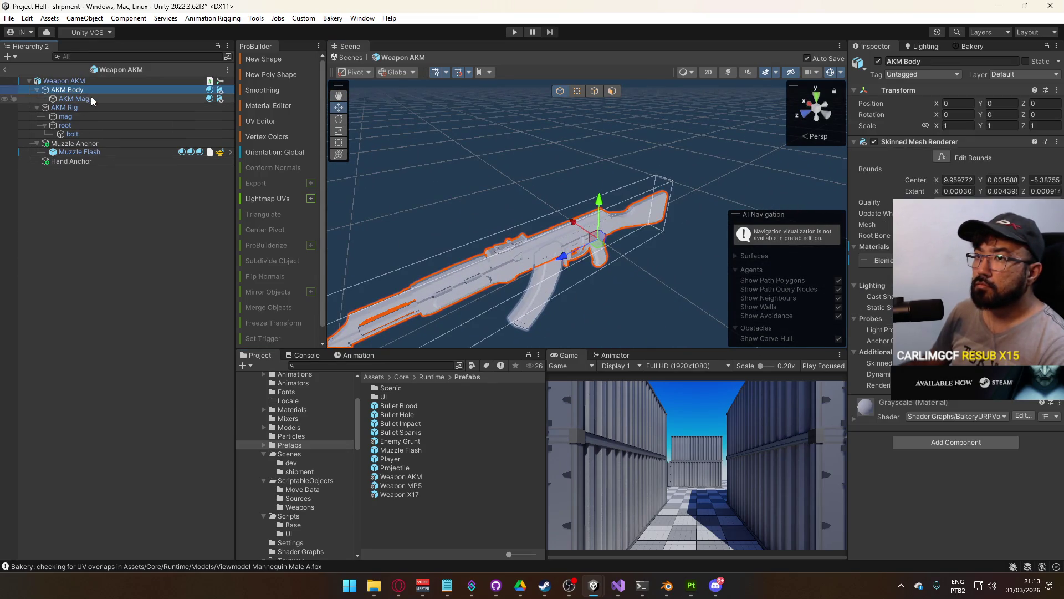
pyautogui.click(1052, 260)
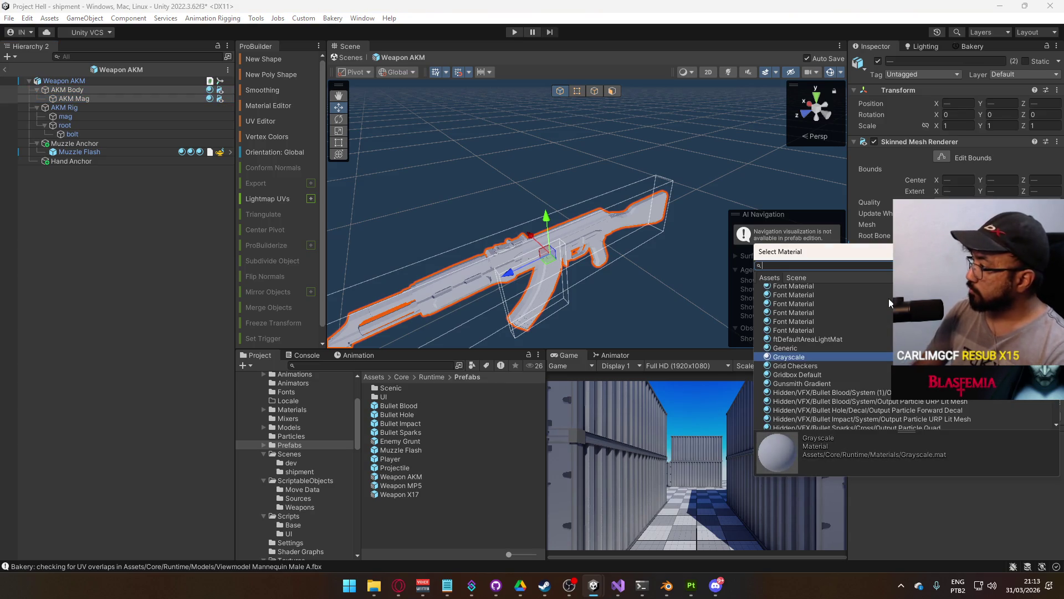
pyautogui.press('Return')
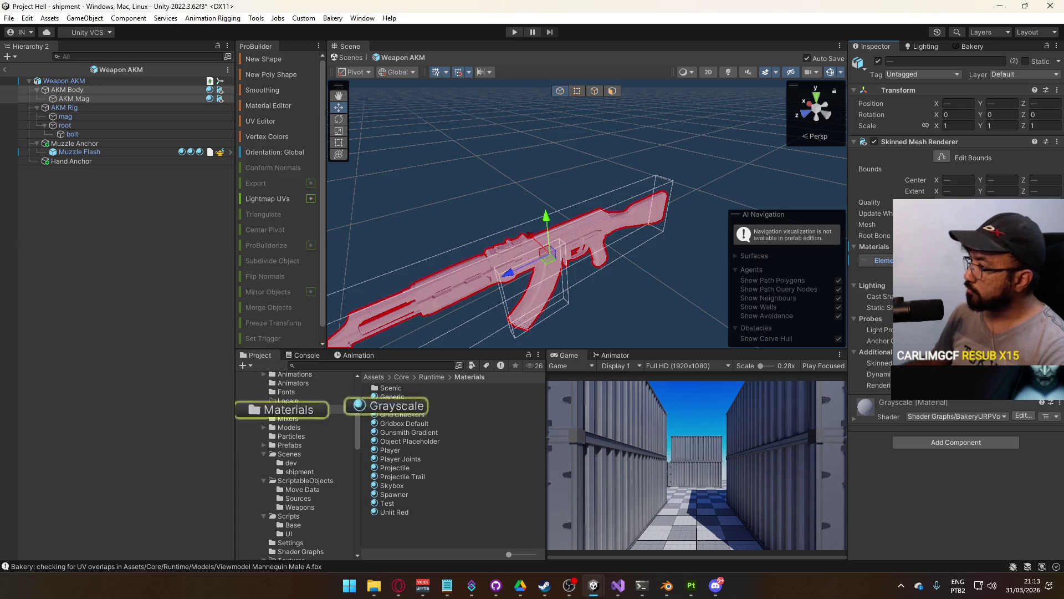
# Darken the Grayscale material's Base Color, then exit Prefab Mode back to the scene
pyautogui.click(395, 405)
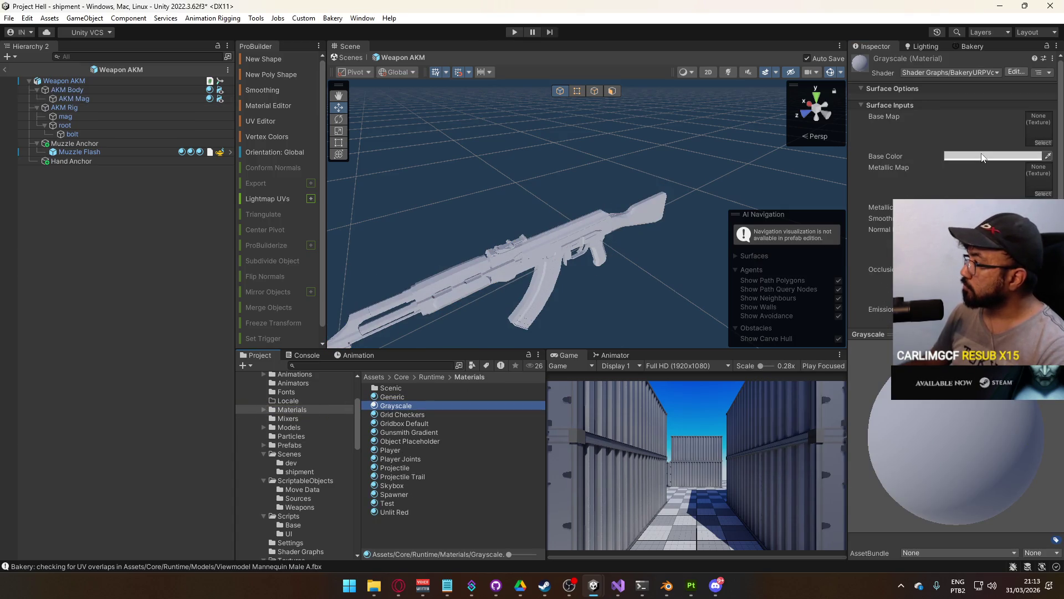
pyautogui.click(982, 157)
pyautogui.moveTo(992, 249); pyautogui.dragTo(992, 260)
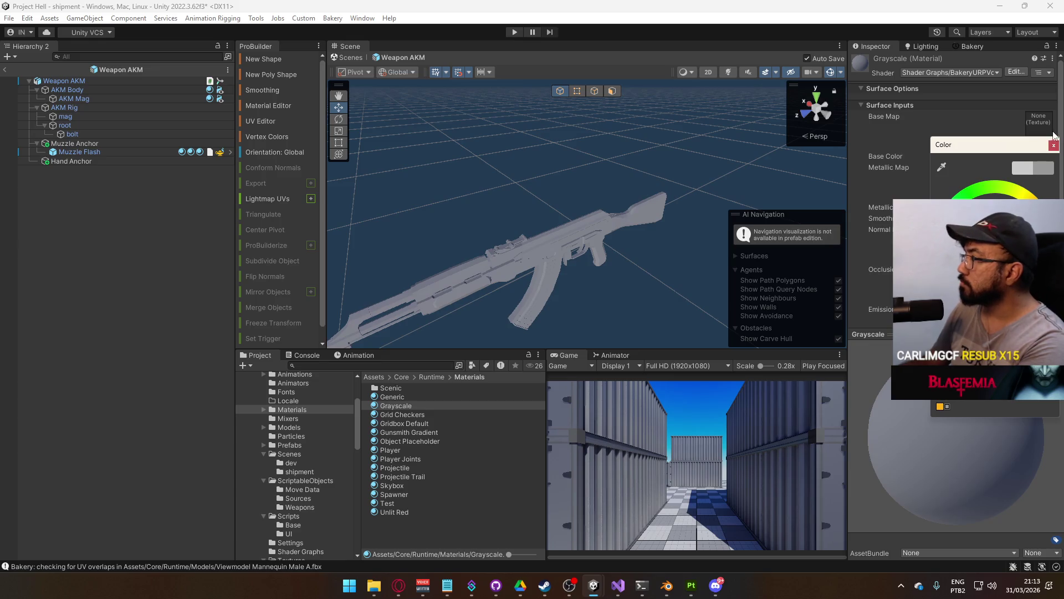
pyautogui.click(902, 169)
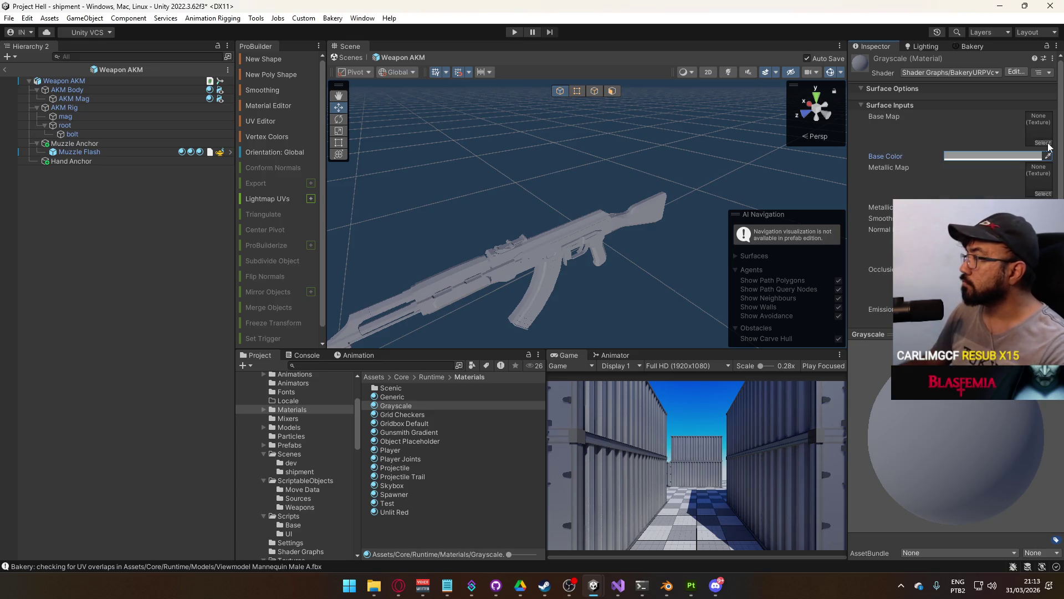
pyautogui.click(998, 155)
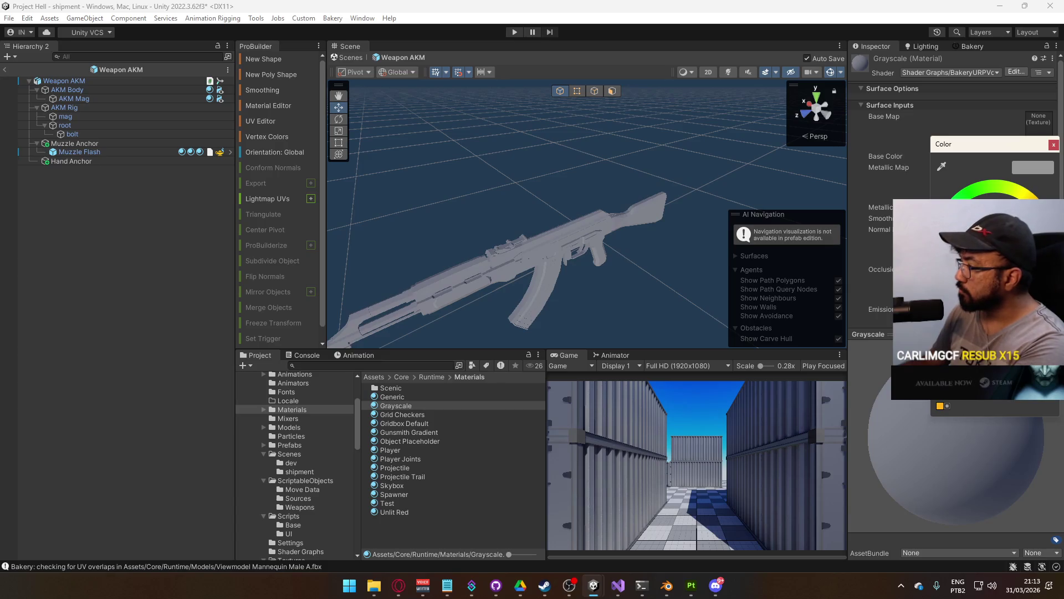
pyautogui.click(65, 58)
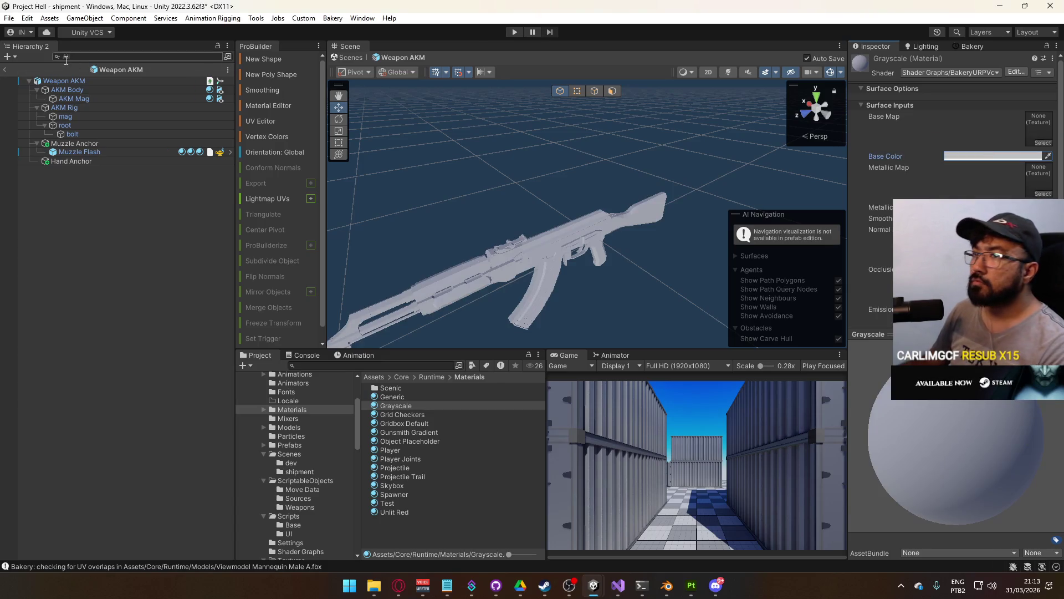
pyautogui.click(5, 69)
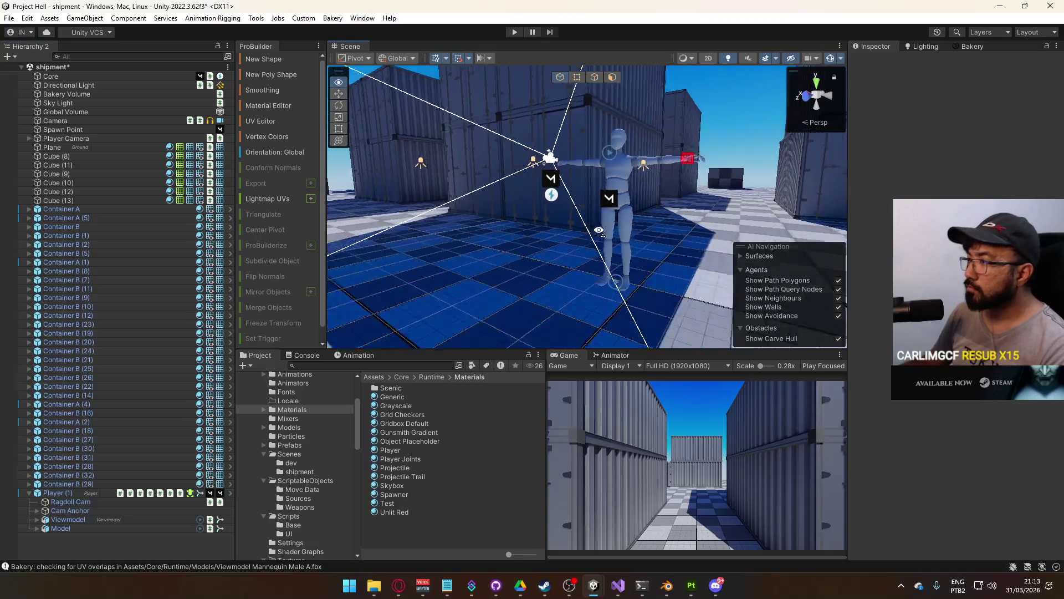
# Delete the Player (1) instance and save the shipment scene
pyautogui.click(75, 493)
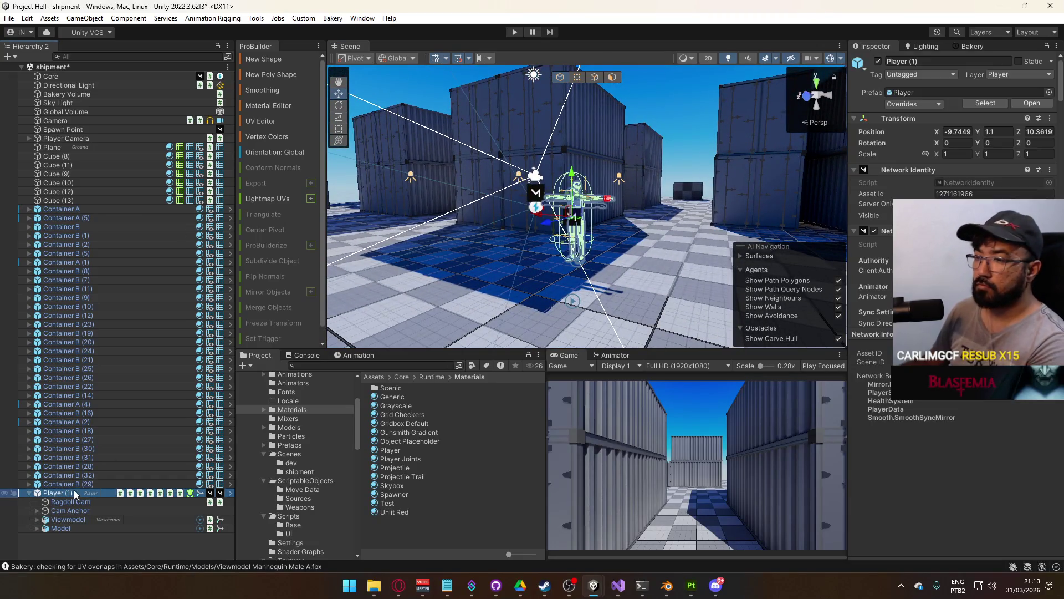
pyautogui.press('Delete')
pyautogui.hotkey('ctrl', 's')
# Open the title scene from the Scenes folder and enter Play mode
pyautogui.click(289, 454)
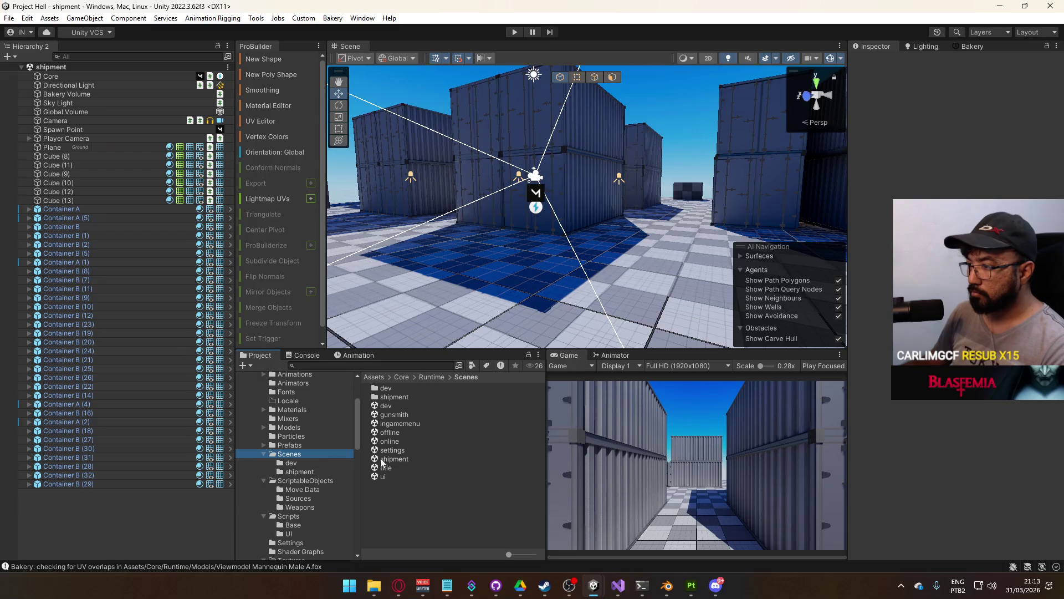
pyautogui.doubleClick(382, 468)
pyautogui.click(515, 33)
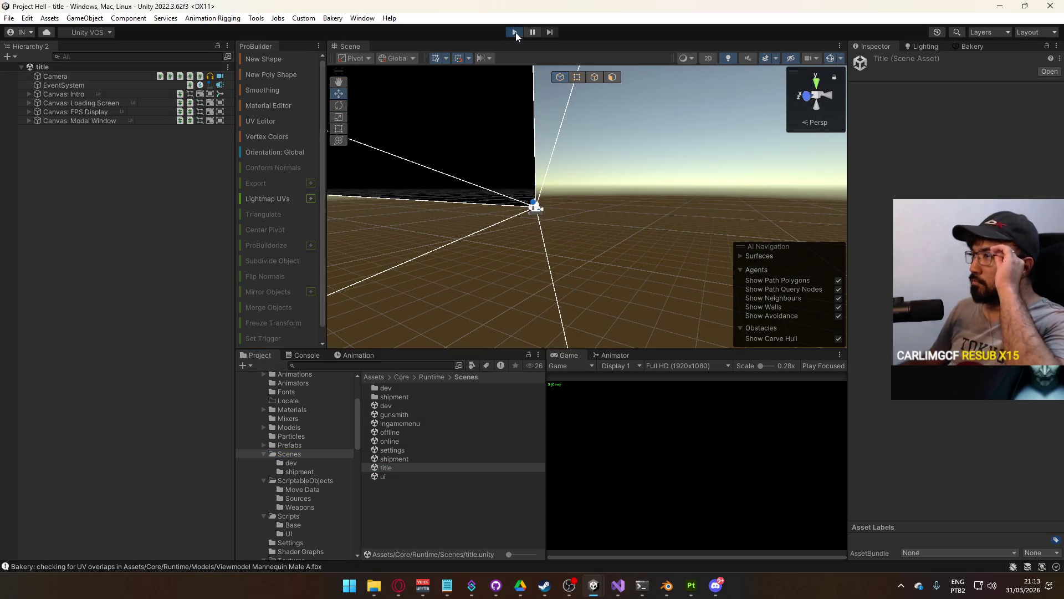
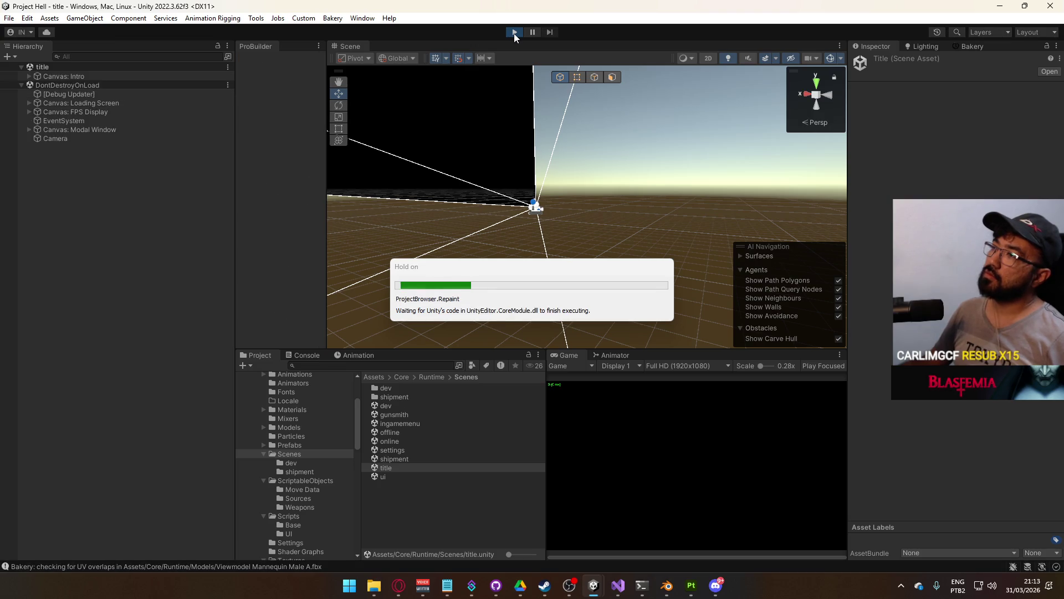
# Exit Play mode and open the shipment scene from the Scenes folder
pyautogui.click(513, 33)
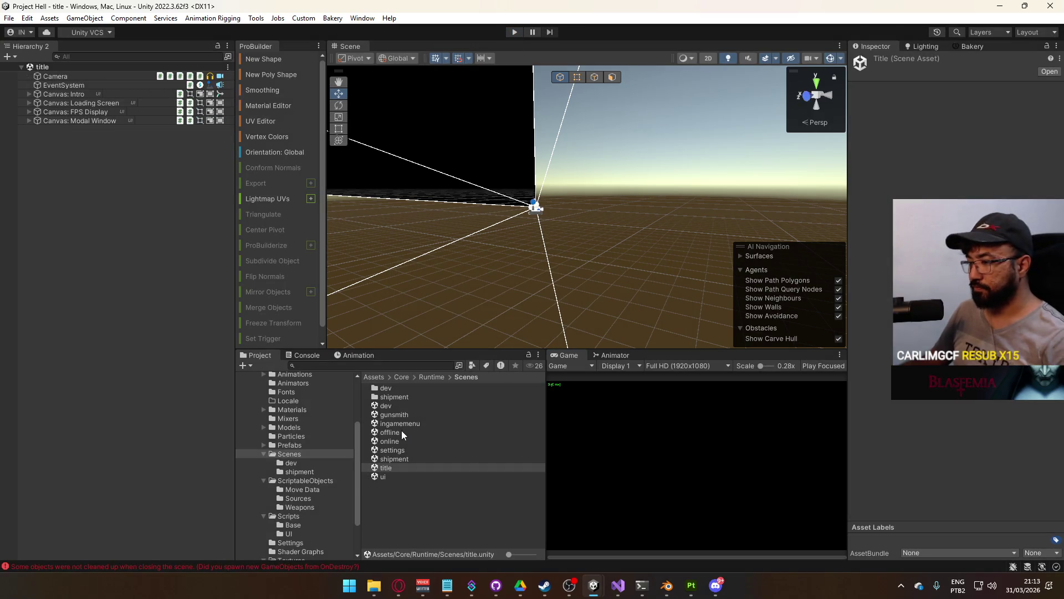
pyautogui.click(403, 405)
pyautogui.click(396, 459)
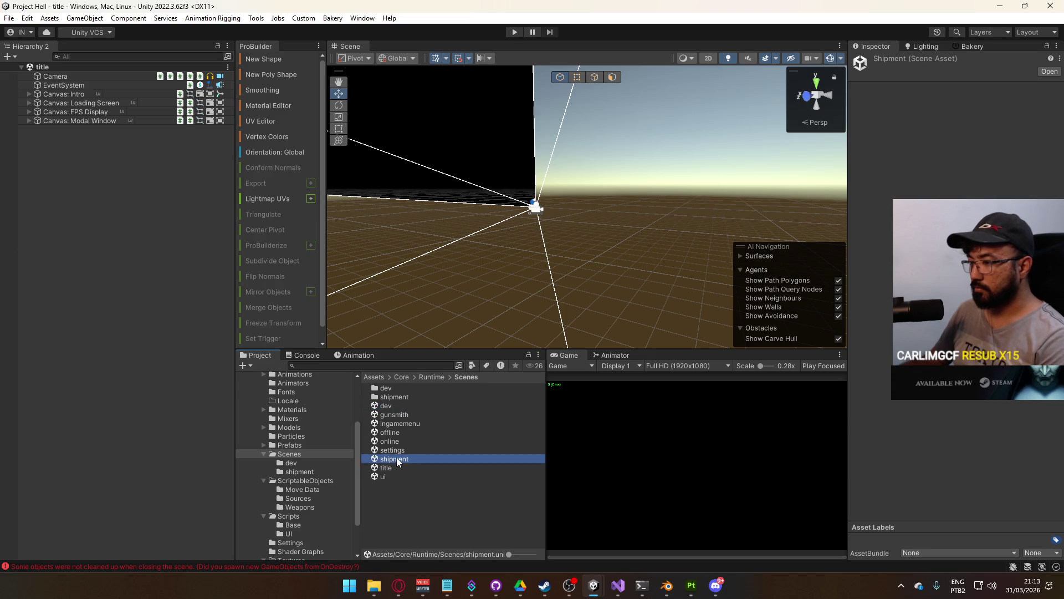
pyautogui.doubleClick(397, 460)
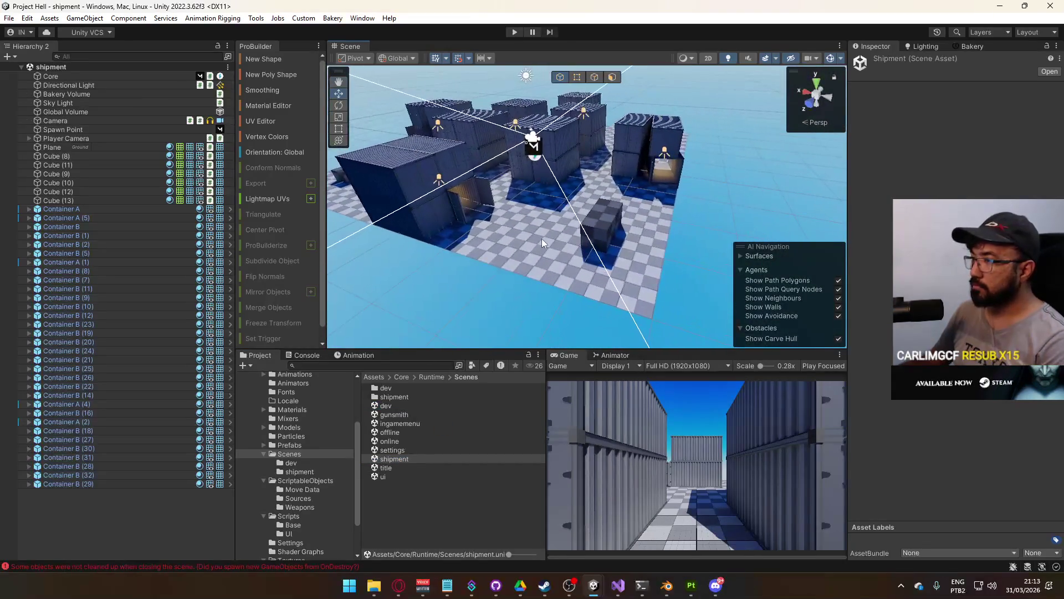
# Add a Reflection Probe via GameObject > Light and raise it to about 2 units
pyautogui.click(212, 18)
pyautogui.moveTo(85, 18)
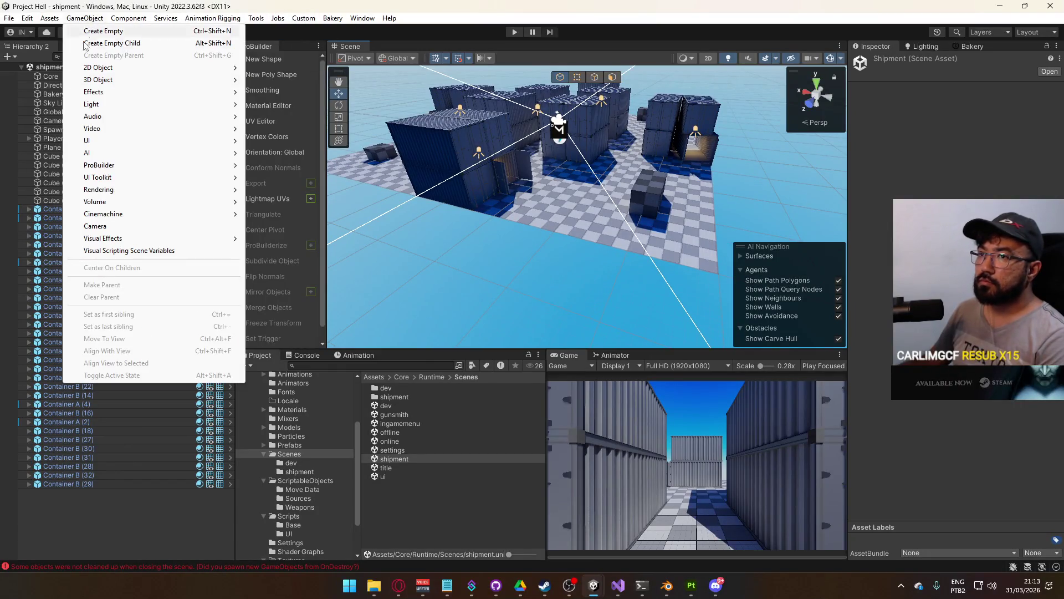
pyautogui.moveTo(141, 106)
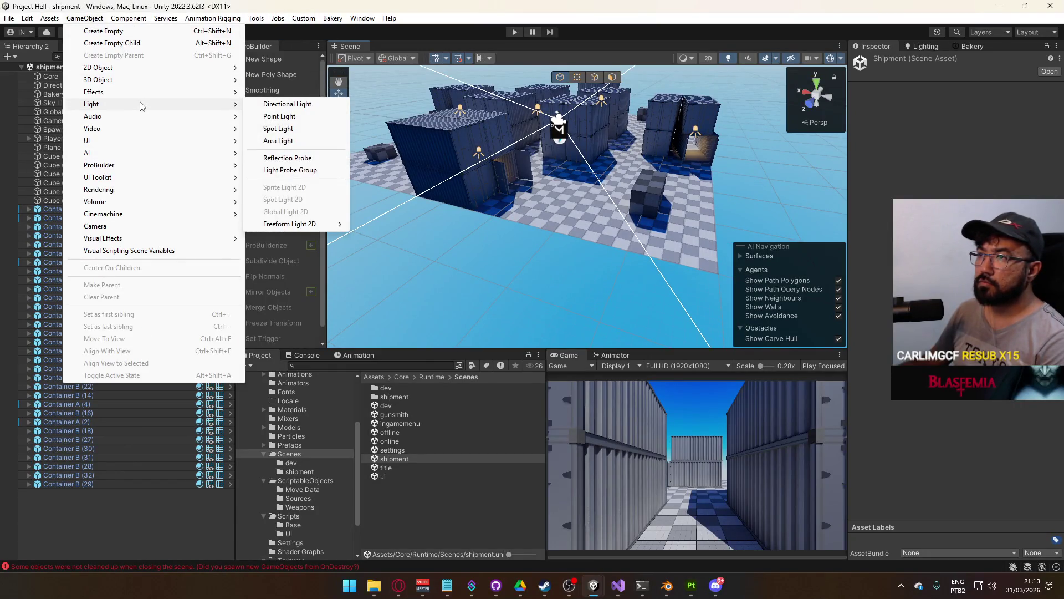
pyautogui.click(327, 160)
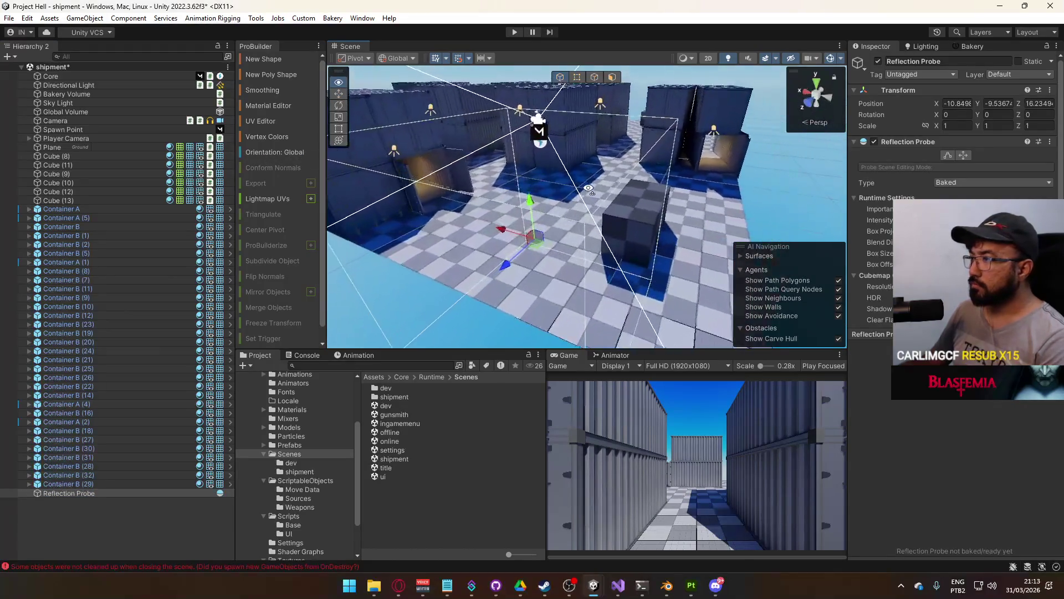
pyautogui.moveTo(544, 191); pyautogui.dragTo(543, 127)
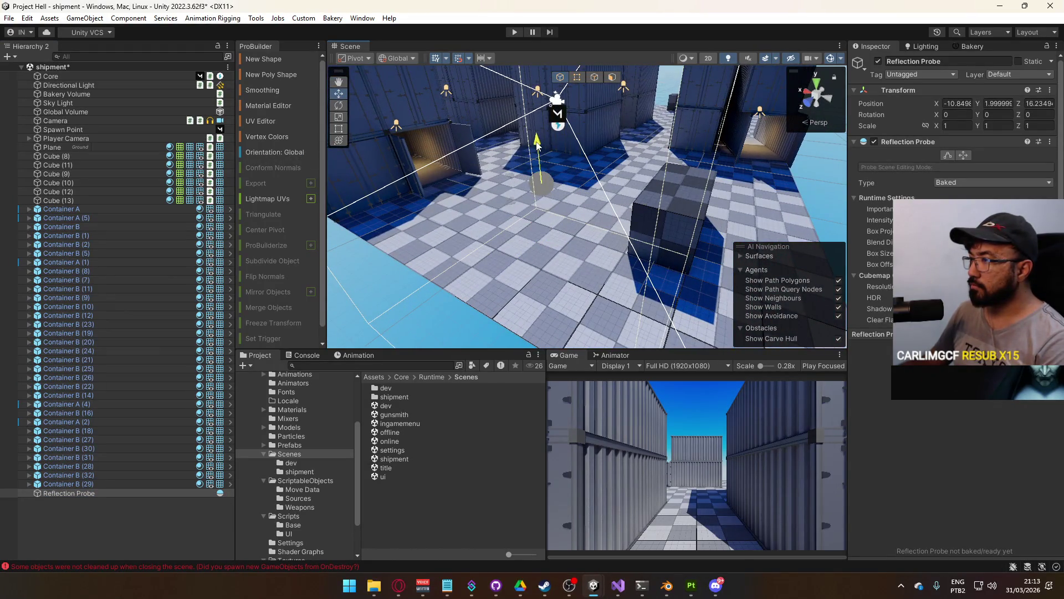
# Start editing the probe's box height in the Inspector Runtime Settings, entering 33
pyautogui.moveTo(500, 178); pyautogui.dragTo(959, 195)
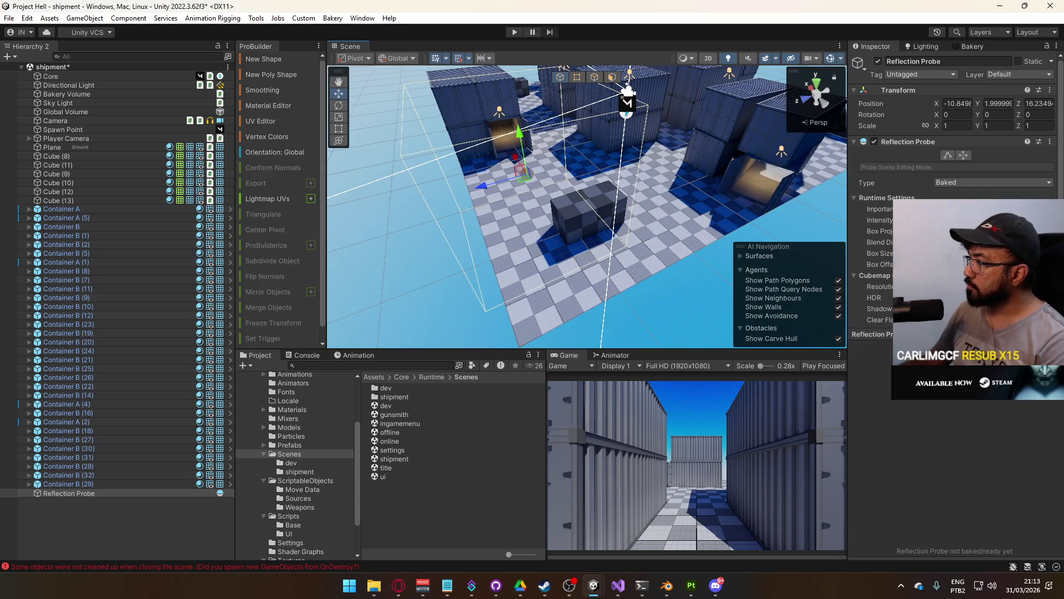
pyautogui.moveTo(727, 237)
pyautogui.keyDown('alt'); pyautogui.mouseDown()
pyautogui.moveTo(748, 227)
pyautogui.moveTo(573, 193)
pyautogui.moveTo(577, 172)
pyautogui.moveTo(549, 188)
pyautogui.mouseUp(); pyautogui.keyUp('alt')
pyautogui.scroll(-4, 953, 166)
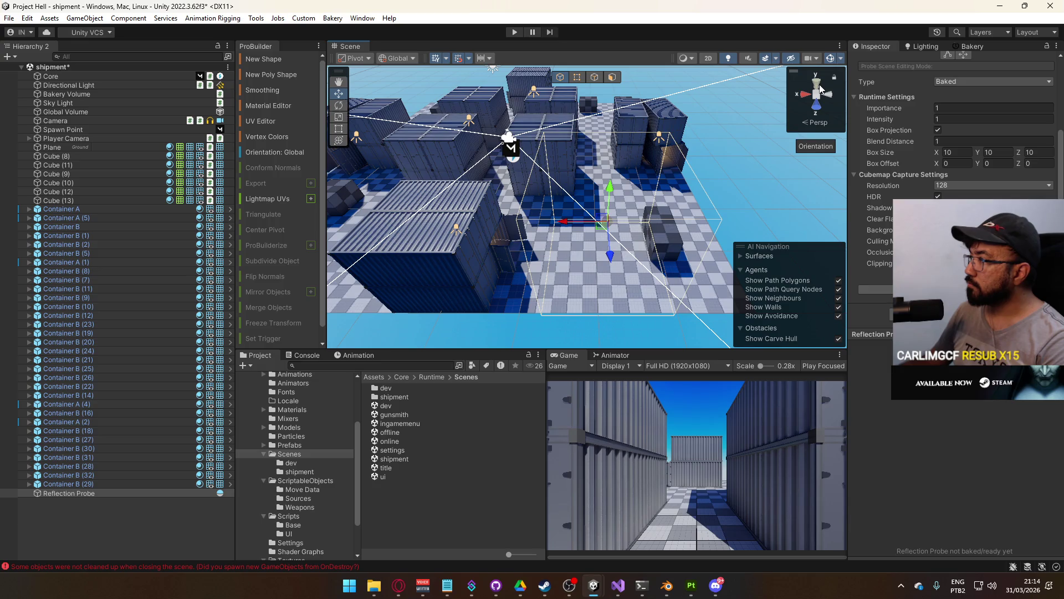
pyautogui.click(1008, 152)
pyautogui.write('3')
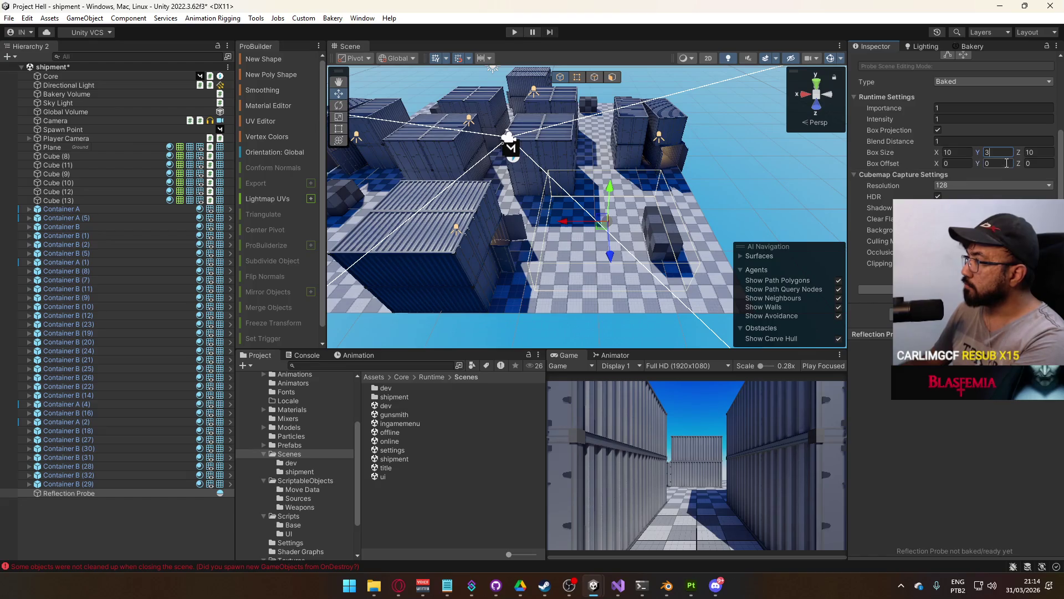
pyautogui.write('3.25')
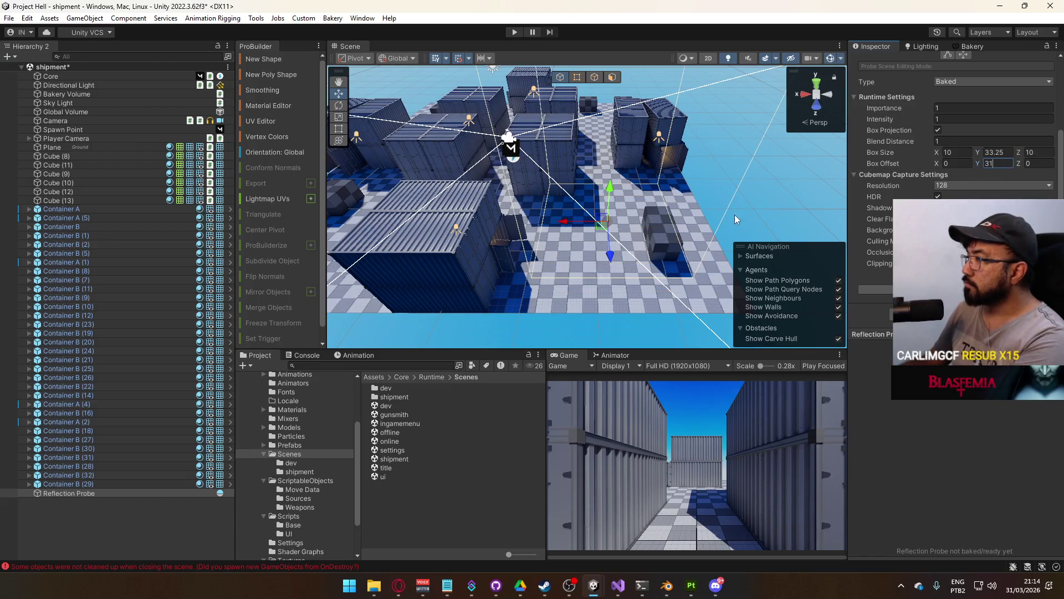
# Set the Reflection Probe's Box Size Y to 3
pyautogui.moveTo(978, 152); pyautogui.dragTo(1006, 156)
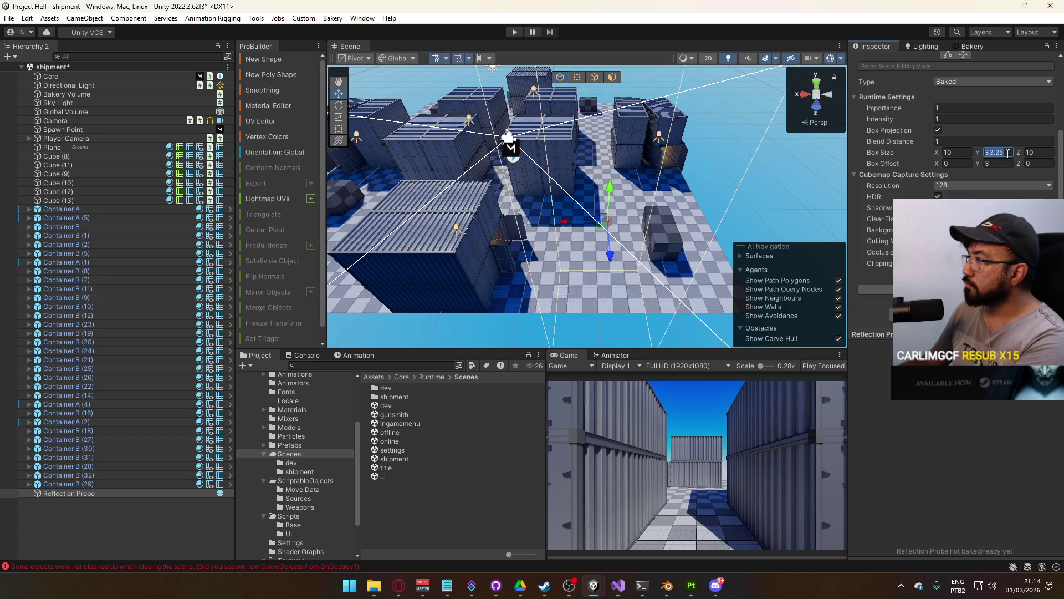
pyautogui.write('3')
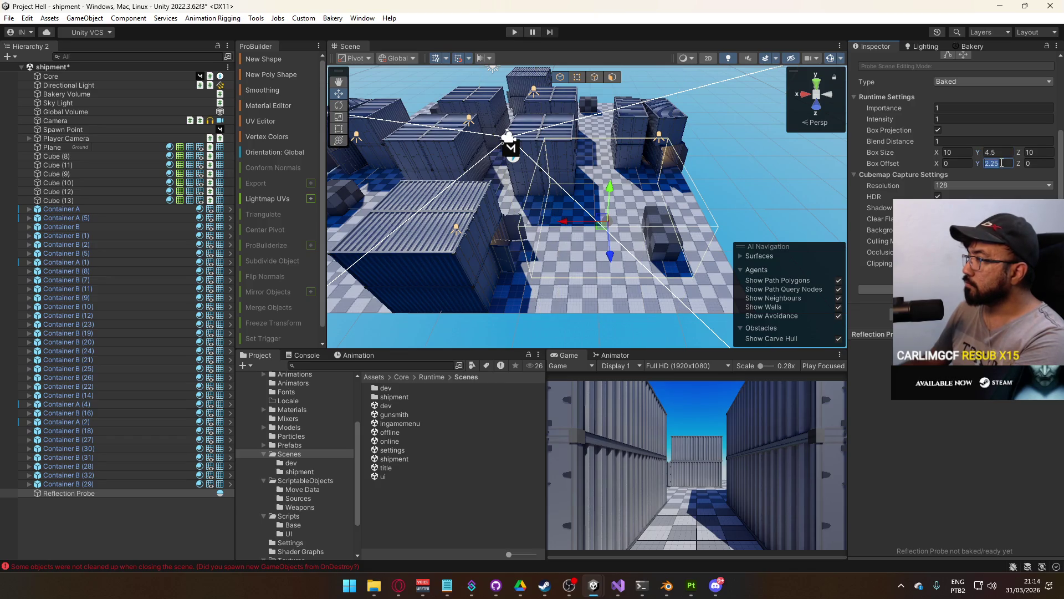
pyautogui.write('3')
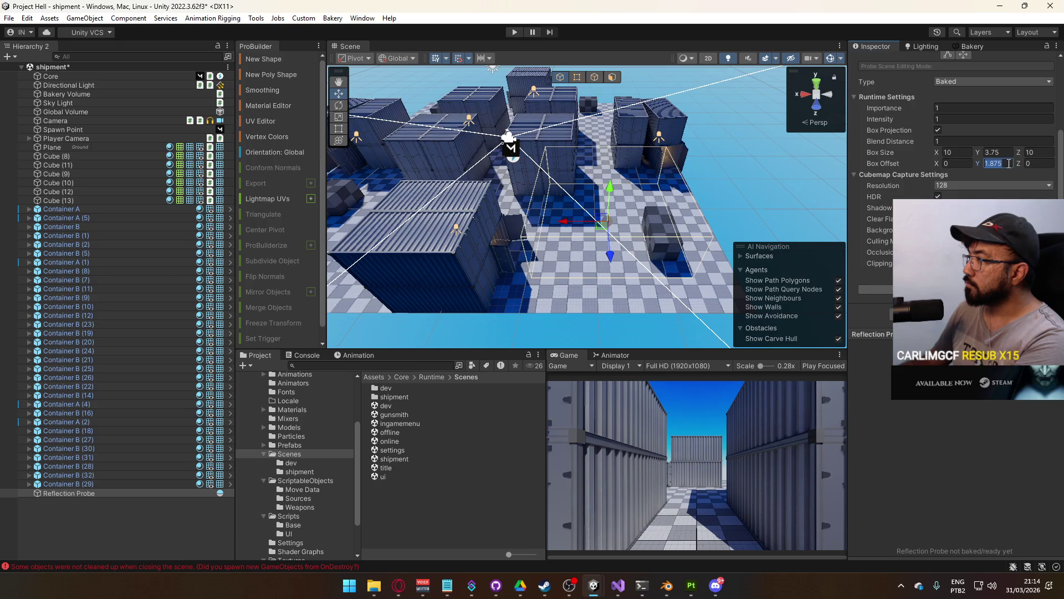
pyautogui.write('0')
pyautogui.click(1004, 155)
pyautogui.write('3')
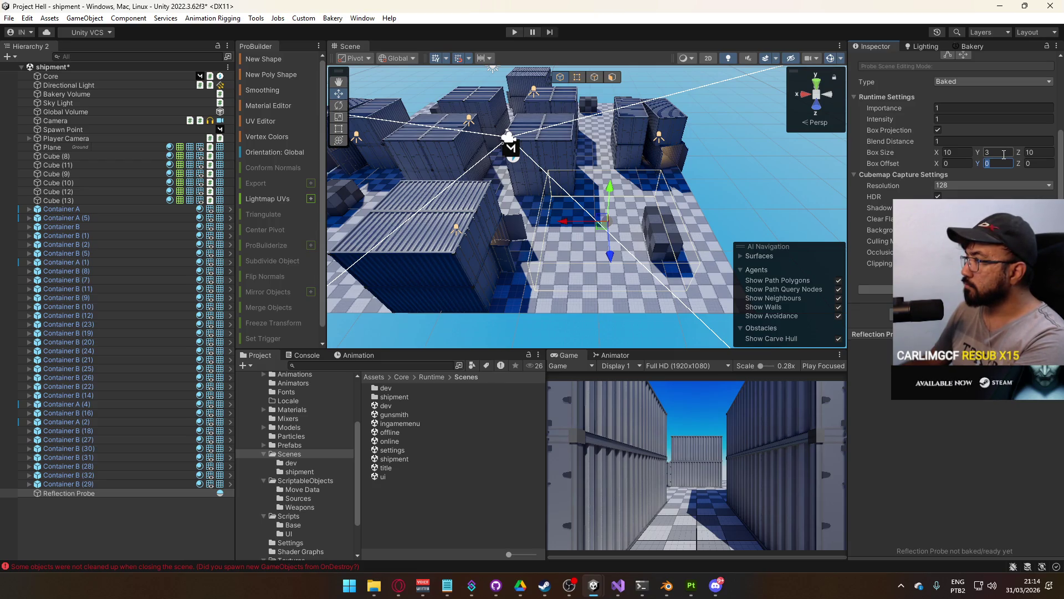
# Set the probe's Box Offset Y to 0.5, framing the view on the probe
pyautogui.write('1')
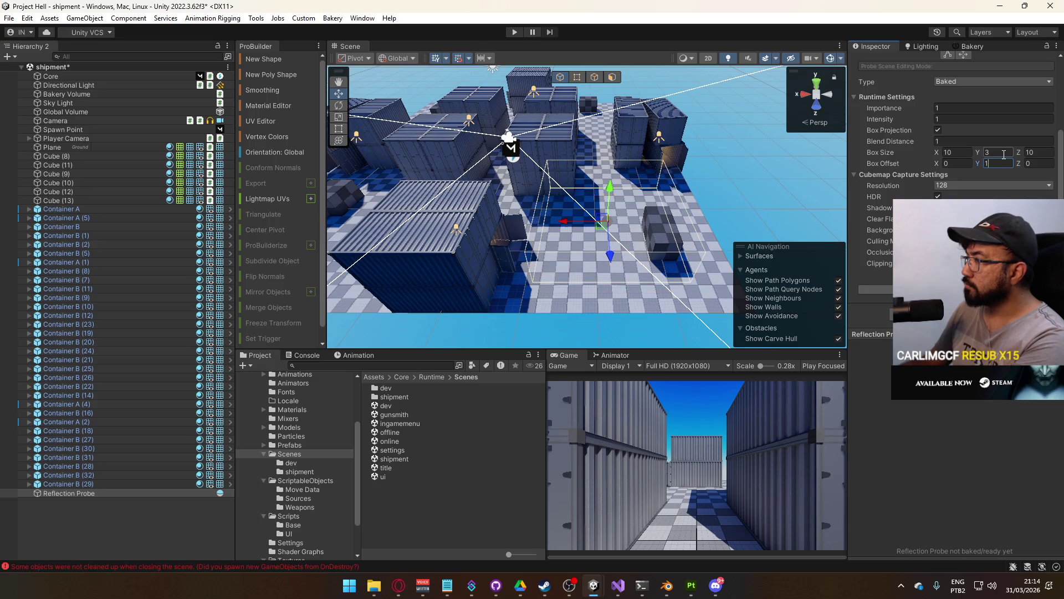
pyautogui.press('BackSpace')
pyautogui.write('2')
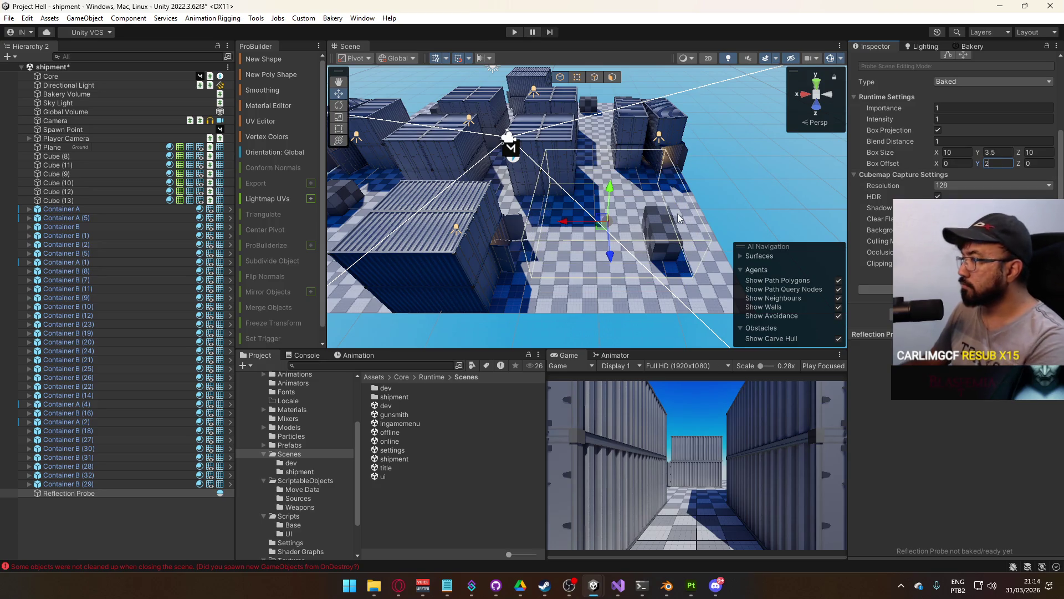
pyautogui.press('BackSpace')
pyautogui.write('1')
pyautogui.moveTo(726, 216); pyautogui.dragTo(727, 133)
pyautogui.press('f')
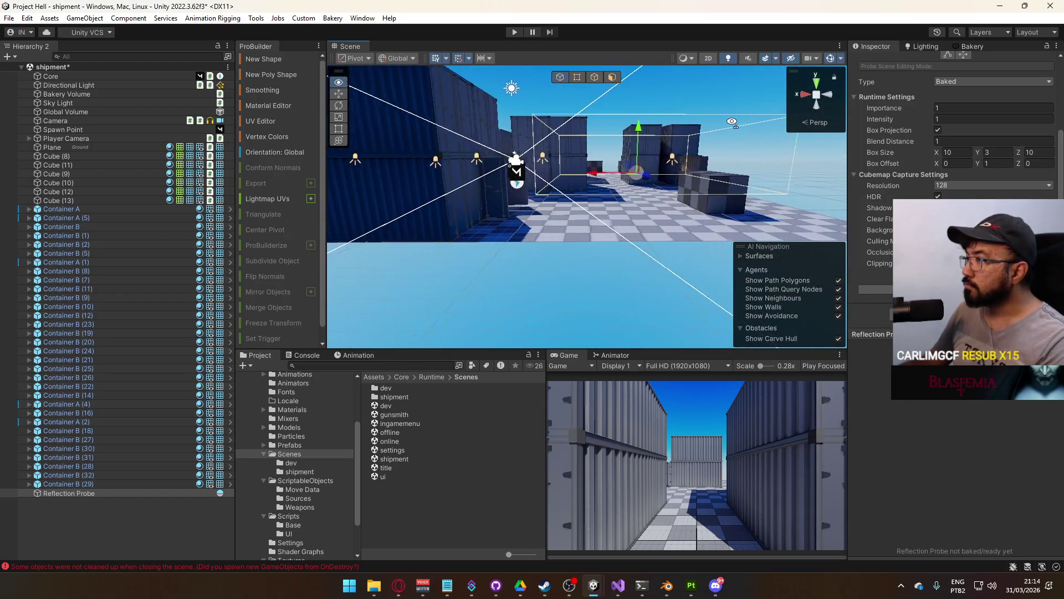
pyautogui.write('.5')
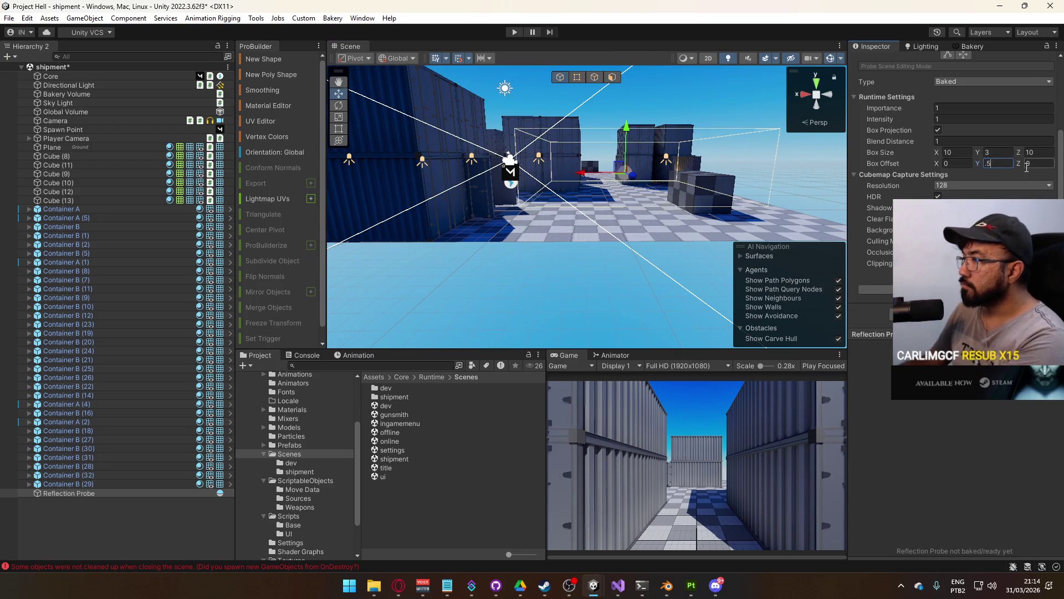
pyautogui.write('f')
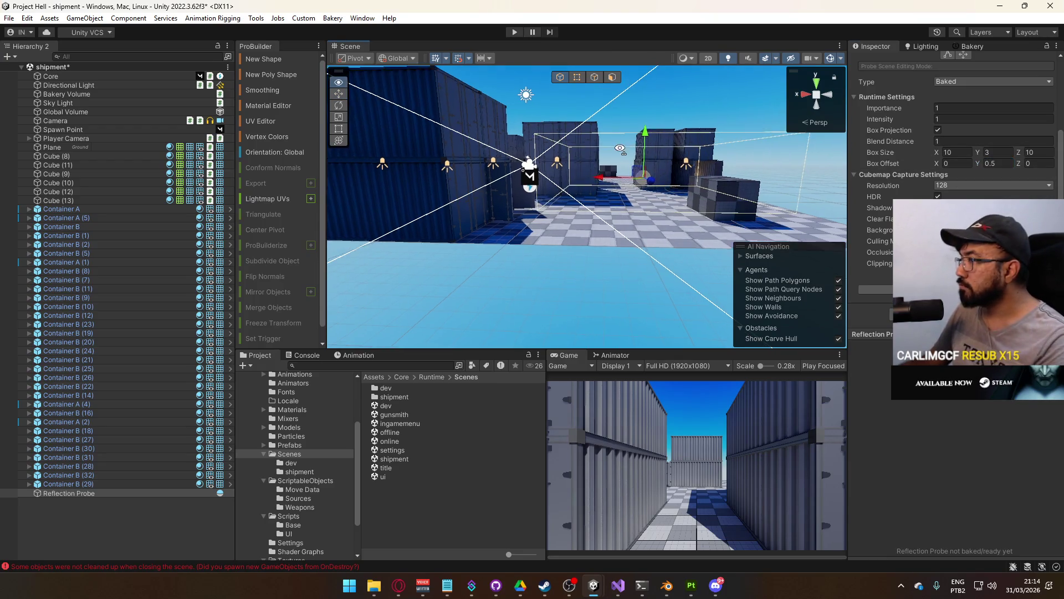
pyautogui.scroll(3, 996, 127)
pyautogui.scroll(1, 996, 123)
pyautogui.click(996, 104)
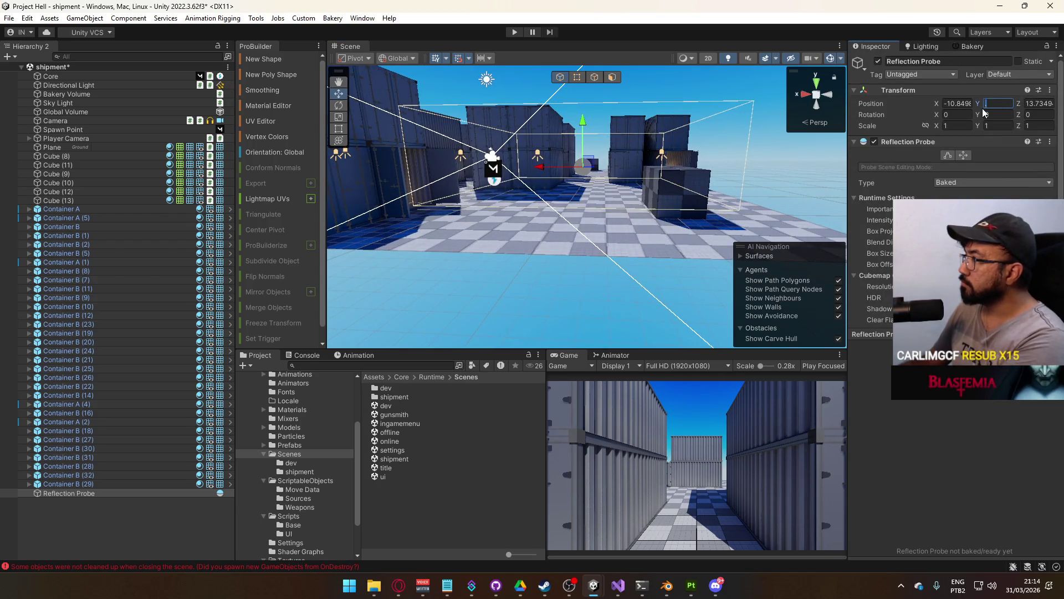
# Lower the probe to Y 0.5 and place it near X -8.1, Z 15.98 in Top view
pyautogui.write('0.5')
pyautogui.press('Return')
pyautogui.moveTo(665, 250)
pyautogui.mouseDown()
pyautogui.moveTo(743, 331)
pyautogui.moveTo(828, 96)
pyautogui.mouseUp()
pyautogui.scroll(-5, 742, 332)
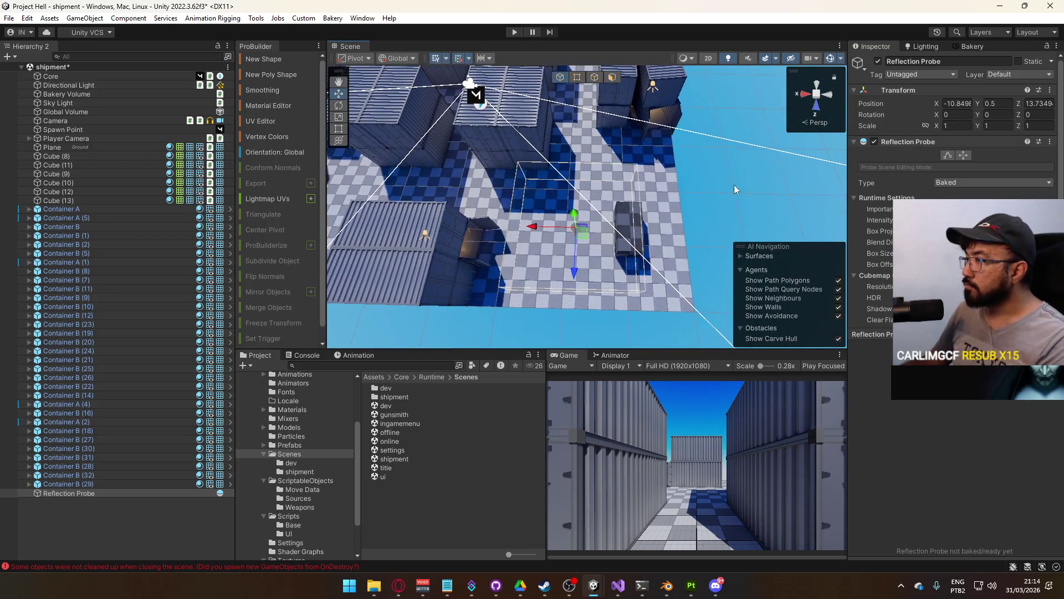
pyautogui.click(828, 95)
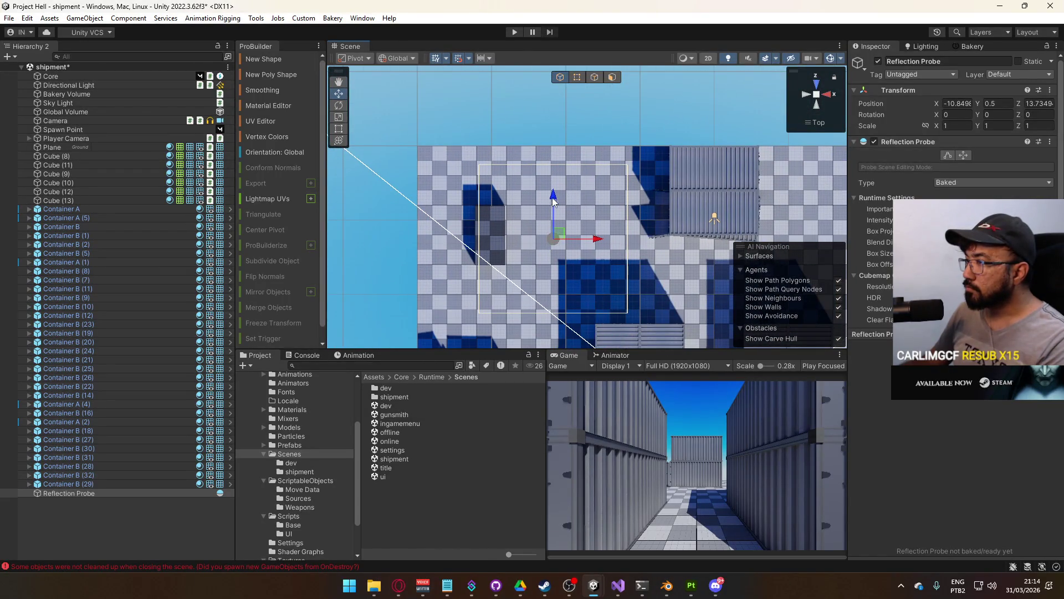
pyautogui.moveTo(595, 242); pyautogui.dragTo(638, 239)
pyautogui.moveTo(599, 196); pyautogui.dragTo(597, 167)
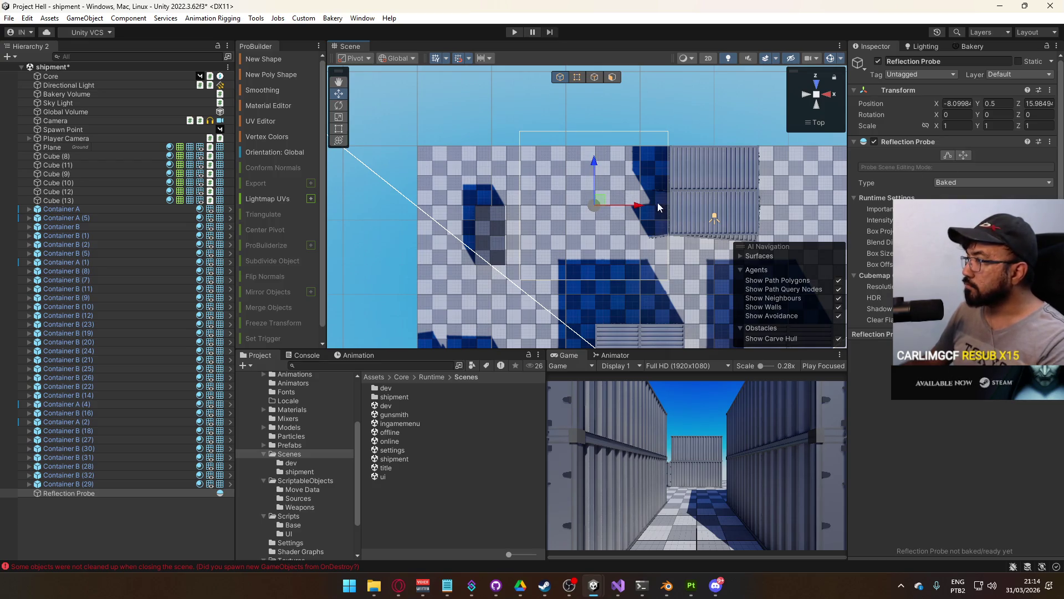
pyautogui.moveTo(597, 179); pyautogui.dragTo(609, 164)
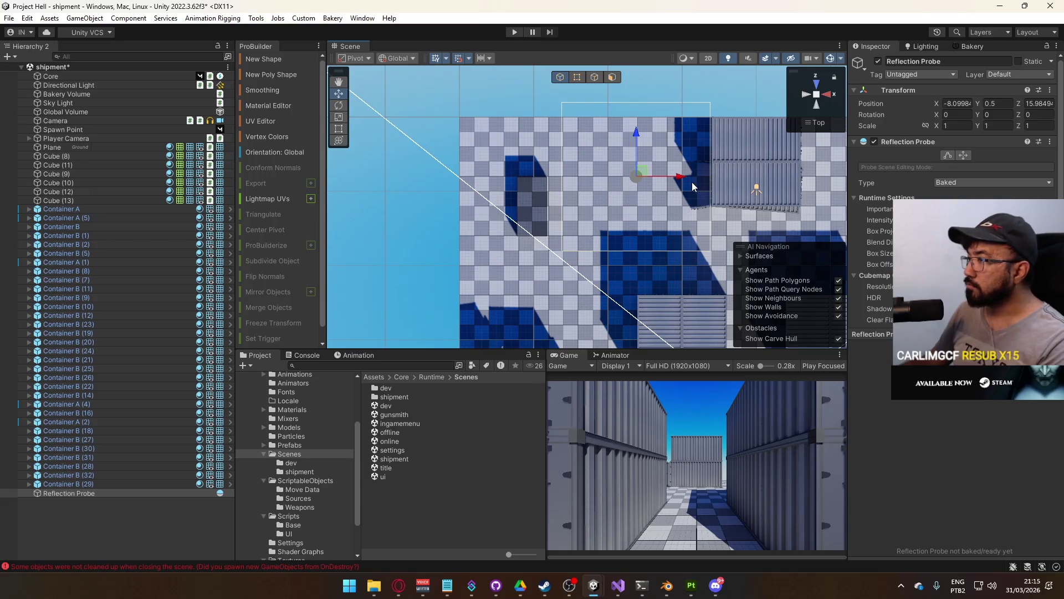
# Duplicate the probe and place Reflection Probe (1) at X -18, Z 12.73
pyautogui.hotkey('ctrl', 'd')
pyautogui.moveTo(687, 182); pyautogui.dragTo(536, 183)
pyautogui.moveTo(484, 140)
pyautogui.mouseDown()
pyautogui.moveTo(490, 184)
pyautogui.moveTo(526, 183)
pyautogui.moveTo(491, 149)
pyautogui.mouseUp()
pyautogui.click(135, 502)
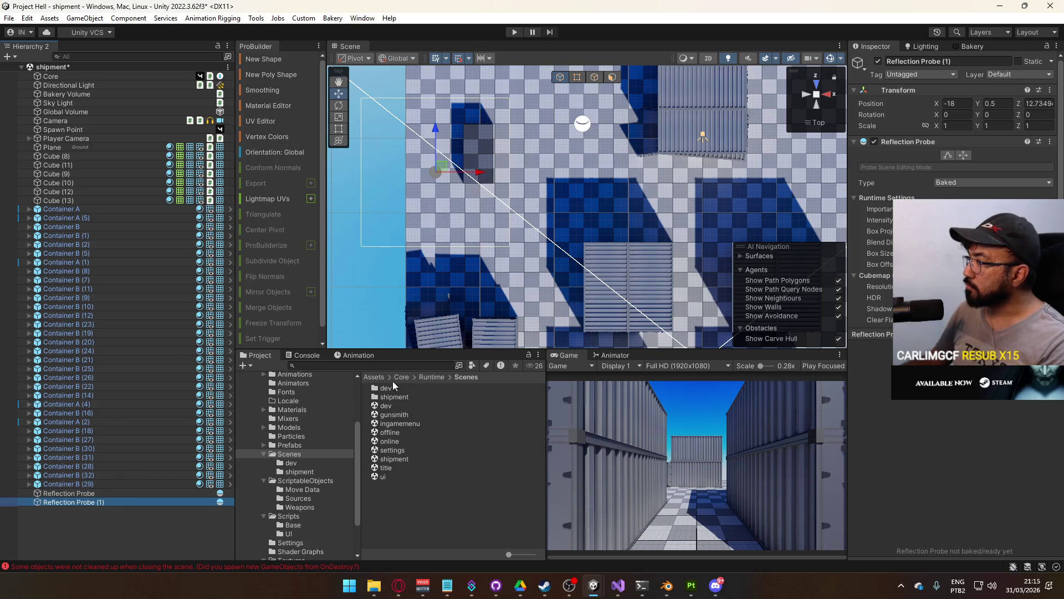
# Duplicate the probe and move the copy to X 0, Z 3
pyautogui.moveTo(545, 264); pyautogui.dragTo(460, 236)
pyautogui.hotkey('ctrl', 'd')
pyautogui.moveTo(438, 177); pyautogui.dragTo(683, 192)
pyautogui.moveTo(636, 138); pyautogui.dragTo(638, 174)
pyautogui.moveTo(669, 227)
pyautogui.mouseDown()
pyautogui.moveTo(611, 109)
pyautogui.moveTo(627, 229)
pyautogui.moveTo(524, 241)
pyautogui.moveTo(783, 243)
pyautogui.mouseUp()
# Add Reflection Probes (6), (7) and (8) down the yard at X 0, -13 and 16
pyautogui.hotkey('ctrl', 'd')
pyautogui.hotkey('ctrl', 'd')
pyautogui.hotkey('ctrl', 'd')
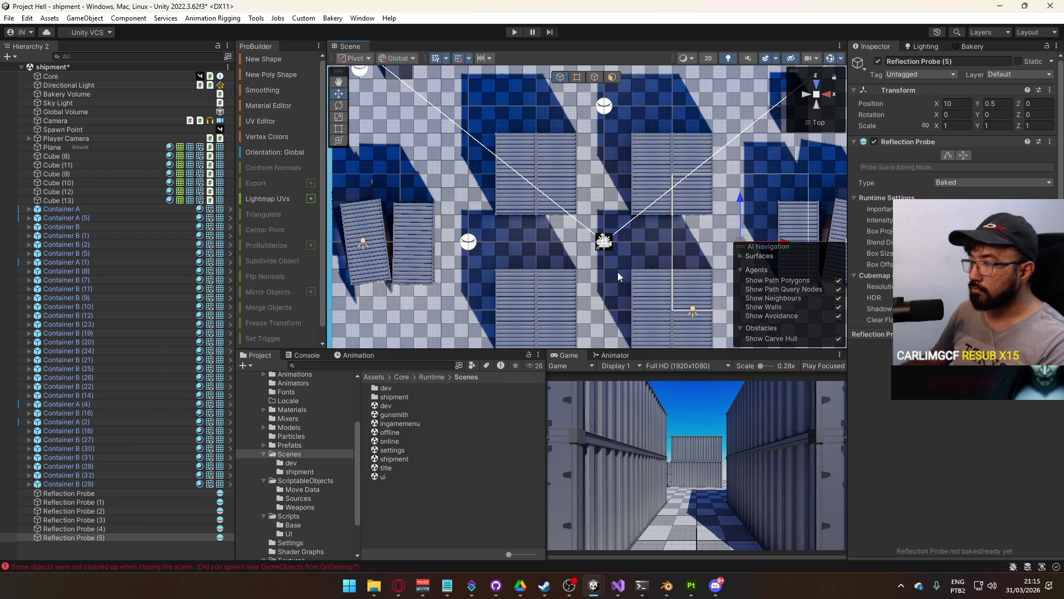
pyautogui.hotkey('ctrl', 'd')
pyautogui.moveTo(670, 108); pyautogui.dragTo(661, 257)
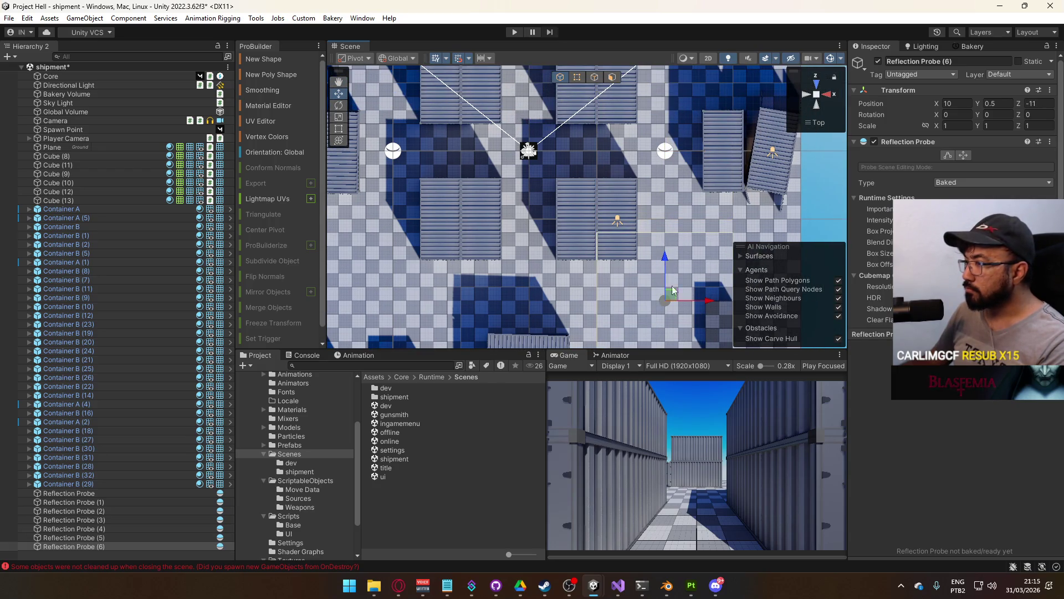
pyautogui.moveTo(712, 308); pyautogui.dragTo(568, 298)
pyautogui.moveTo(480, 293)
pyautogui.mouseDown()
pyautogui.moveTo(513, 273)
pyautogui.moveTo(528, 241)
pyautogui.mouseUp()
pyautogui.hotkey('ctrl', 'd')
pyautogui.moveTo(645, 249); pyautogui.dragTo(486, 262)
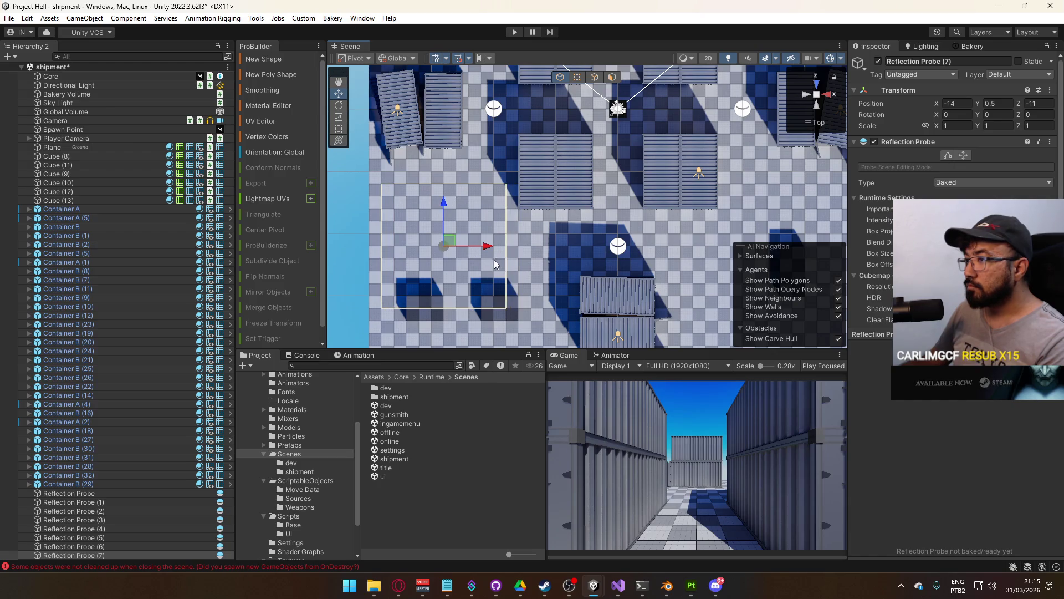
pyautogui.scroll(-2, 443, 261)
pyautogui.hotkey('ctrl', 'd')
pyautogui.moveTo(394, 263); pyautogui.dragTo(722, 268)
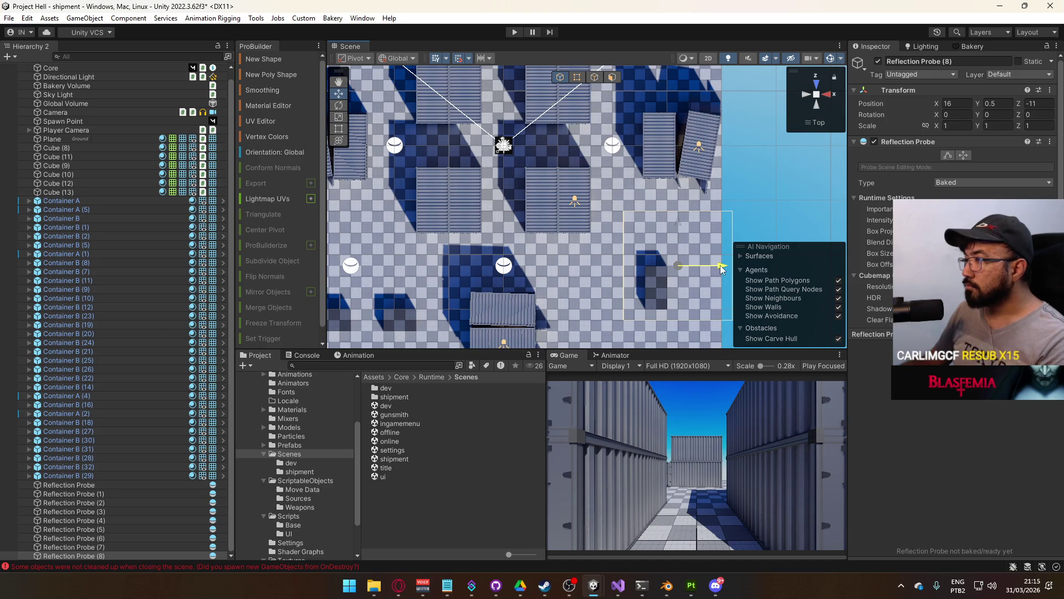
pyautogui.moveTo(652, 218); pyautogui.dragTo(649, 267)
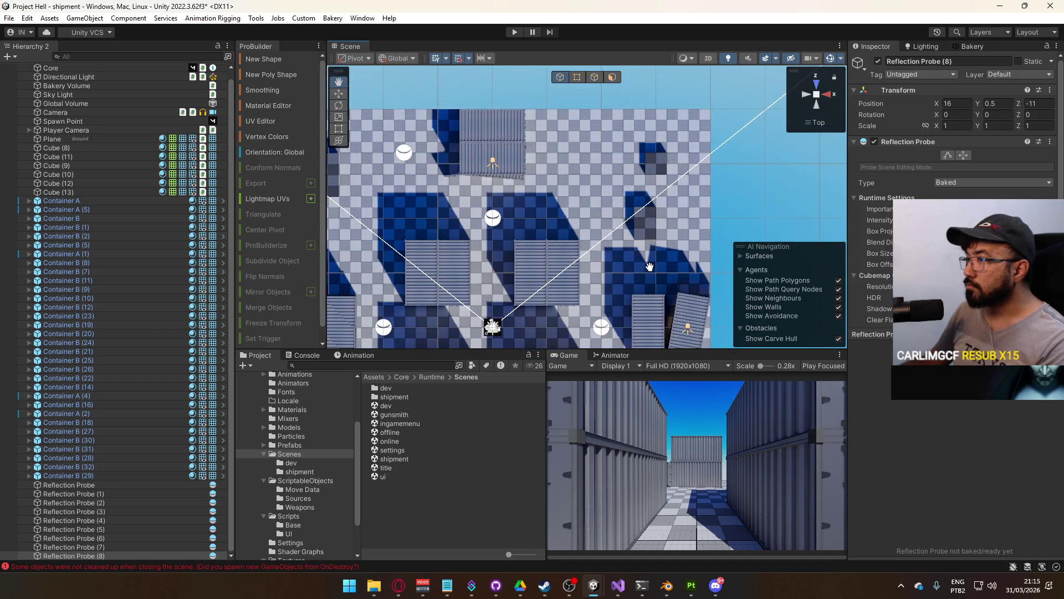
# Duplicate the first reflection probe into Reflection Probe (9), sliding it right along X
pyautogui.click(404, 153)
pyautogui.hotkey('ctrl', 'd')
pyautogui.moveTo(443, 155); pyautogui.dragTo(646, 167)
pyautogui.scroll(2, 524, 197)
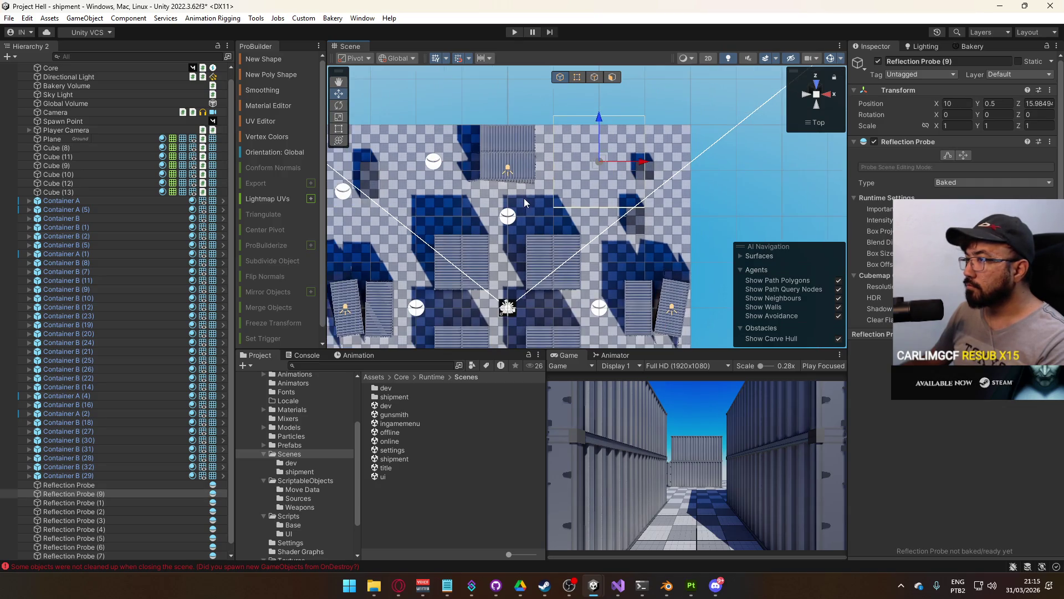
pyautogui.scroll(-3, 544, 202)
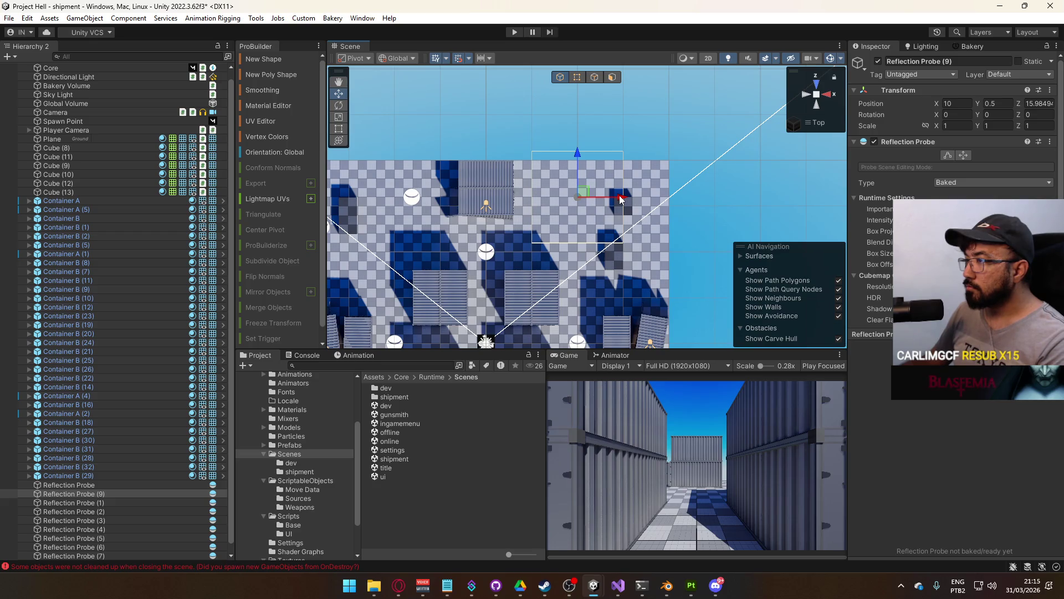
# Add Reflection Probe (10) at X 18 and render all reflection probes with Bakery
pyautogui.hotkey('ctrl', 'd')
pyautogui.moveTo(621, 198)
pyautogui.mouseDown()
pyautogui.moveTo(683, 198)
pyautogui.moveTo(651, 188)
pyautogui.mouseUp()
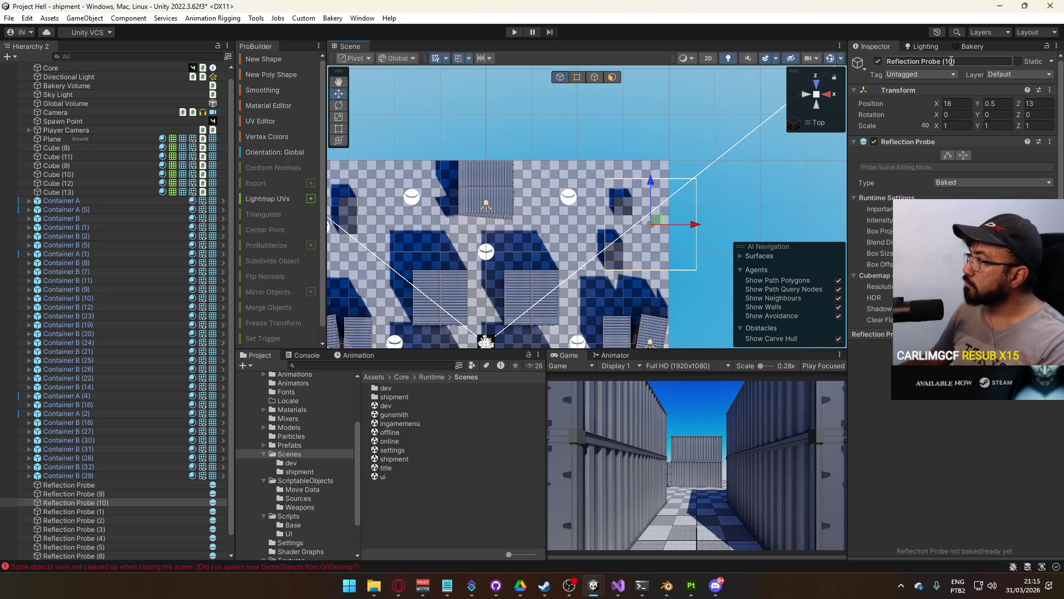
pyautogui.click(964, 48)
pyautogui.click(933, 467)
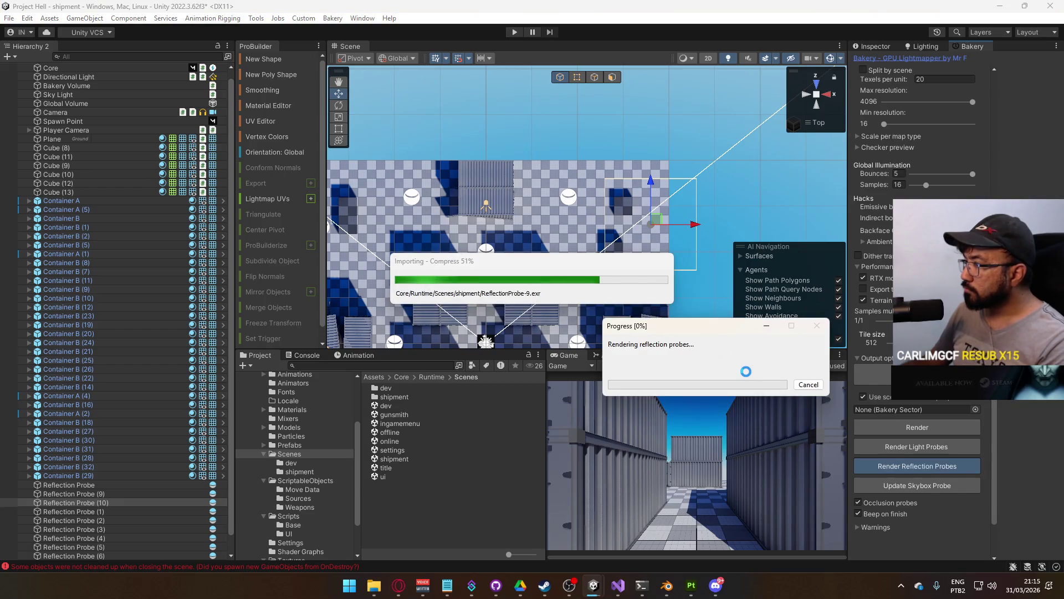
pyautogui.click(823, 123)
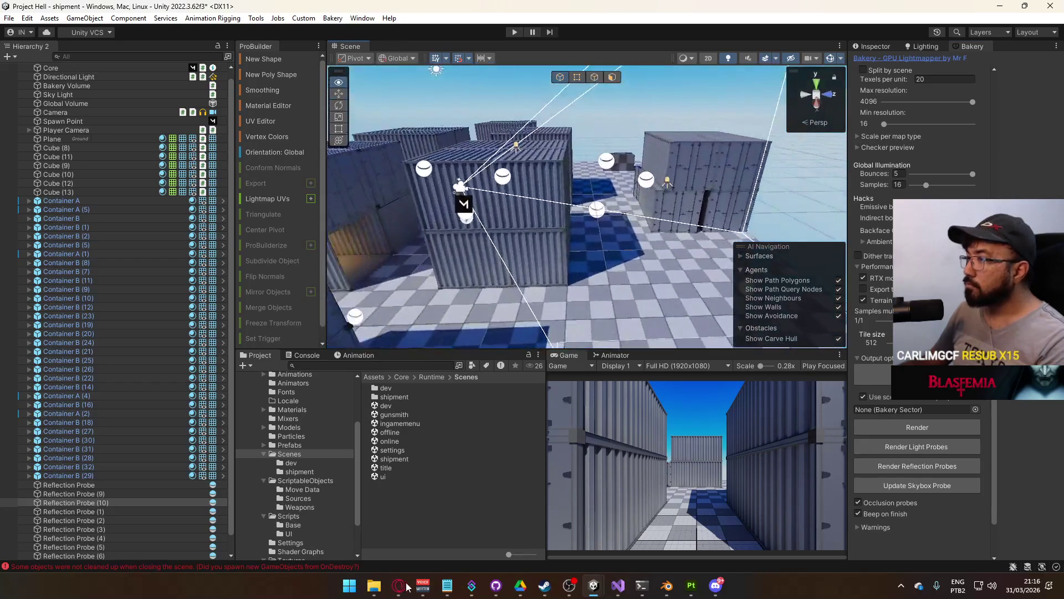
pyautogui.press('Up')
pyautogui.press('Up')
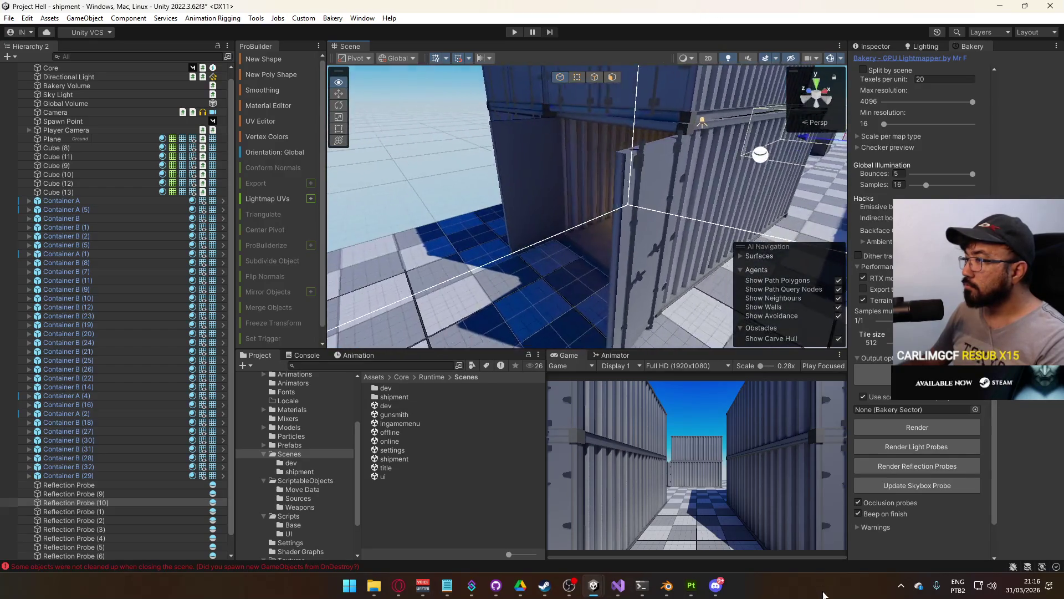
pyautogui.press('Up')
pyautogui.click(698, 227)
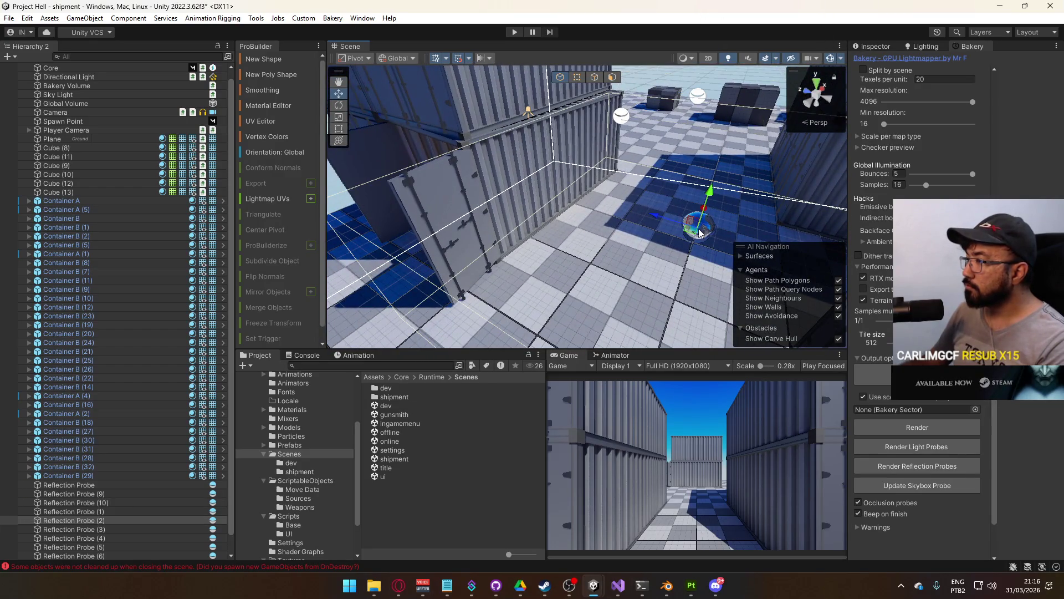
pyautogui.moveTo(623, 238); pyautogui.dragTo(576, 71)
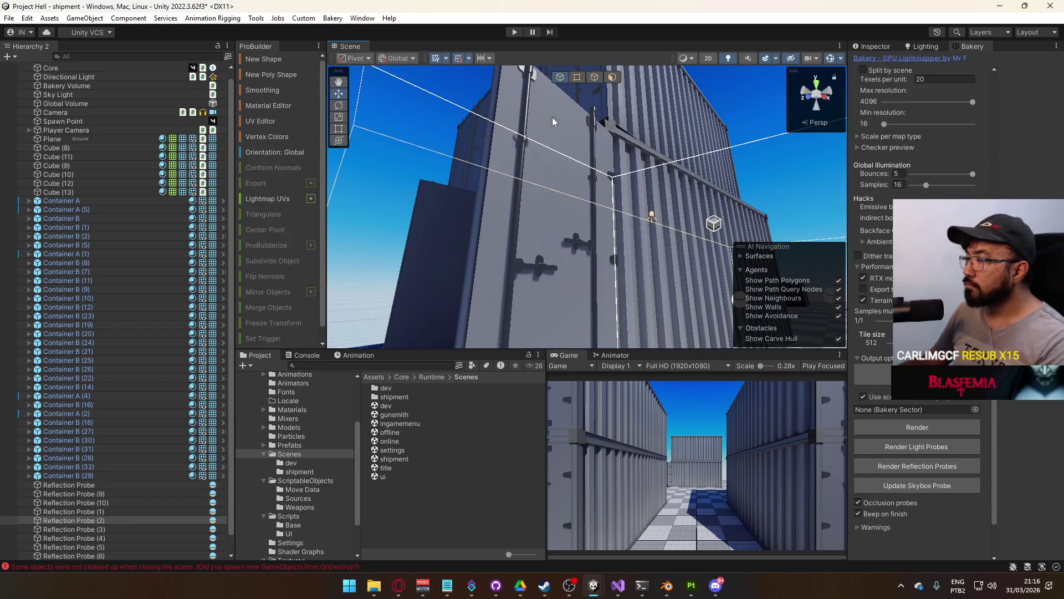
# Open the Container material from Container Door Metals and test its Smoothness slider
pyautogui.click(517, 177)
pyautogui.click(517, 178)
pyautogui.click(872, 46)
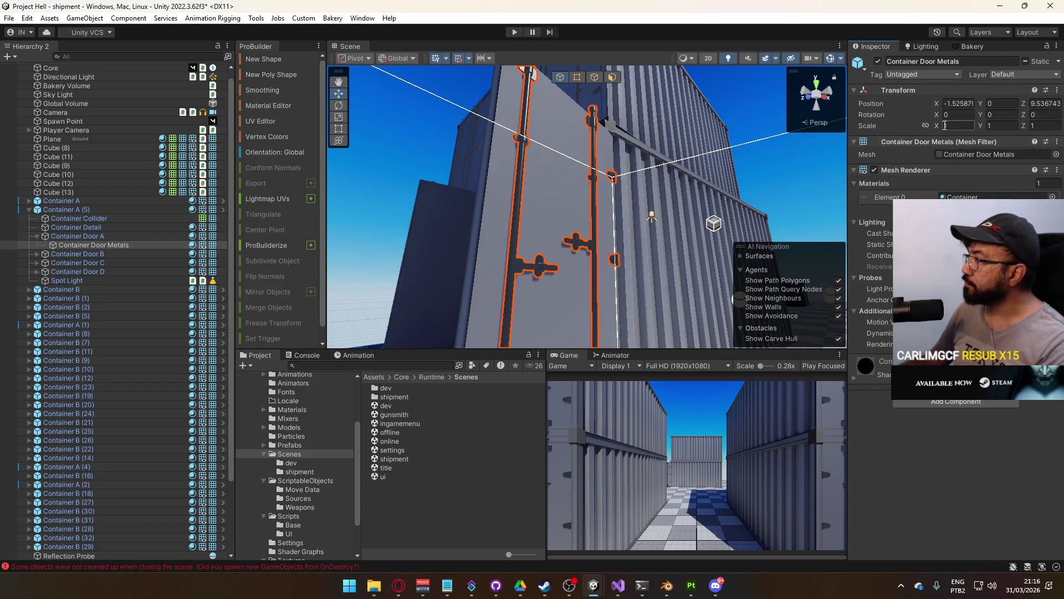
pyautogui.doubleClick(975, 197)
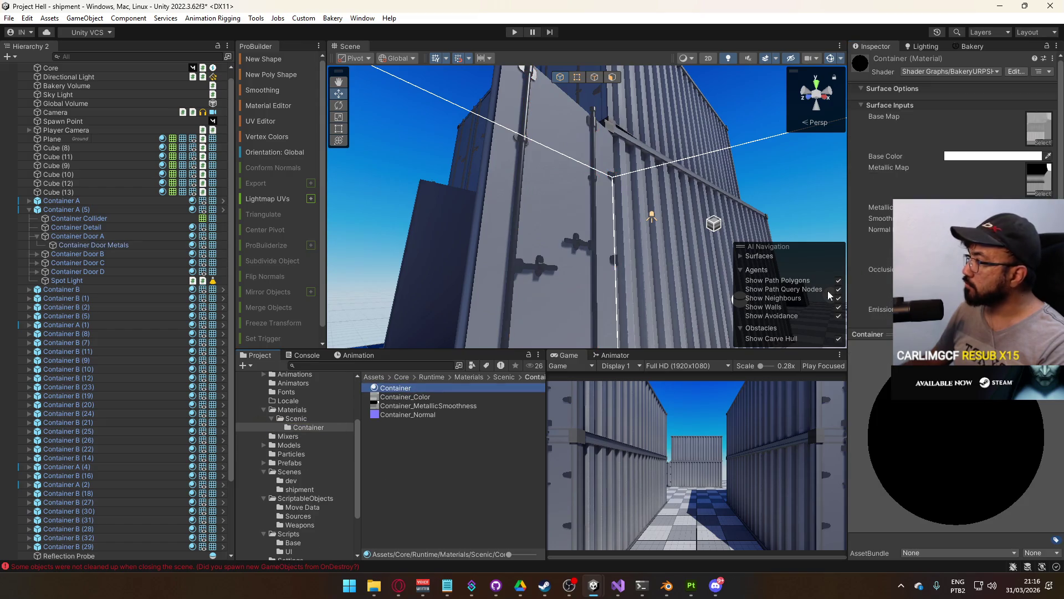
pyautogui.scroll(-3, 953, 139)
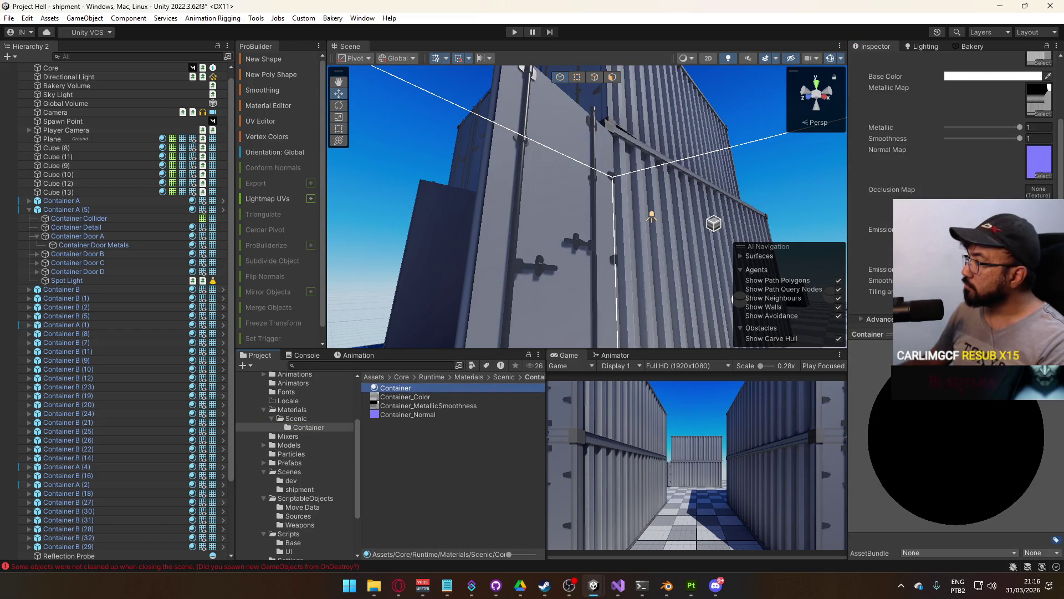
pyautogui.scroll(1, 954, 139)
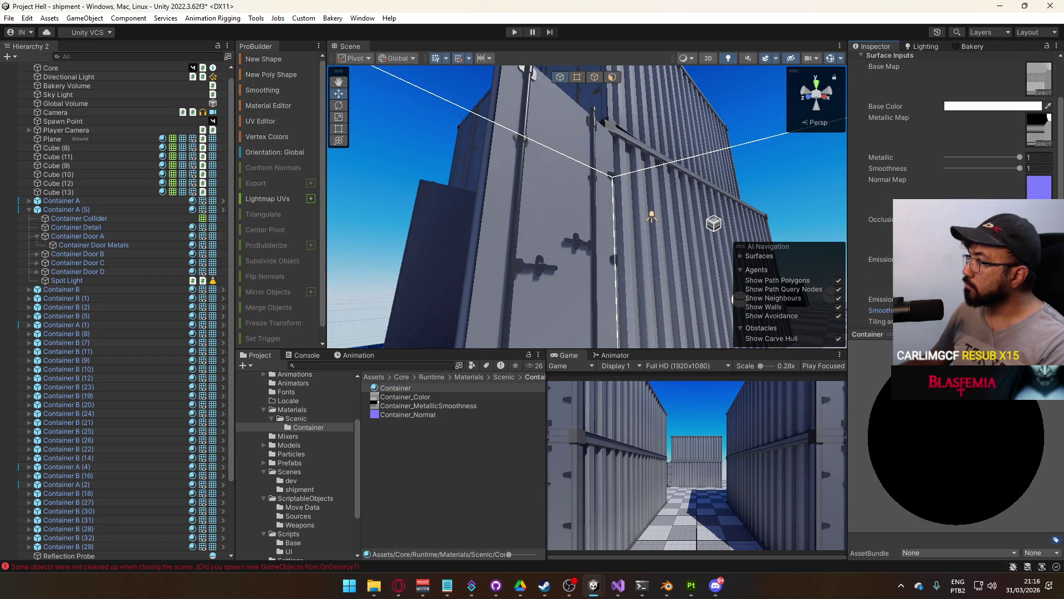
pyautogui.moveTo(1020, 167)
pyautogui.mouseDown()
pyautogui.moveTo(900, 162)
pyautogui.moveTo(1029, 166)
pyautogui.mouseUp()
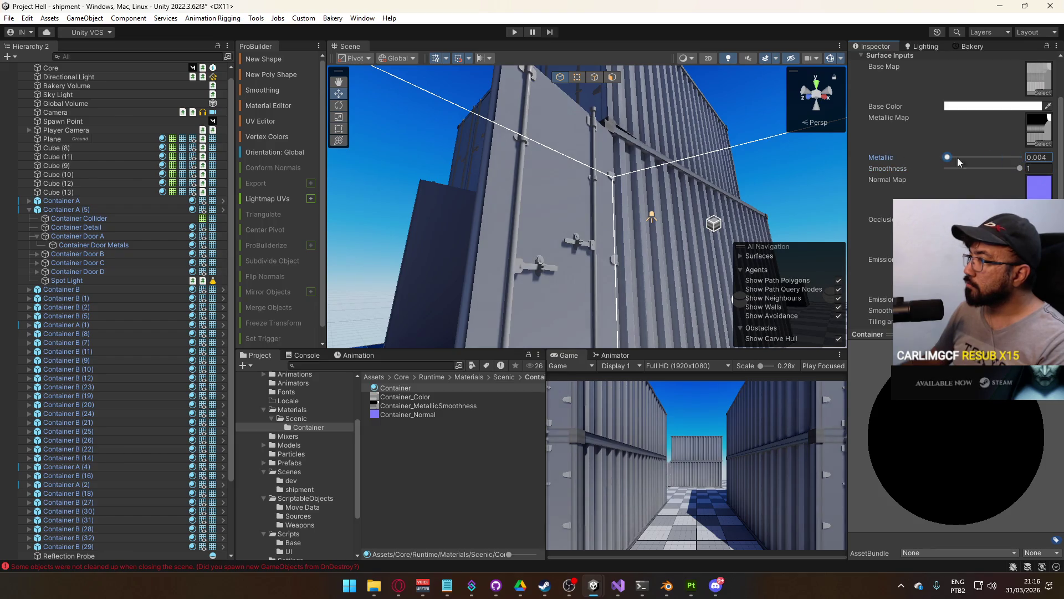
pyautogui.moveTo(665, 221)
pyautogui.mouseDown()
pyautogui.moveTo(626, 219)
pyautogui.moveTo(577, 159)
pyautogui.moveTo(501, 102)
pyautogui.moveTo(483, 180)
pyautogui.mouseUp()
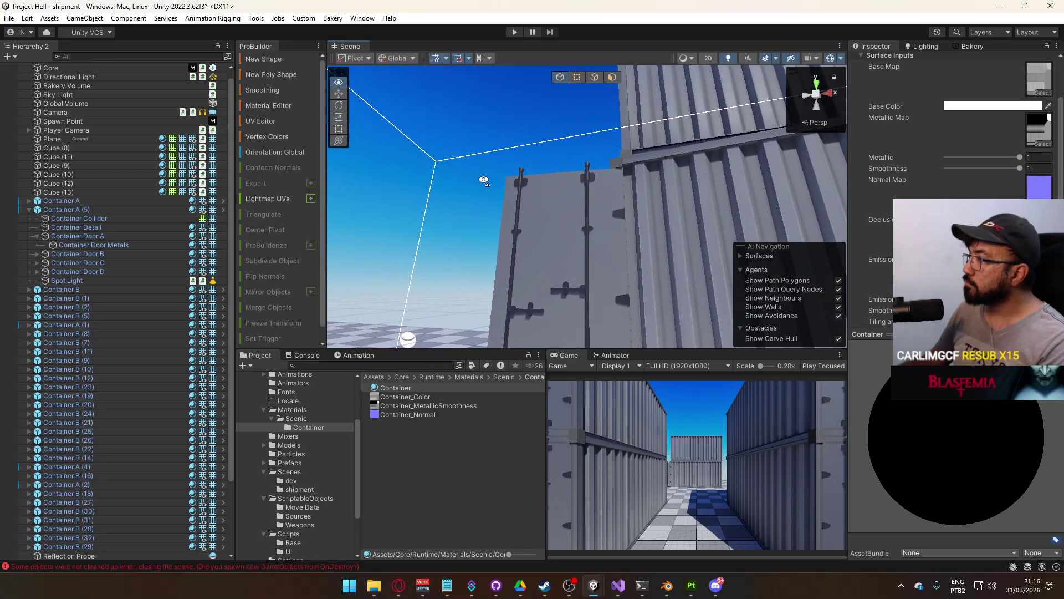
# Inspect the Container_MetallicSmoothness texture's import settings, then return to the Container material
pyautogui.click(1046, 133)
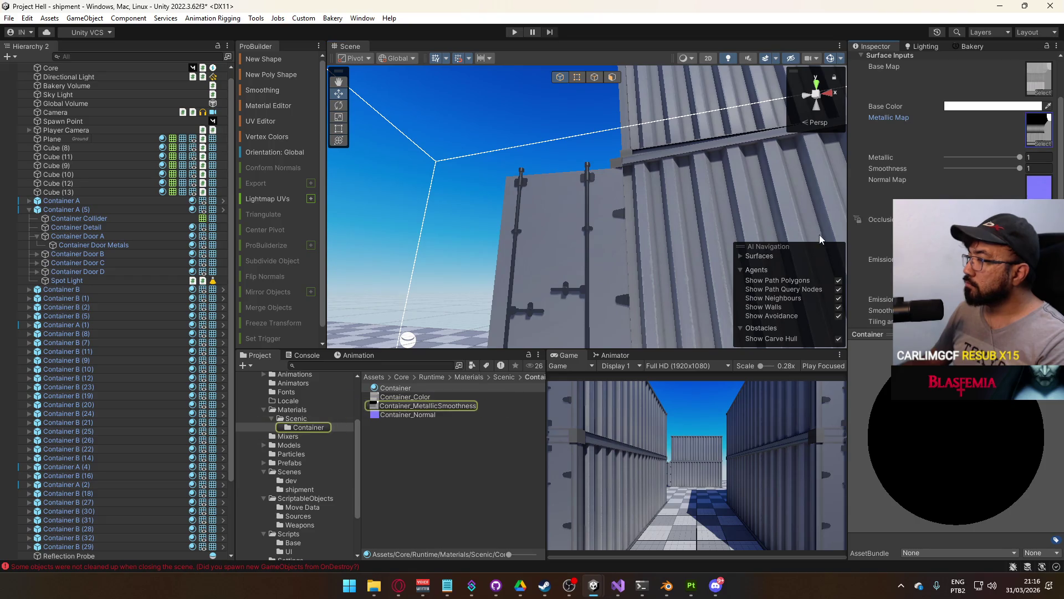
pyautogui.click(411, 407)
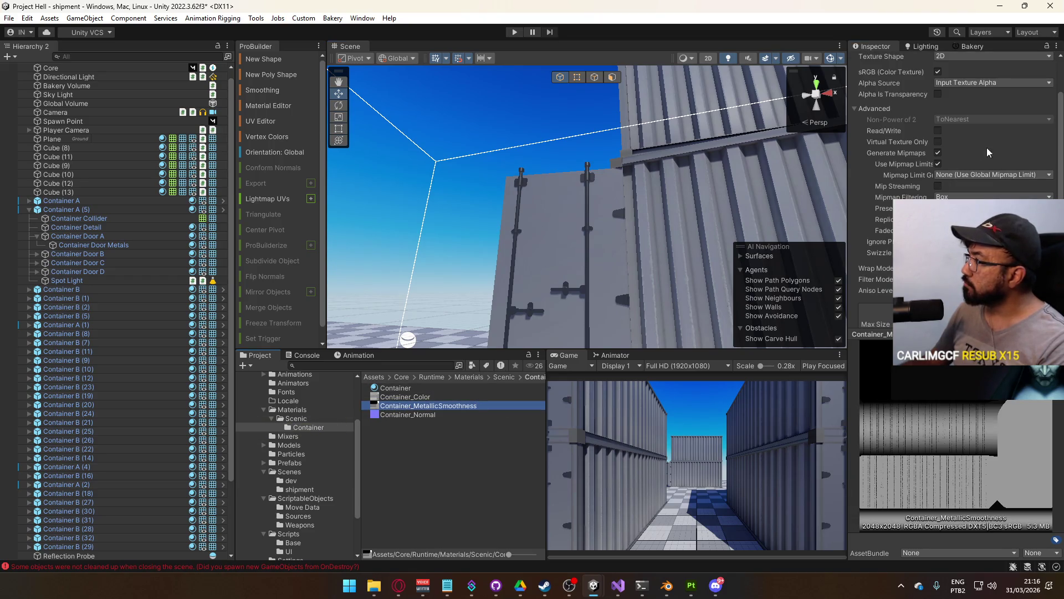
pyautogui.scroll(2, 964, 151)
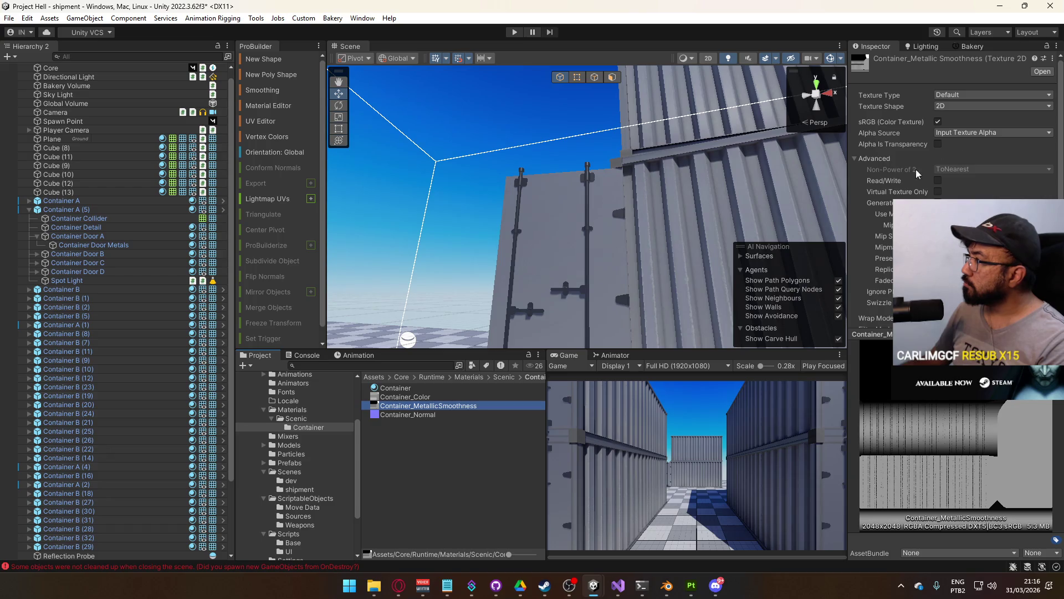
pyautogui.click(440, 388)
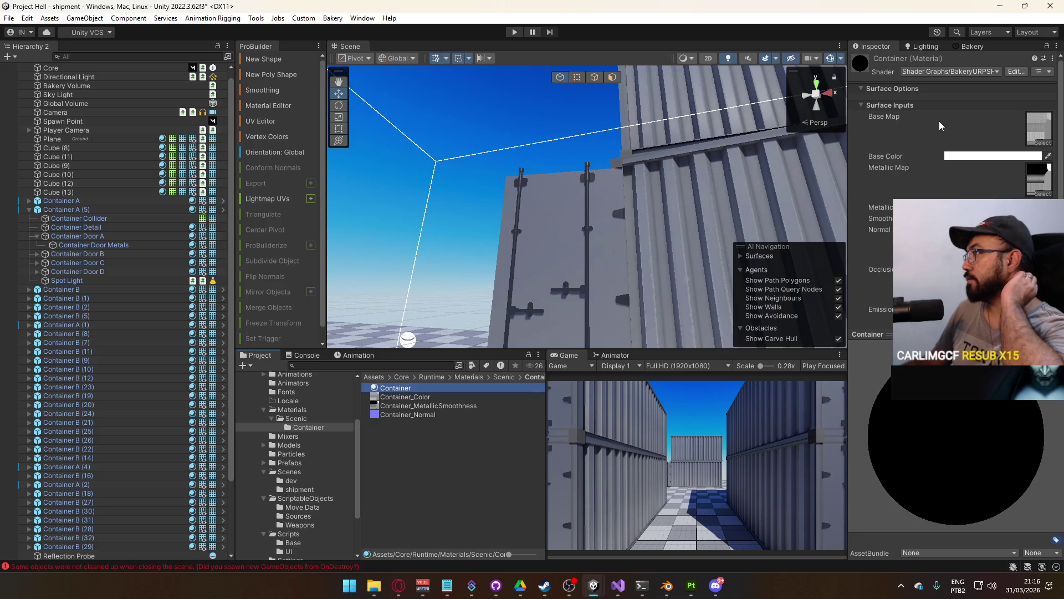
pyautogui.click(962, 69)
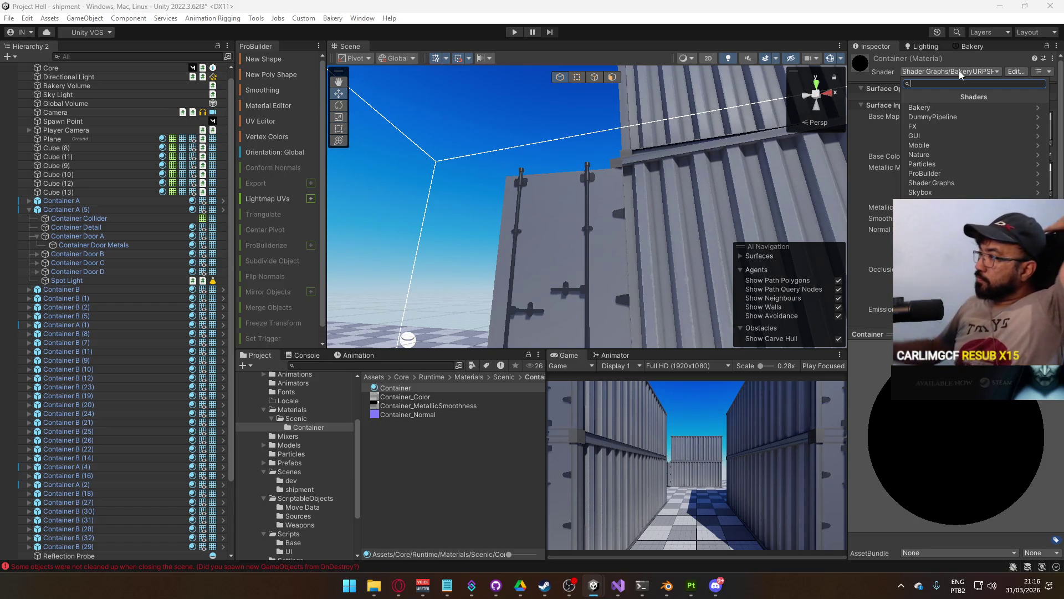
# Switch the Container material's shader to Shader Graphs > BakeryURPDirSpec
pyautogui.click(962, 182)
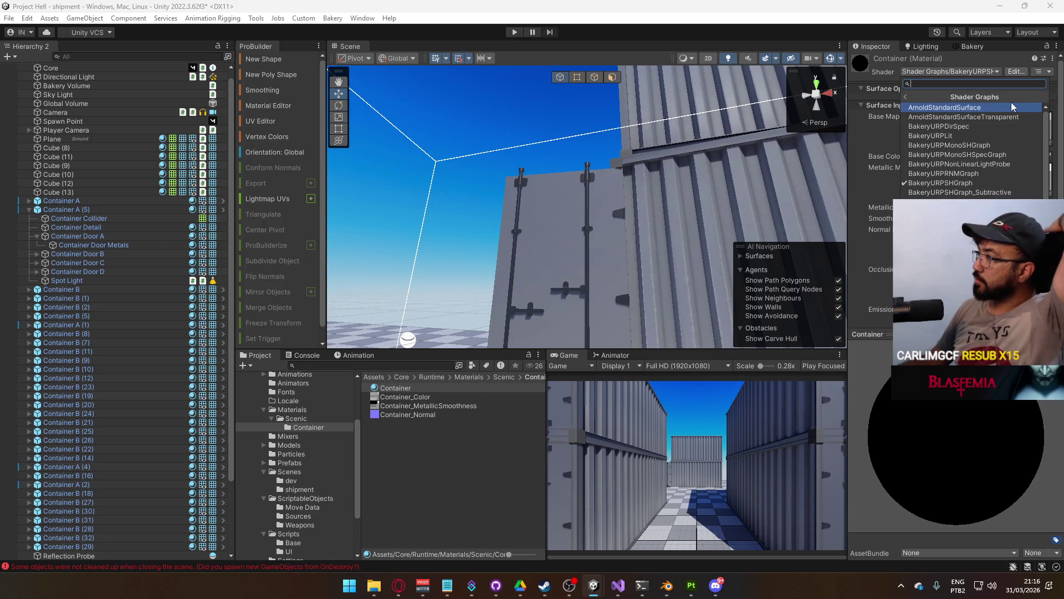
pyautogui.click(973, 126)
pyautogui.moveTo(828, 187)
pyautogui.mouseDown()
pyautogui.moveTo(629, 237)
pyautogui.moveTo(618, 268)
pyautogui.mouseUp()
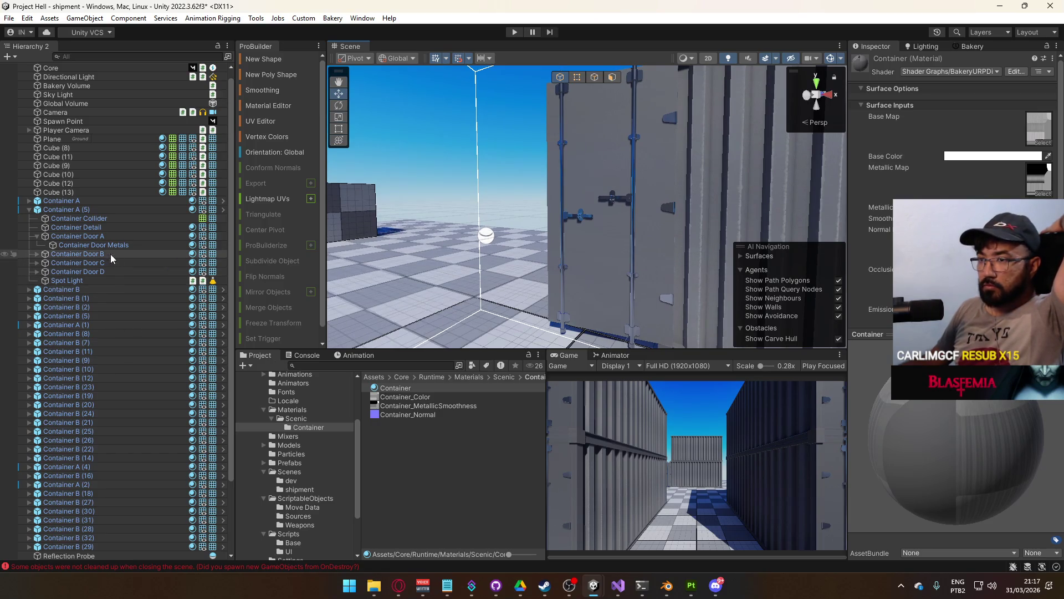
# Using Bakery's Resource Checker, switch the Object Placeholder material to BakeryURPDirSpec as well
pyautogui.click(362, 18)
pyautogui.moveTo(343, 23)
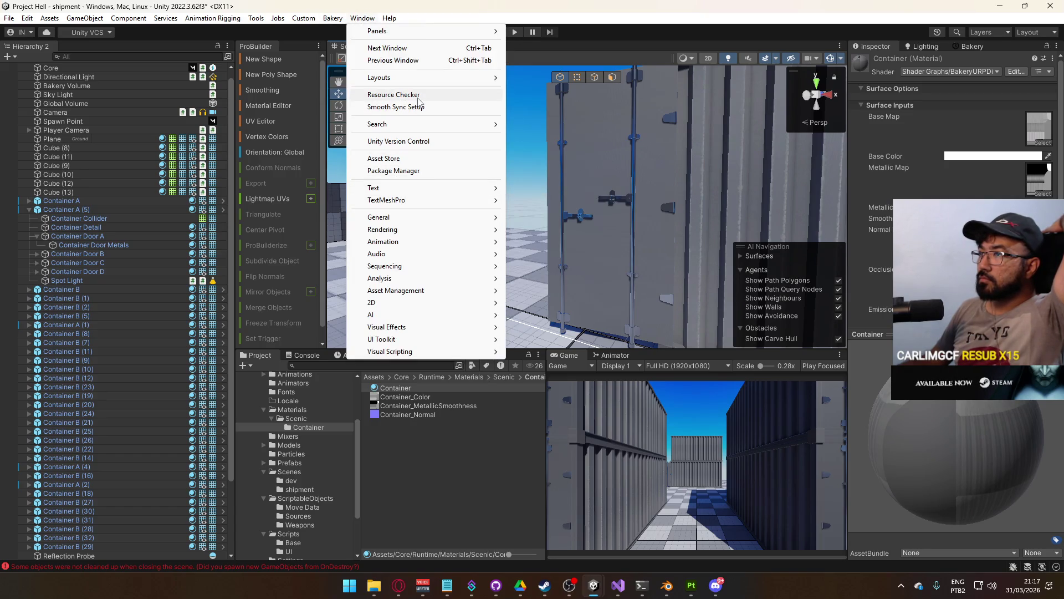
pyautogui.click(419, 97)
pyautogui.click(523, 191)
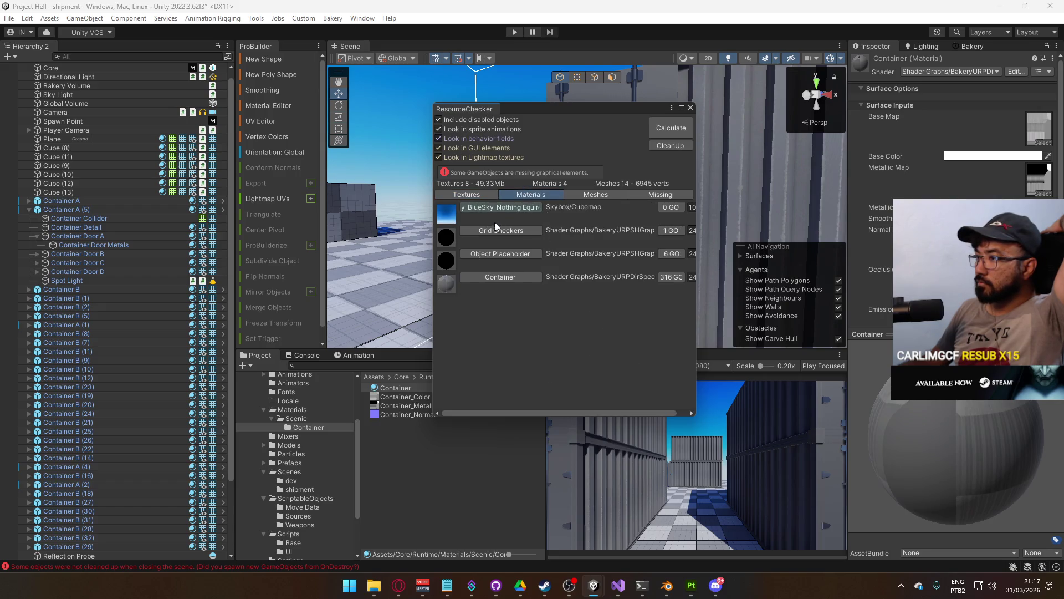
pyautogui.click(525, 230)
pyautogui.click(963, 72)
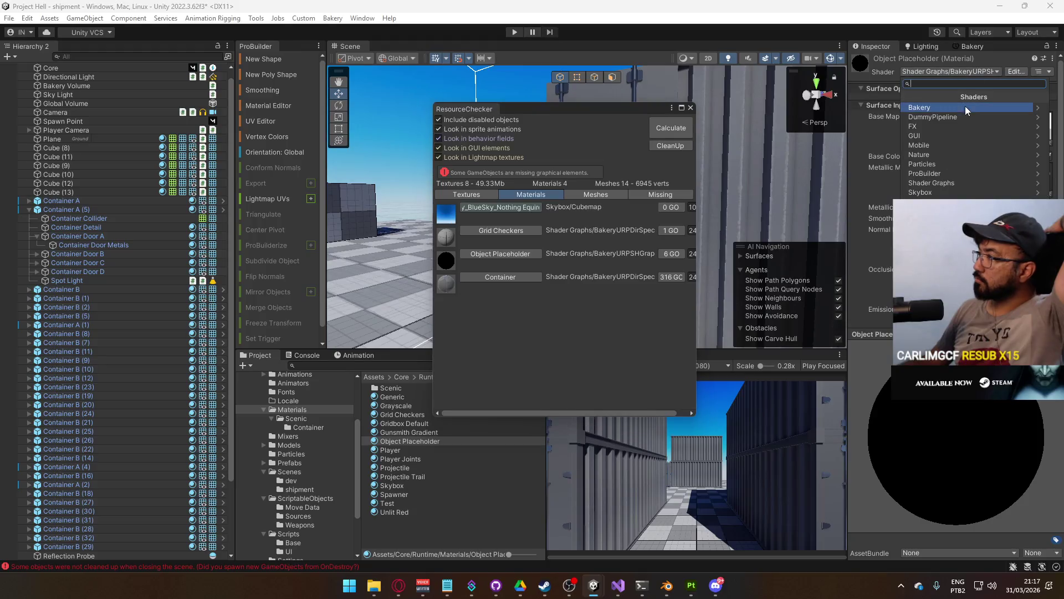
pyautogui.click(939, 182)
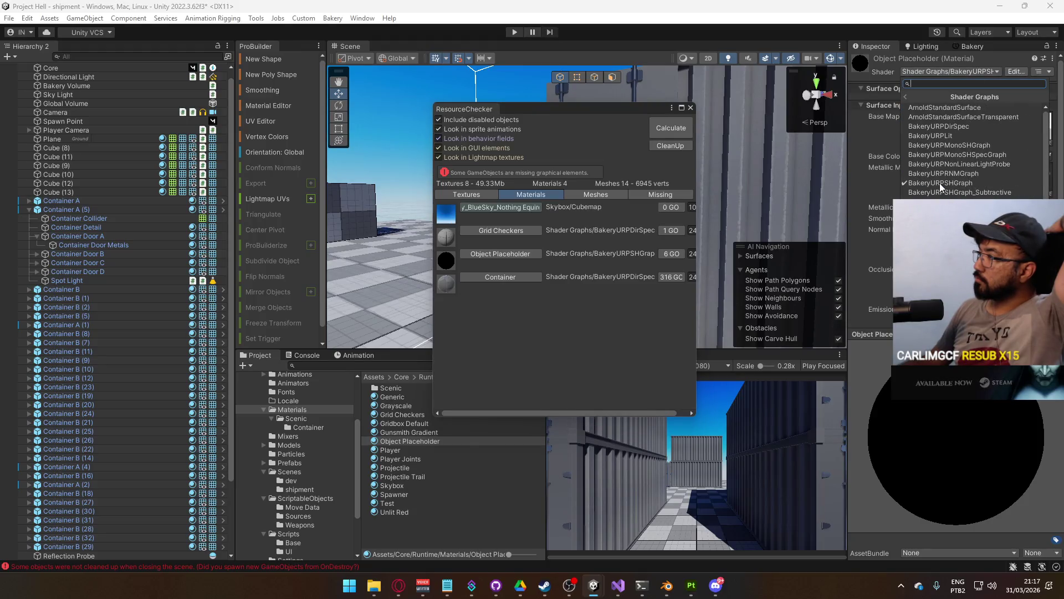
pyautogui.click(968, 127)
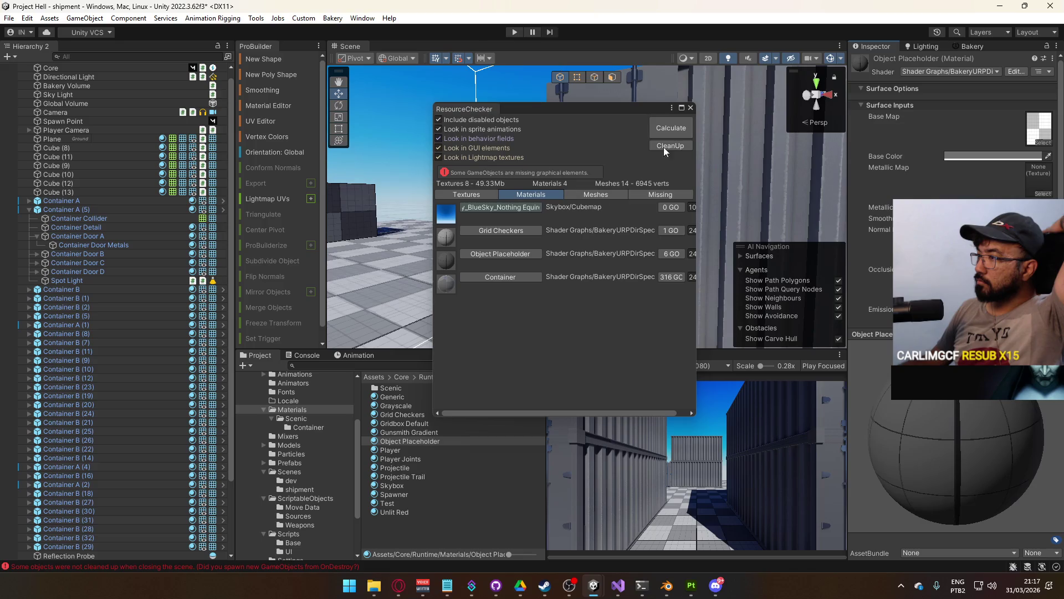
pyautogui.click(690, 108)
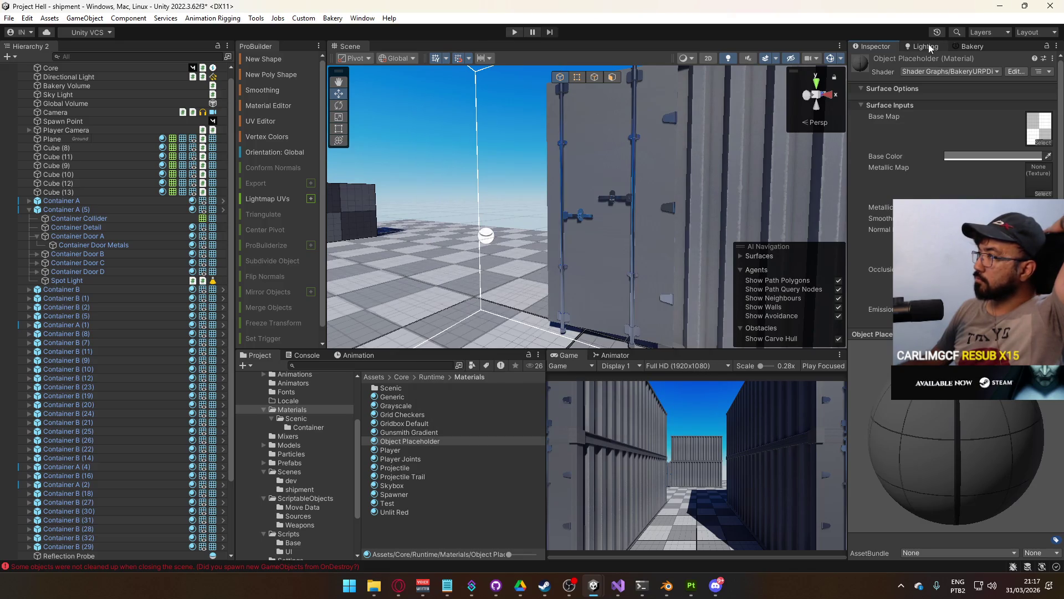
# Set Bakery's directional lightmap mode to Dominant Direction
pyautogui.click(968, 49)
pyautogui.scroll(-5, 902, 187)
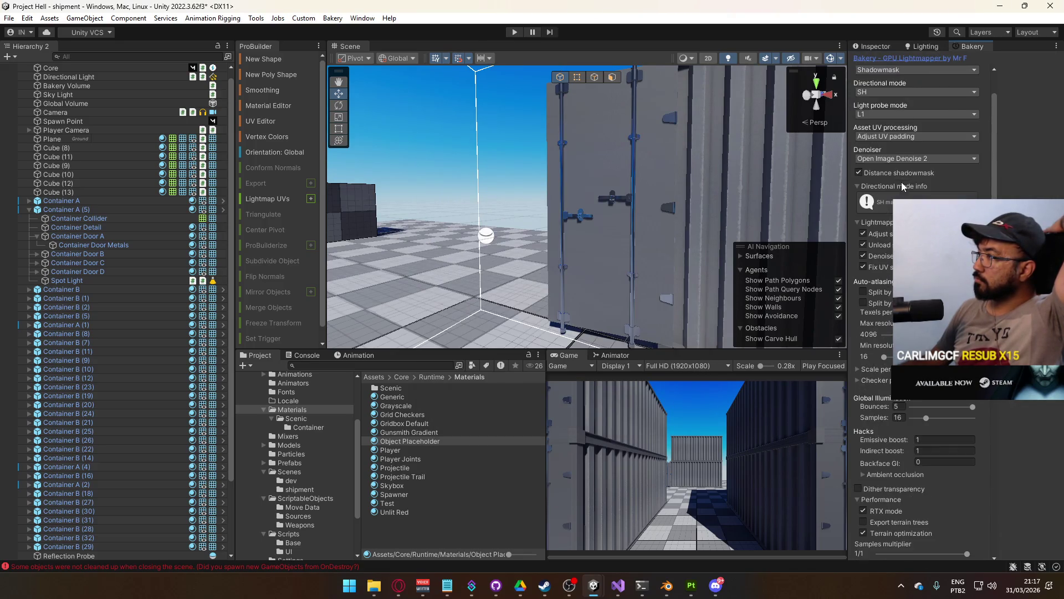
pyautogui.click(914, 92)
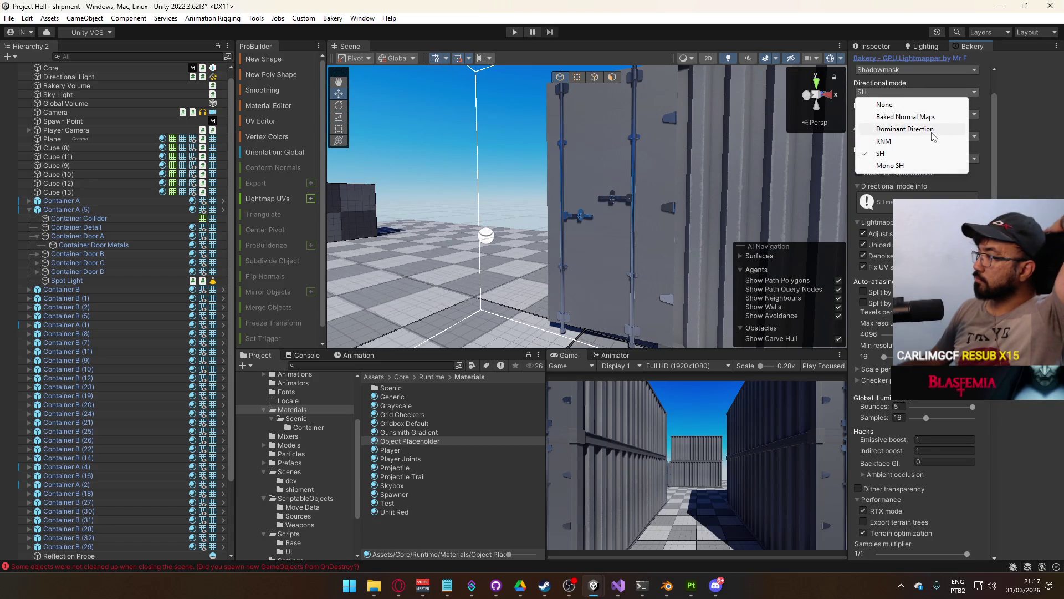
pyautogui.click(933, 130)
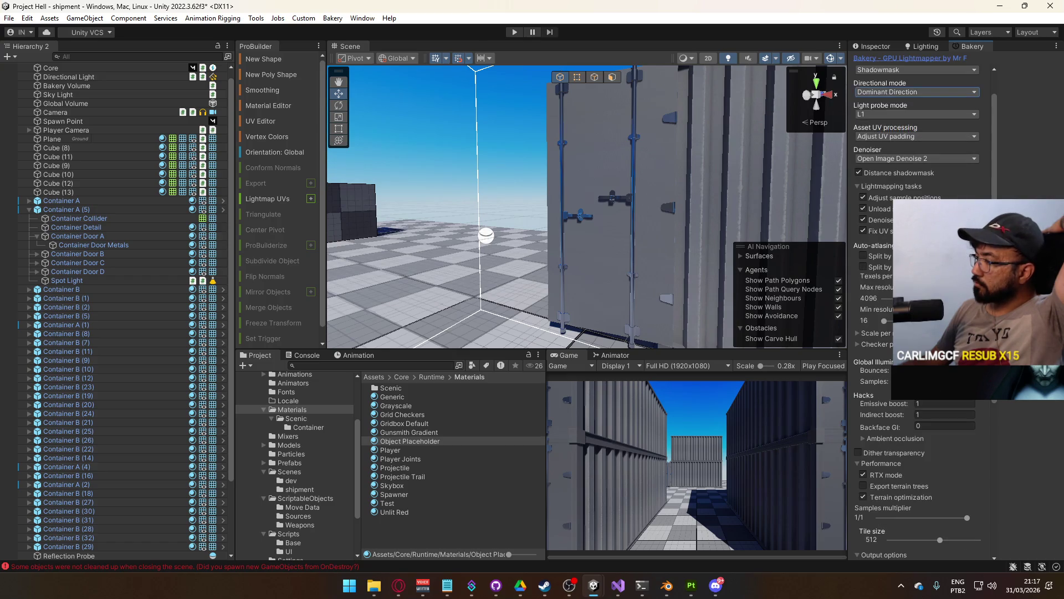
# Start the Bakery lightmap render, saving the open scenes, and switch to Substance 3D Painter
pyautogui.scroll(-5, 933, 129)
pyautogui.moveTo(617, 213)
pyautogui.mouseDown()
pyautogui.moveTo(499, 268)
pyautogui.moveTo(663, 252)
pyautogui.moveTo(742, 152)
pyautogui.moveTo(883, 273)
pyautogui.moveTo(892, 299)
pyautogui.mouseUp()
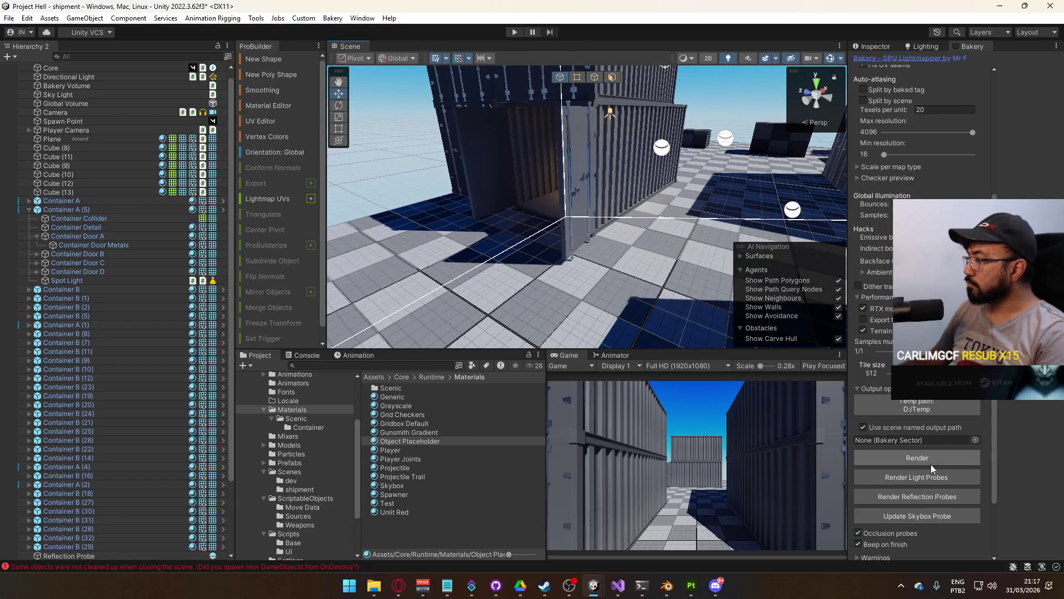
pyautogui.click(901, 458)
pyautogui.click(558, 313)
pyautogui.click(691, 585)
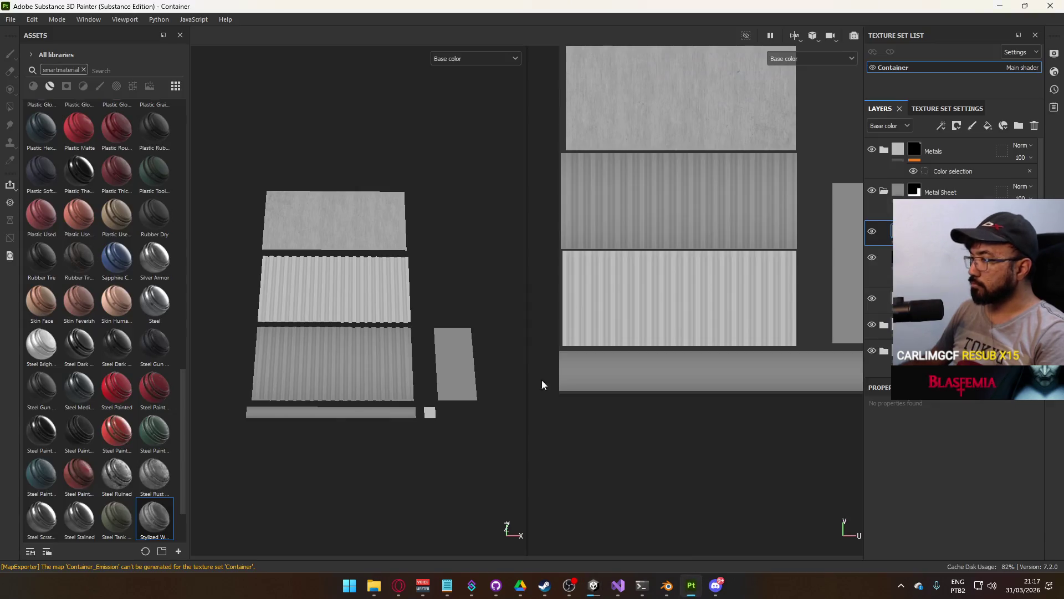
# Show the Metallic channel in the Painter viewports
pyautogui.click(457, 58)
pyautogui.click(475, 112)
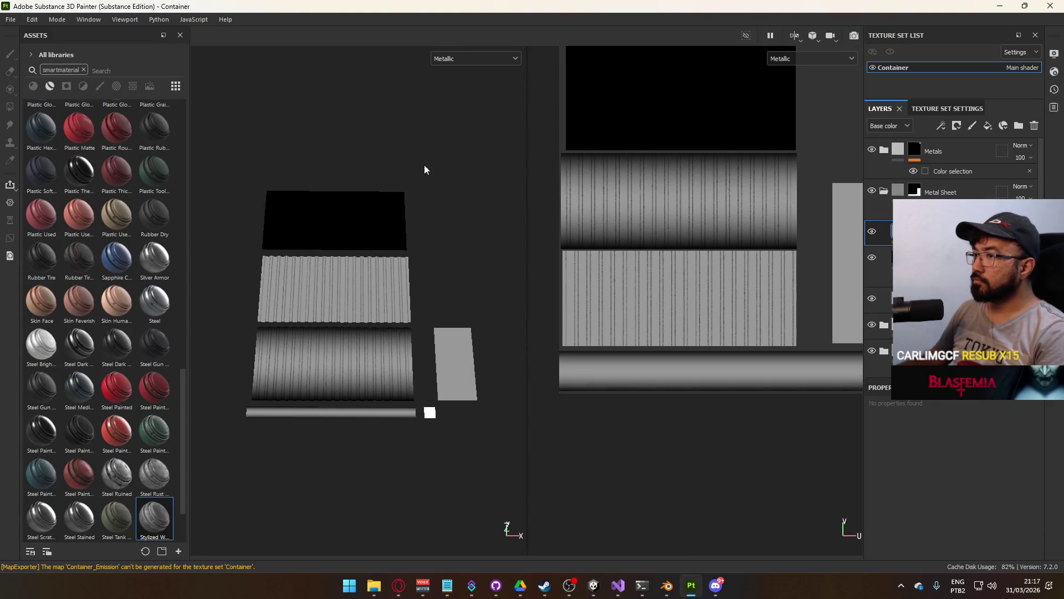
pyautogui.scroll(3, 367, 324)
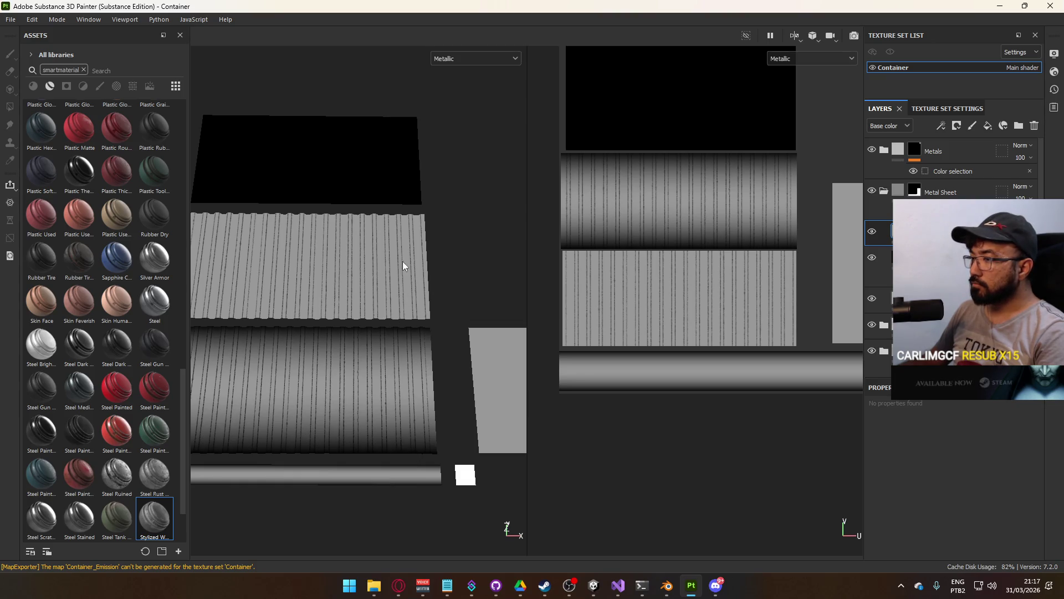
pyautogui.scroll(2, 418, 266)
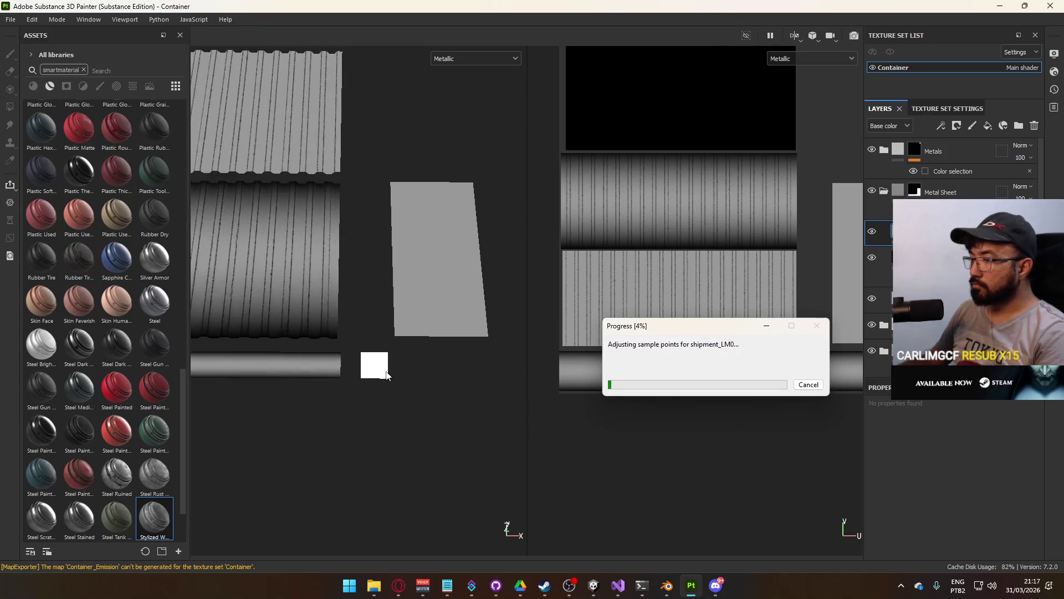
pyautogui.scroll(3, 386, 376)
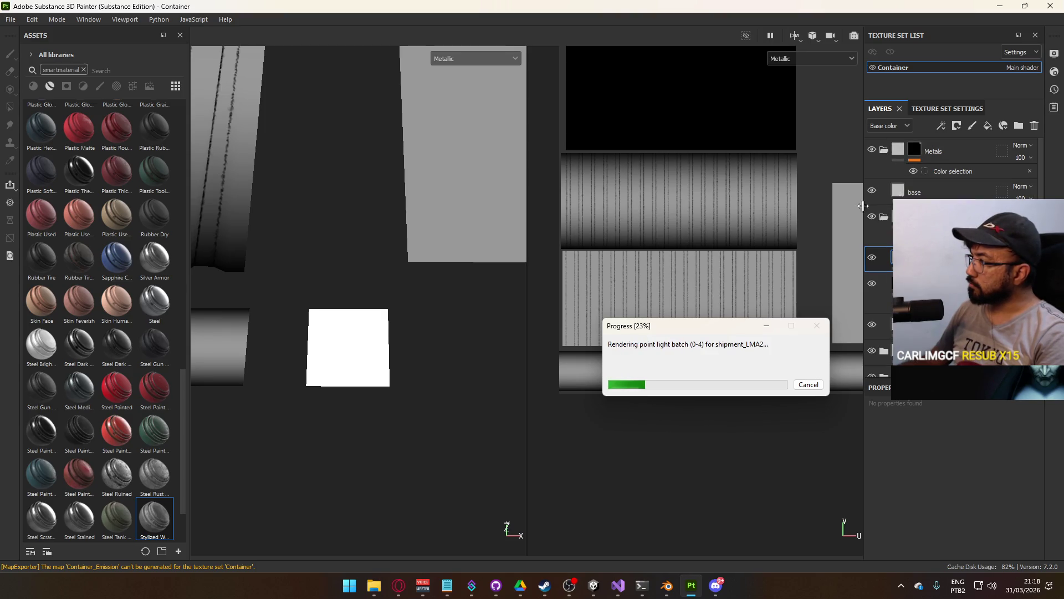
# Give the base layer metallic 0.6 and roughness 0.5
pyautogui.click(942, 192)
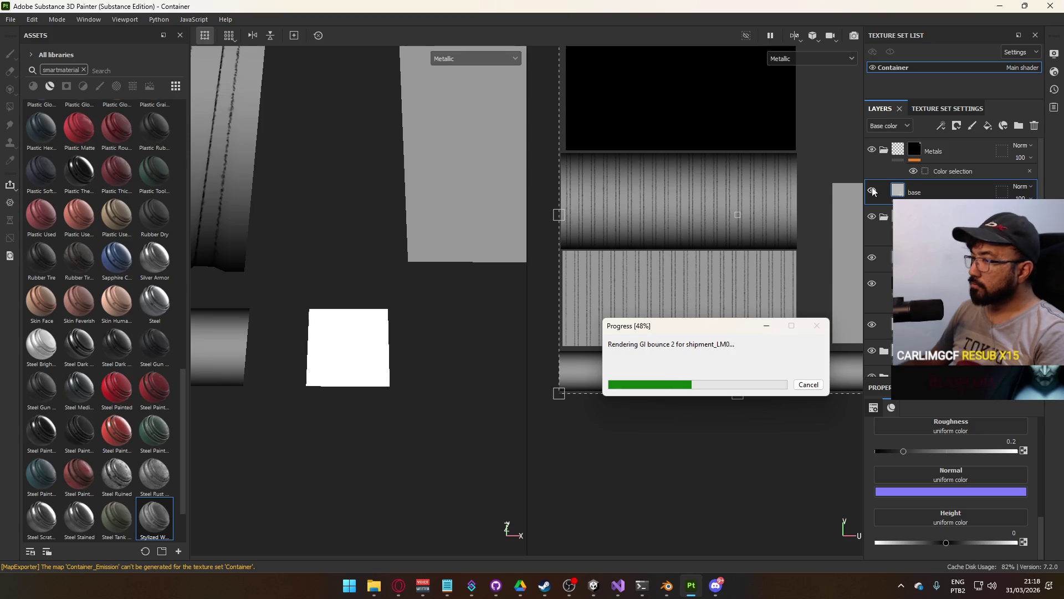
pyautogui.scroll(2, 972, 460)
pyautogui.moveTo(1014, 469); pyautogui.dragTo(968, 470)
pyautogui.doubleClick(1003, 460)
pyautogui.write('0.6')
pyautogui.press('Return')
pyautogui.doubleClick(1011, 507)
pyautogui.write('0.5')
pyautogui.press('Return')
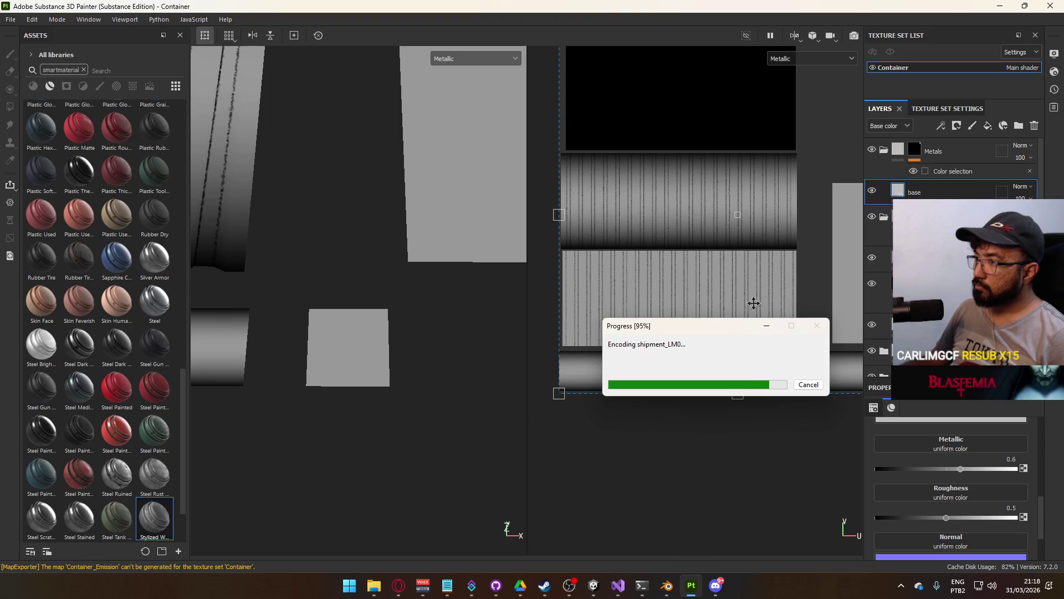
# Re-export the container textures via File > Export Textures and return to Unity
pyautogui.click(10, 20)
pyautogui.click(86, 211)
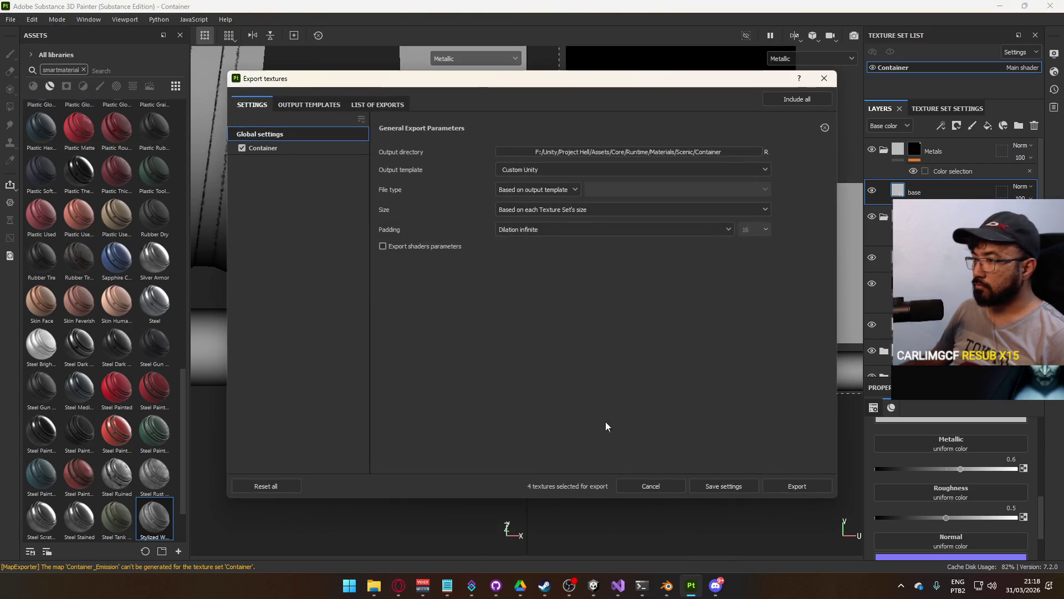
pyautogui.click(768, 484)
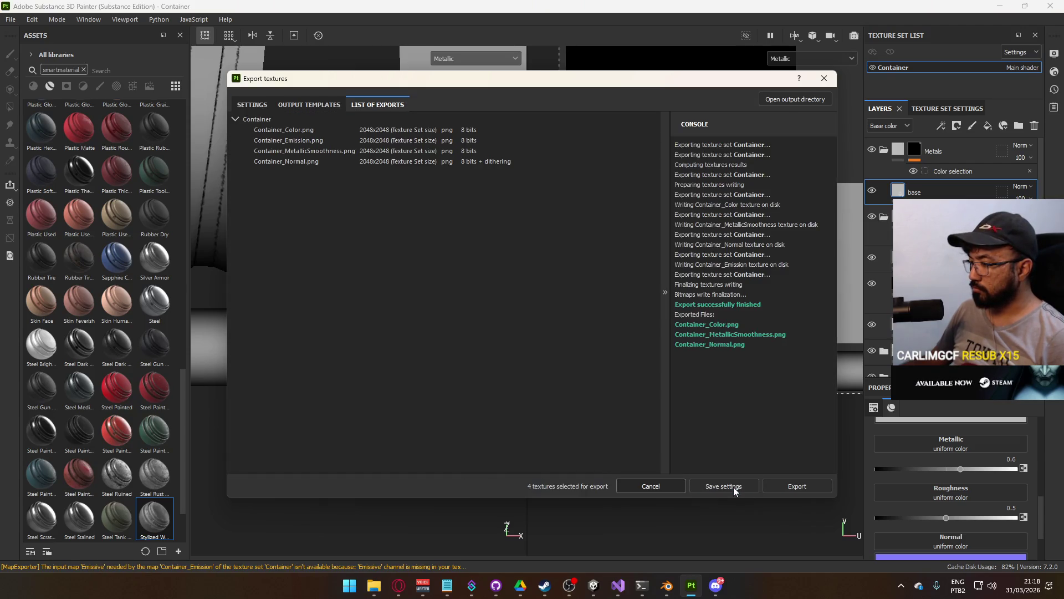
pyautogui.click(733, 487)
pyautogui.moveTo(594, 585)
pyautogui.click(544, 513)
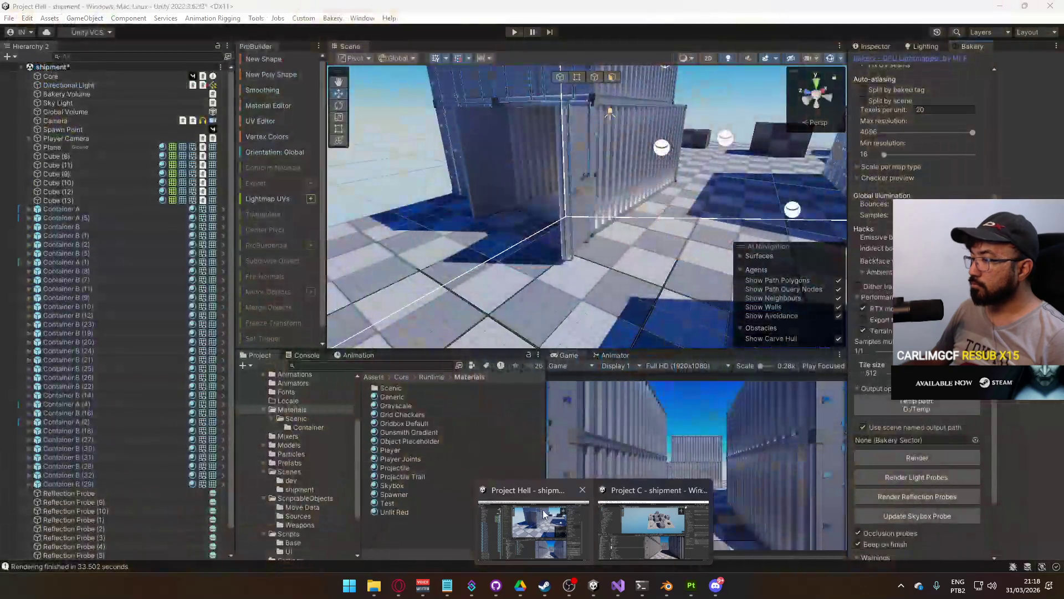
# Fly the scene camera close to the baked container doors and walls, then return to Painter
pyautogui.moveTo(554, 260)
pyautogui.mouseDown()
pyautogui.moveTo(575, 255)
pyautogui.moveTo(495, 136)
pyautogui.moveTo(574, 244)
pyautogui.moveTo(587, 240)
pyautogui.mouseUp()
pyautogui.moveTo(854, 221)
pyautogui.mouseDown()
pyautogui.moveTo(735, 225)
pyautogui.moveTo(585, 265)
pyautogui.moveTo(244, 267)
pyautogui.moveTo(804, 268)
pyautogui.moveTo(690, 274)
pyautogui.moveTo(845, 159)
pyautogui.moveTo(845, 177)
pyautogui.moveTo(360, 200)
pyautogui.moveTo(490, 229)
pyautogui.moveTo(477, 224)
pyautogui.mouseUp()
pyautogui.hotkey('alt', 'Tab')
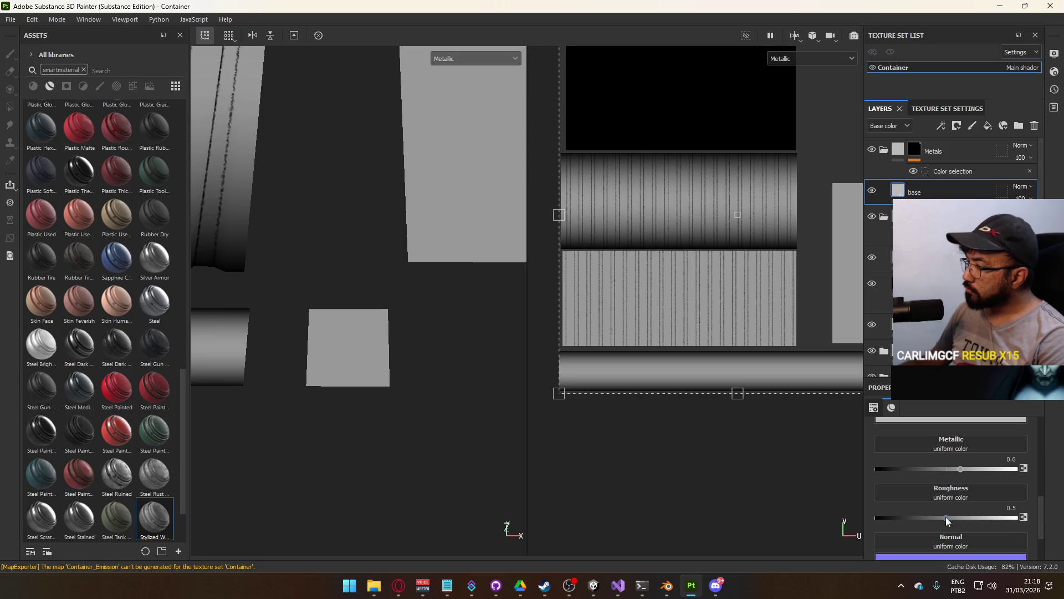
# Set a layer's roughness to 0.7 and the next layer down's metallic to 0
pyautogui.click(1008, 508)
pyautogui.write('0.7')
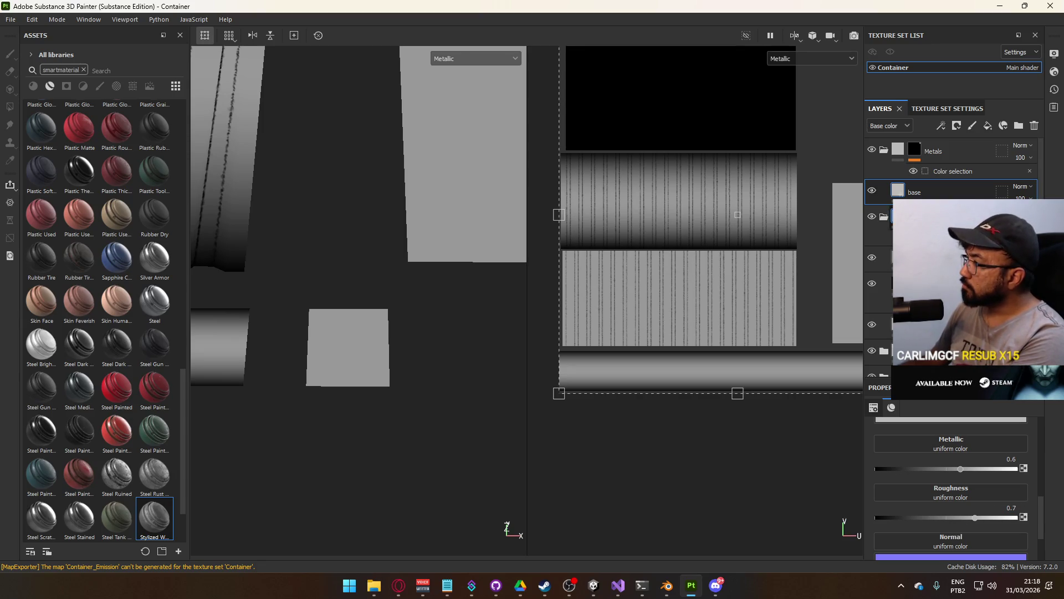
pyautogui.scroll(-1, 953, 172)
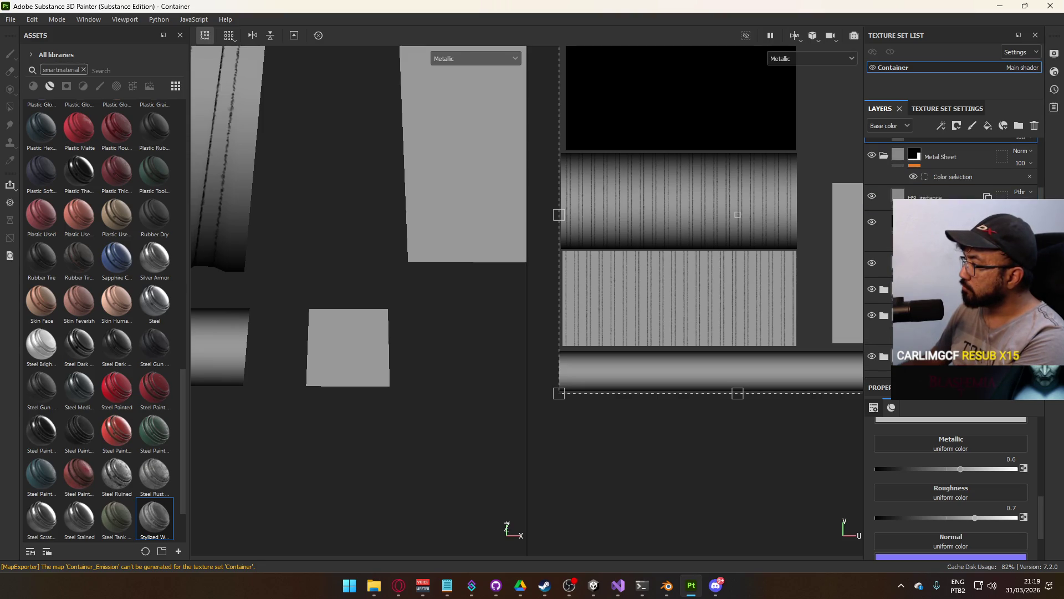
pyautogui.scroll(-1, 884, 320)
pyautogui.click(884, 322)
pyautogui.write('0')
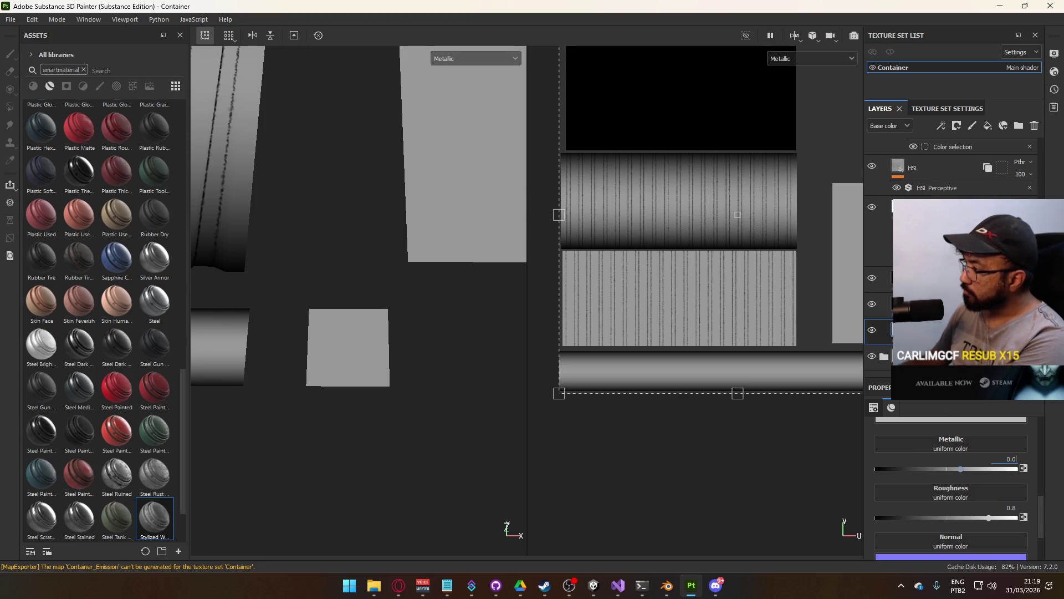
pyautogui.press('Return')
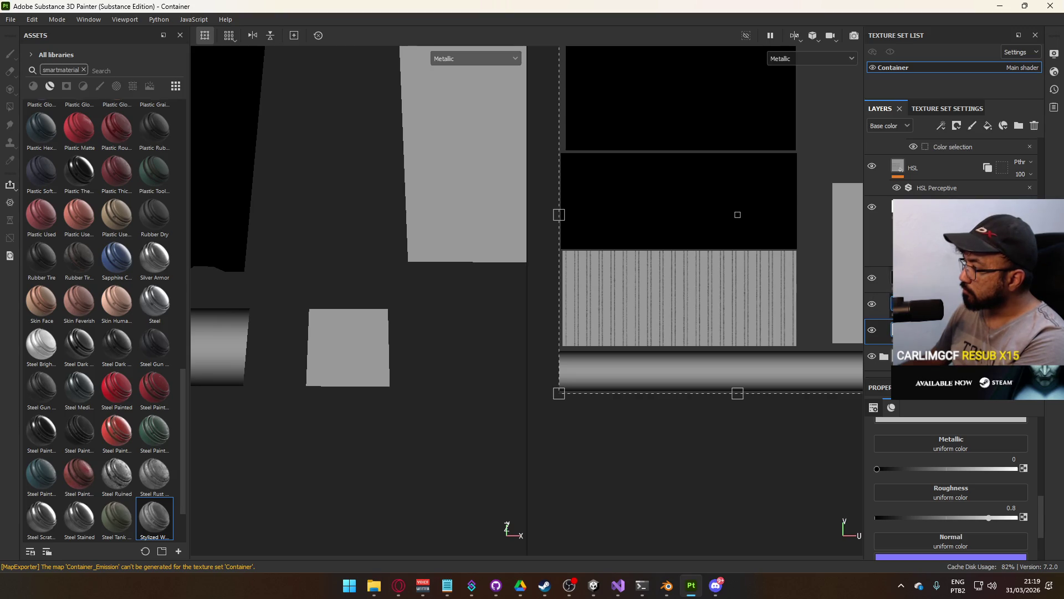
# Set metallic to 0 on the Container Inner layer and export the textures
pyautogui.scroll(3, 884, 321)
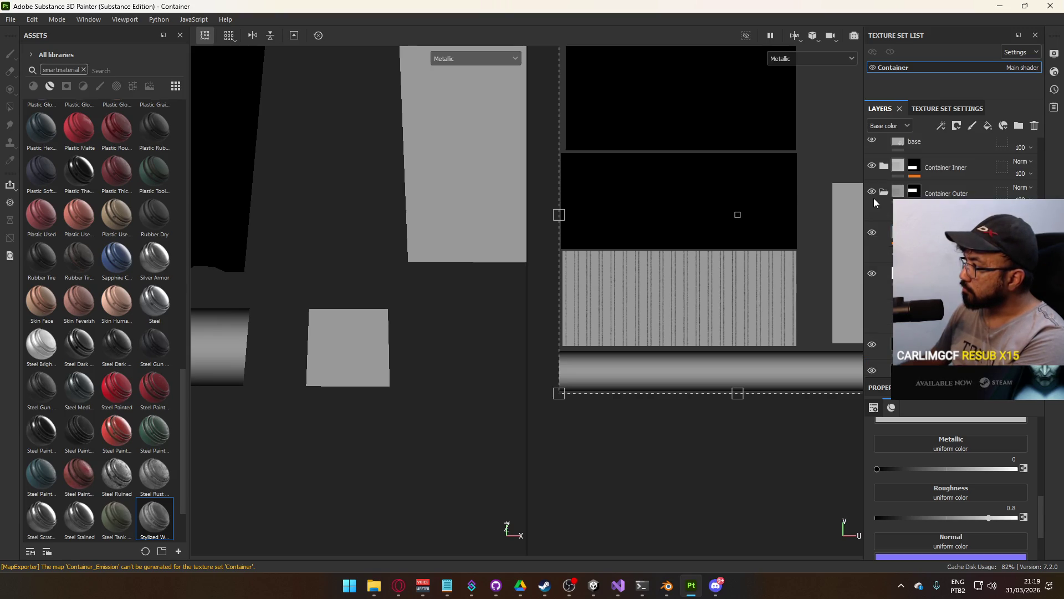
pyautogui.click(884, 166)
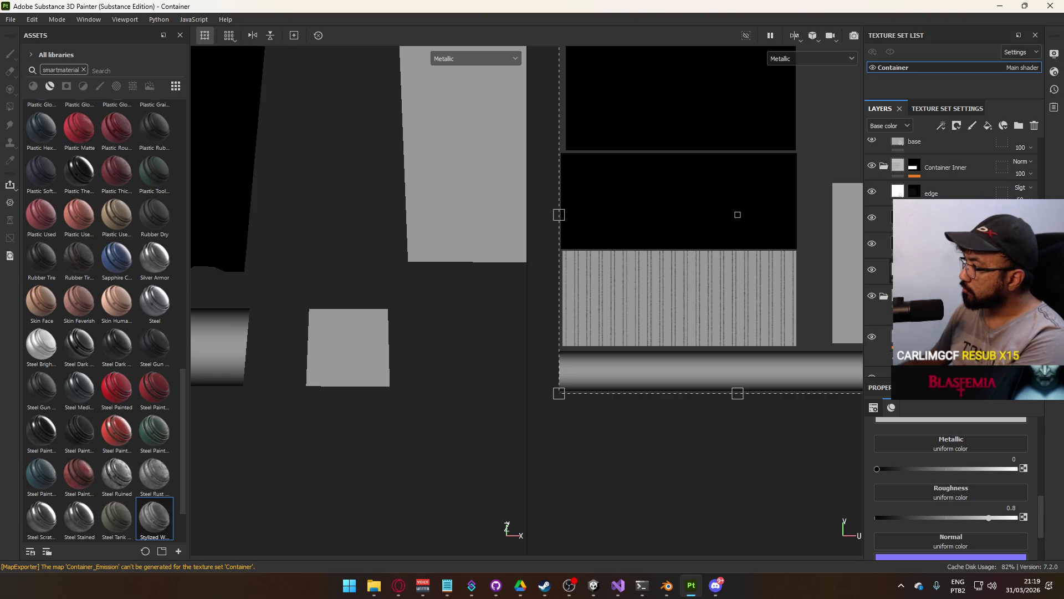
pyautogui.press('Return')
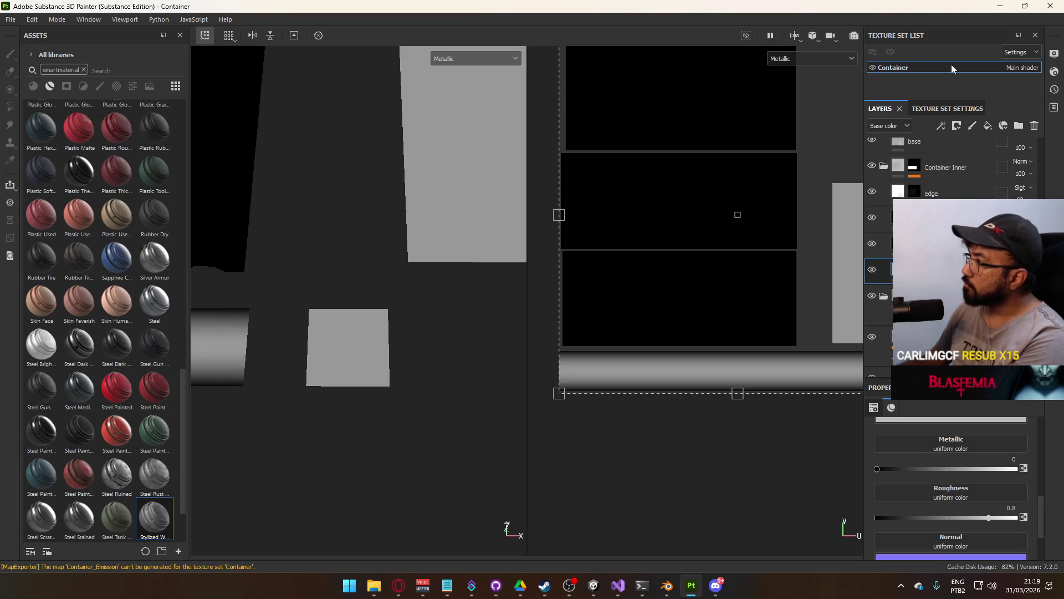
pyautogui.click(10, 19)
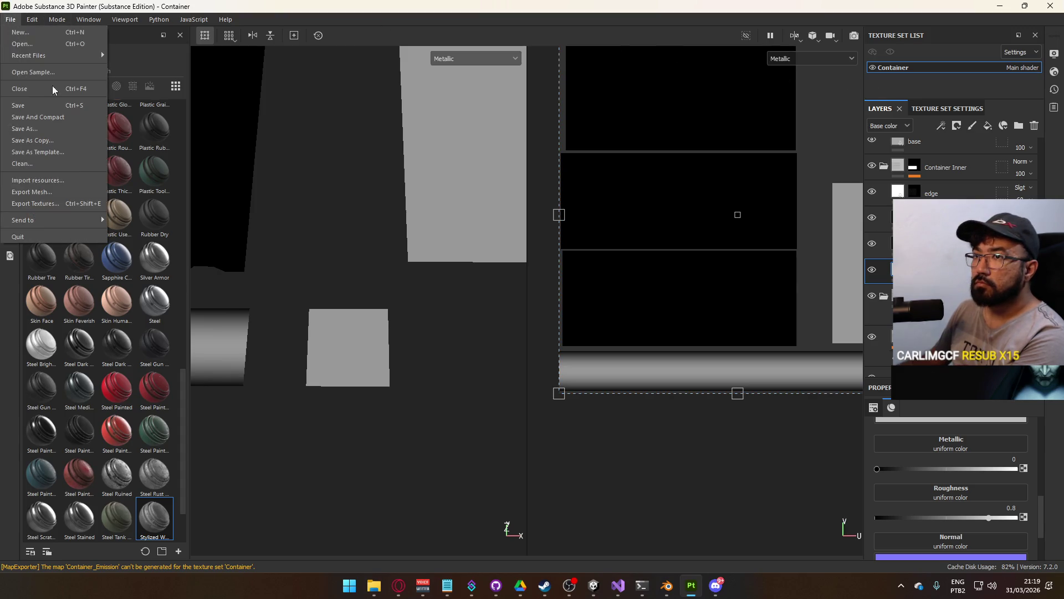
pyautogui.click(83, 204)
pyautogui.click(780, 490)
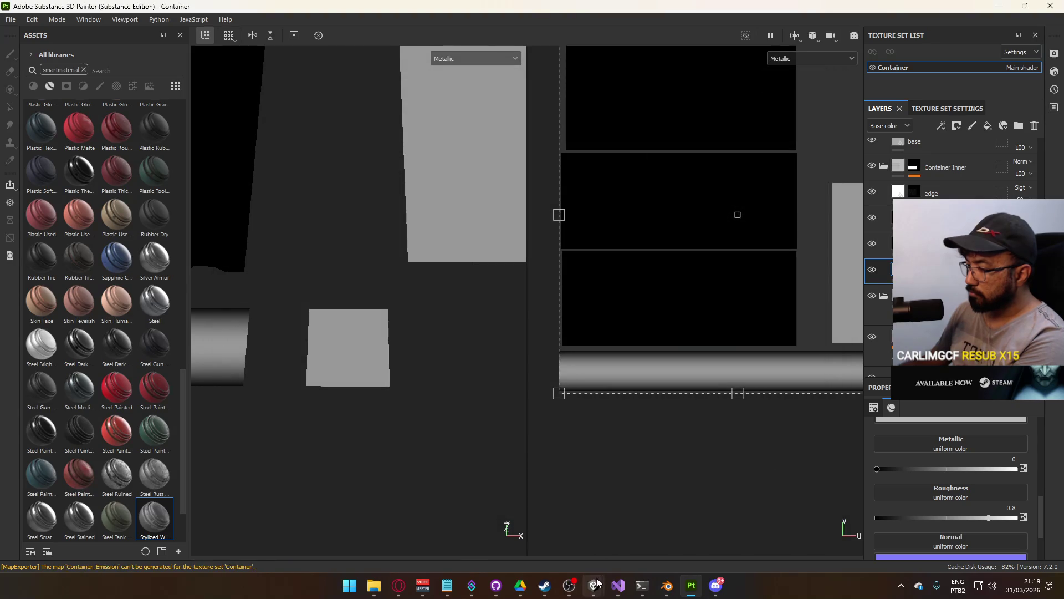
# Pull Unity's scene view back to inspect the stacked containers
pyautogui.moveTo(593, 586)
pyautogui.click(575, 527)
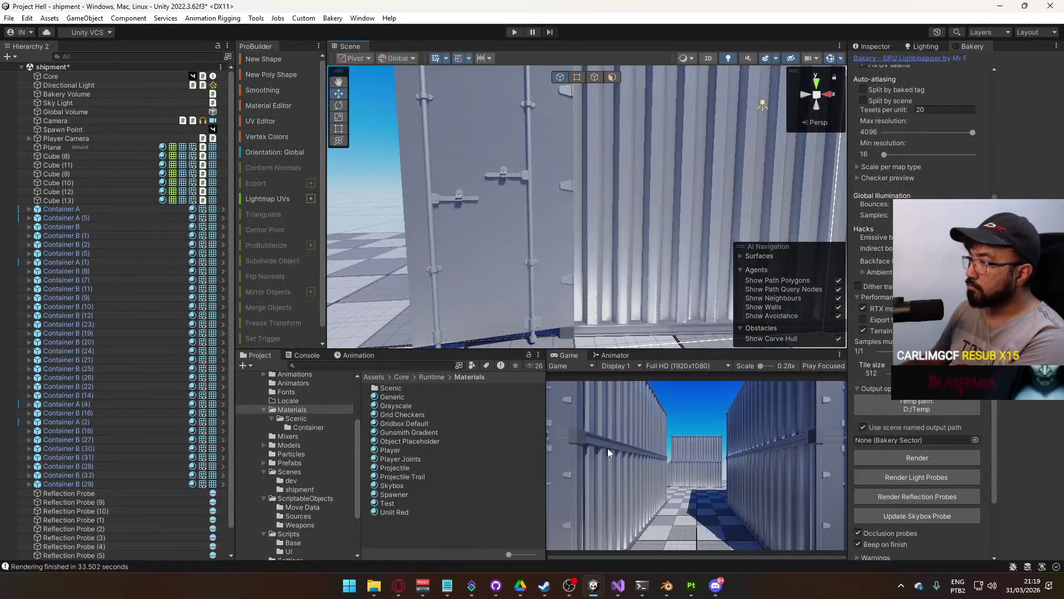
pyautogui.moveTo(637, 249); pyautogui.dragTo(693, 242)
pyautogui.hotkey('alt', 'Tab')
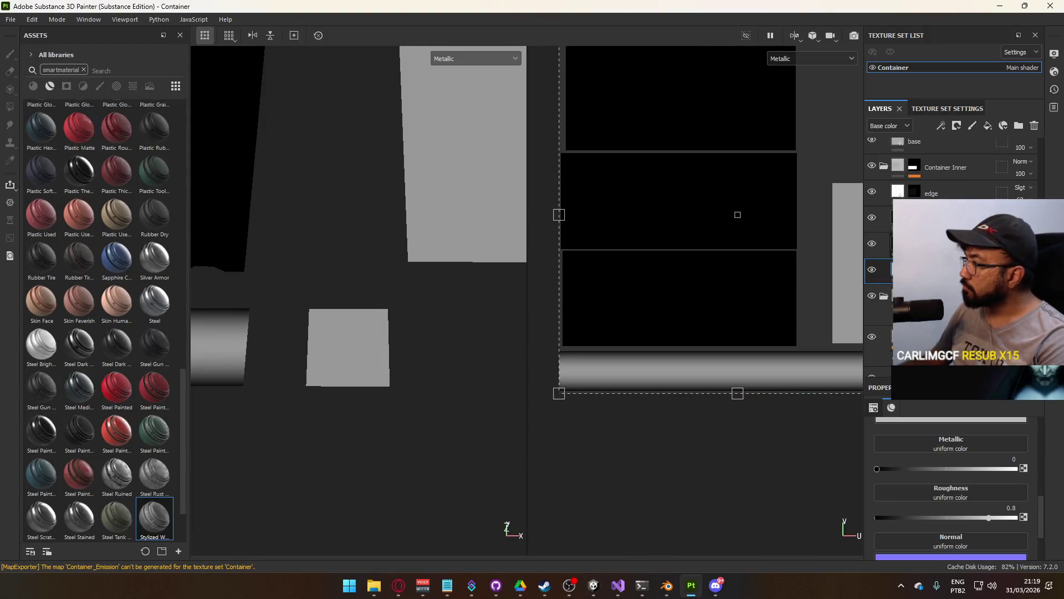
# Step up through the Container Outer layers to the edge layer
pyautogui.click(881, 244)
pyautogui.scroll(4, 936, 439)
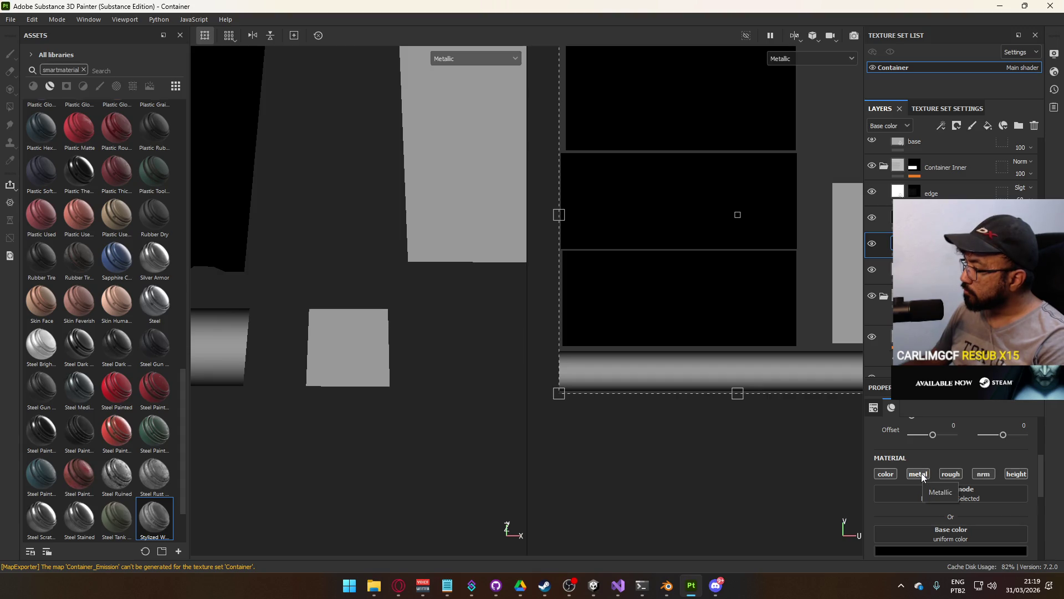
pyautogui.click(942, 217)
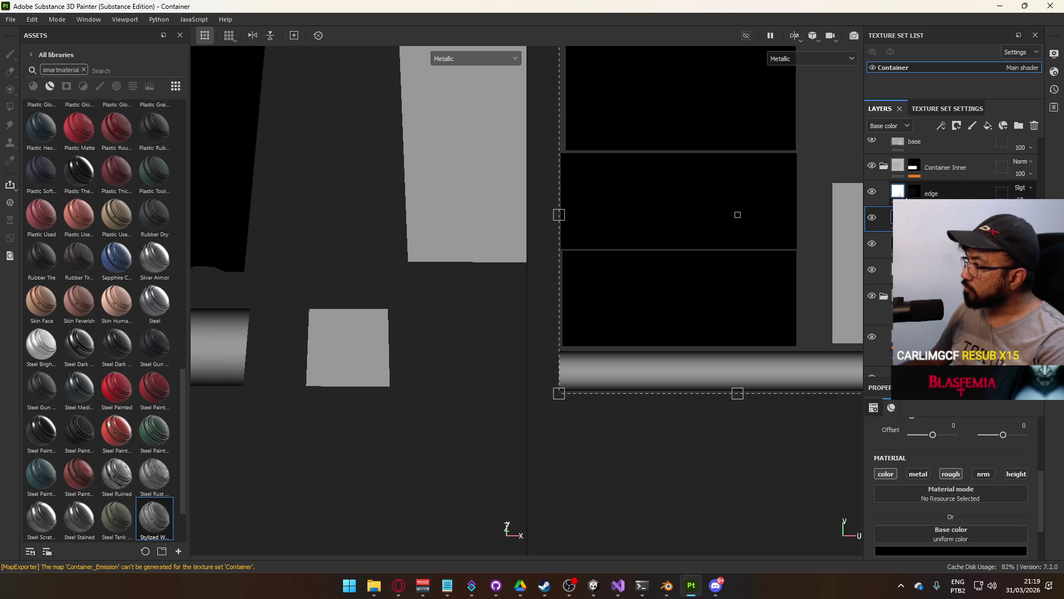
pyautogui.click(937, 193)
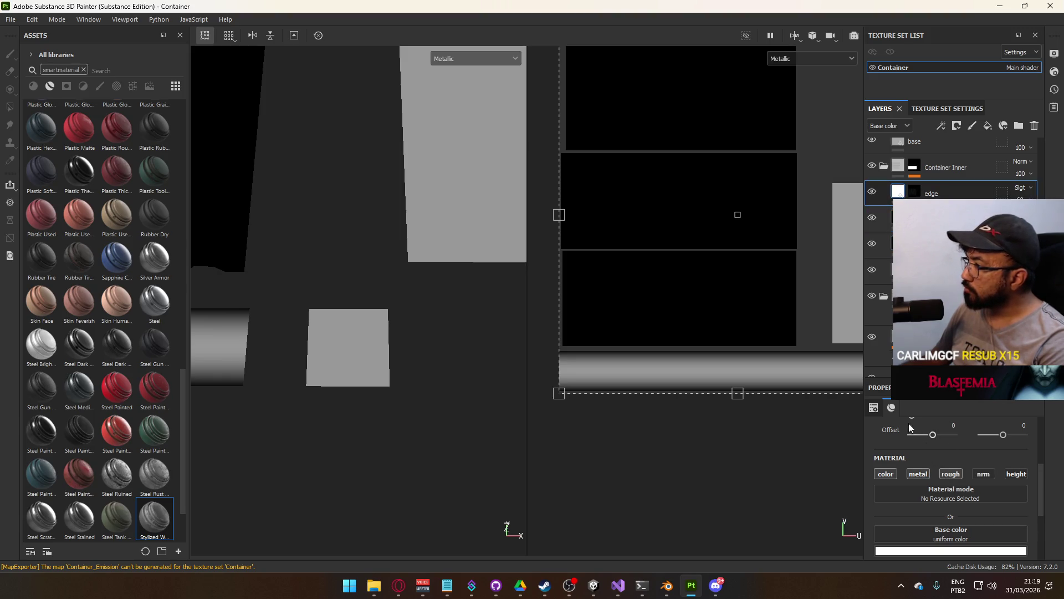
pyautogui.scroll(-3, 763, 293)
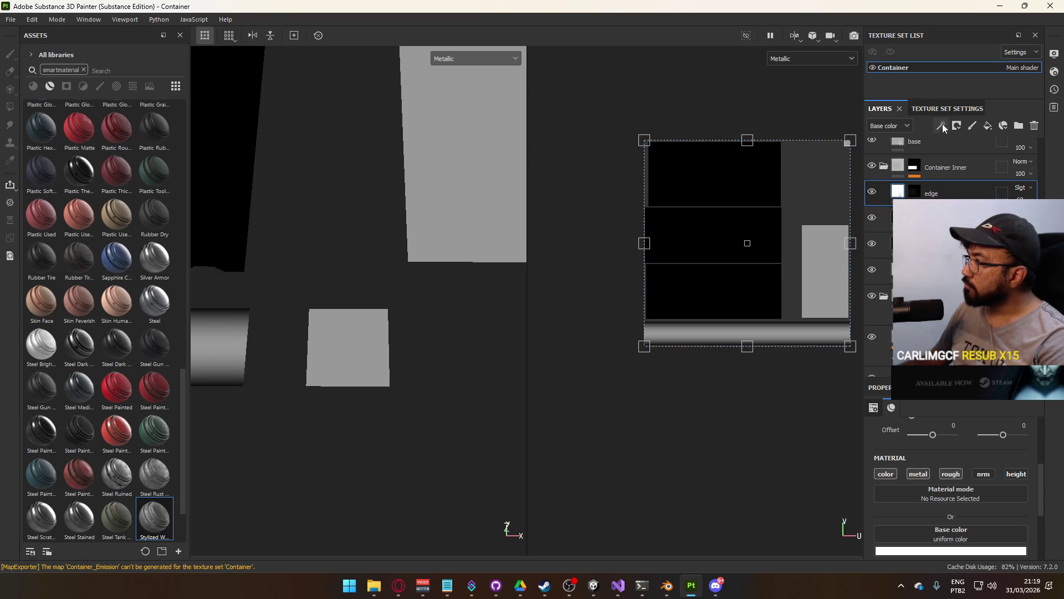
pyautogui.scroll(3, 897, 186)
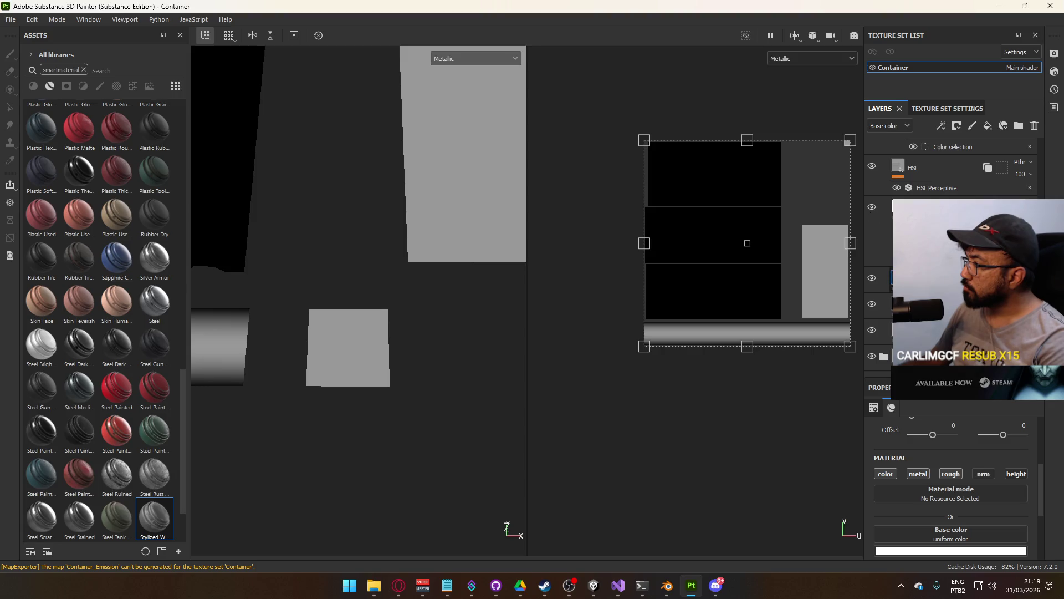
pyautogui.scroll(1, 942, 166)
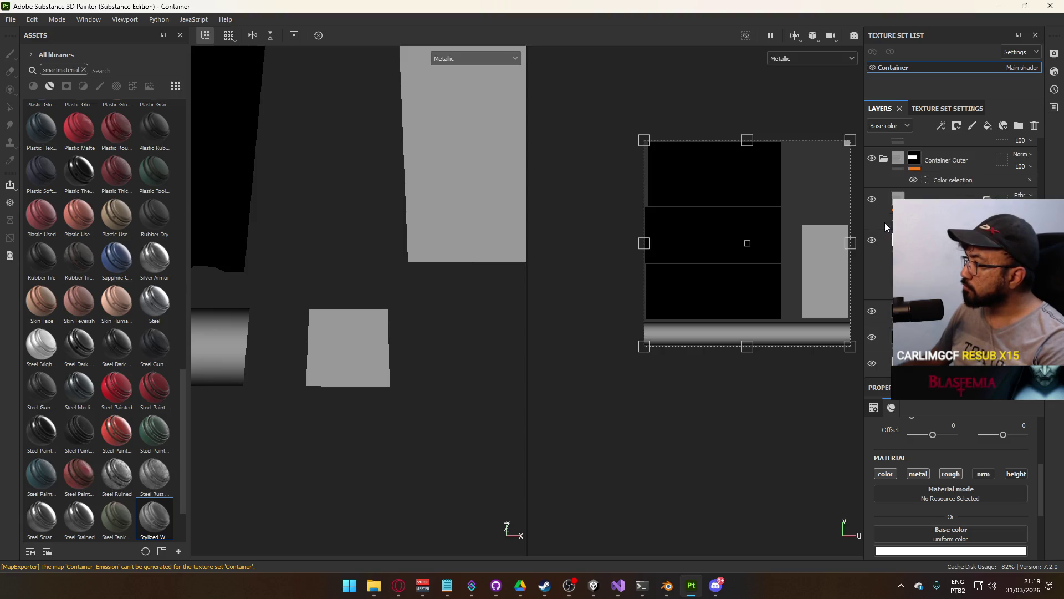
# Collapse Container Outer and drag the base material layer's metallic down to 0
pyautogui.click(885, 160)
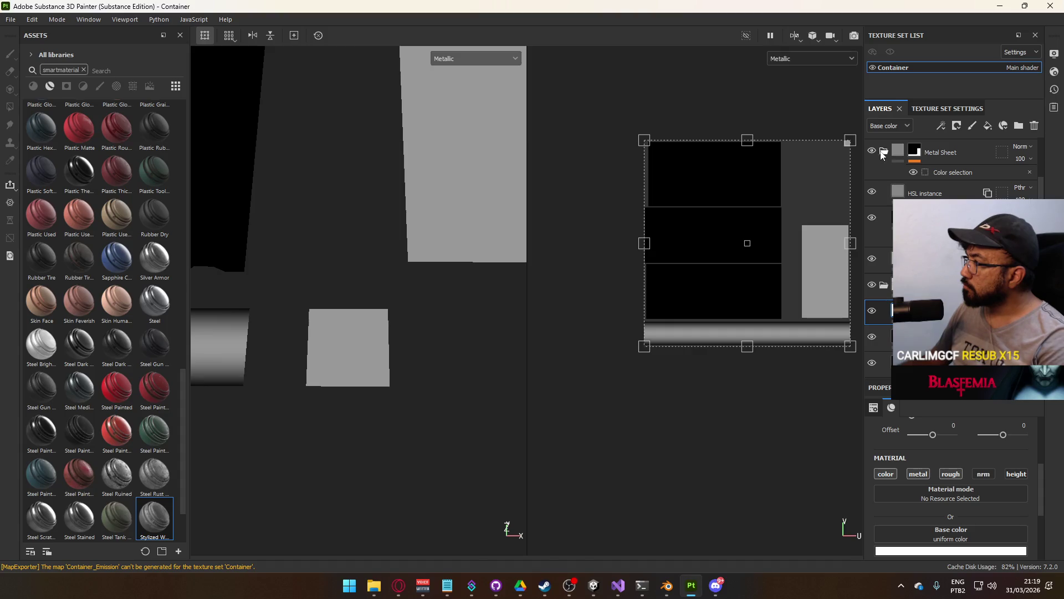
pyautogui.click(942, 258)
pyautogui.scroll(-3, 950, 488)
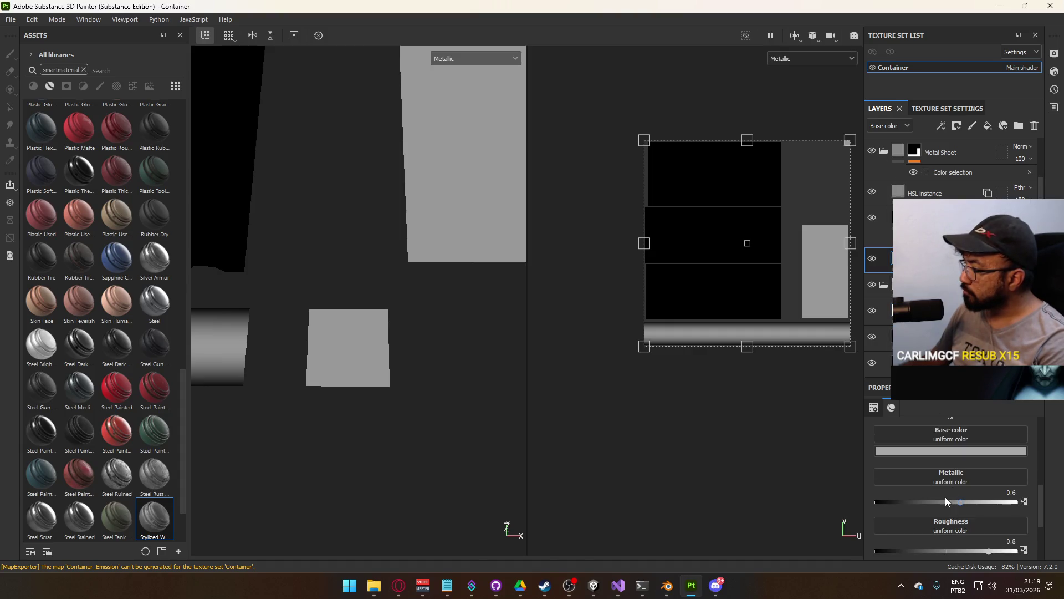
pyautogui.moveTo(961, 503); pyautogui.dragTo(873, 502)
pyautogui.scroll(-3, 953, 249)
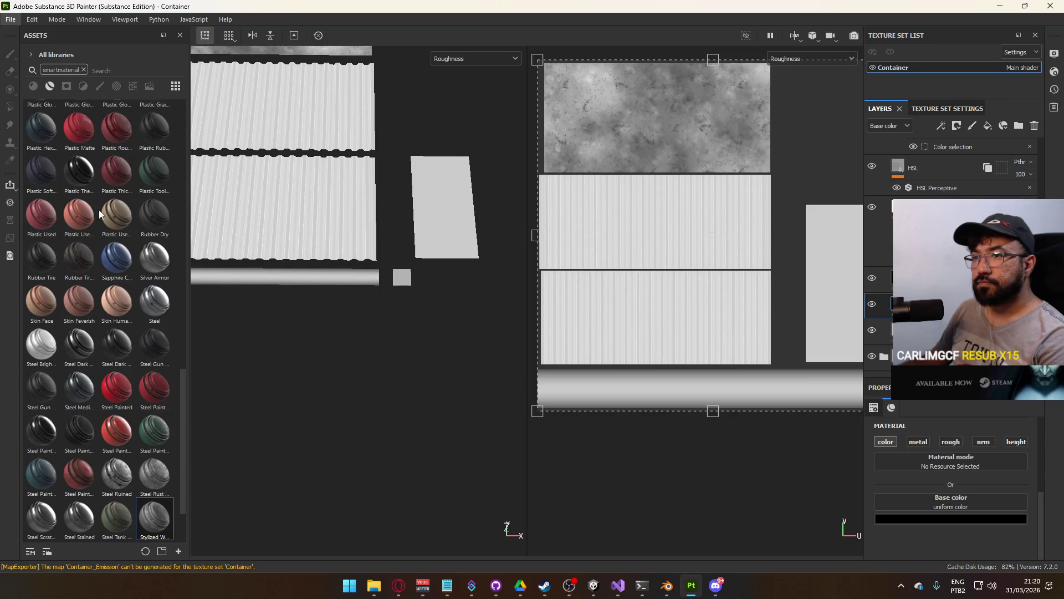
pyautogui.hotkey('ctrl', 'shift', 'e')
# Export the Container textures and orbit Unity's view around the container door
pyautogui.click(791, 485)
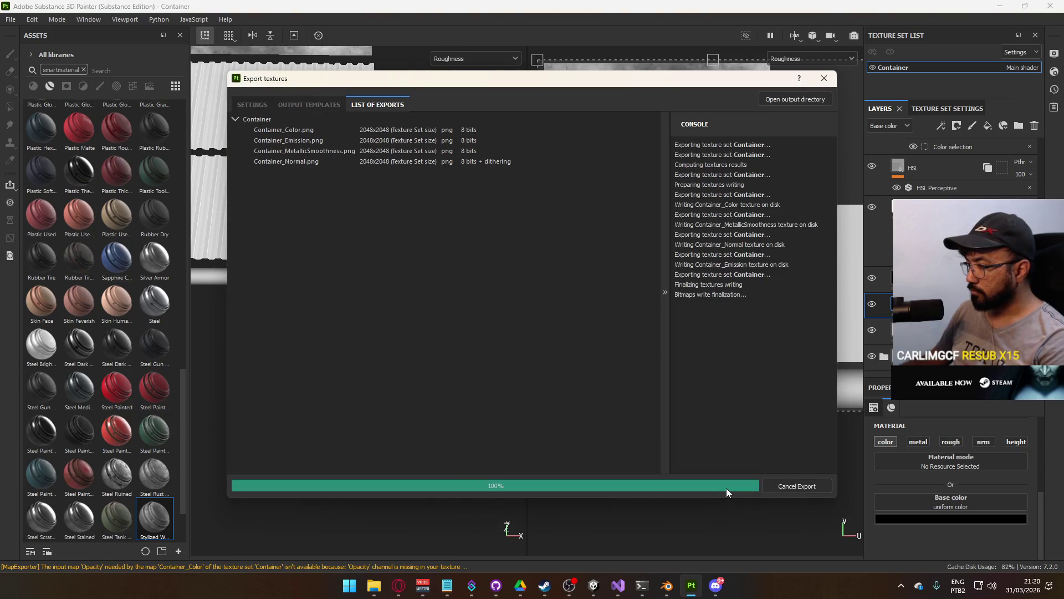
pyautogui.click(729, 488)
pyautogui.moveTo(593, 584)
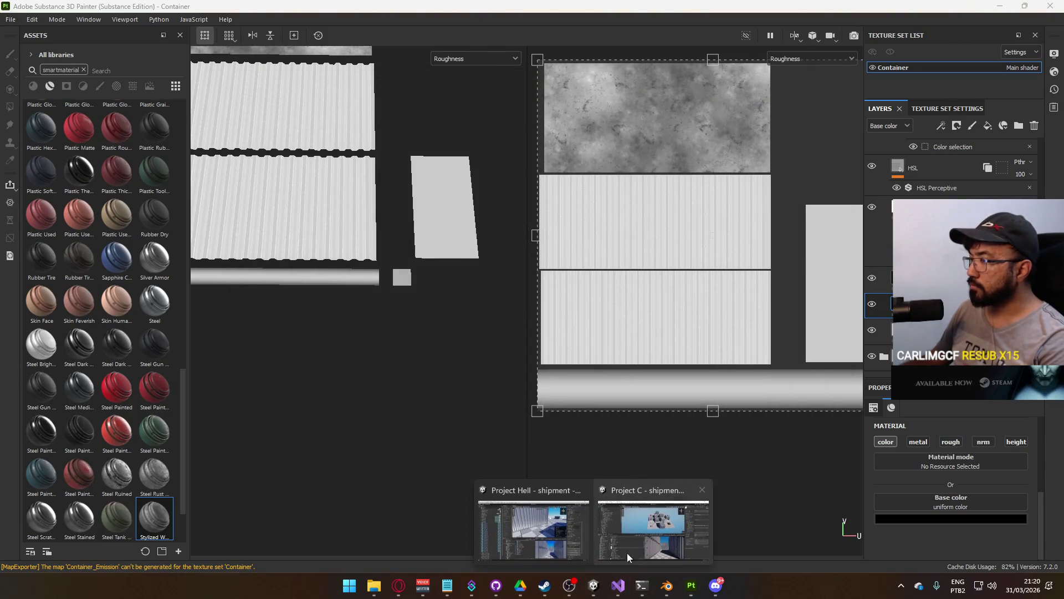
pyautogui.click(532, 526)
pyautogui.moveTo(450, 208); pyautogui.dragTo(443, 131)
pyautogui.moveTo(510, 159); pyautogui.dragTo(783, 166)
pyautogui.hotkey('alt', 'Tab')
# Give the base layer roughness 0.45 and metallic 0.8
pyautogui.scroll(3, 934, 188)
pyautogui.click(930, 192)
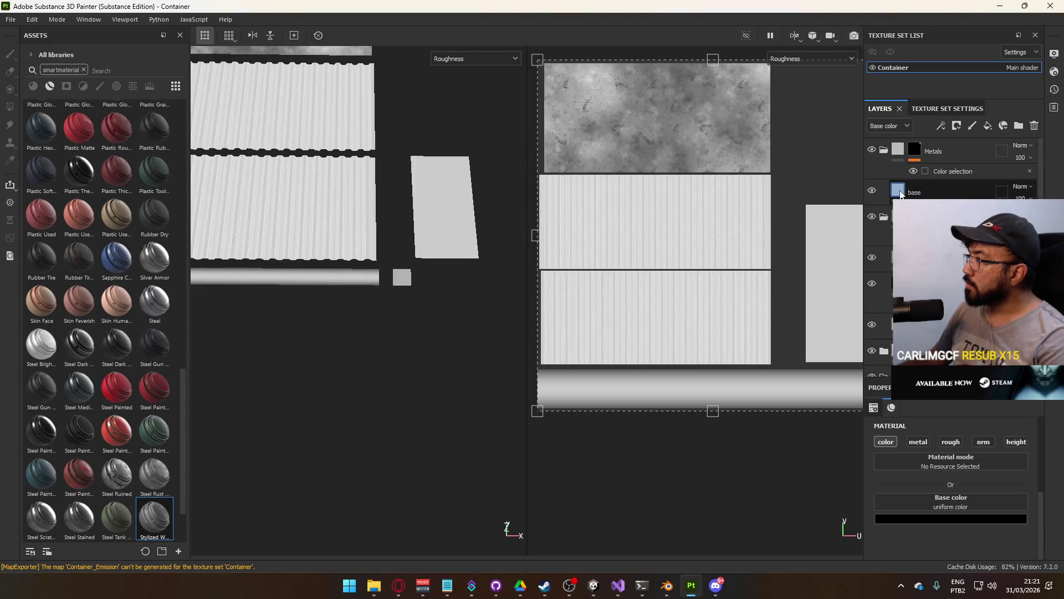
pyautogui.scroll(-3, 973, 482)
pyautogui.moveTo(978, 450); pyautogui.dragTo(944, 452)
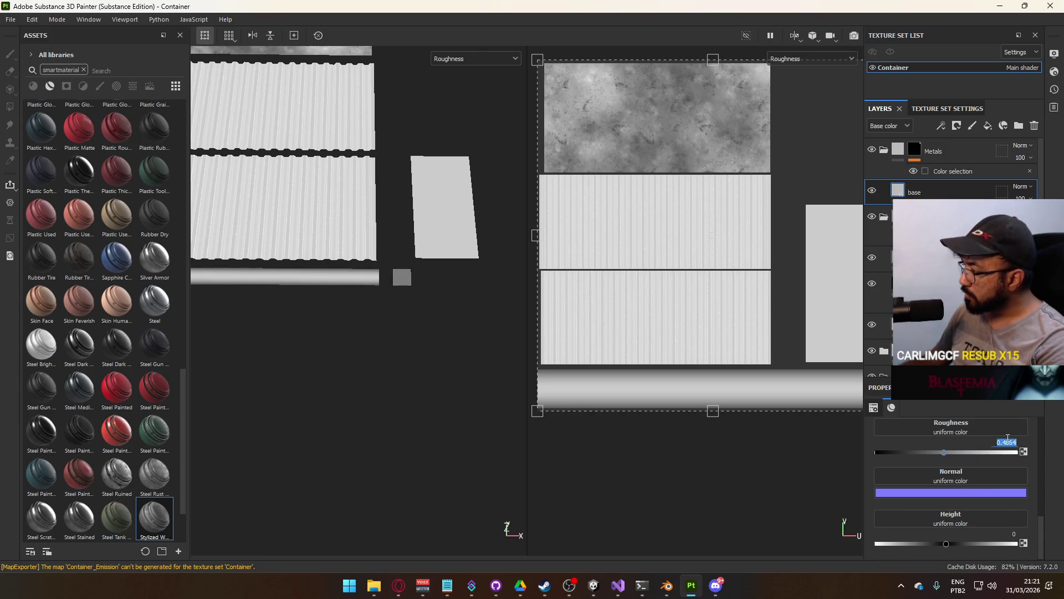
pyautogui.scroll(2, 974, 502)
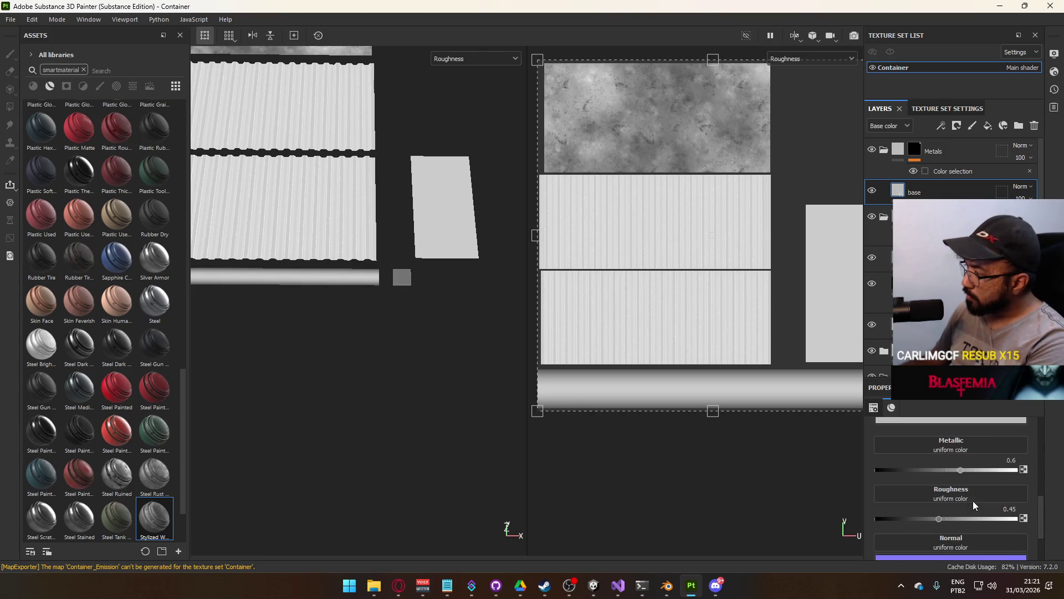
pyautogui.click(1019, 494)
pyautogui.write('0.8')
pyautogui.press('Return')
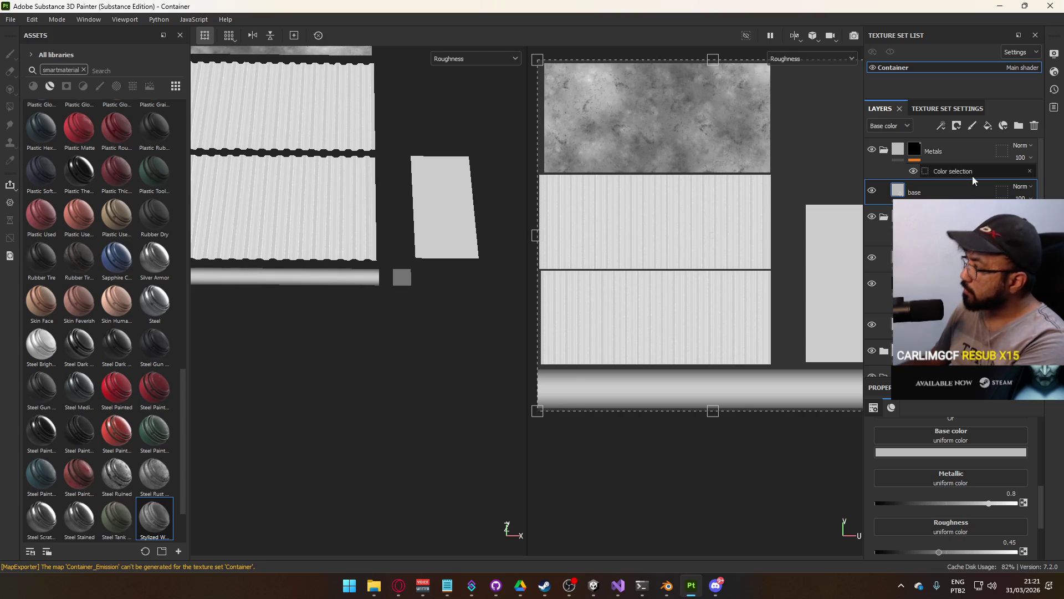
# Re-export the Container textures and look up along the container wall in Unity
pyautogui.click(6, 21)
pyautogui.click(44, 205)
pyautogui.click(795, 486)
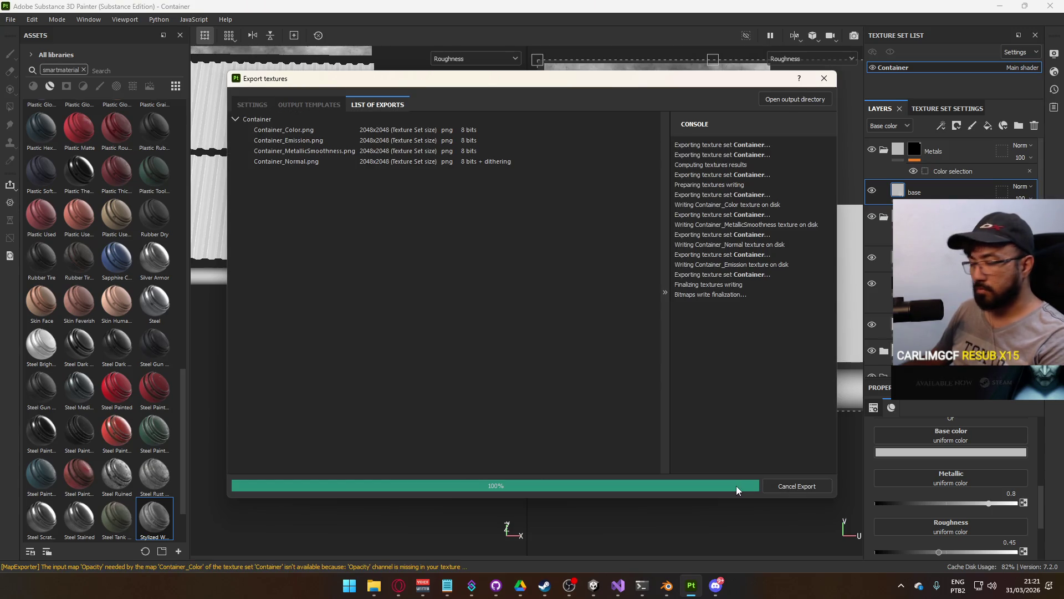
pyautogui.hotkey('alt', 'Tab')
pyautogui.moveTo(599, 272)
pyautogui.mouseDown()
pyautogui.moveTo(599, 155)
pyautogui.moveTo(352, 285)
pyautogui.moveTo(428, 245)
pyautogui.moveTo(490, 154)
pyautogui.moveTo(544, 242)
pyautogui.moveTo(665, 249)
pyautogui.mouseUp()
pyautogui.hotkey('alt', 'Tab')
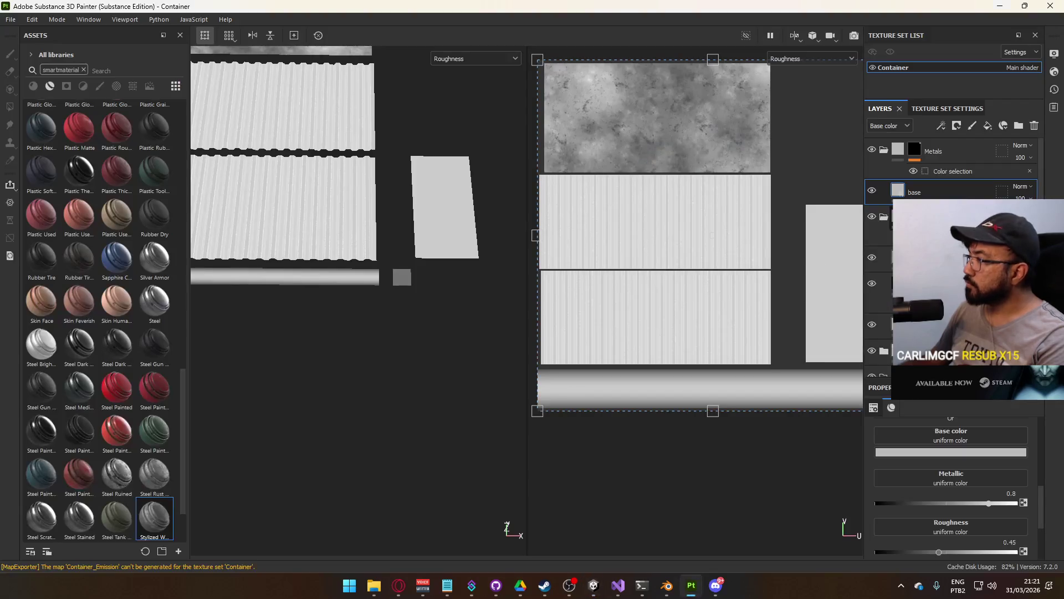
# Make the base colour pure white (ffffff), export, and review the containers in Unity
pyautogui.click(951, 452)
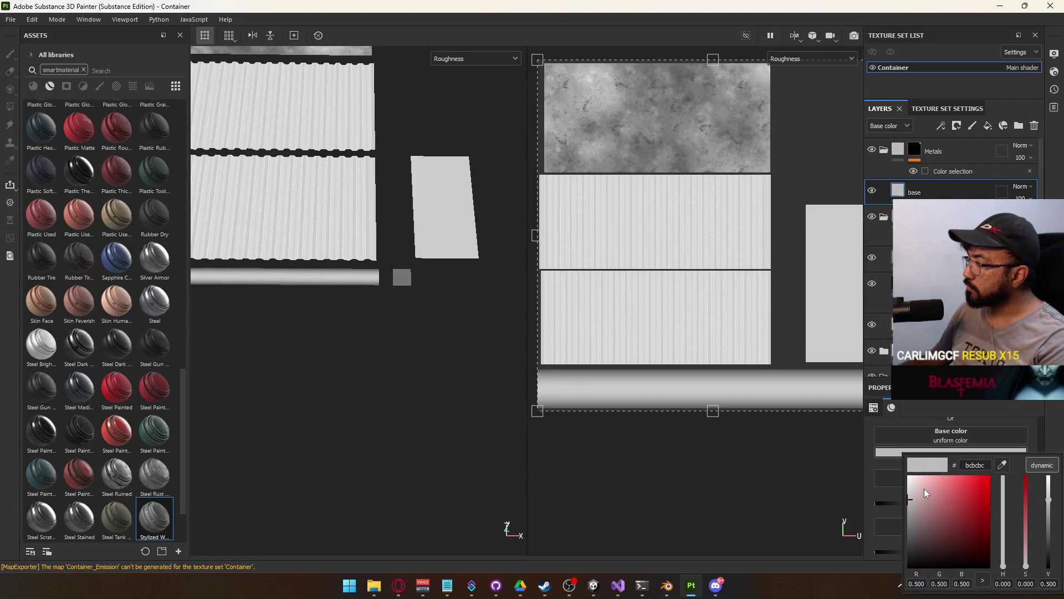
pyautogui.moveTo(924, 488); pyautogui.dragTo(902, 465)
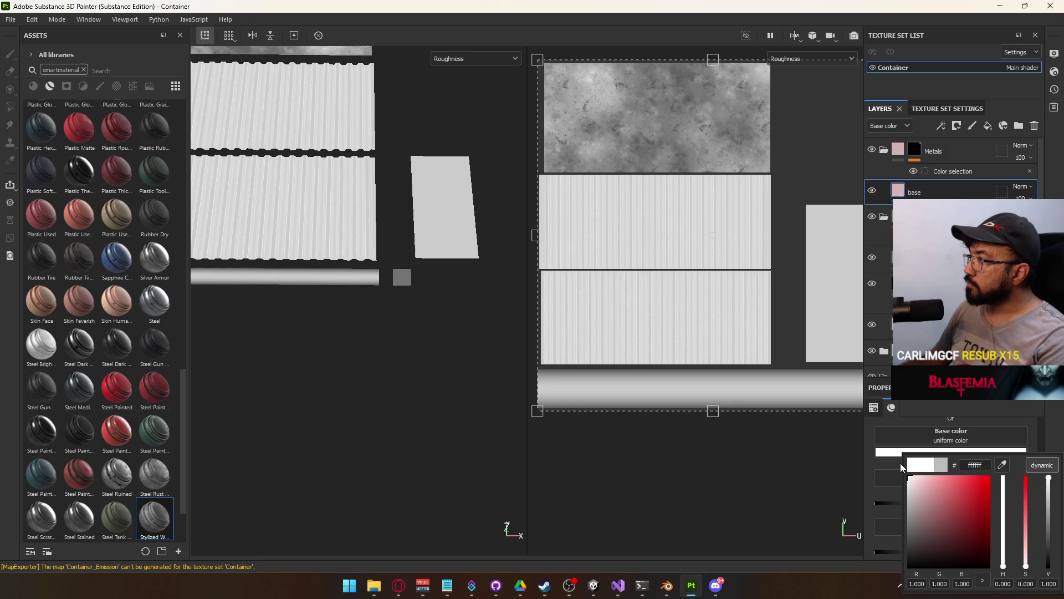
pyautogui.click(10, 19)
pyautogui.click(77, 199)
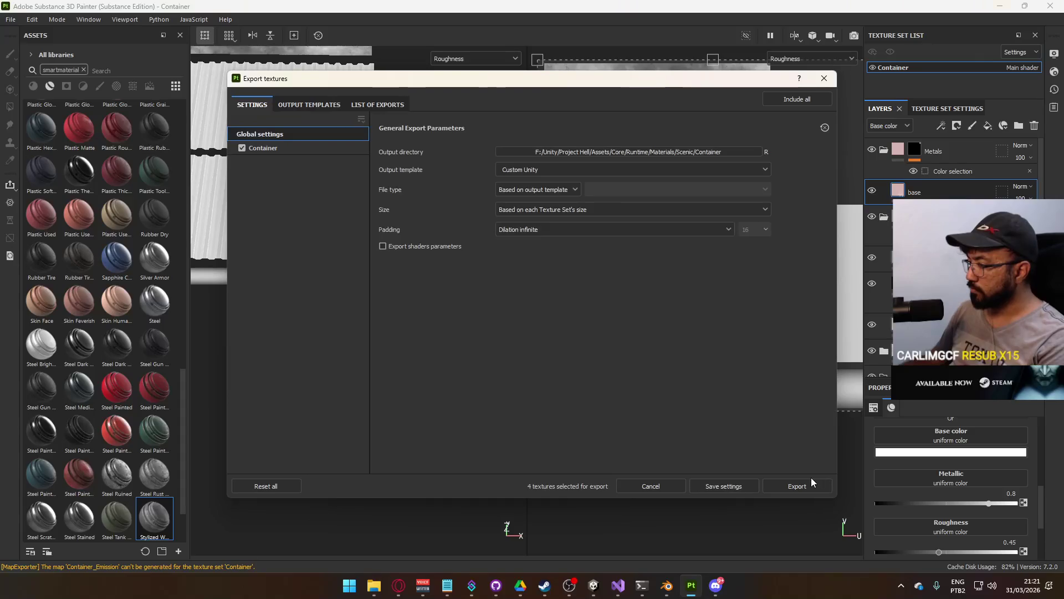
pyautogui.click(809, 482)
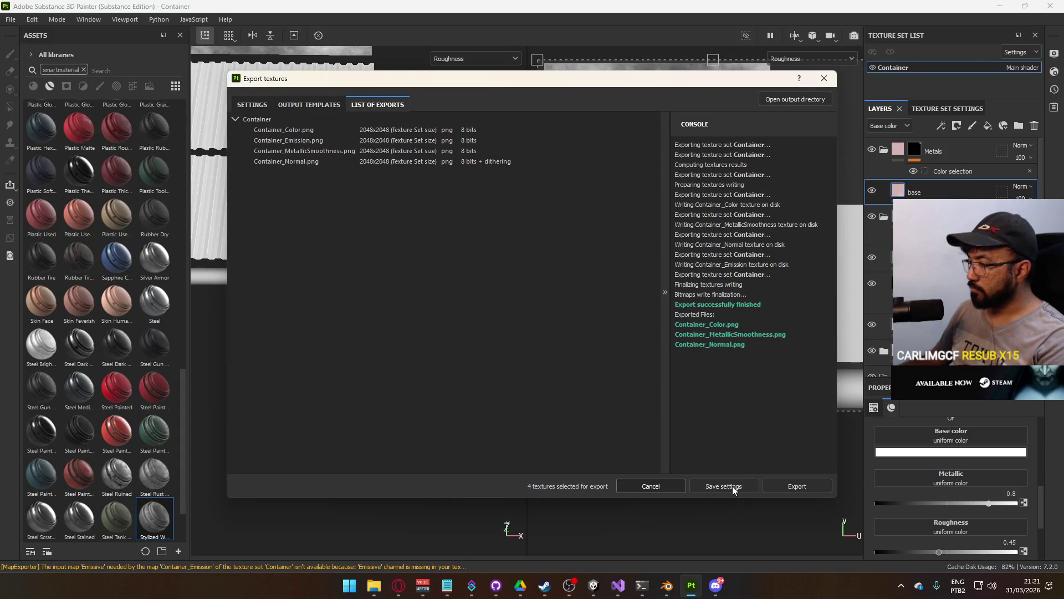
pyautogui.hotkey('alt', 'Tab')
pyautogui.moveTo(421, 243)
pyautogui.mouseDown()
pyautogui.moveTo(455, 247)
pyautogui.moveTo(430, 240)
pyautogui.mouseUp()
pyautogui.hotkey('alt', 'Tab')
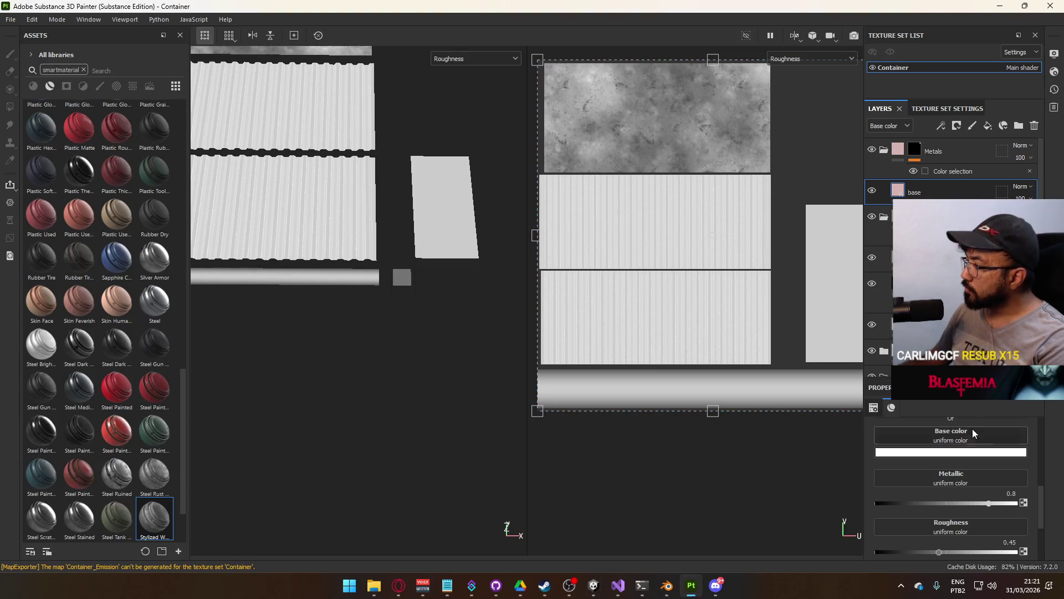
# Set metallic to 1 and roughness to 0, re-export, and fly among the containers in Unity
pyautogui.moveTo(987, 503); pyautogui.dragTo(1018, 504)
pyautogui.moveTo(937, 551); pyautogui.dragTo(875, 551)
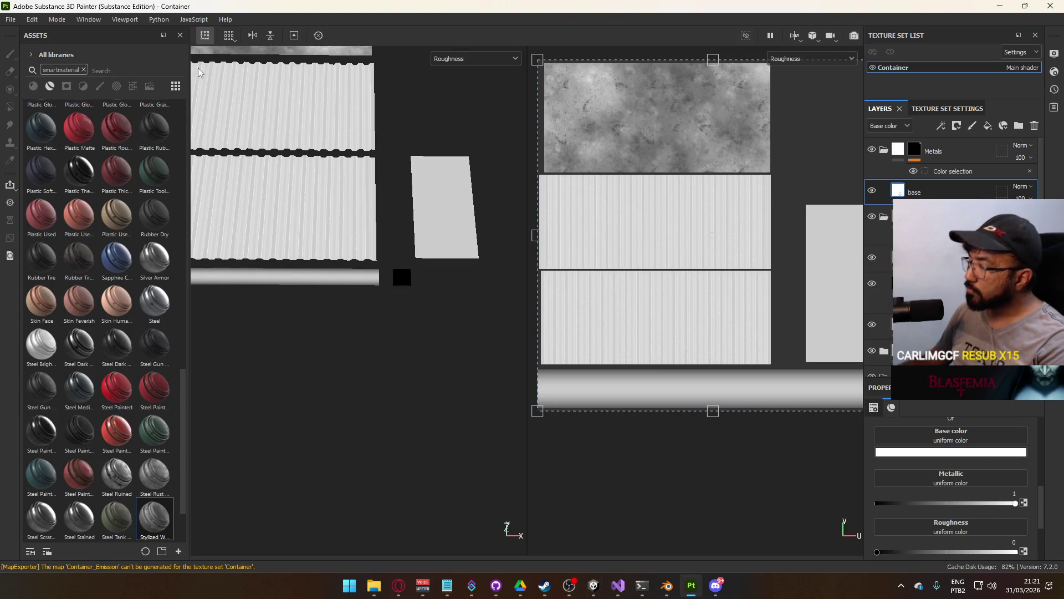
pyautogui.click(12, 20)
pyautogui.click(83, 203)
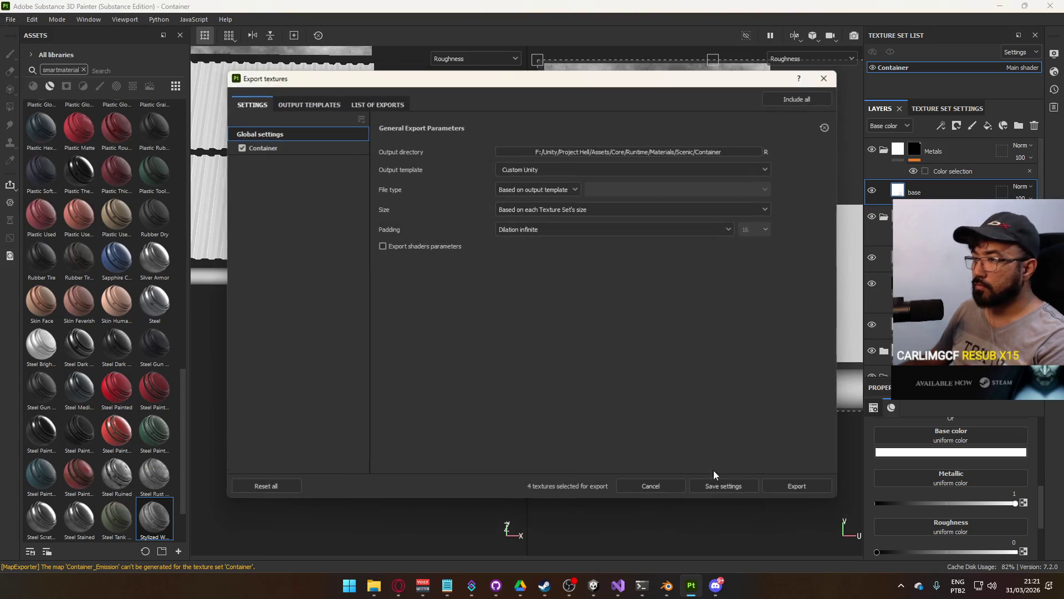
pyautogui.click(796, 551)
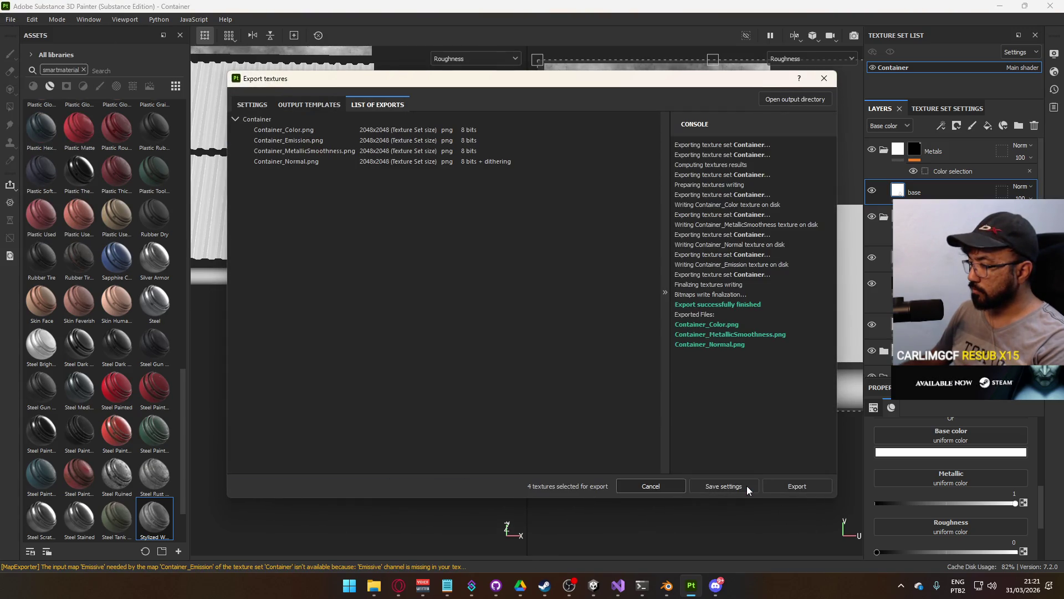
pyautogui.hotkey('alt', 'Tab')
pyautogui.moveTo(589, 322)
pyautogui.mouseDown()
pyautogui.moveTo(632, 298)
pyautogui.moveTo(667, 178)
pyautogui.moveTo(659, 239)
pyautogui.moveTo(690, 284)
pyautogui.moveTo(692, 272)
pyautogui.mouseUp()
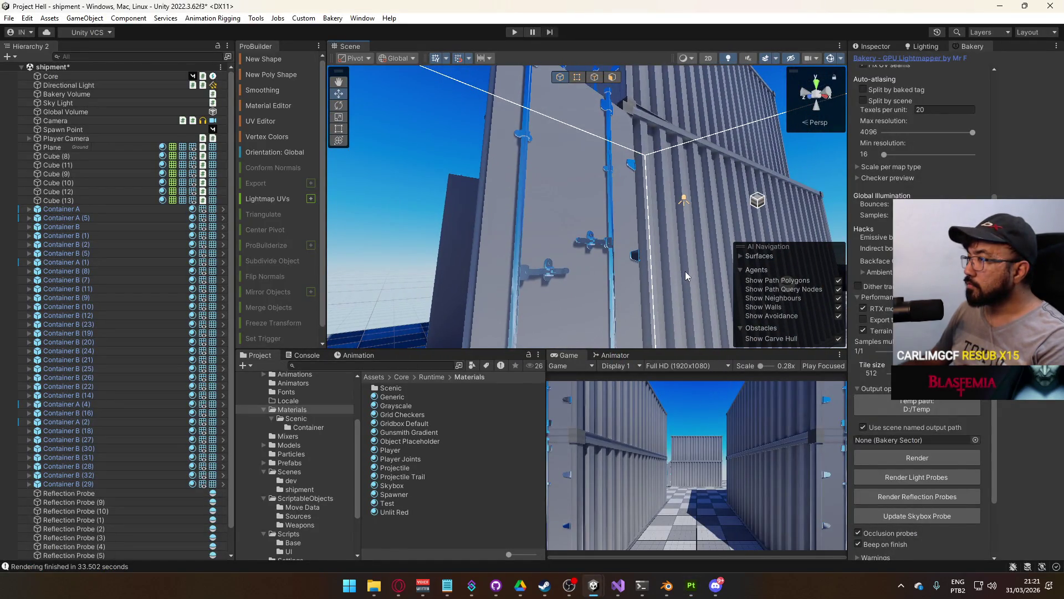
# Drag the base layer's metallic down, re-export the Container textures, and compare in Unity
pyautogui.hotkey('alt', 'Tab')
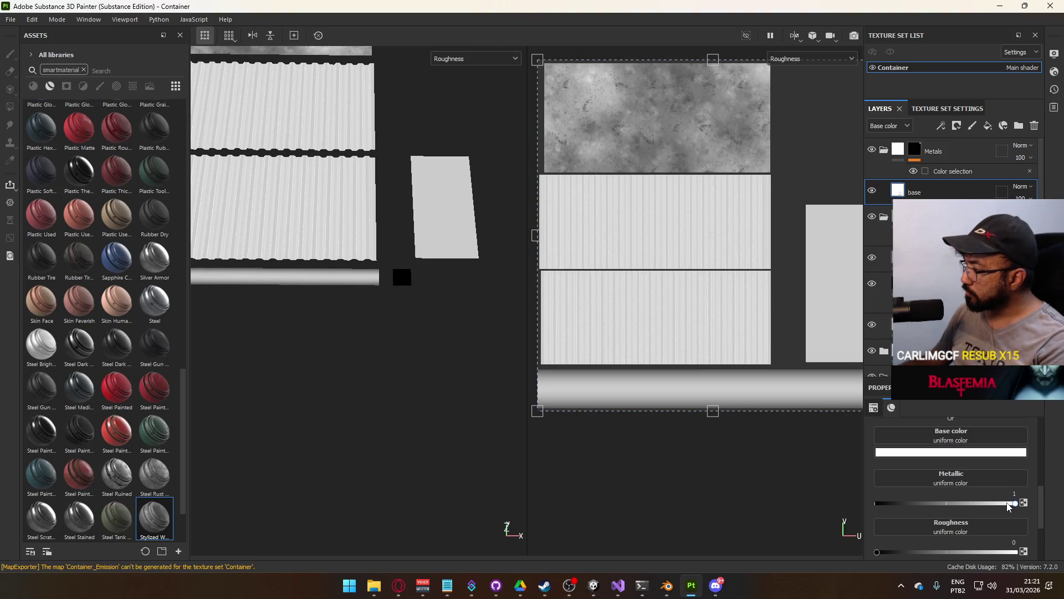
pyautogui.moveTo(931, 505); pyautogui.dragTo(875, 503)
pyautogui.click(11, 19)
pyautogui.click(34, 206)
pyautogui.click(782, 483)
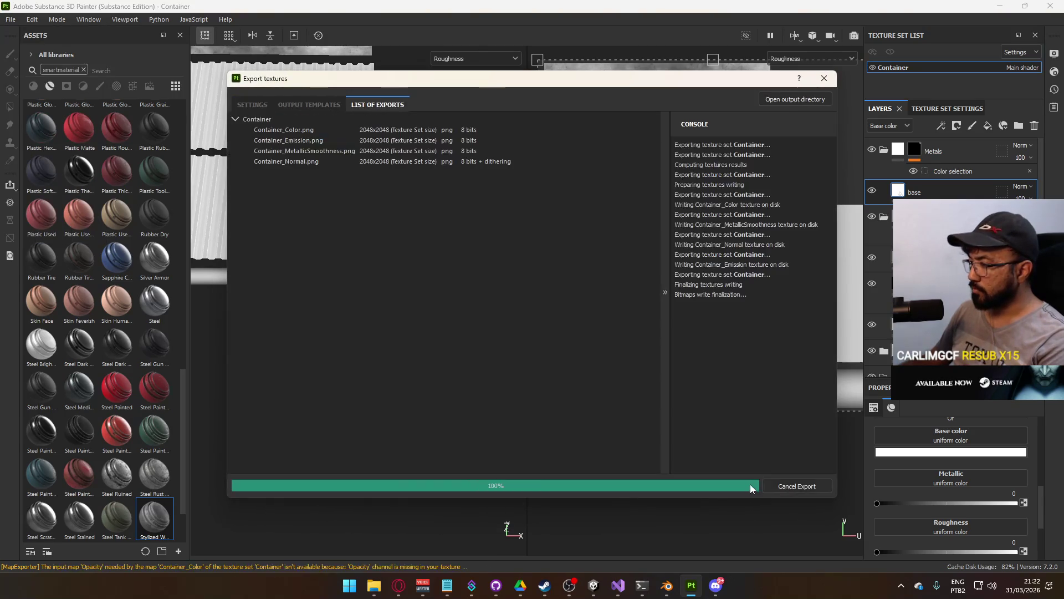
pyautogui.hotkey('alt', 'Tab')
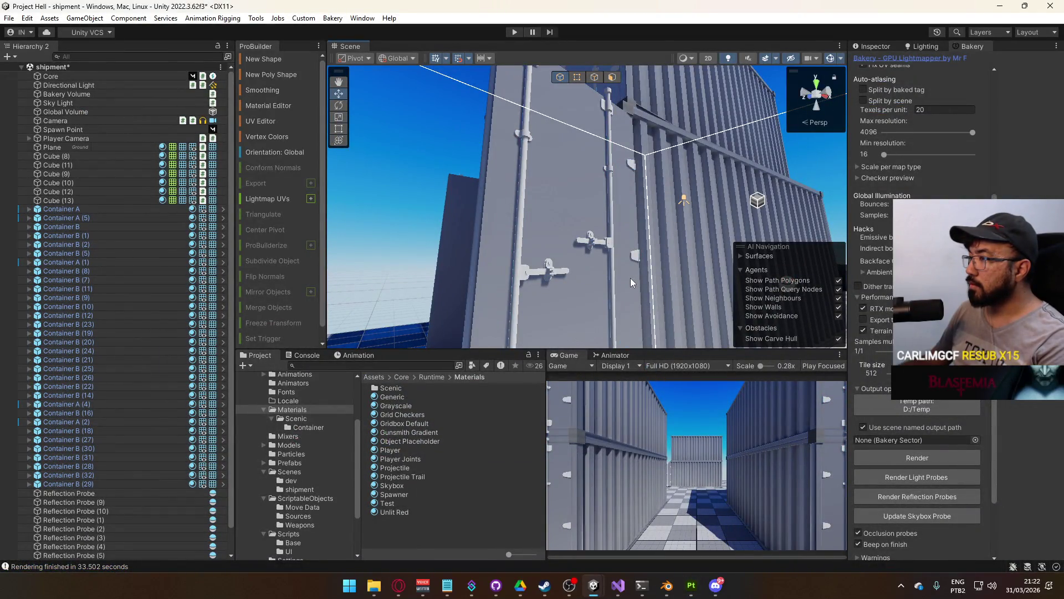
# Re-export the Container textures and fly the Unity camera through the container gaps
pyautogui.hotkey('alt', 'Tab')
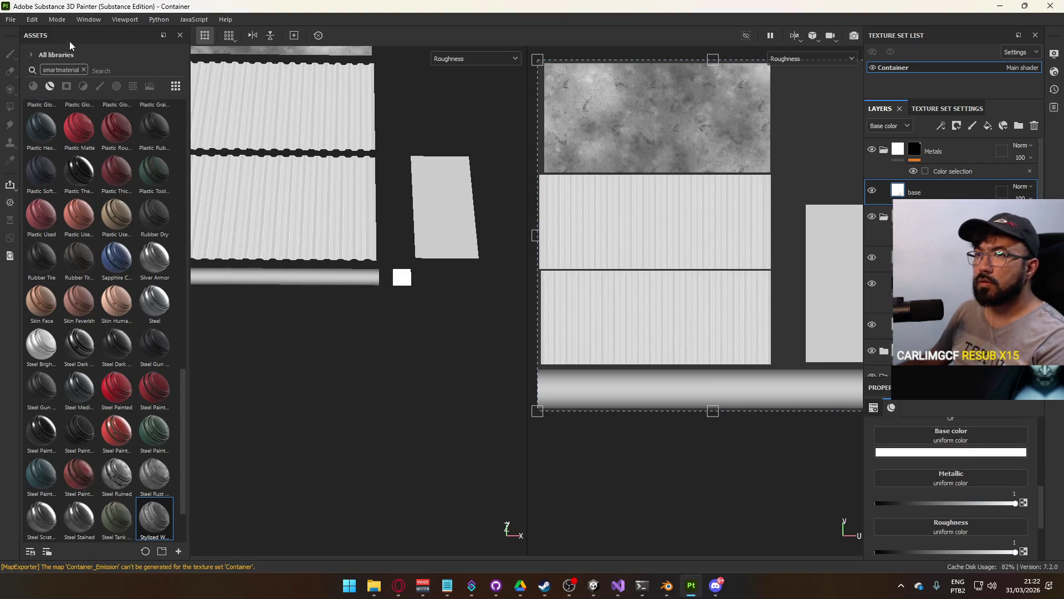
pyautogui.click(10, 19)
pyautogui.click(33, 150)
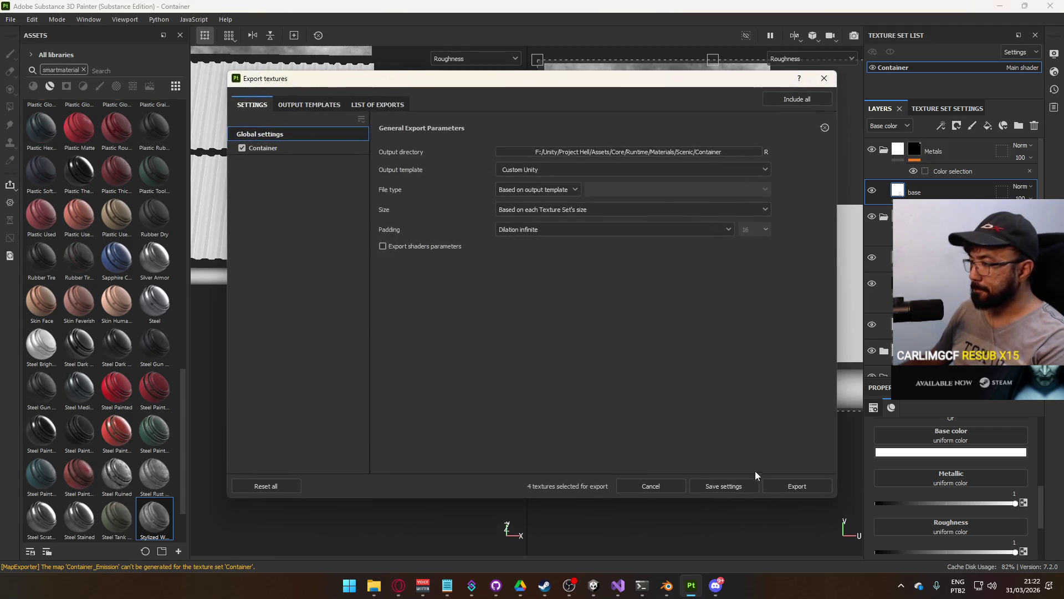
pyautogui.click(755, 483)
pyautogui.hotkey('alt', 'Tab')
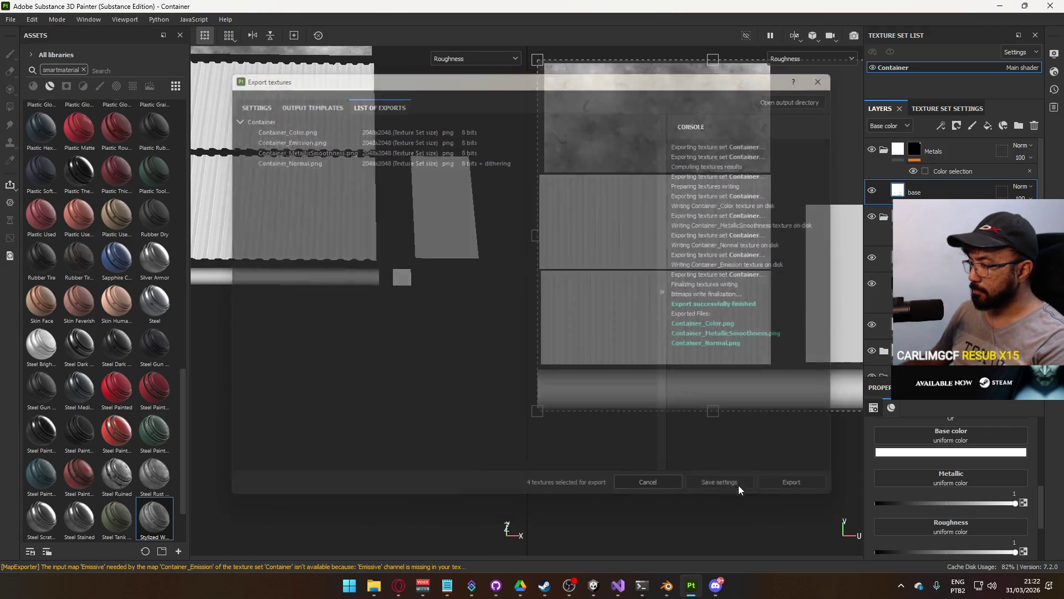
pyautogui.moveTo(558, 259); pyautogui.dragTo(573, 298)
# Re-export with base roughness 0.6 and check the result in Unity
pyautogui.hotkey('alt', 'Tab')
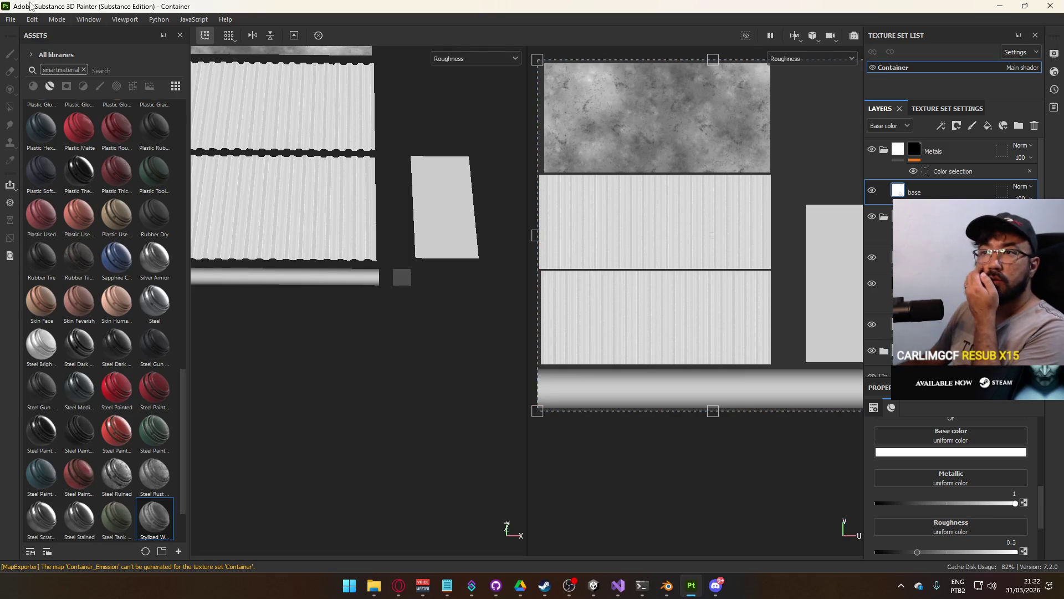
pyautogui.click(12, 19)
pyautogui.click(83, 203)
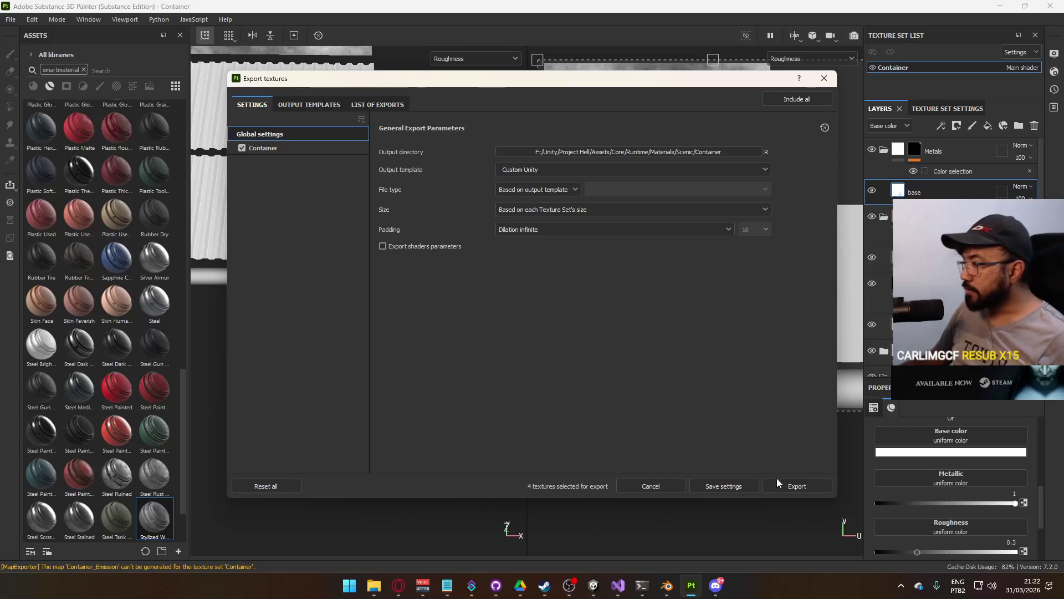
pyautogui.click(787, 485)
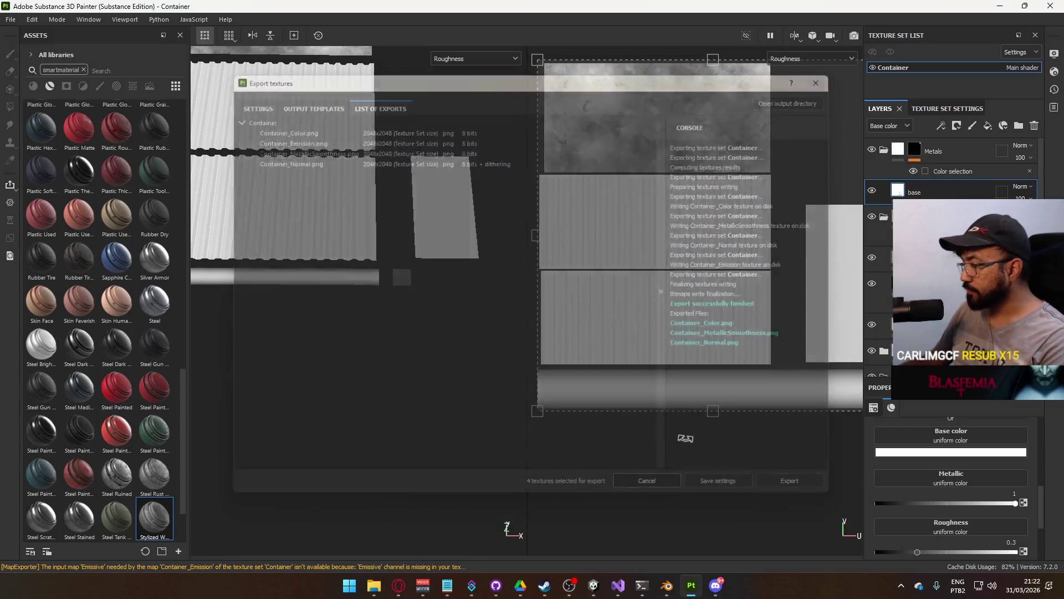
pyautogui.hotkey('alt', 'Tab')
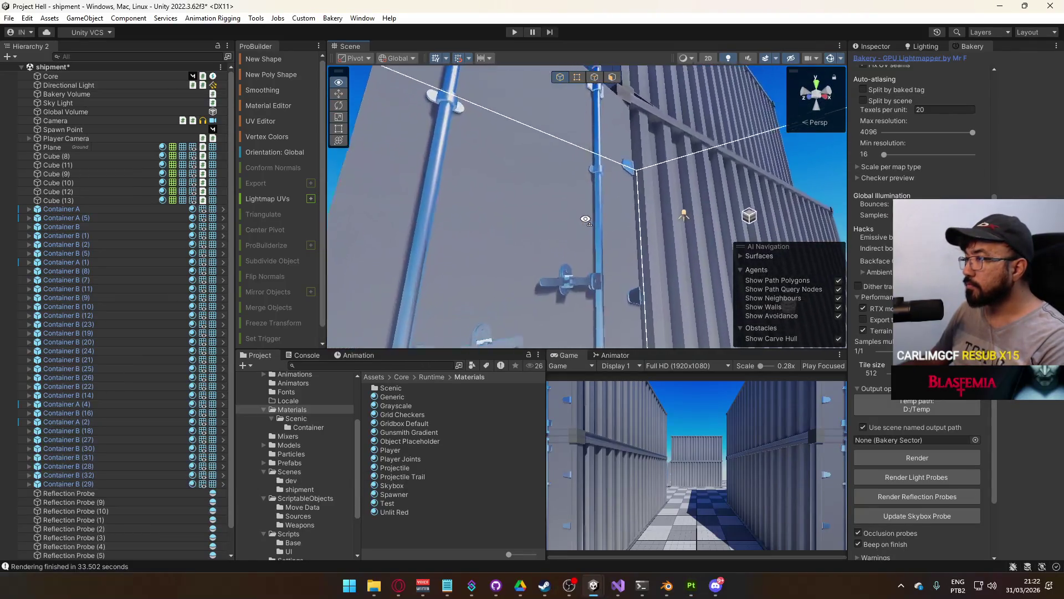
pyautogui.hotkey('alt', 'Tab')
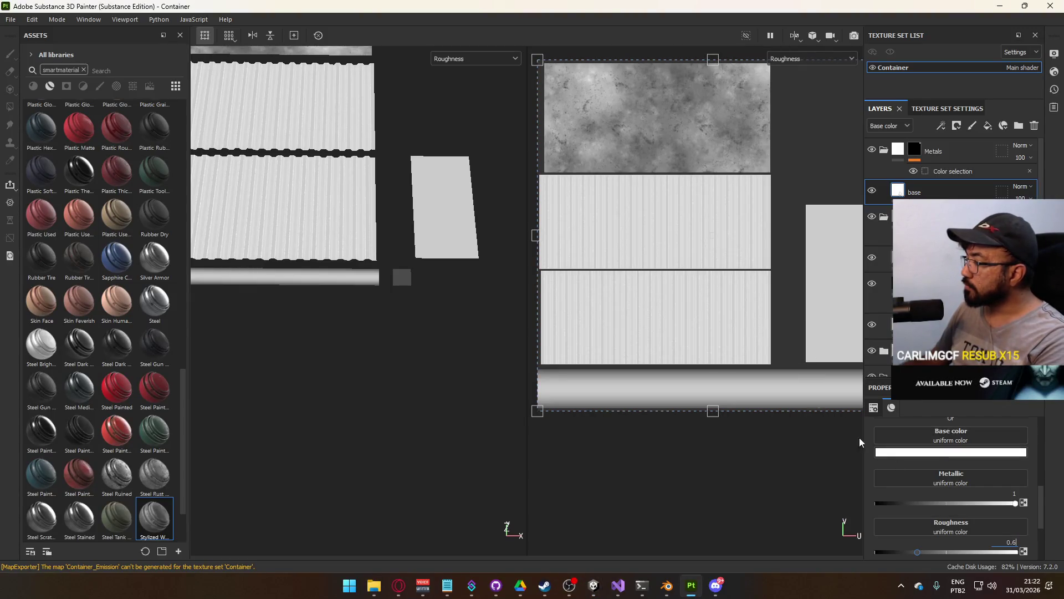
# Export the Color, Emission, MetallicSmoothness and Normal textures, then orbit Unity's scene to review
pyautogui.click(10, 20)
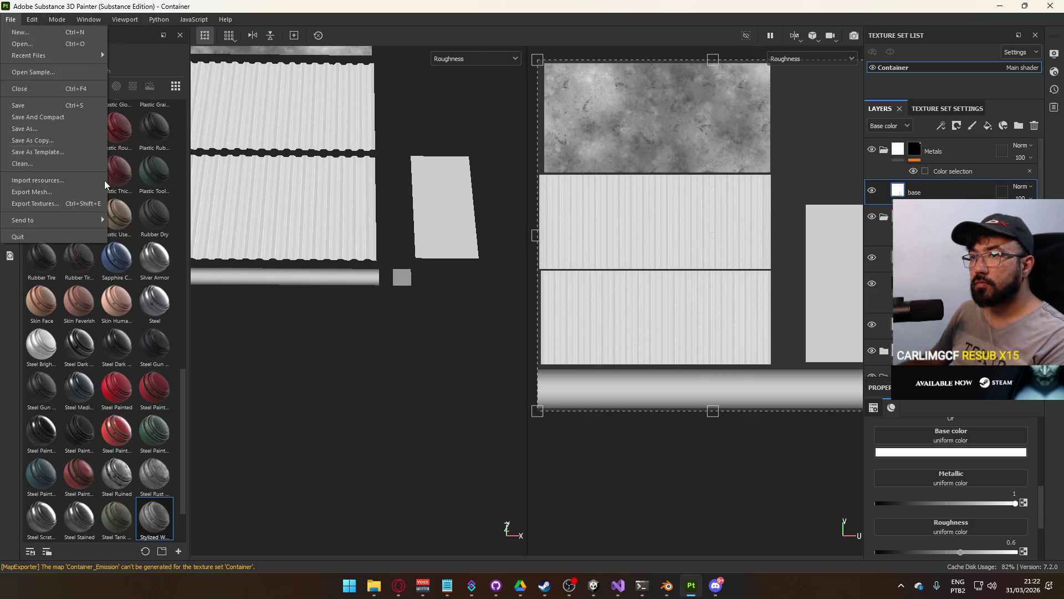
pyautogui.click(81, 204)
pyautogui.click(787, 486)
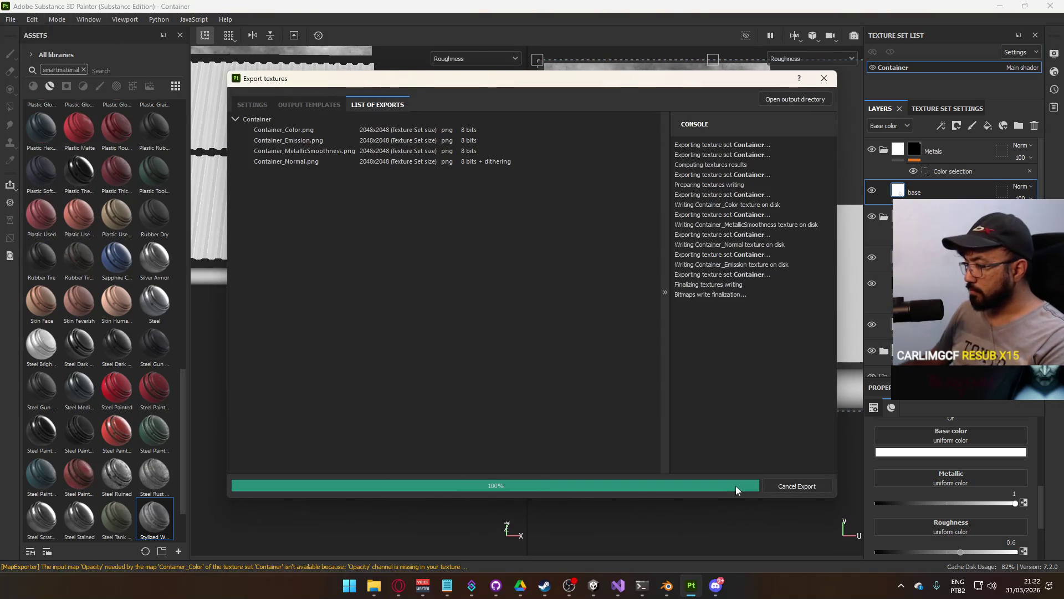
pyautogui.hotkey('alt', 'Tab')
pyautogui.moveTo(601, 290)
pyautogui.mouseDown()
pyautogui.moveTo(570, 293)
pyautogui.moveTo(520, 259)
pyautogui.mouseUp()
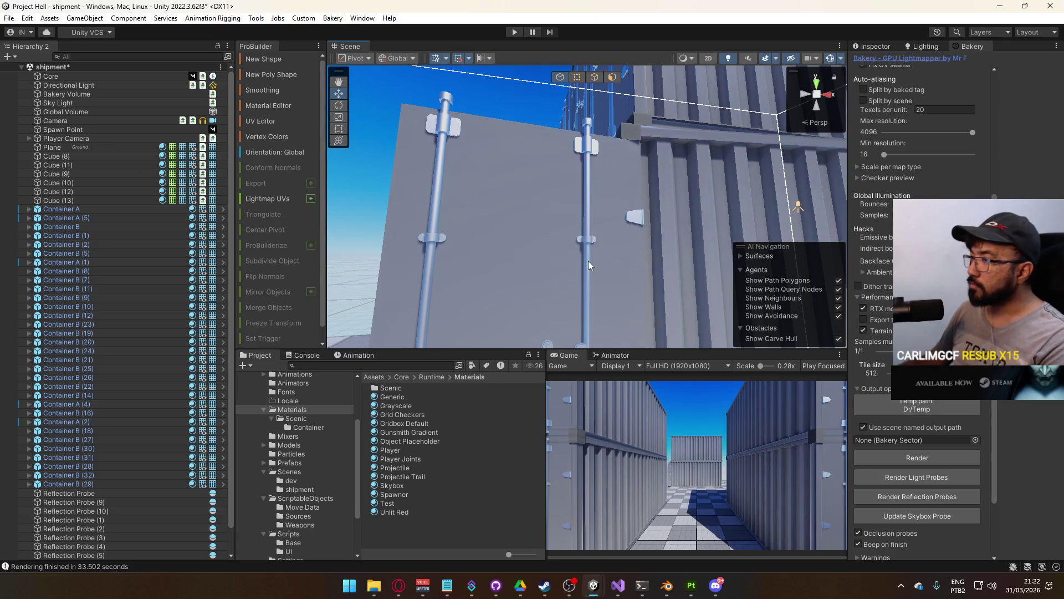
# Raise the Container material's smoothness to 1 on Container Door Metals
pyautogui.click(588, 260)
pyautogui.click(585, 140)
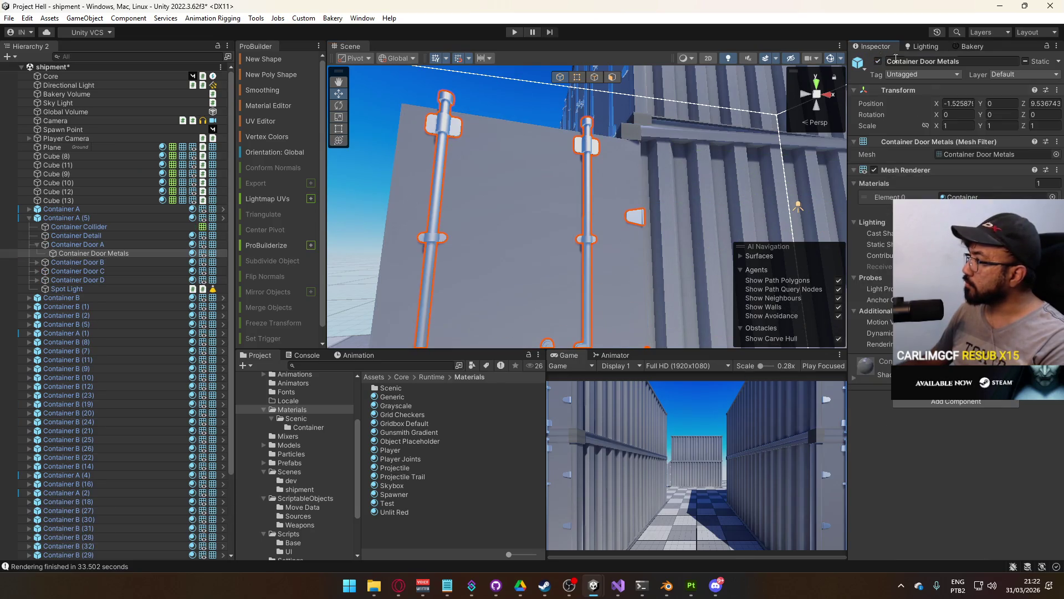
pyautogui.click(964, 195)
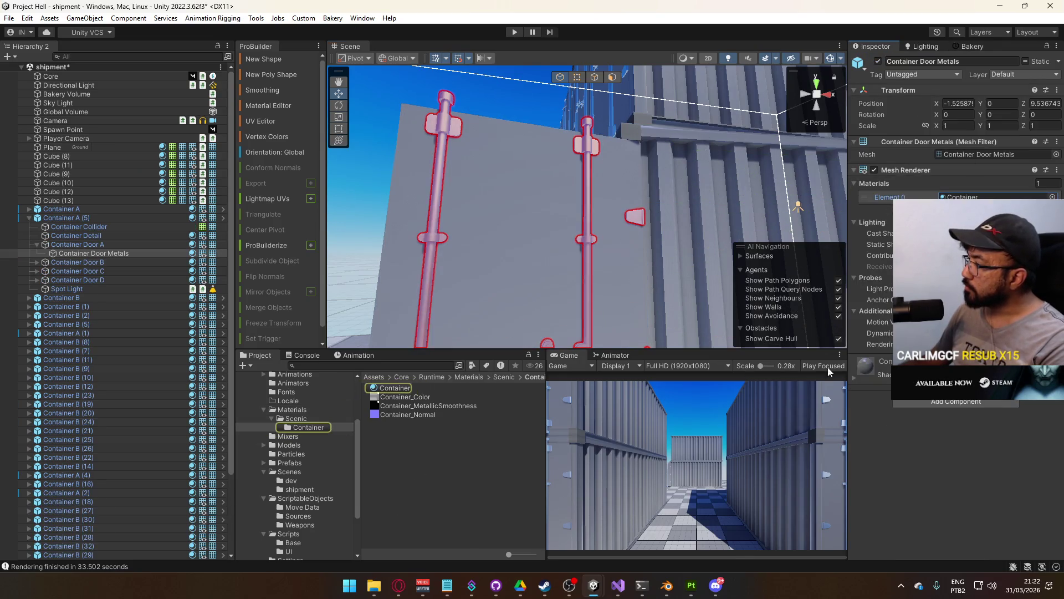
pyautogui.click(856, 379)
pyautogui.scroll(-1, 975, 410)
pyautogui.click(1018, 484)
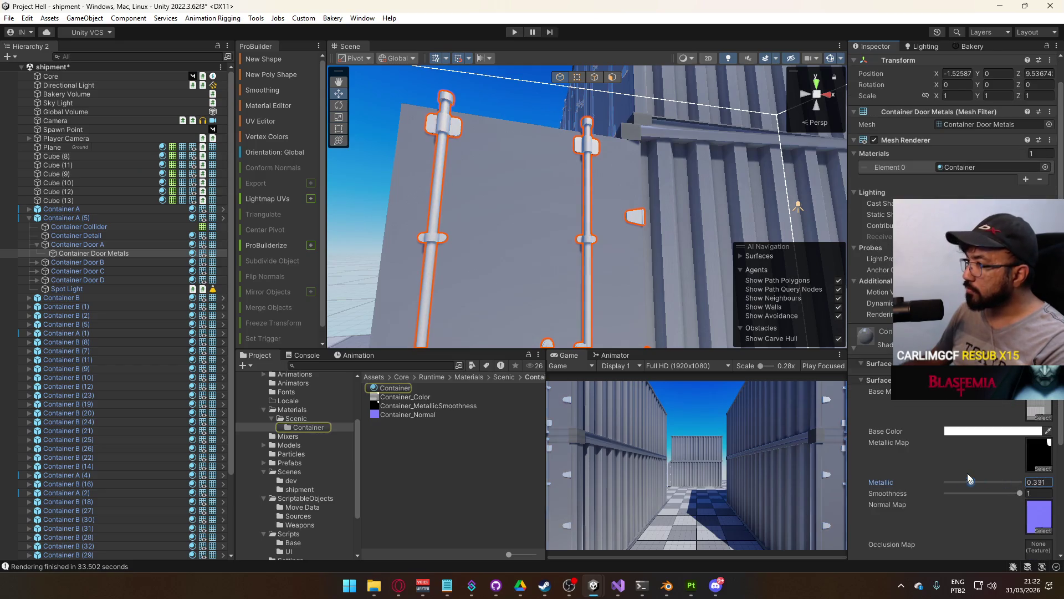
pyautogui.moveTo(1012, 495)
pyautogui.mouseDown()
pyautogui.moveTo(992, 494)
pyautogui.moveTo(1025, 495)
pyautogui.mouseUp()
# In Substance Painter, filter the asset library to materials and clear the smartmaterial search
pyautogui.hotkey('alt', 'Tab')
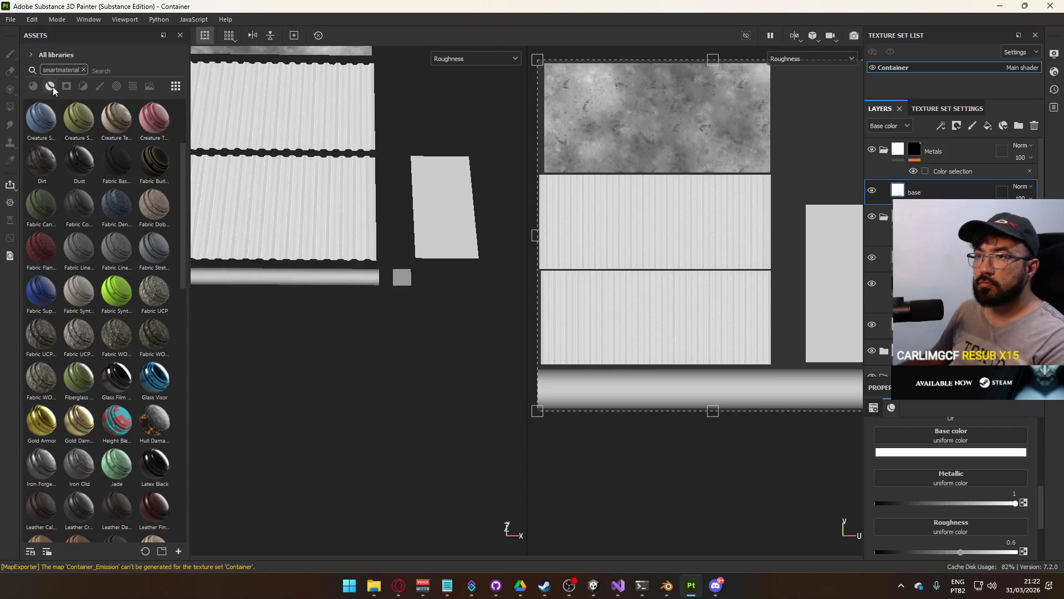
pyautogui.click(32, 87)
pyautogui.click(84, 70)
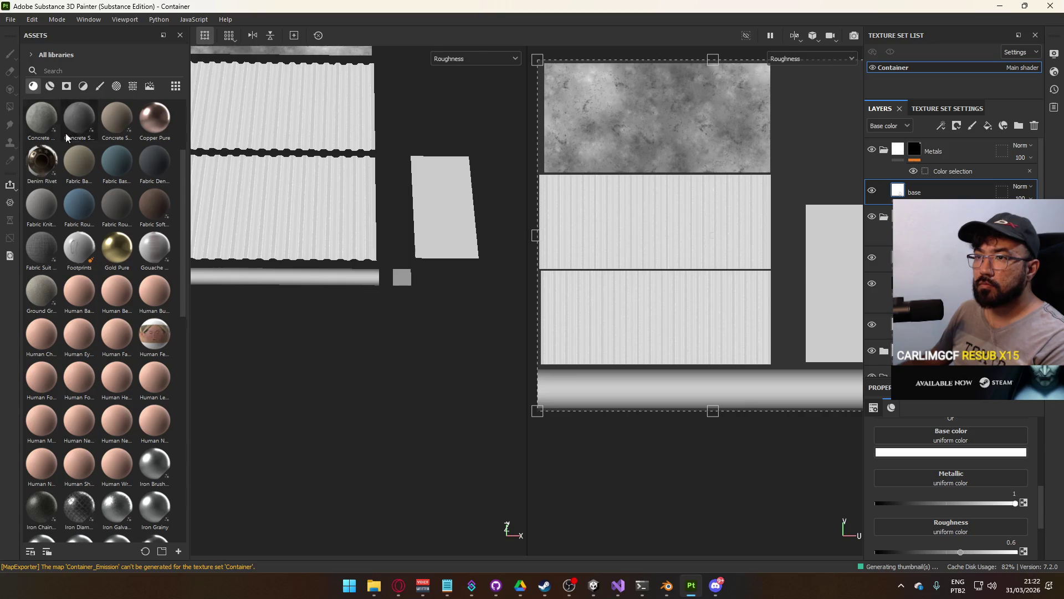
# Search the assets for 'alu' and drag Aluminium Pure into the layer stack
pyautogui.scroll(-5, 150, 248)
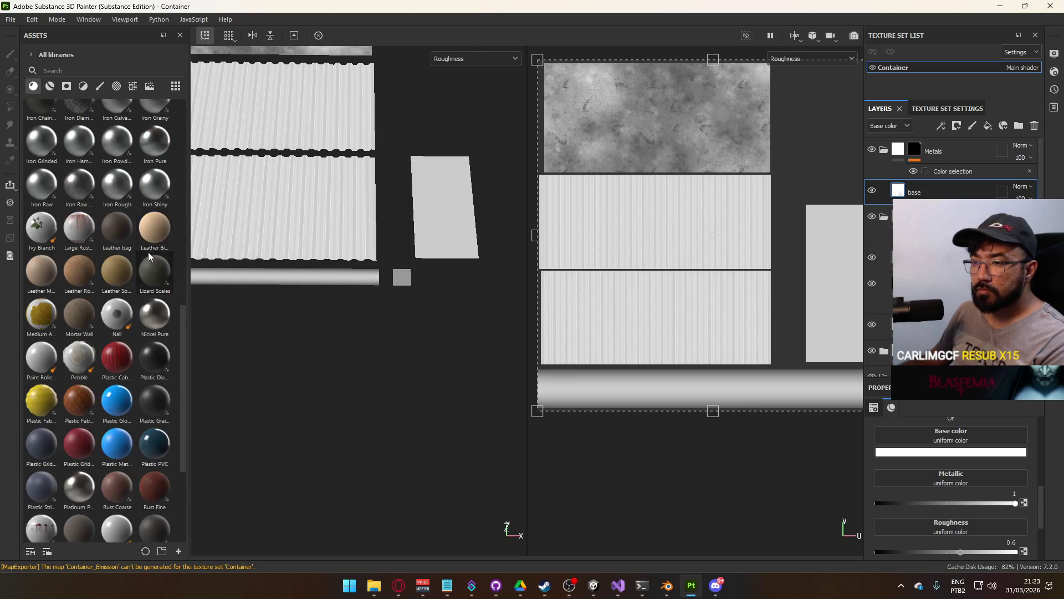
pyautogui.moveTo(159, 253)
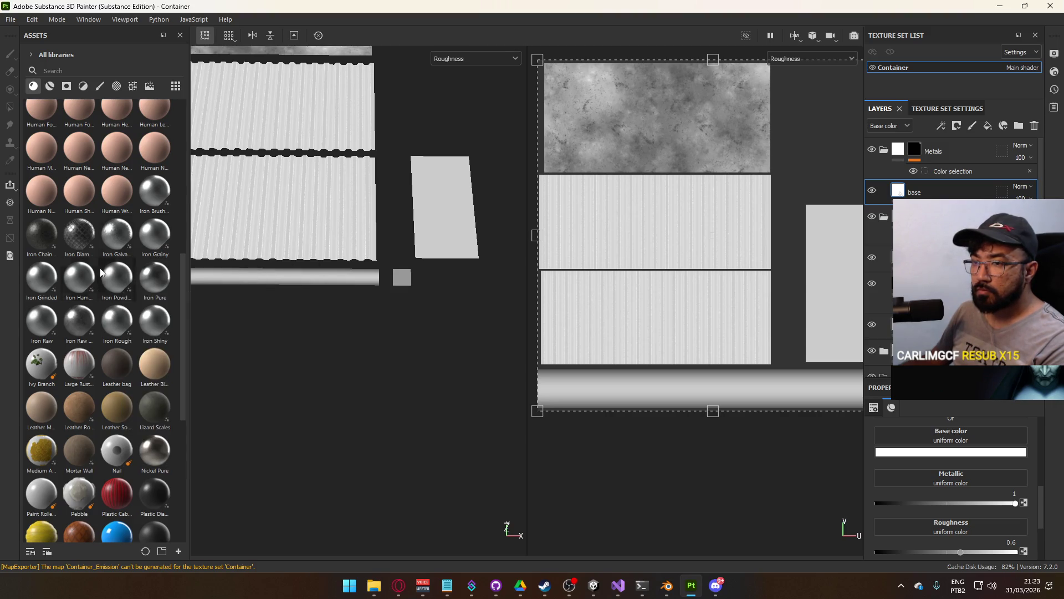
pyautogui.press('BackSpace')
pyautogui.write('eel')
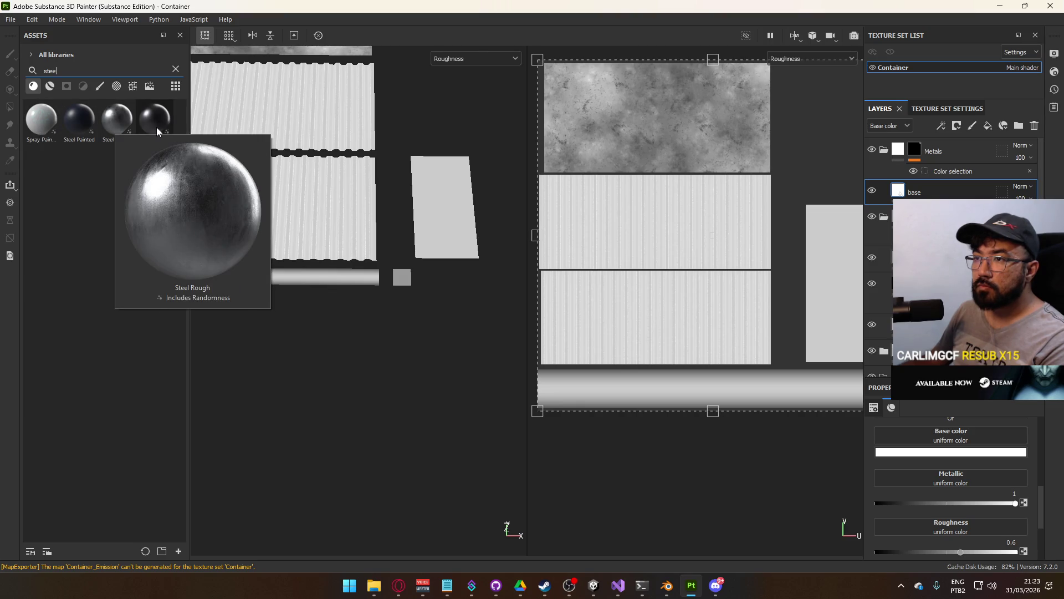
pyautogui.moveTo(154, 118)
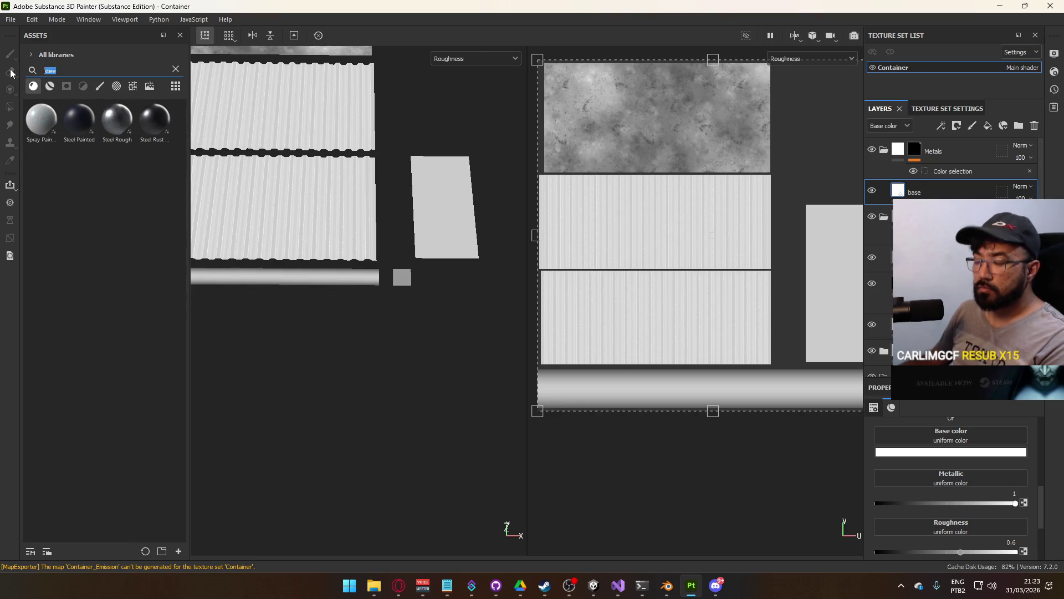
pyautogui.write('alu')
pyautogui.moveTo(79, 118)
pyautogui.mouseDown()
pyautogui.moveTo(609, 167)
pyautogui.moveTo(873, 181)
pyautogui.moveTo(893, 170)
pyautogui.mouseUp()
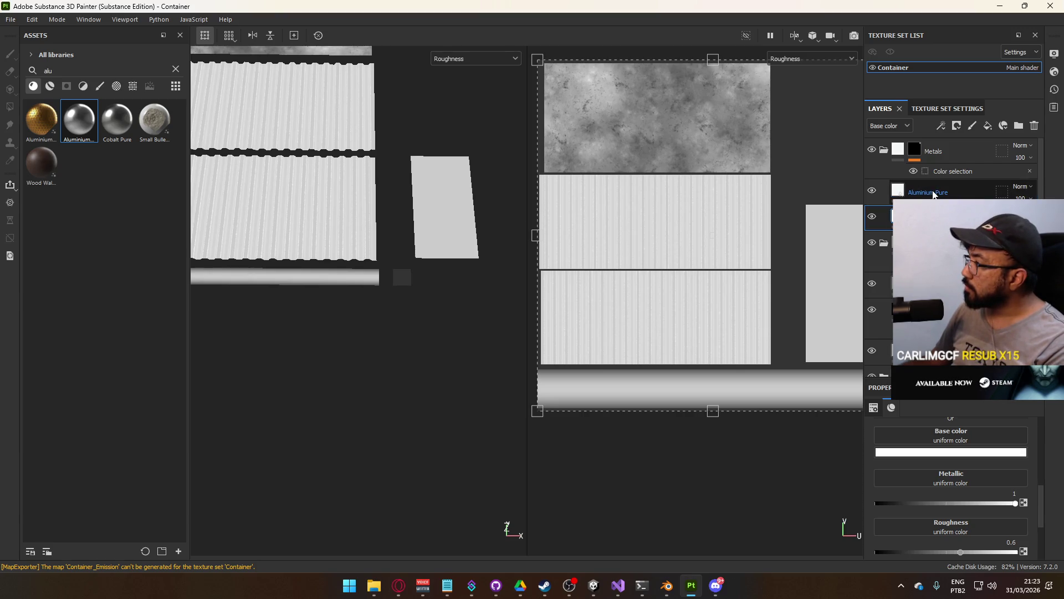
pyautogui.click(960, 452)
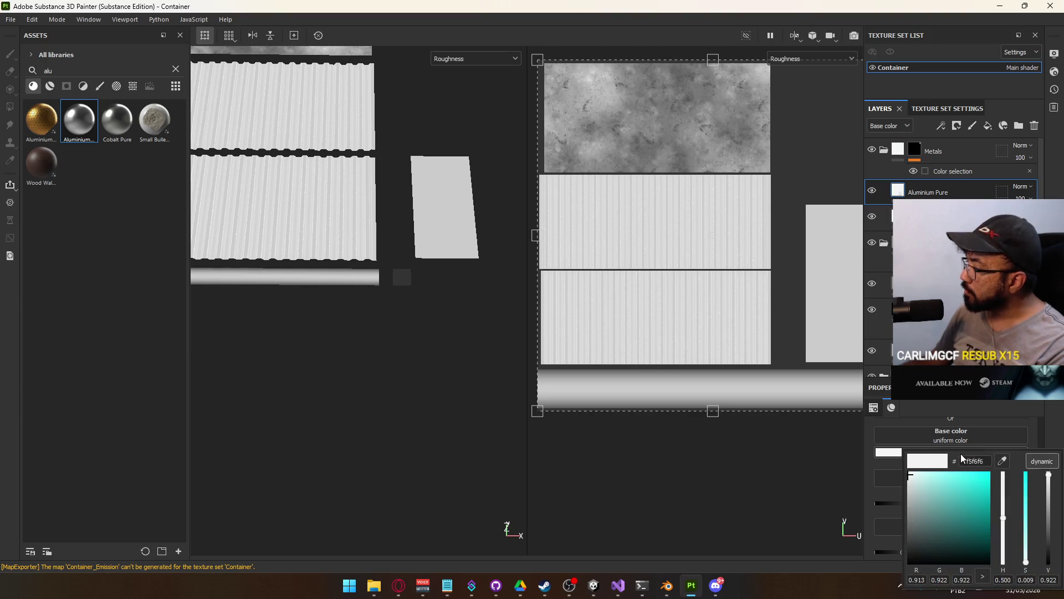
# Give the layer below Aluminium Pure a new base colour hex and roughness 0.2
pyautogui.click(959, 197)
pyautogui.click(962, 216)
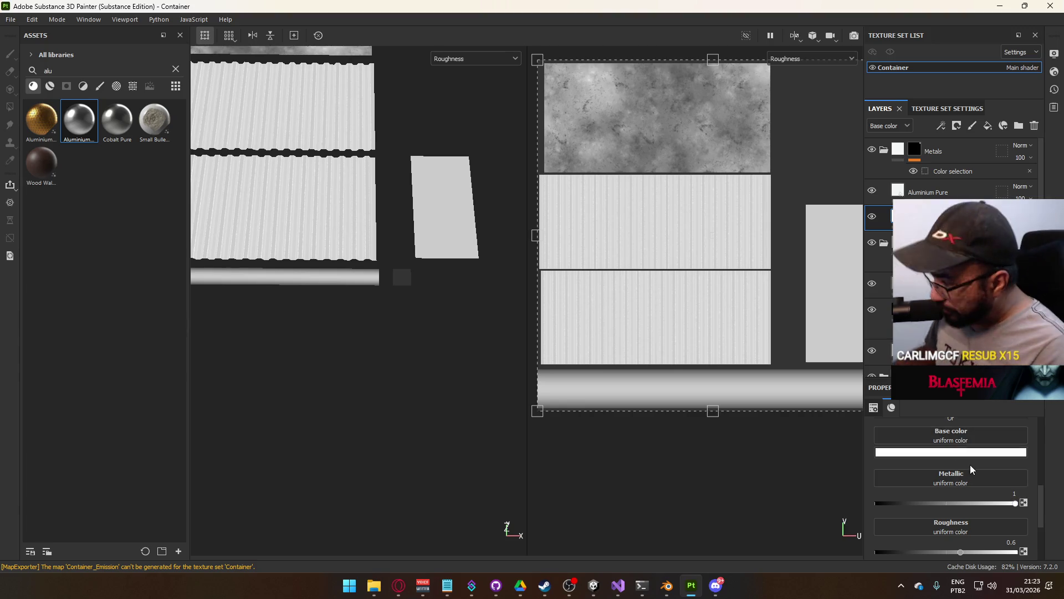
pyautogui.click(973, 456)
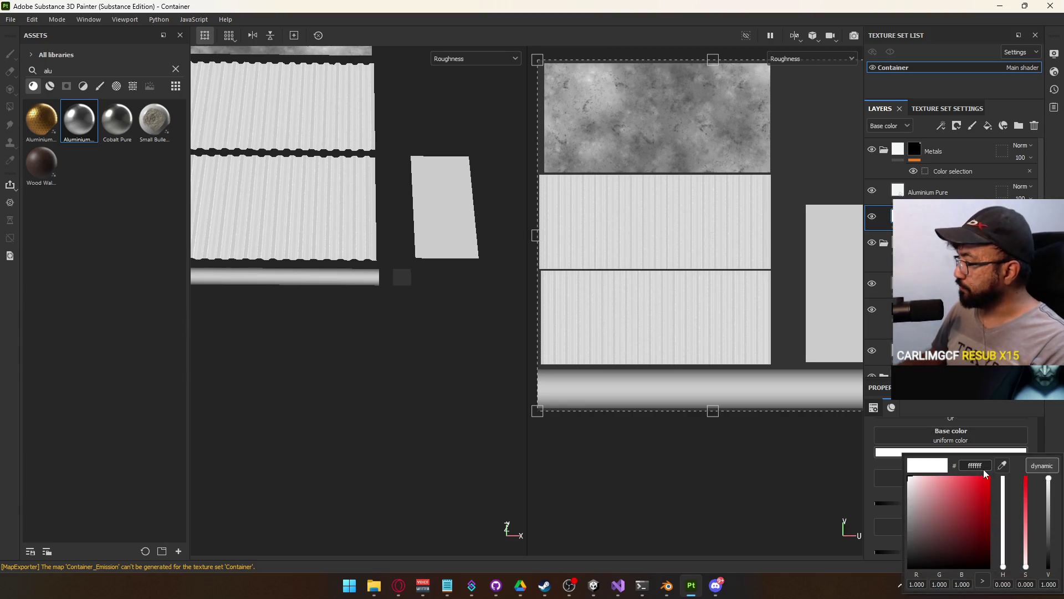
pyautogui.press('Return')
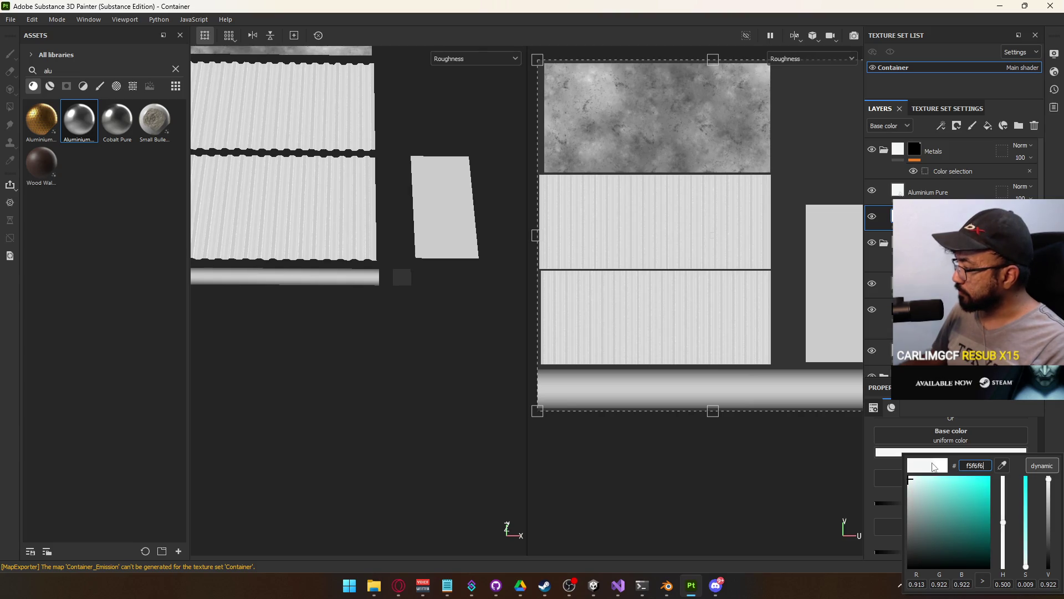
pyautogui.click(881, 456)
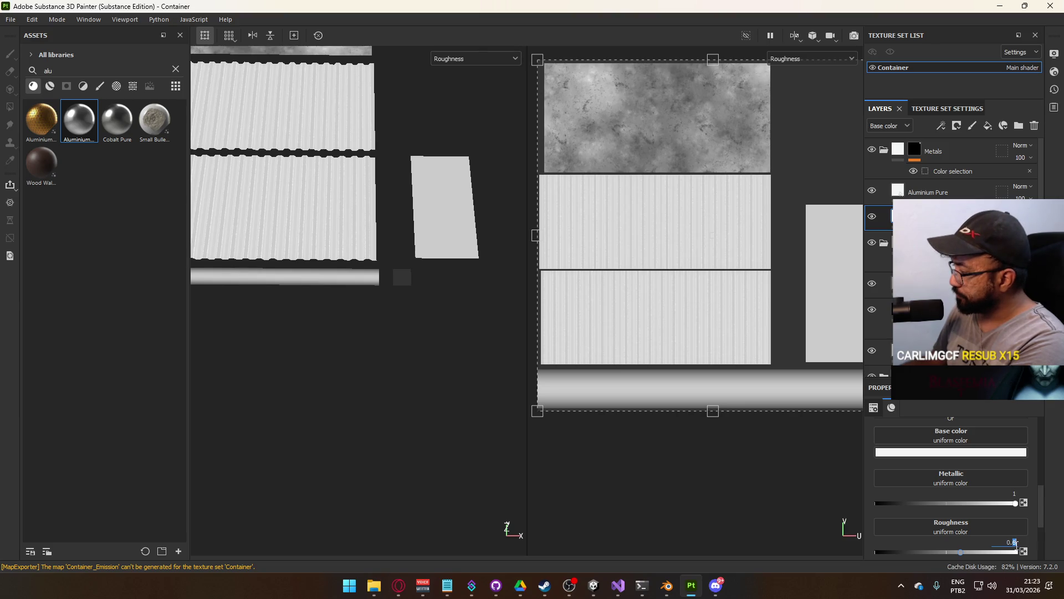
pyautogui.press('Return')
# Delete the Aluminium Pure layer and re-export the Container textures
pyautogui.press('Delete')
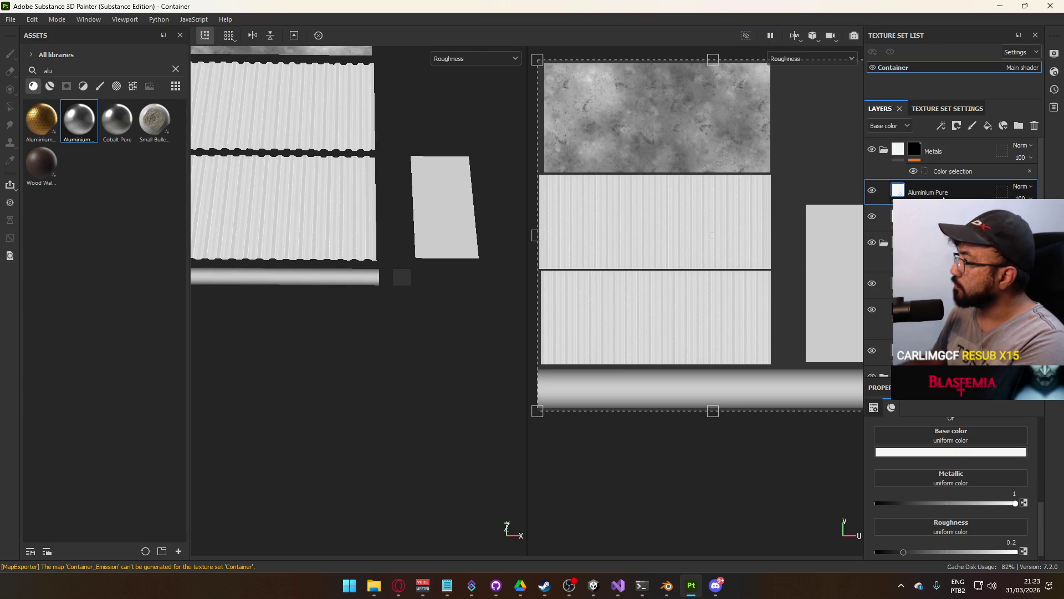
pyautogui.write('base')
pyautogui.click(10, 19)
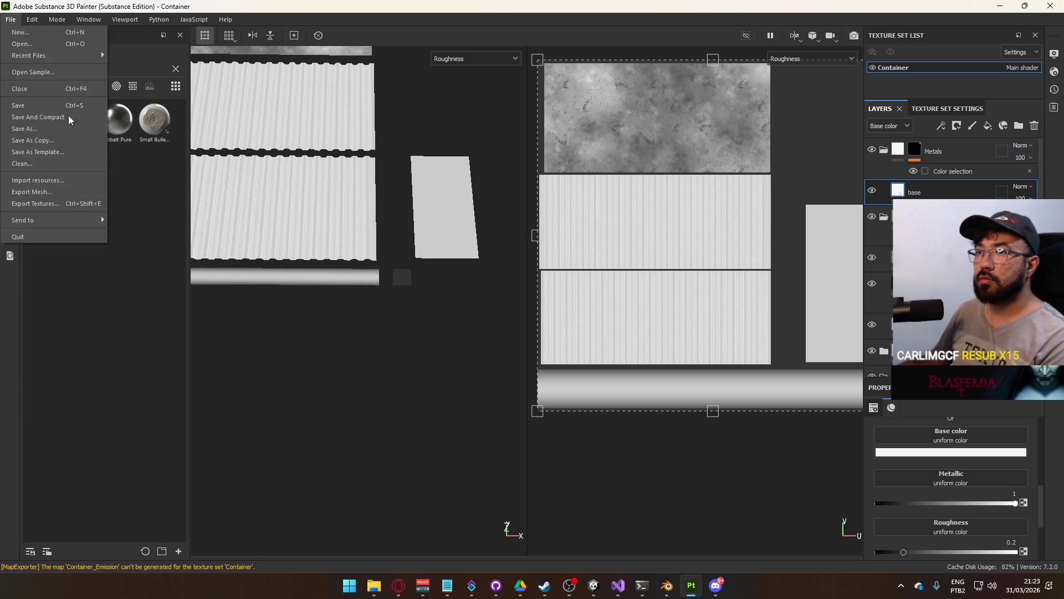
pyautogui.click(33, 201)
pyautogui.click(811, 486)
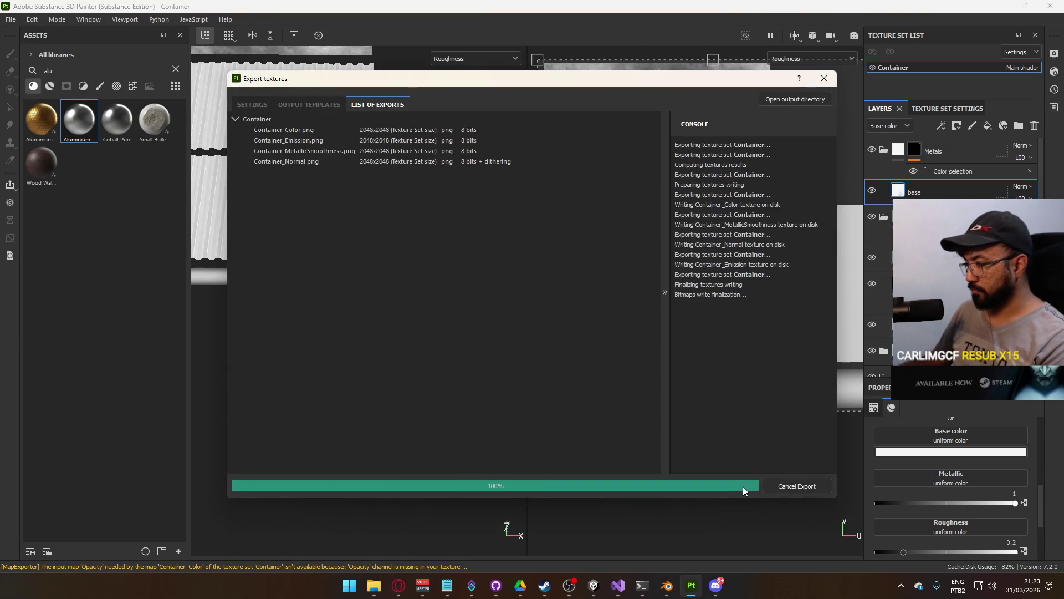
pyautogui.click(645, 485)
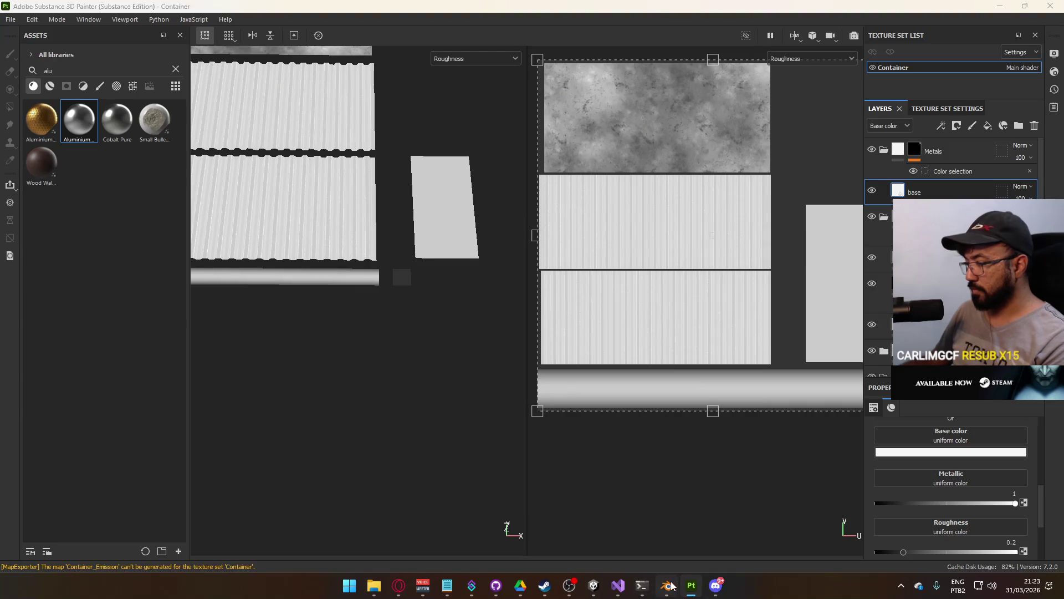
pyautogui.click(667, 586)
pyautogui.moveTo(593, 572)
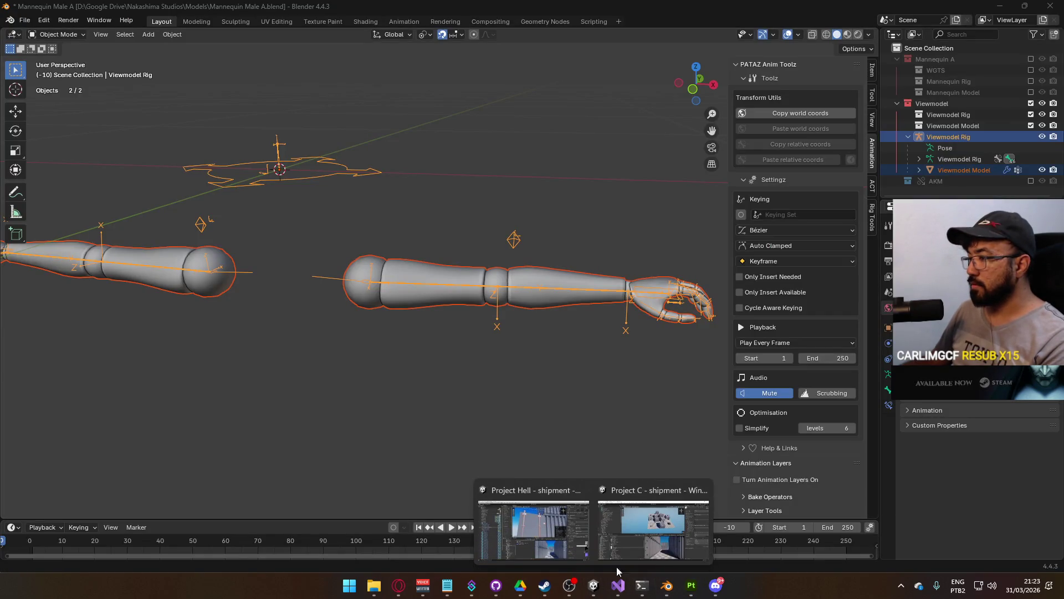
pyautogui.click(686, 591)
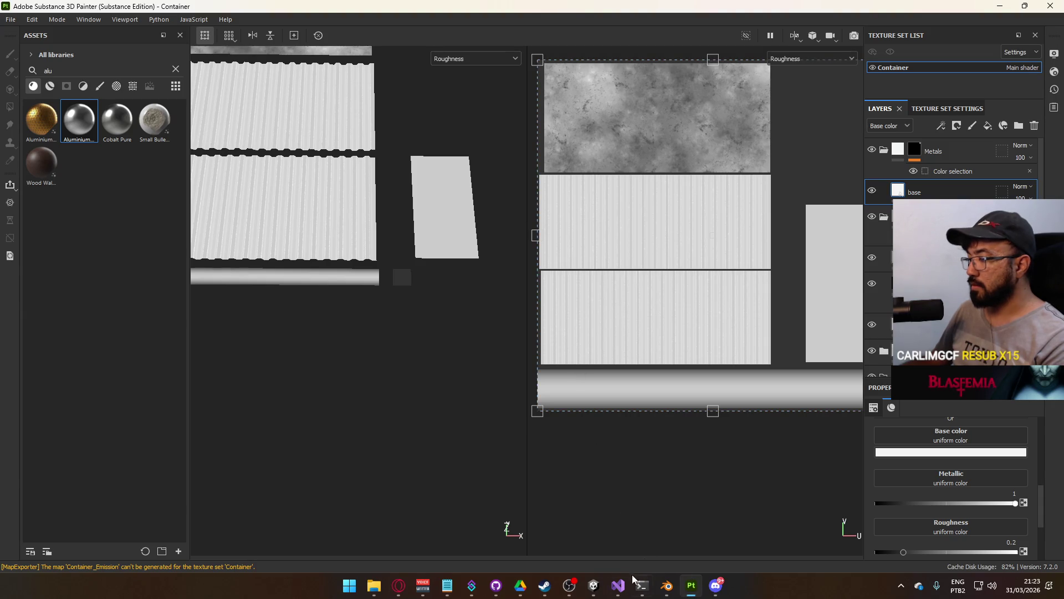
pyautogui.moveTo(593, 583)
pyautogui.click(532, 521)
pyautogui.moveTo(603, 242); pyautogui.dragTo(532, 238)
pyautogui.scroll(-5, 942, 305)
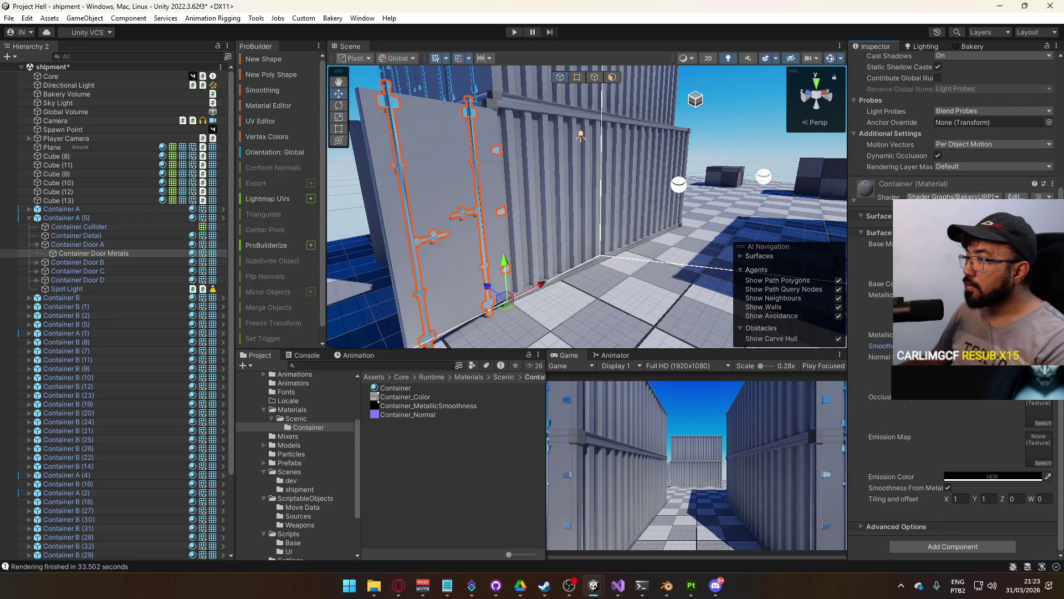
pyautogui.moveTo(460, 172)
pyautogui.mouseDown()
pyautogui.moveTo(469, 168)
pyautogui.moveTo(442, 199)
pyautogui.moveTo(499, 221)
pyautogui.mouseUp()
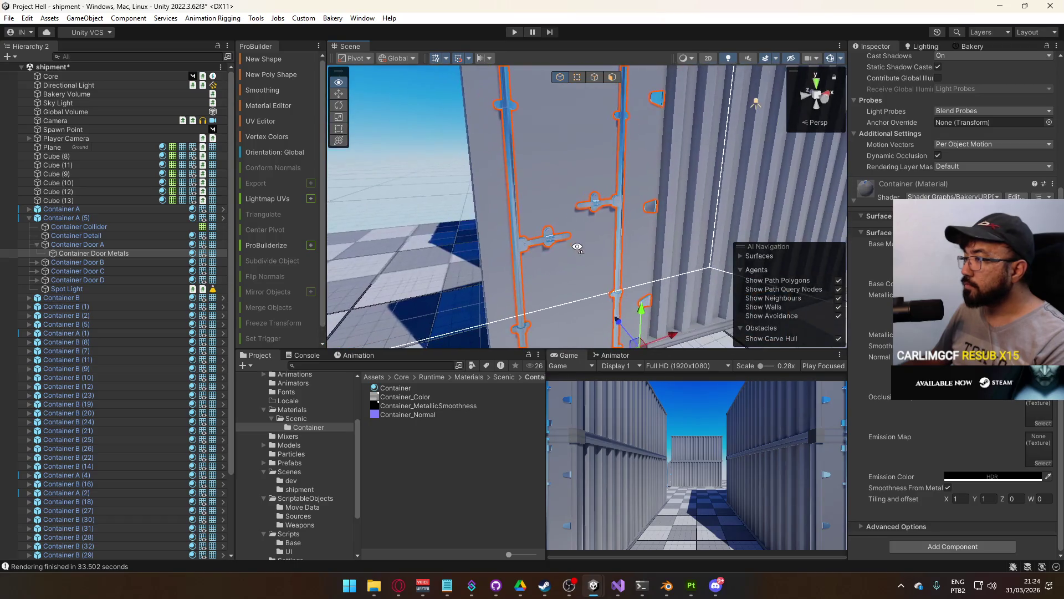
pyautogui.hotkey('alt', 'Tab')
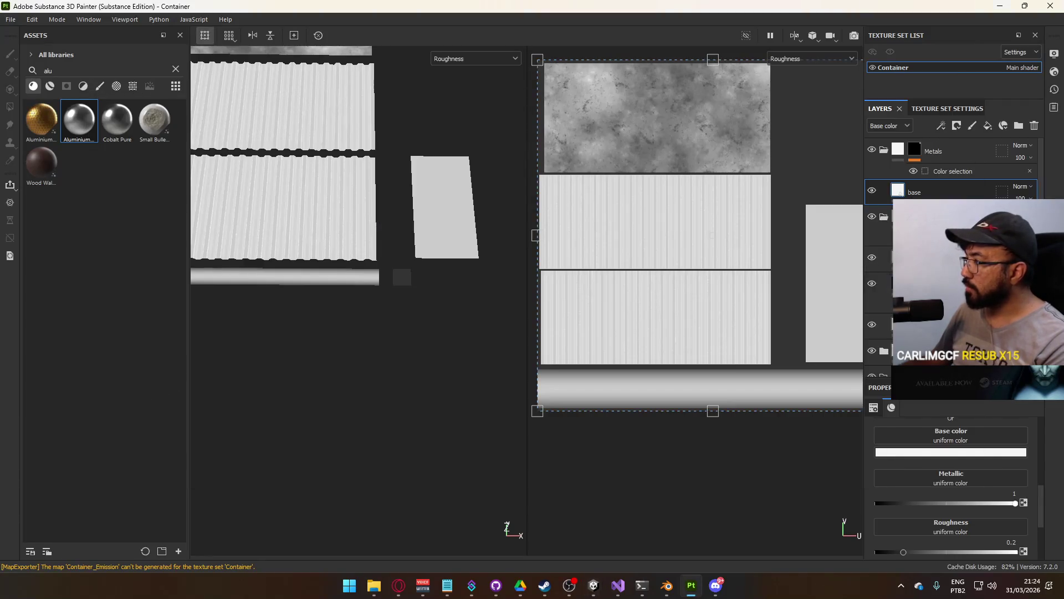
# Tint the base colour pale grey-cyan (cdcdcd) with metallic 0.9 and roughness 0.4
pyautogui.click(951, 452)
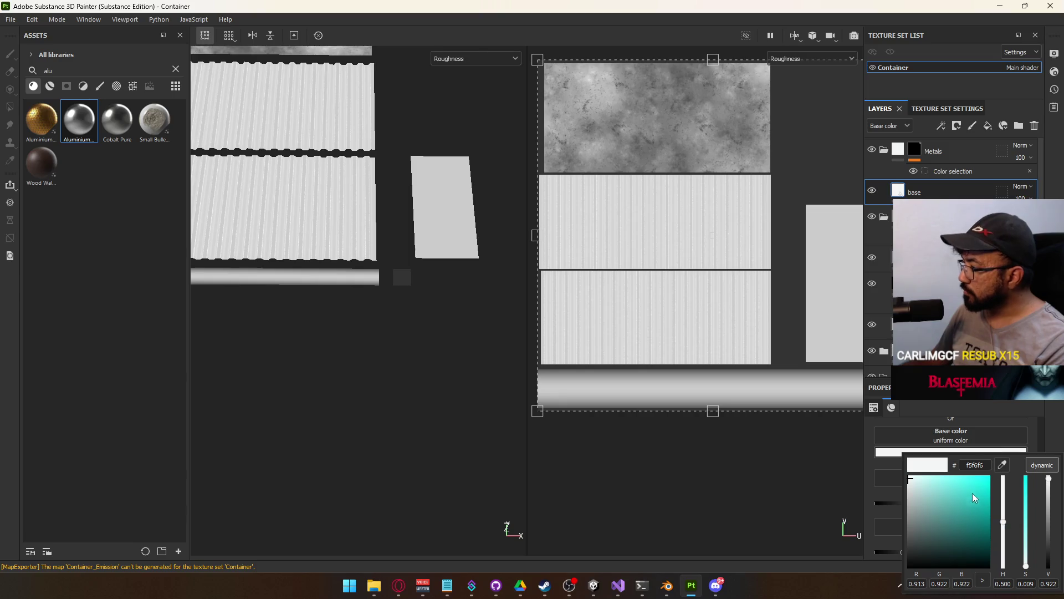
pyautogui.click(912, 486)
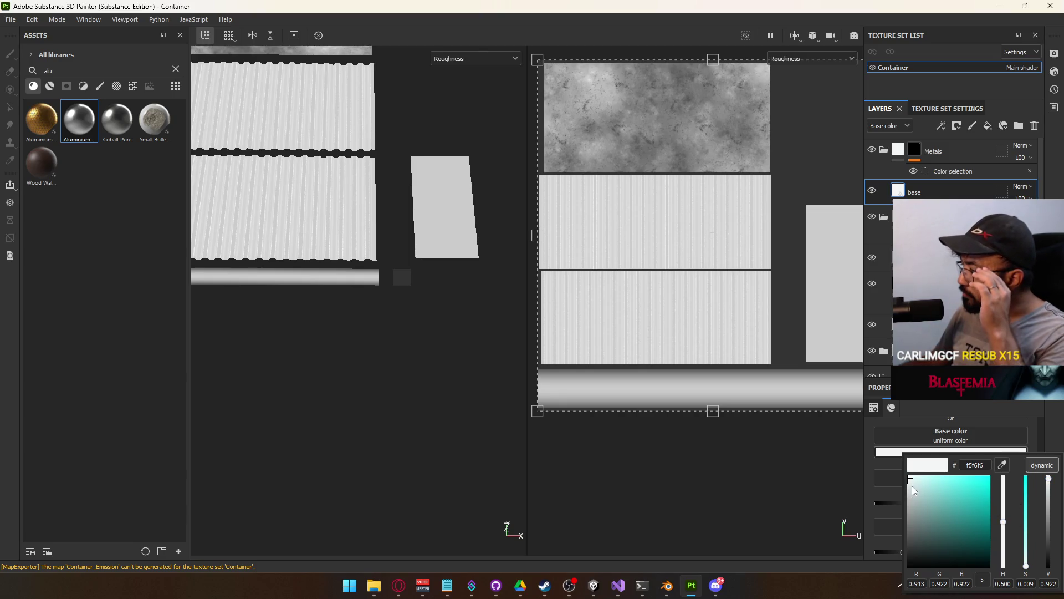
pyautogui.click(913, 487)
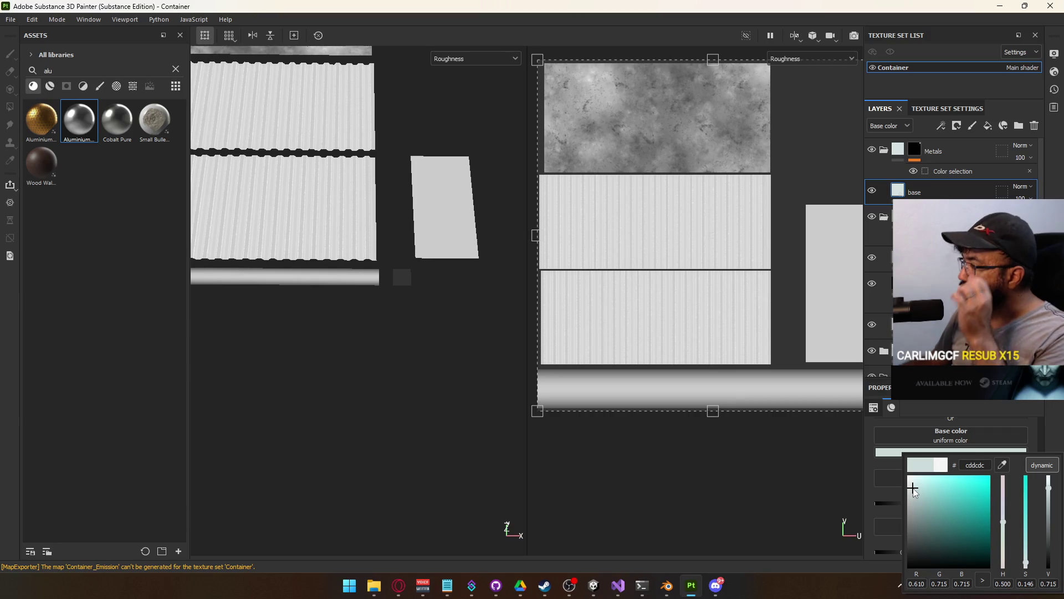
pyautogui.click(939, 192)
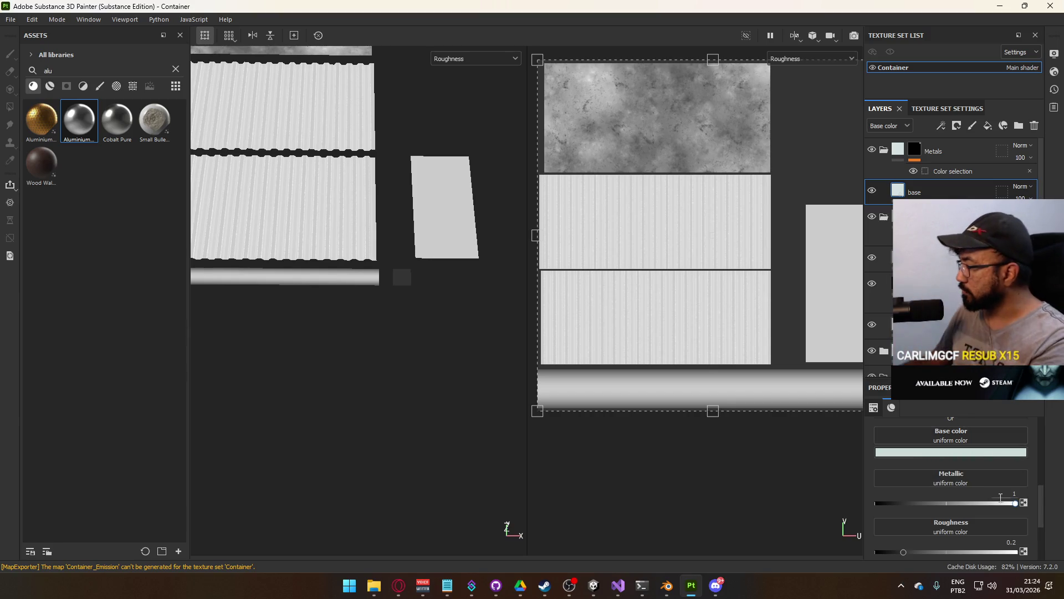
pyautogui.write('.9')
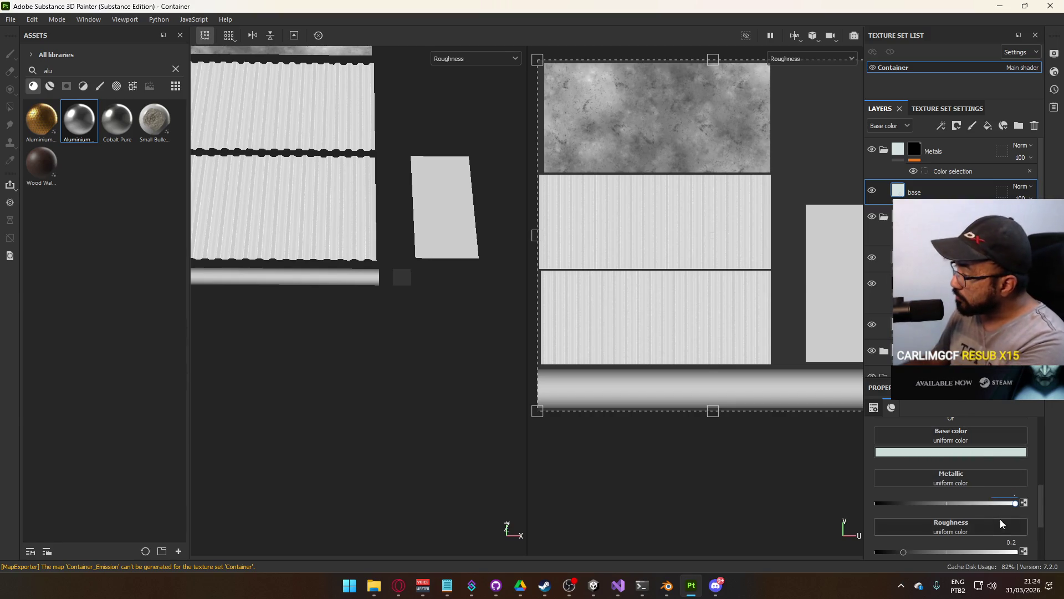
pyautogui.doubleClick(1008, 540)
pyautogui.write('.4')
pyautogui.press('Return')
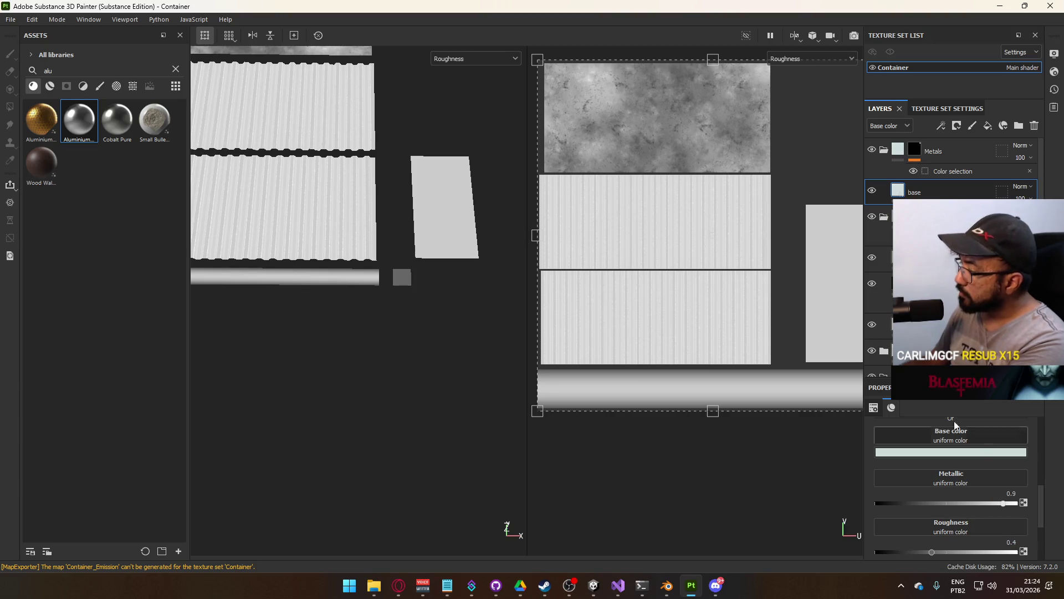
# Export the Container textures and return to the shipment project in Unity
pyautogui.click(10, 20)
pyautogui.click(78, 190)
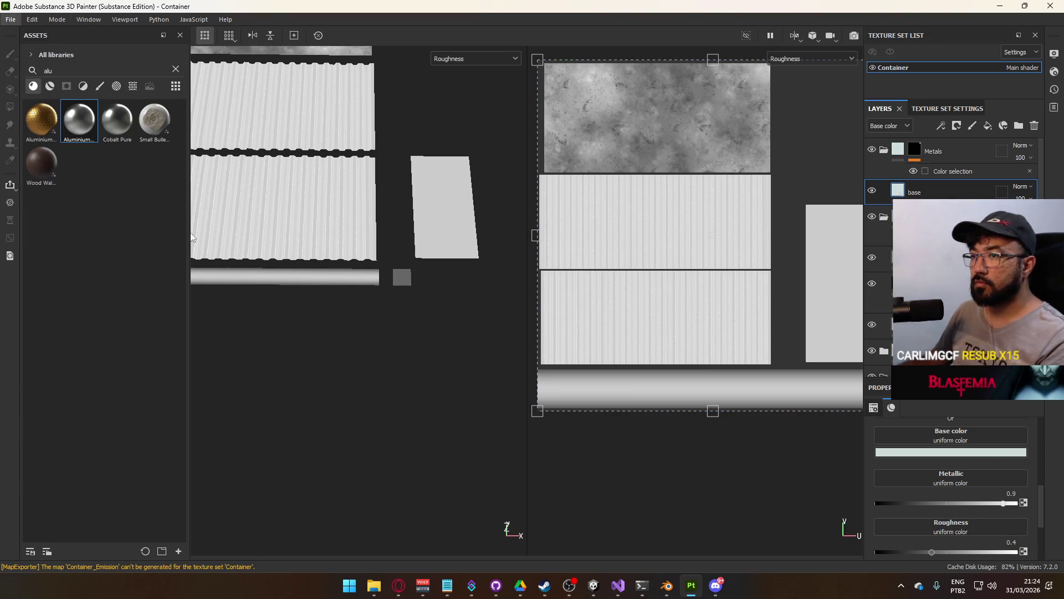
pyautogui.click(771, 483)
pyautogui.click(593, 585)
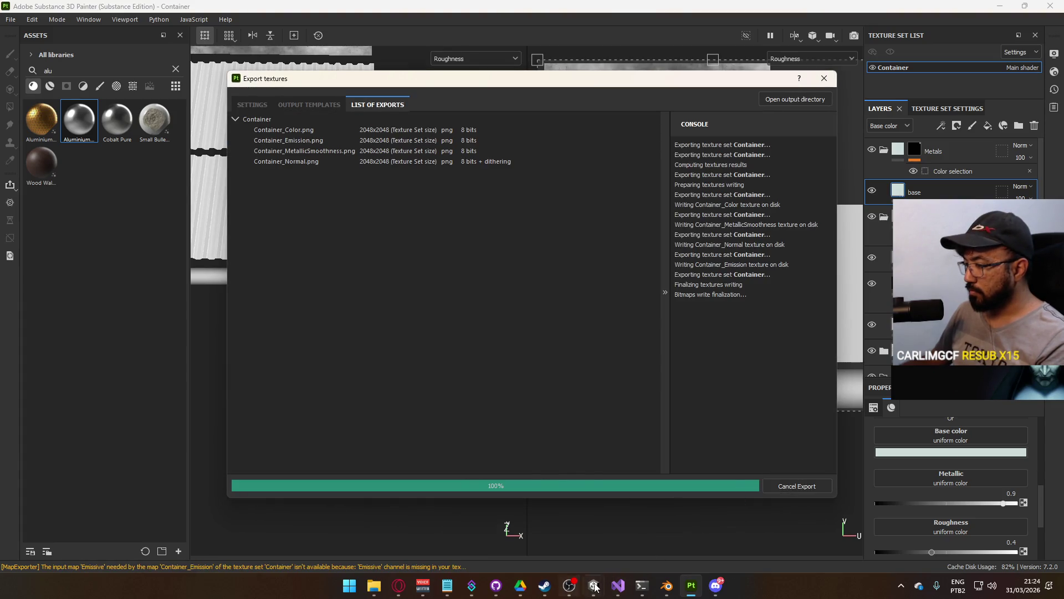
pyautogui.click(532, 546)
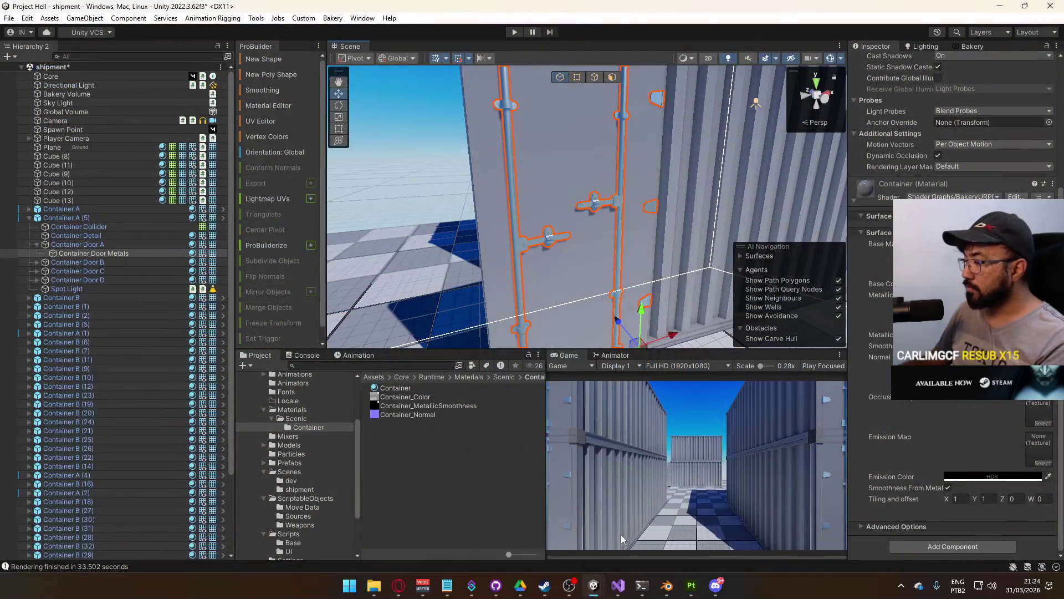
pyautogui.moveTo(593, 584)
pyautogui.click(638, 530)
pyautogui.moveTo(568, 228)
pyautogui.mouseDown()
pyautogui.moveTo(518, 115)
pyautogui.moveTo(519, 31)
pyautogui.moveTo(416, 258)
pyautogui.moveTo(233, 79)
pyautogui.mouseUp()
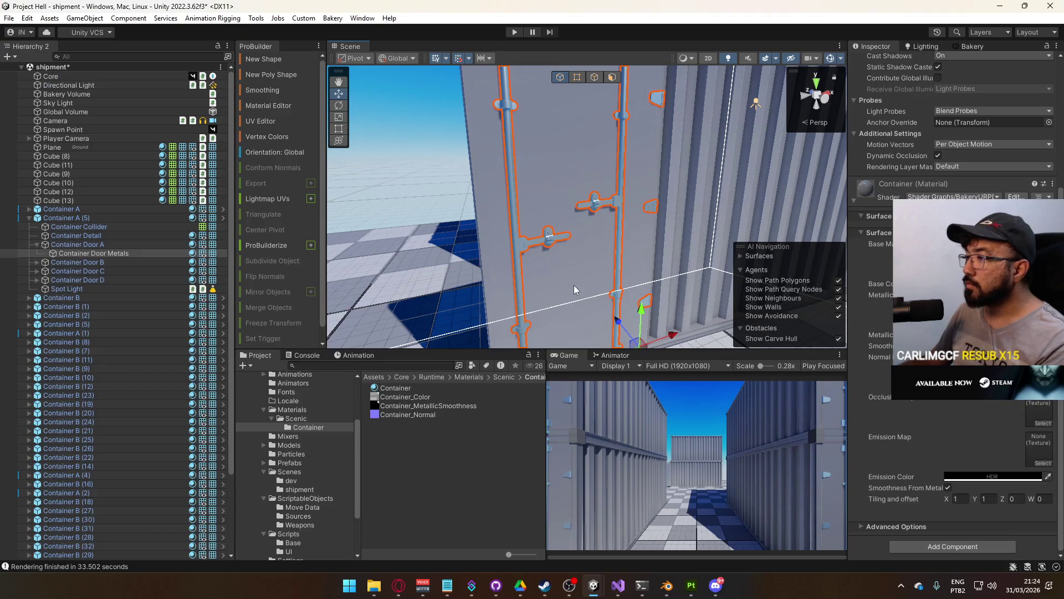
pyautogui.moveTo(574, 285)
pyautogui.mouseDown()
pyautogui.moveTo(490, 233)
pyautogui.moveTo(388, 242)
pyautogui.moveTo(602, 147)
pyautogui.moveTo(497, 194)
pyautogui.moveTo(506, 175)
pyautogui.moveTo(493, 233)
pyautogui.moveTo(499, 277)
pyautogui.mouseUp()
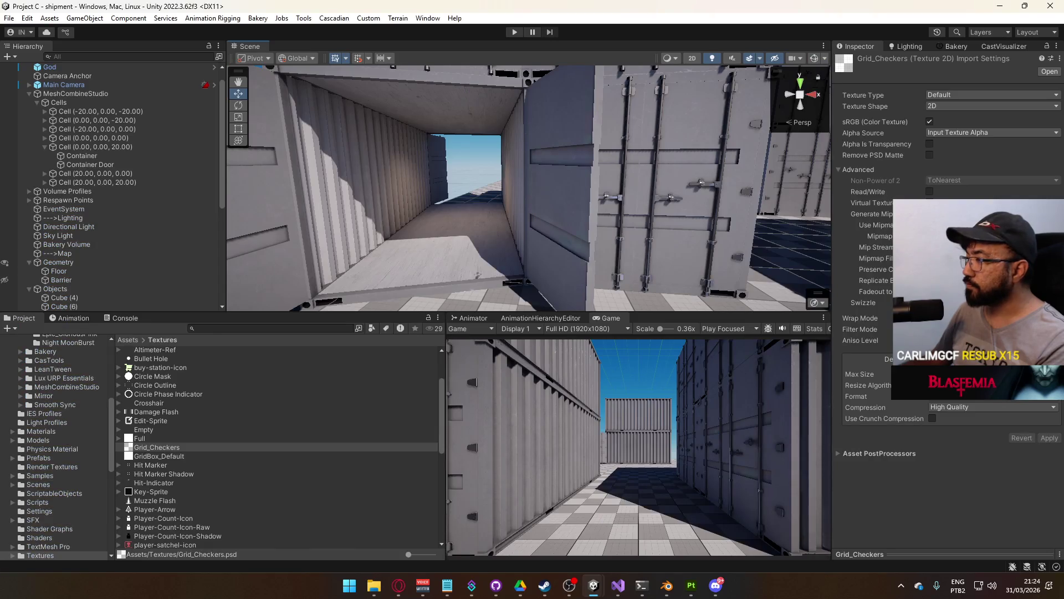
pyautogui.click(691, 585)
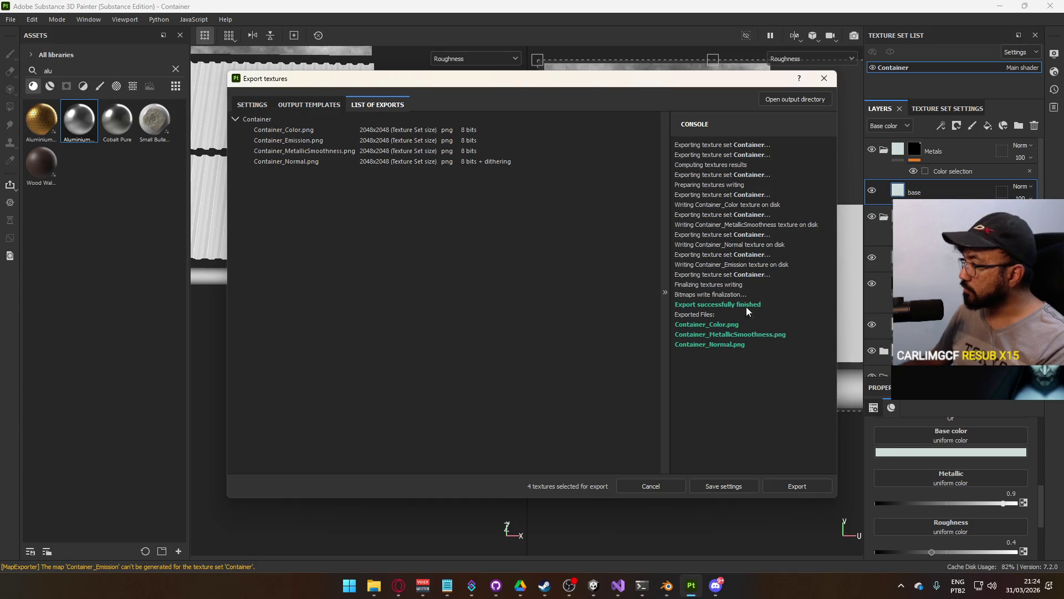
# Re-export the container textures with the base layer metallic at 0.6
pyautogui.click(721, 484)
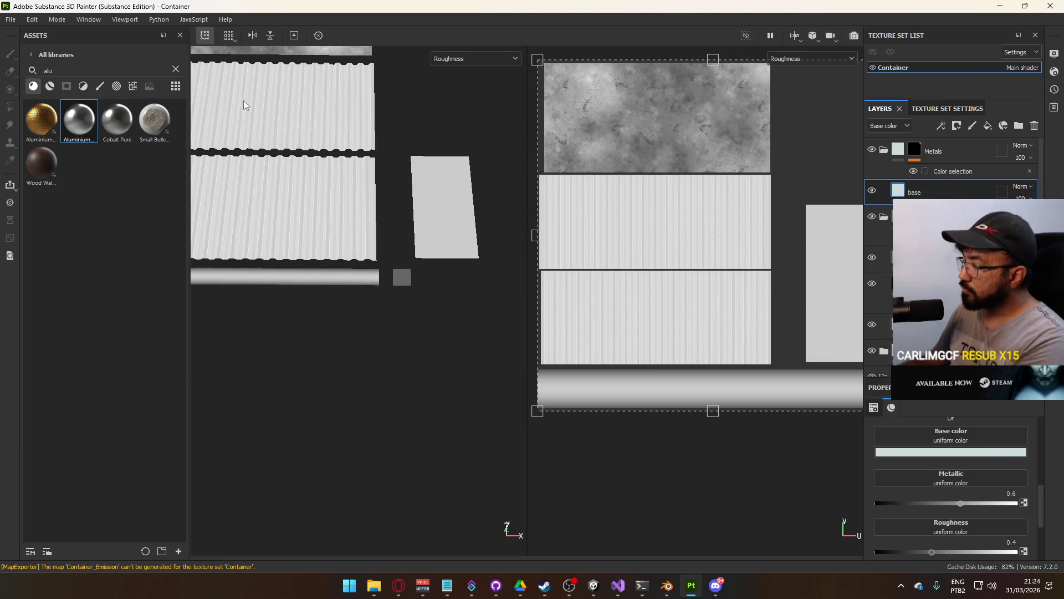
pyautogui.click(10, 19)
pyautogui.press('Escape')
pyautogui.hotkey('ctrl', 'shift', 'e')
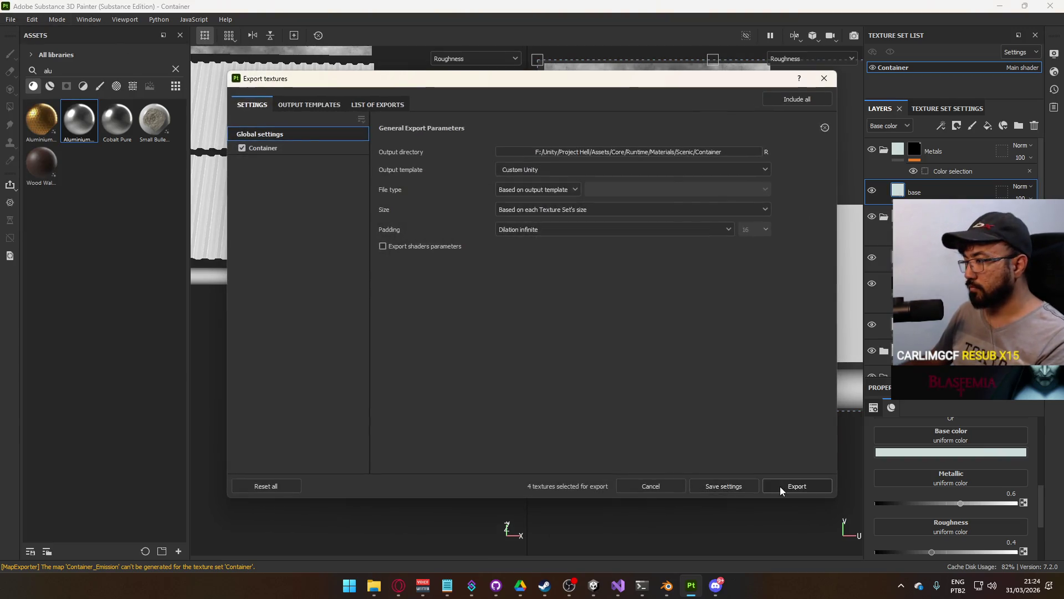
pyautogui.click(781, 486)
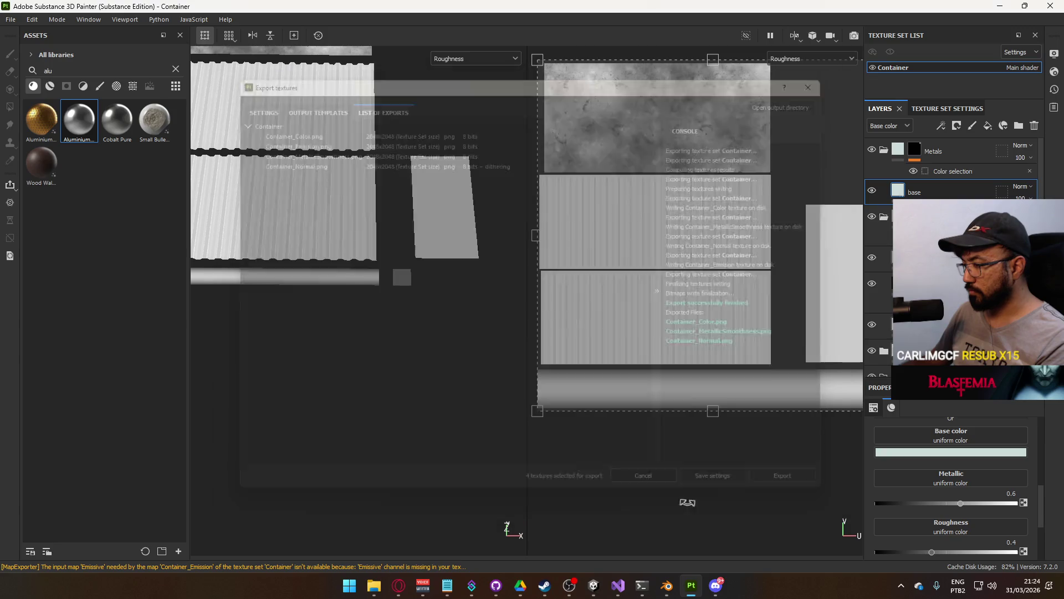
# Check the container doors in Unity, then start desaturating the base colour in Painter
pyautogui.moveTo(593, 585)
pyautogui.click(533, 529)
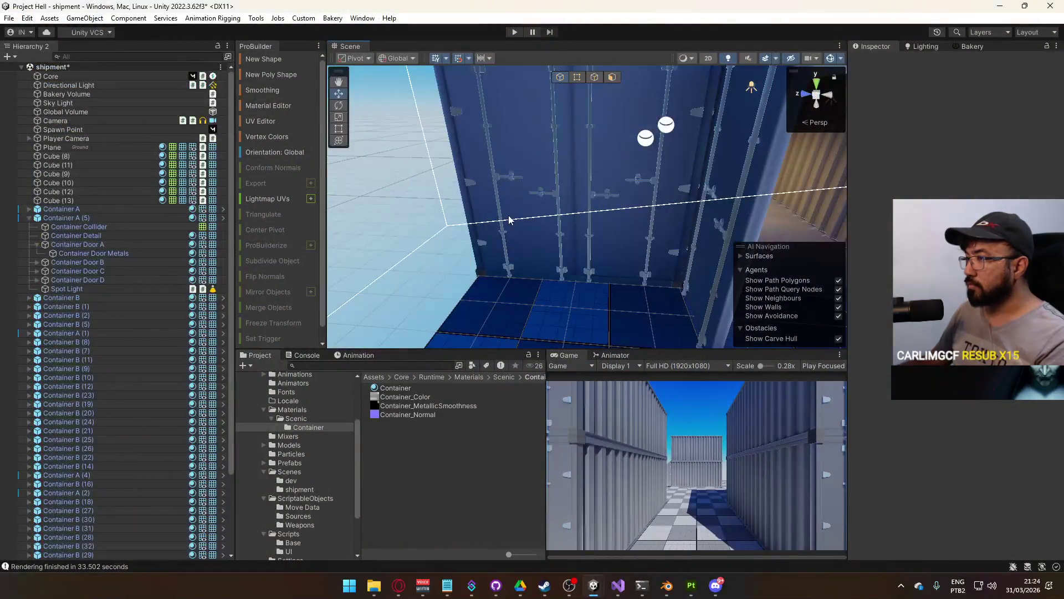
pyautogui.press('w')
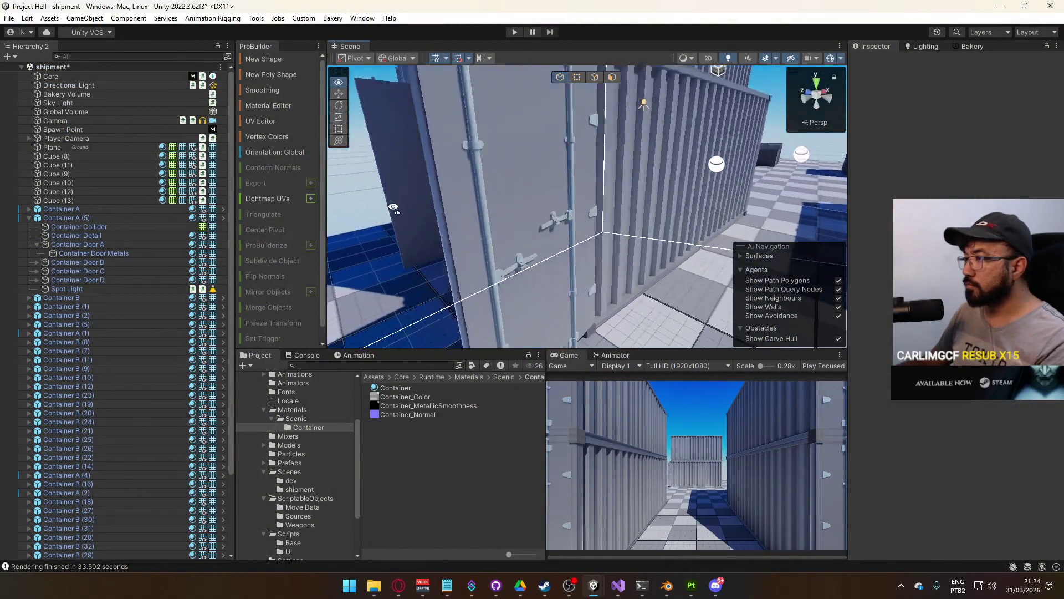
pyautogui.hotkey('alt', 'Tab')
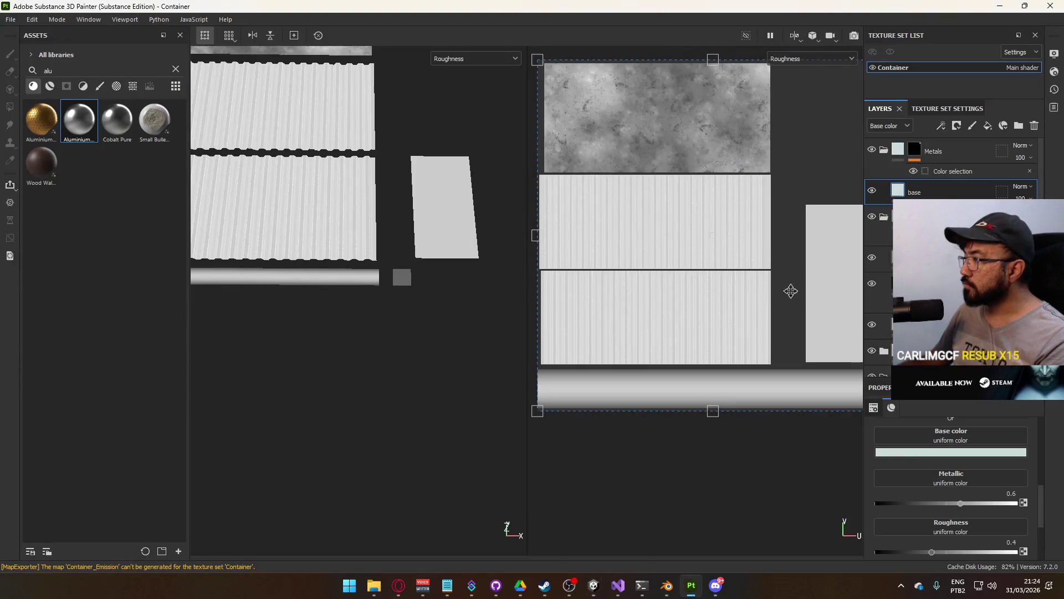
pyautogui.click(908, 491)
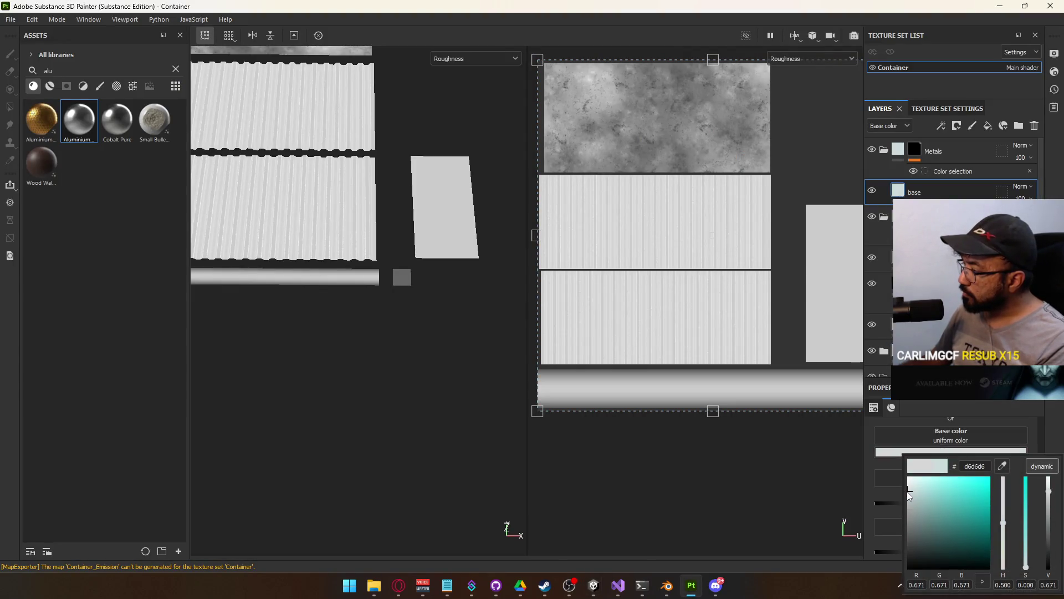
# Make the container's base colour a neutral grey and set roughness to 0.6
pyautogui.moveTo(903, 493); pyautogui.dragTo(896, 493)
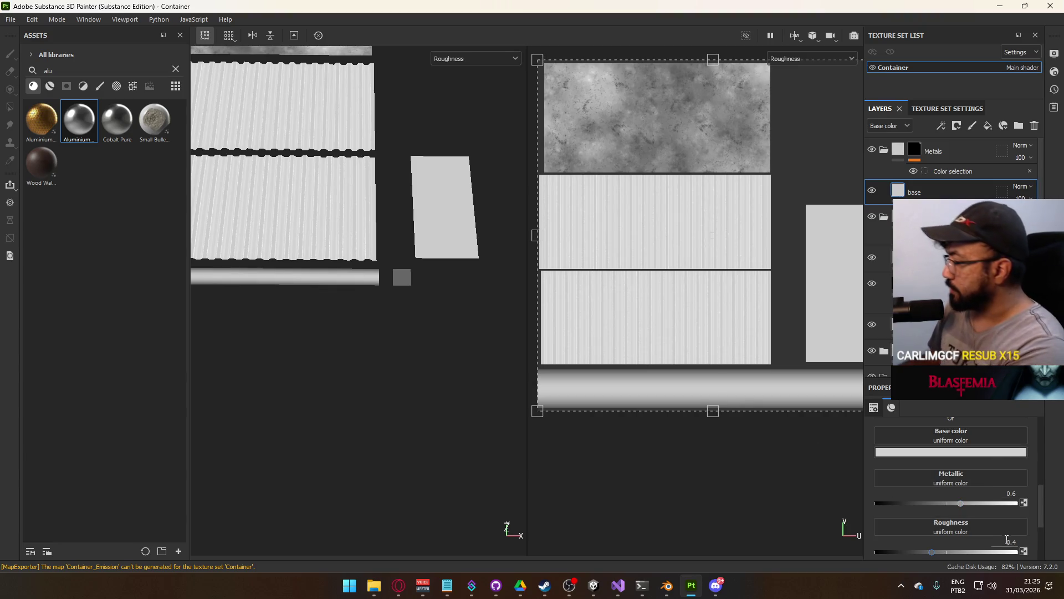
pyautogui.click(1007, 540)
pyautogui.write('0.6')
pyautogui.press('Return')
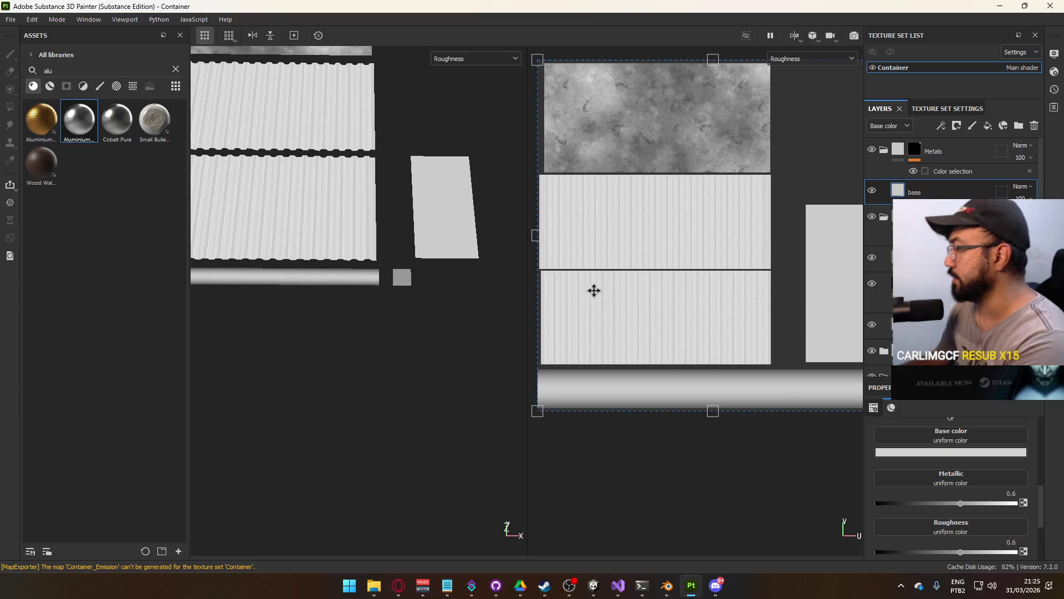
# Re-export the container textures and return to a wide view of Unity's shipment scene
pyautogui.click(9, 19)
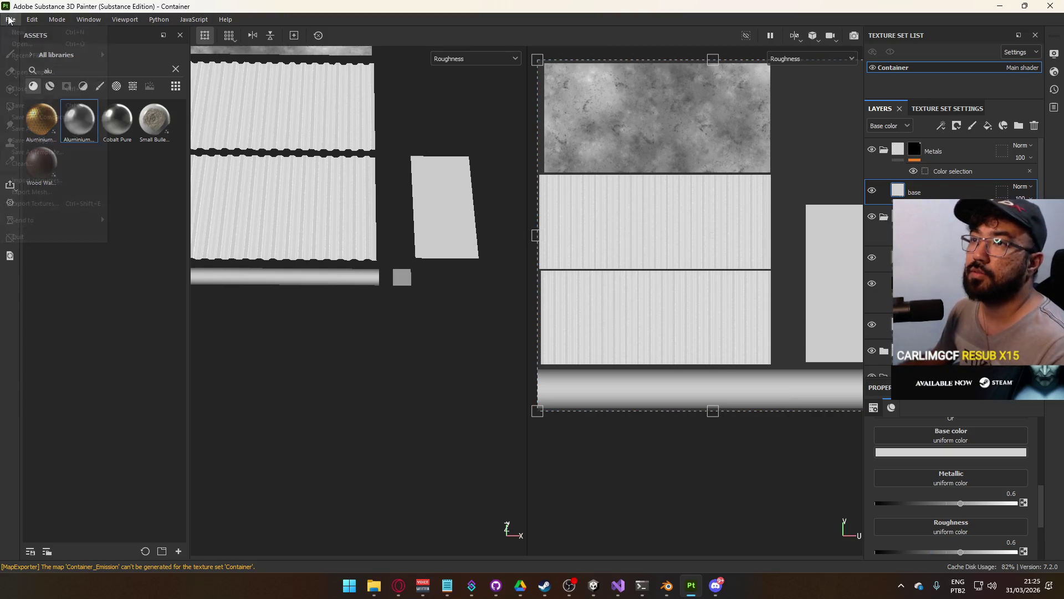
pyautogui.click(71, 201)
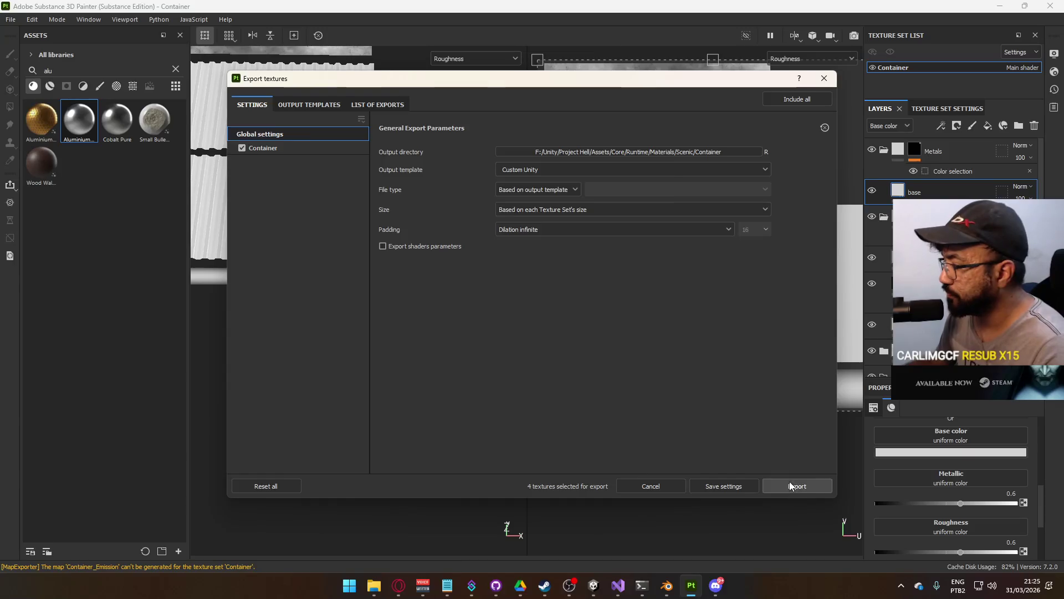
pyautogui.click(790, 483)
pyautogui.click(750, 487)
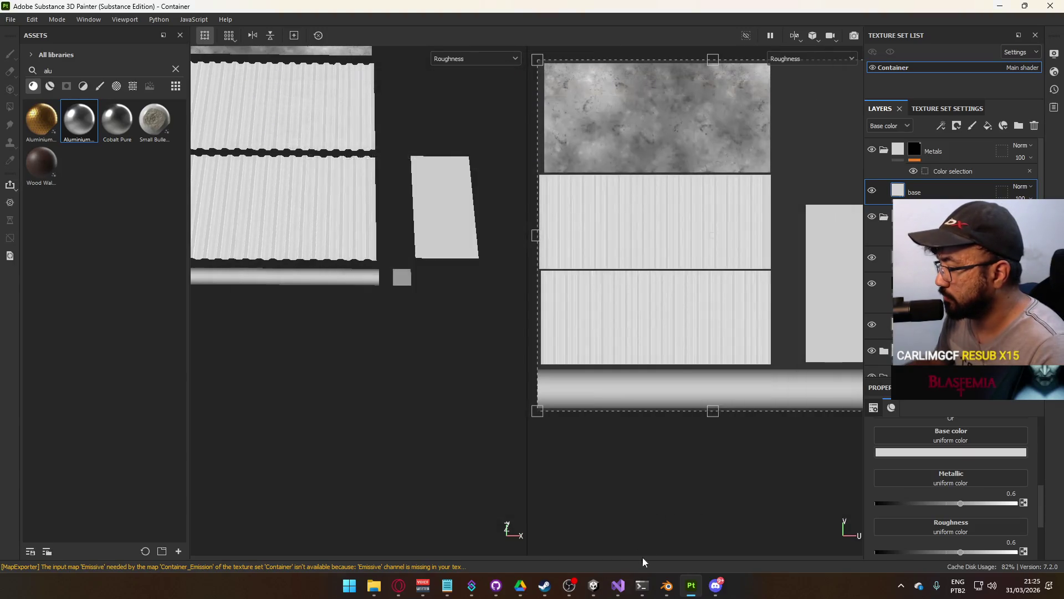
pyautogui.moveTo(595, 585)
pyautogui.click(594, 530)
pyautogui.moveTo(523, 254)
pyautogui.mouseDown()
pyautogui.moveTo(707, 277)
pyautogui.moveTo(610, 282)
pyautogui.moveTo(717, 262)
pyautogui.moveTo(685, 306)
pyautogui.moveTo(718, 165)
pyautogui.mouseUp()
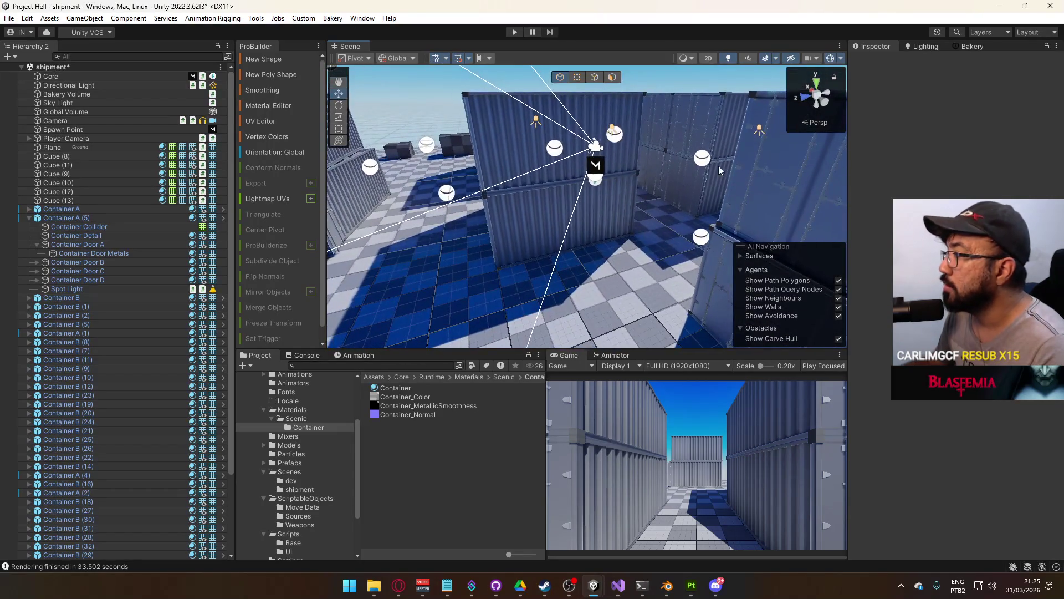
# Render Bakery reflection probes and lightmaps, saving the scene so the bake runs
pyautogui.click(971, 46)
pyautogui.click(941, 499)
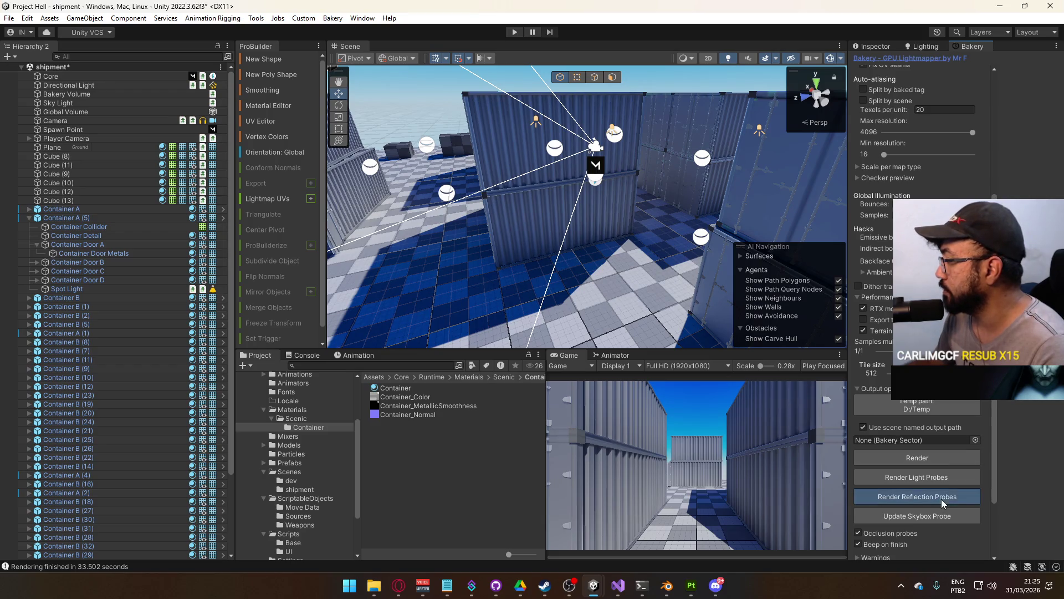
pyautogui.click(918, 457)
pyautogui.click(554, 313)
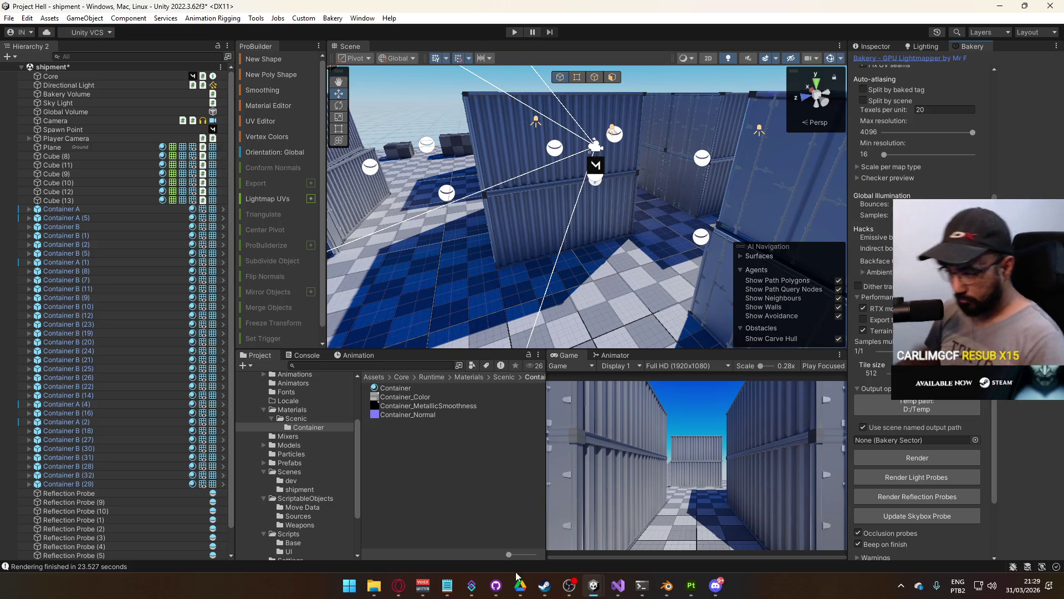
# Return from the browser to Unity and open the Scenes folder
pyautogui.click(398, 585)
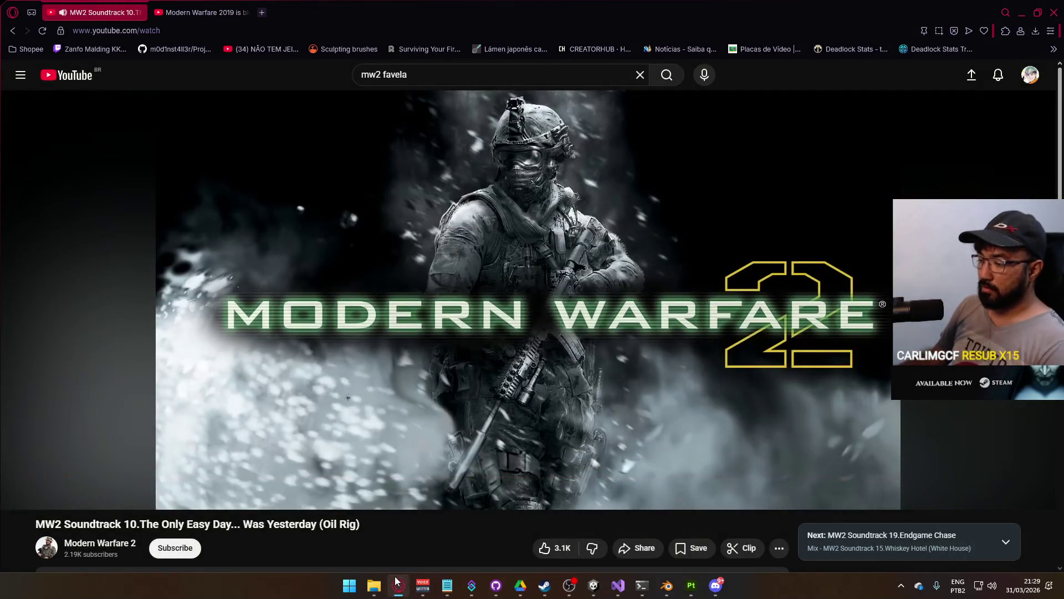
pyautogui.click(397, 583)
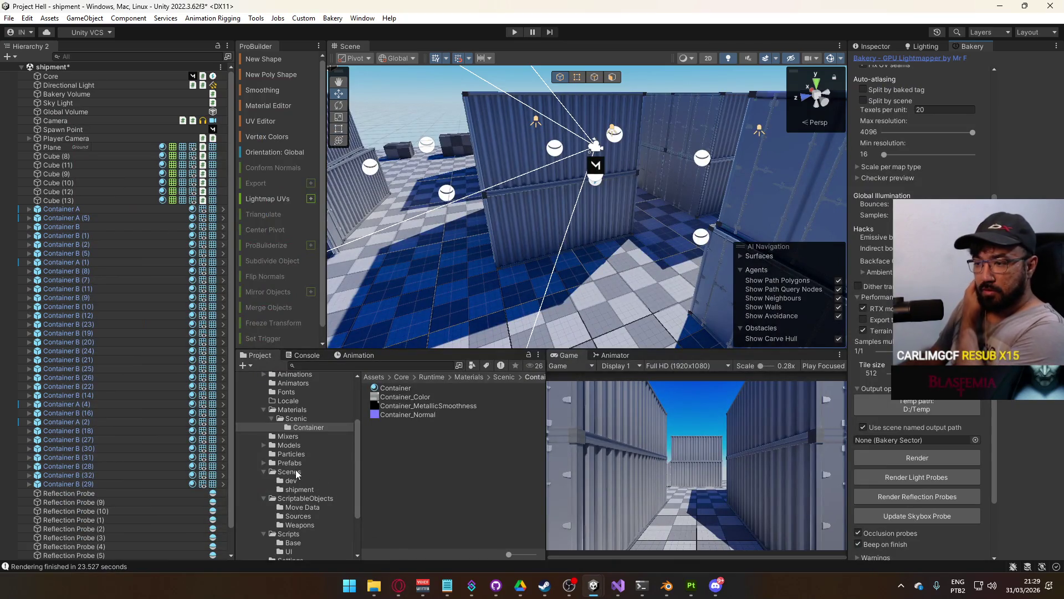
pyautogui.click(294, 473)
# Save and load the title scene, play it in a maximized Game view, and host
pyautogui.doubleClick(399, 469)
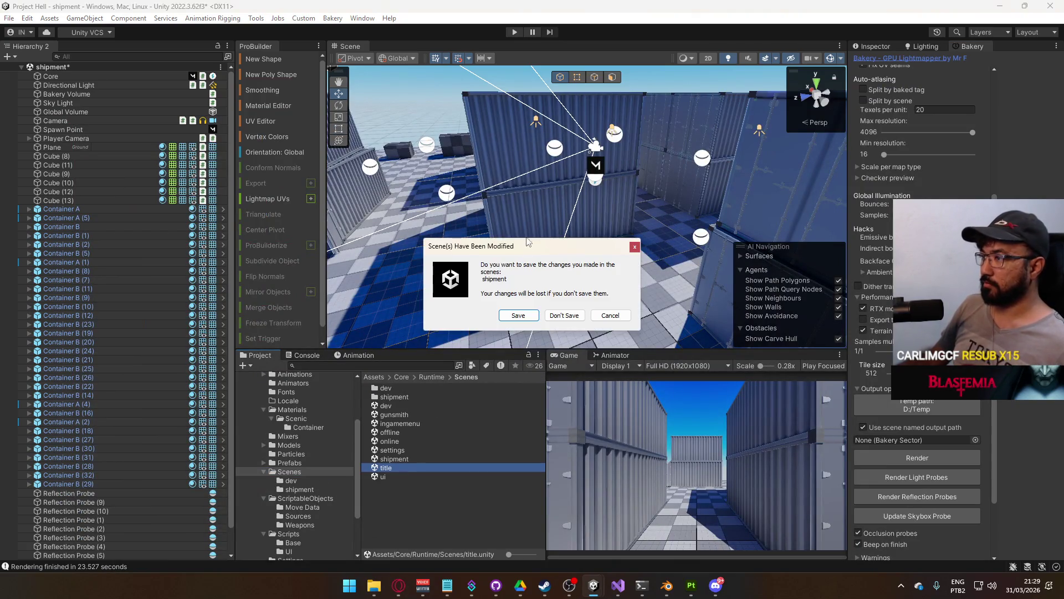
pyautogui.click(524, 317)
pyautogui.click(515, 32)
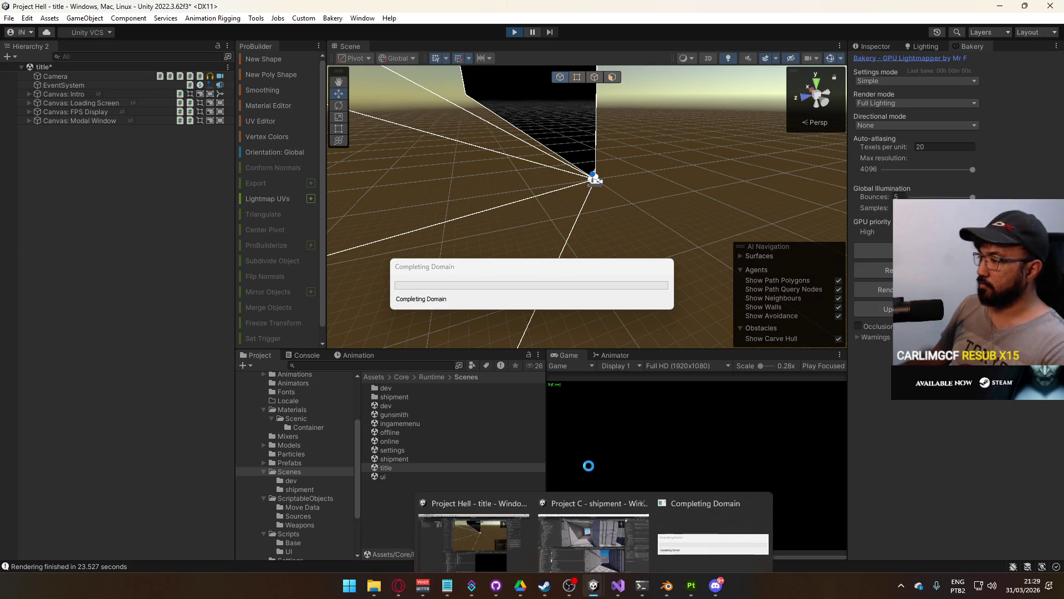
pyautogui.rightClick(572, 354)
pyautogui.click(630, 390)
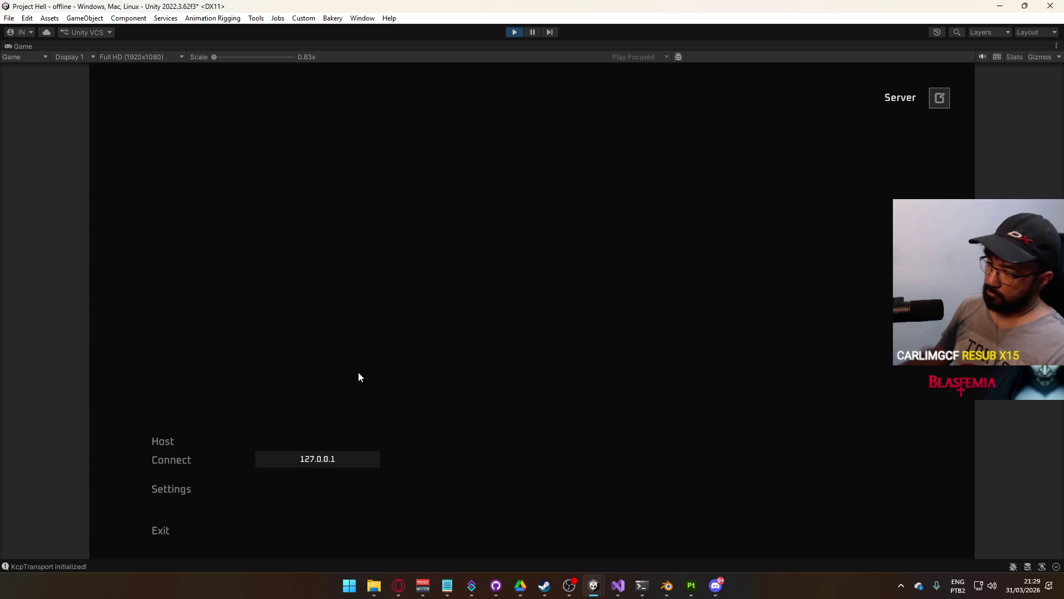
pyautogui.click(179, 436)
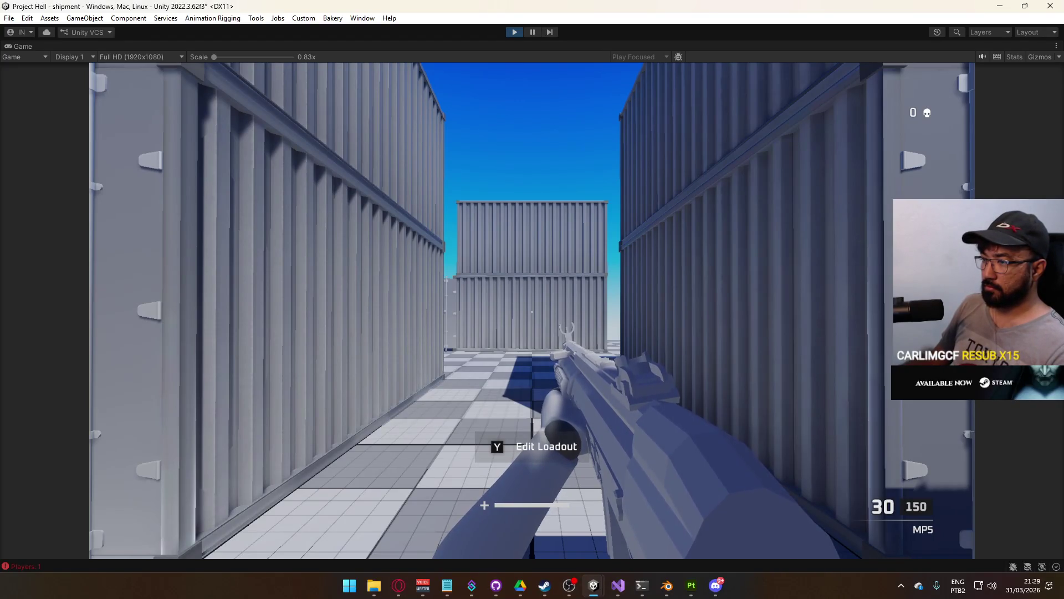
# Walk the player through the container corridor, then free the cursor from the game
pyautogui.press('s')
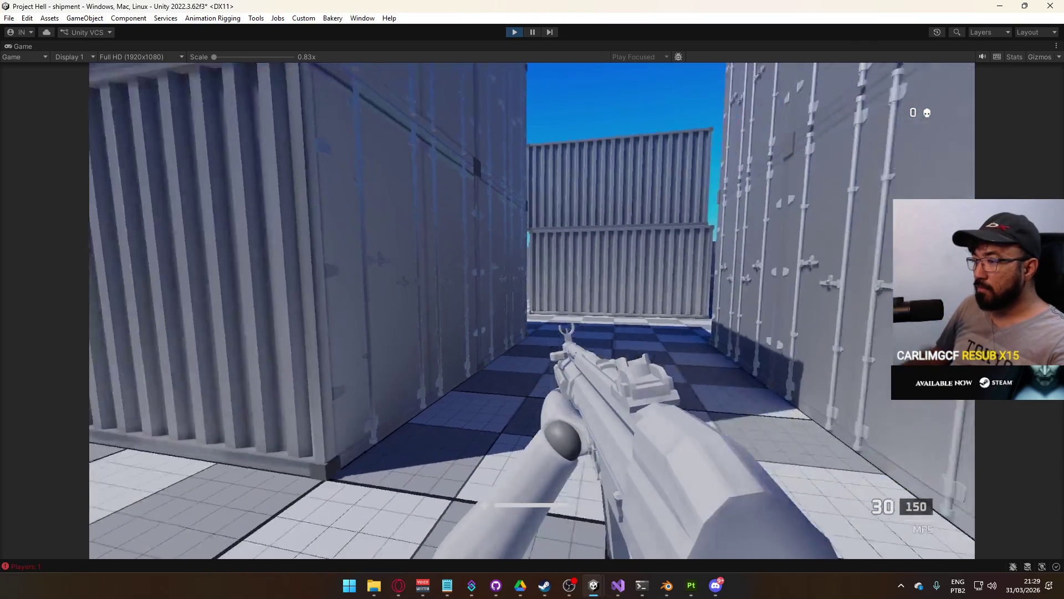
pyautogui.press('super')
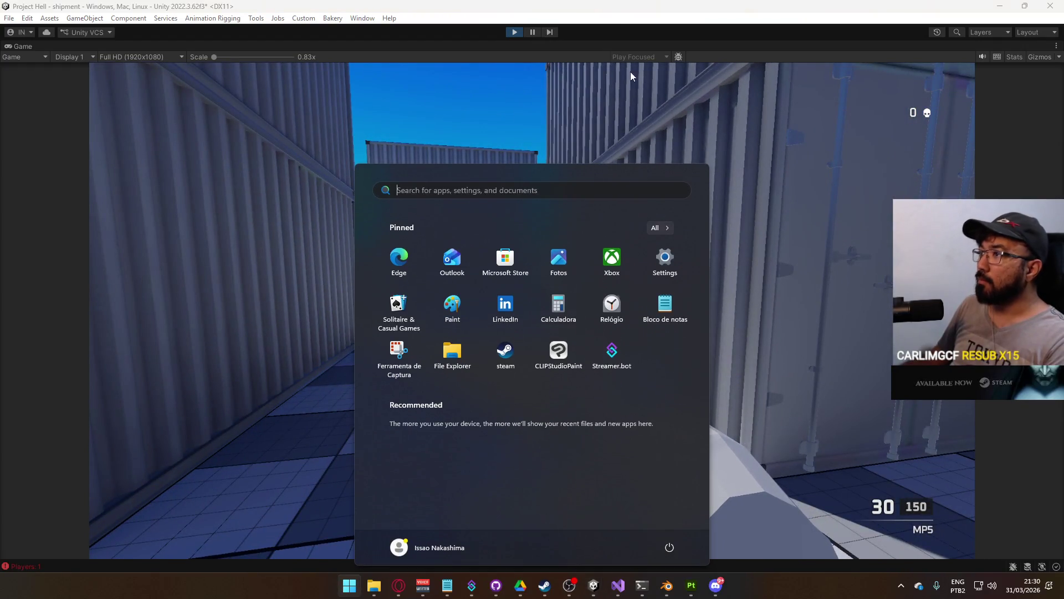
# Restore the full editor layout from the maximized Game view
pyautogui.rightClick(563, 45)
pyautogui.click(597, 82)
pyautogui.press('super')
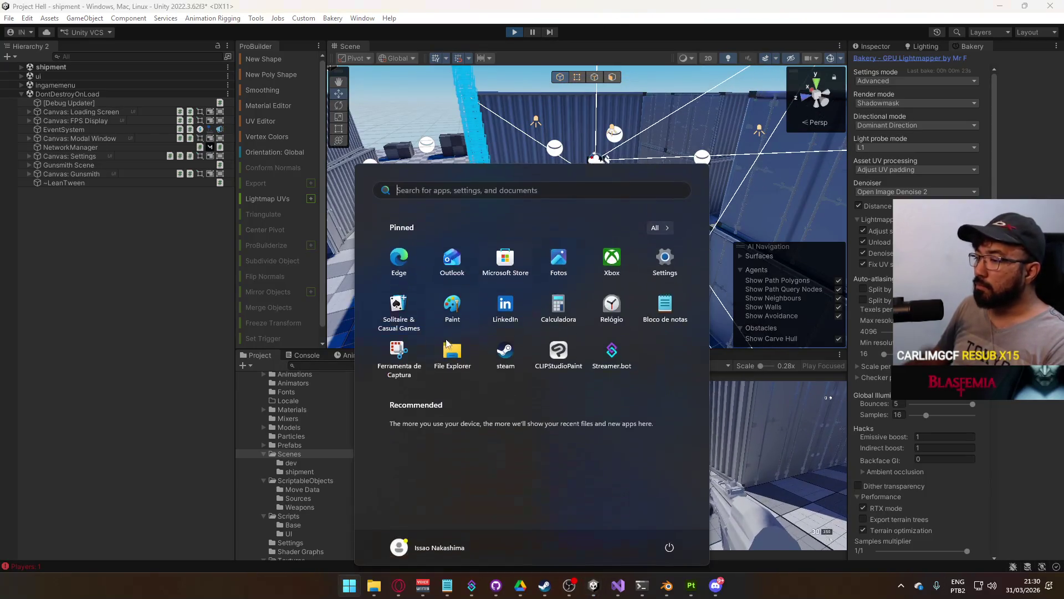
pyautogui.press('super')
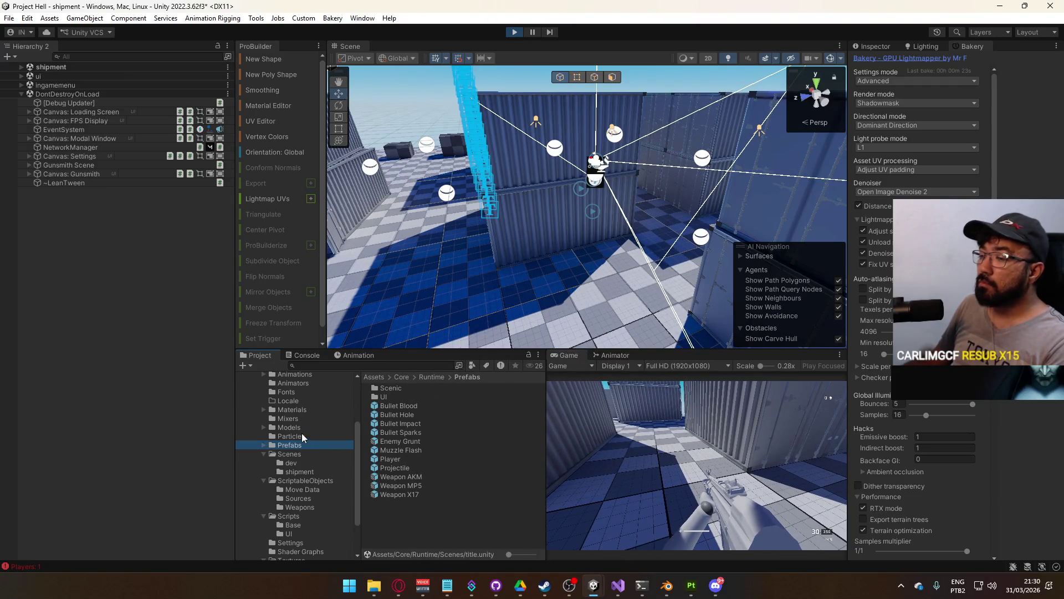
# Inspect the Player Joints material's base colour, keeping it grey, then stop play mode
pyautogui.click(304, 411)
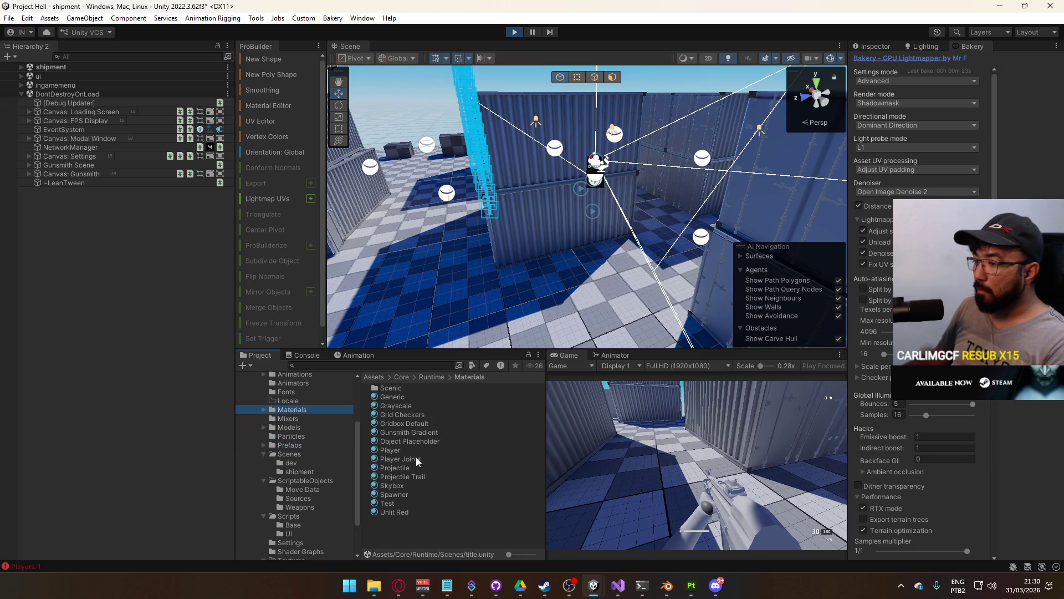
pyautogui.click(415, 459)
pyautogui.click(882, 48)
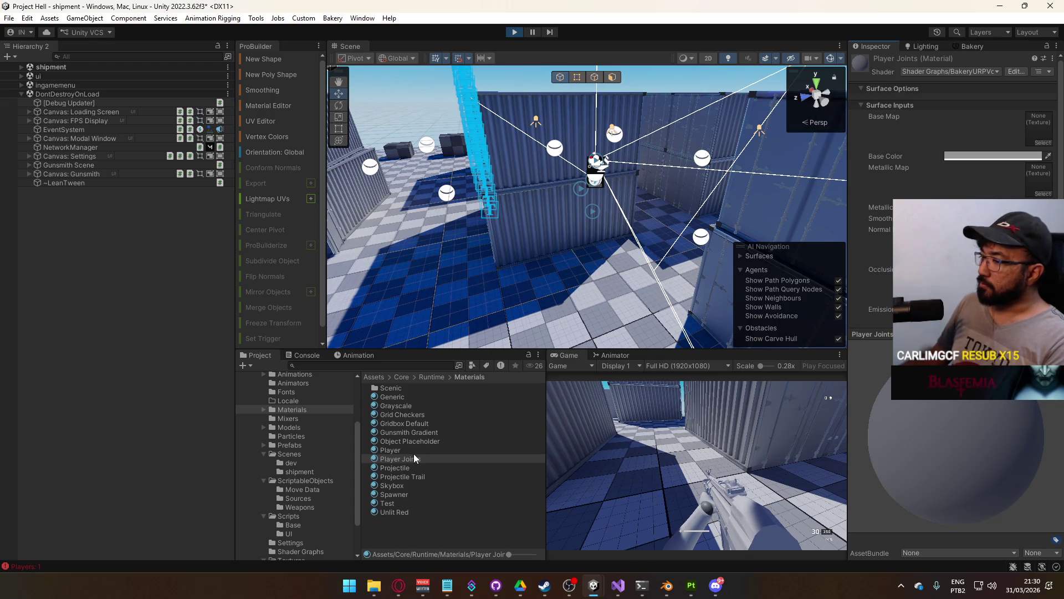
pyautogui.click(992, 156)
pyautogui.click(940, 413)
pyautogui.click(947, 412)
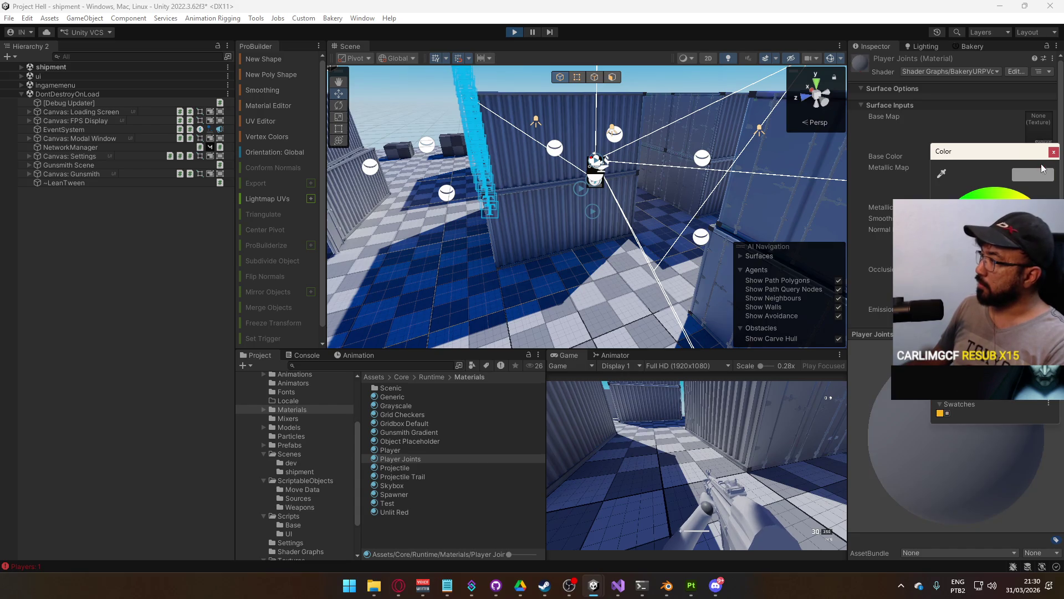
pyautogui.click(1055, 153)
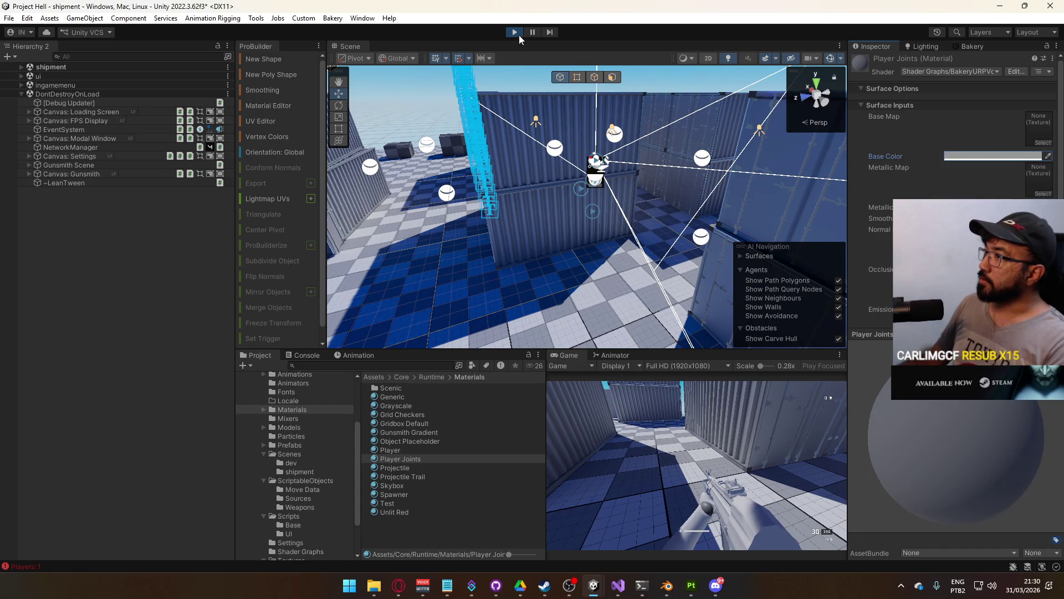
pyautogui.click(513, 32)
pyautogui.click(296, 446)
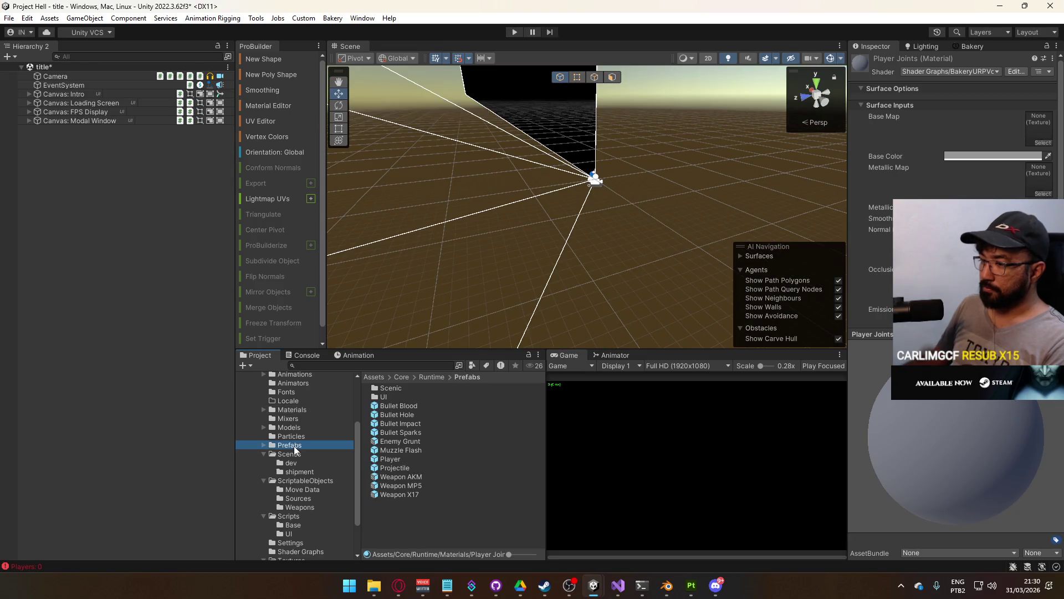
# In the Player prefab, assign Player Joints to the Viewmodel Model arms' material slot
pyautogui.doubleClick(410, 459)
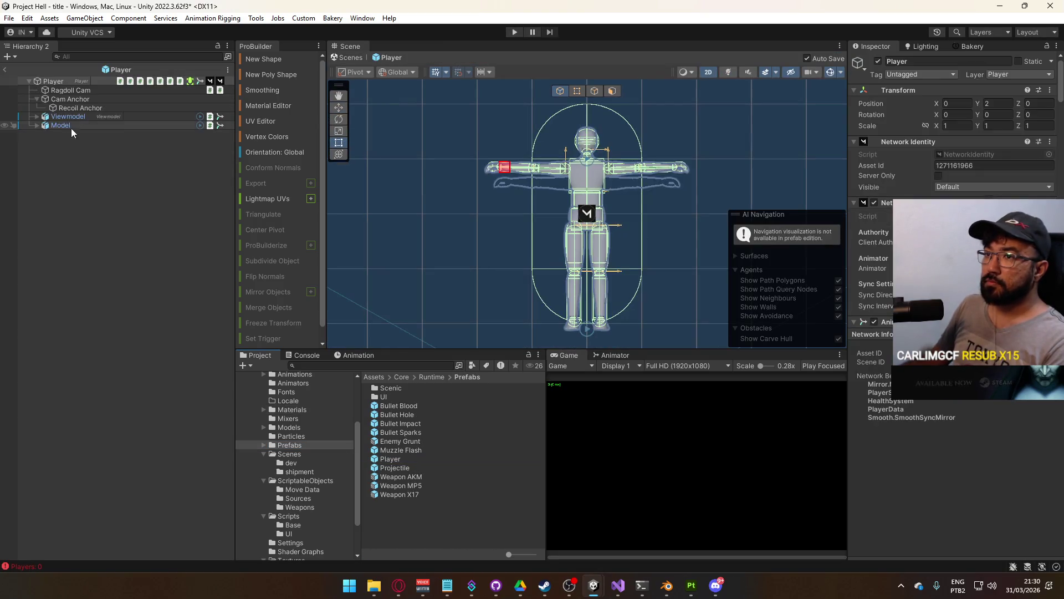
pyautogui.click(65, 116)
pyautogui.click(37, 116)
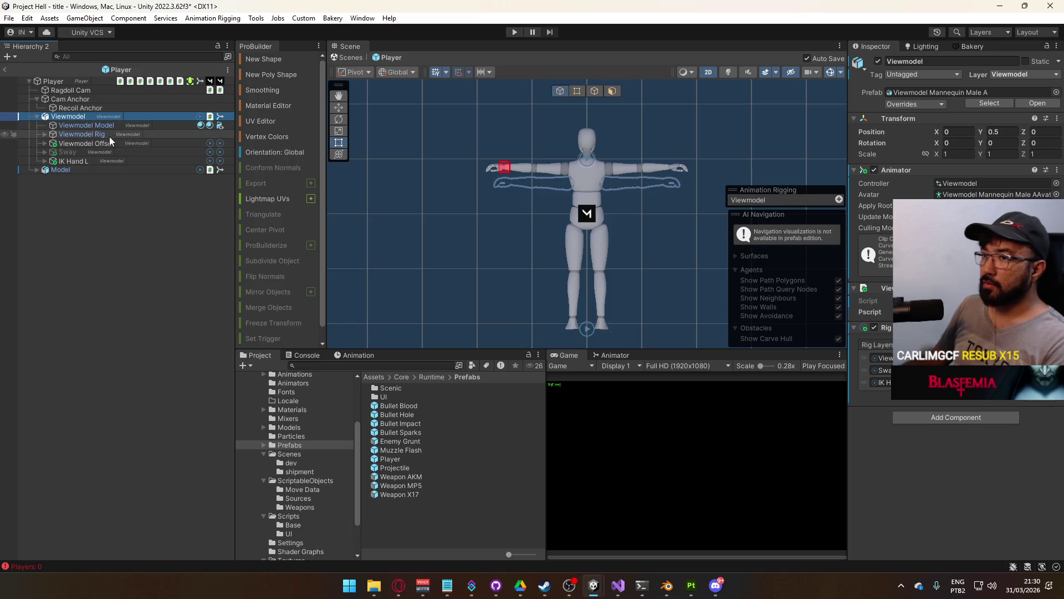
pyautogui.click(97, 126)
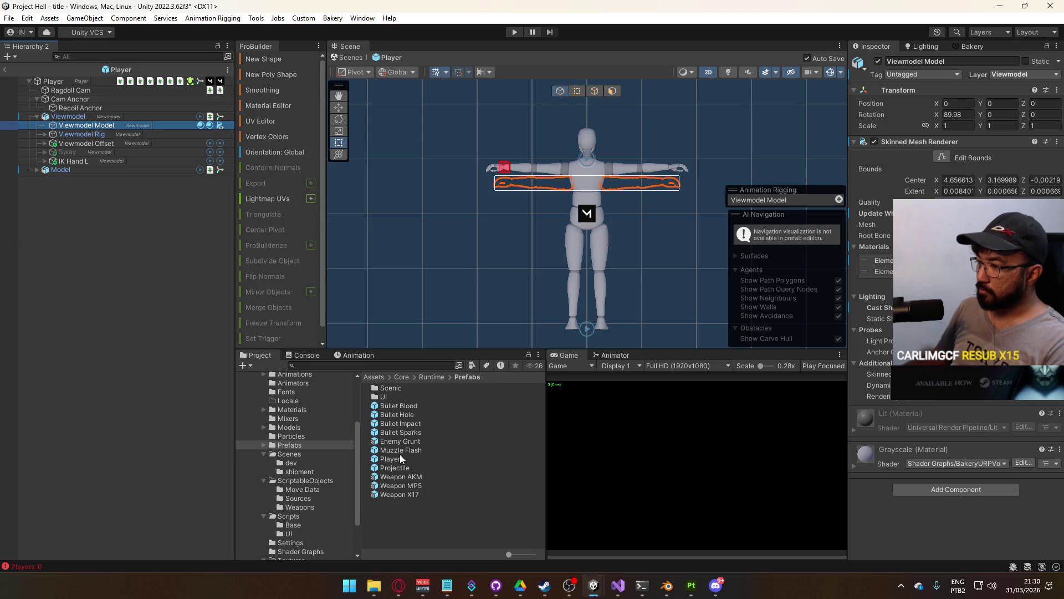
pyautogui.click(1055, 260)
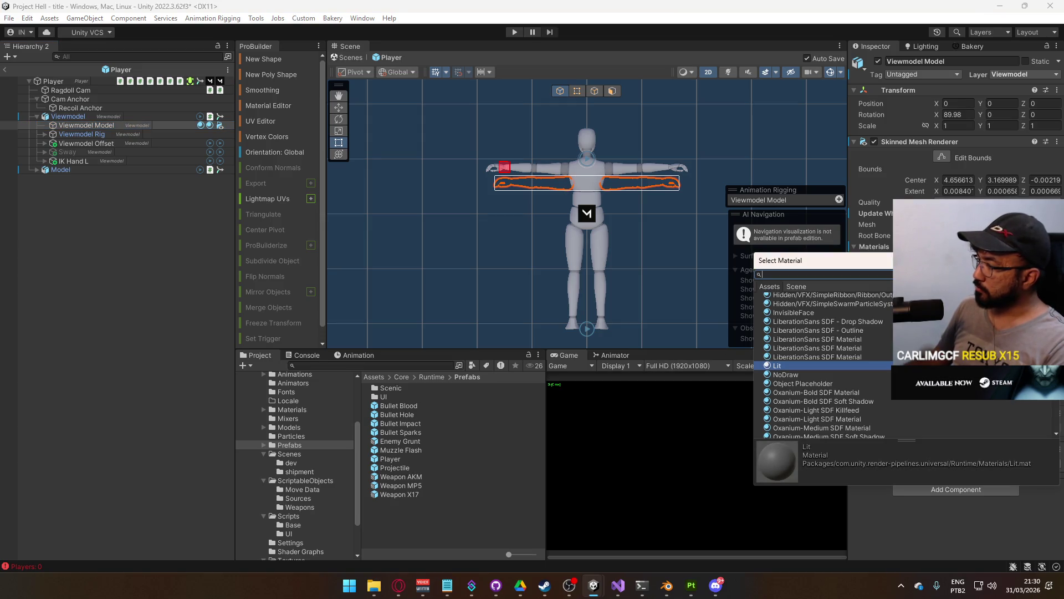
pyautogui.write('join')
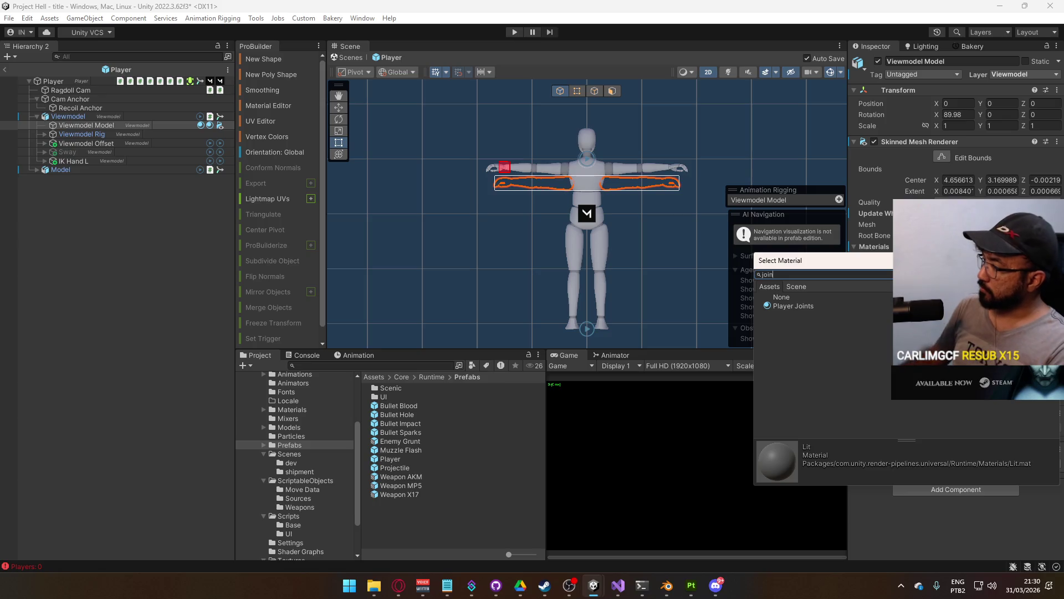
pyautogui.doubleClick(793, 306)
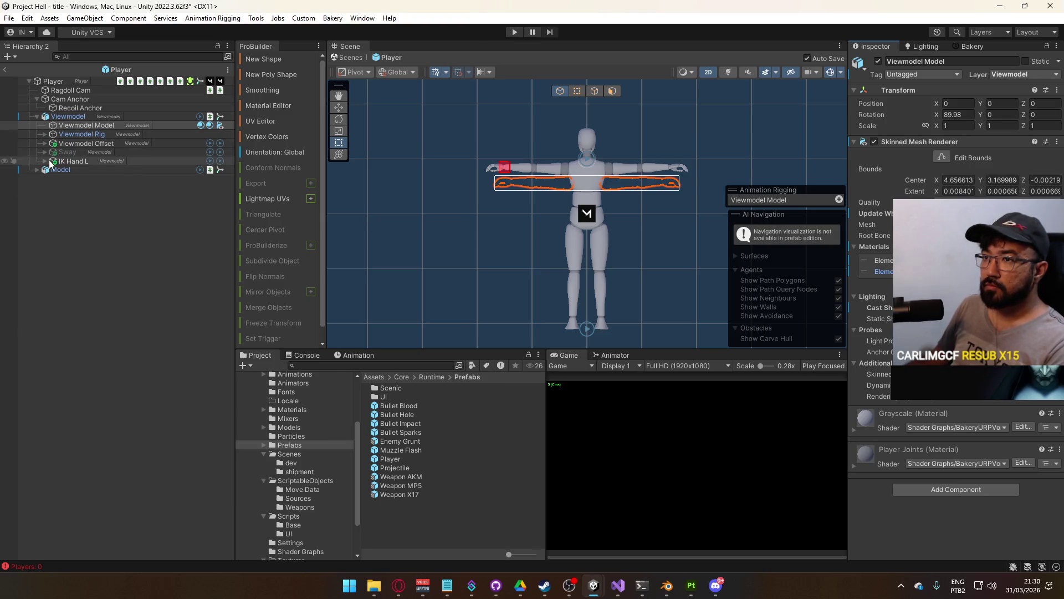
# Inspect the Mannequin_MaleA body and torso meshes, then open the title scene
pyautogui.click(38, 169)
pyautogui.click(81, 187)
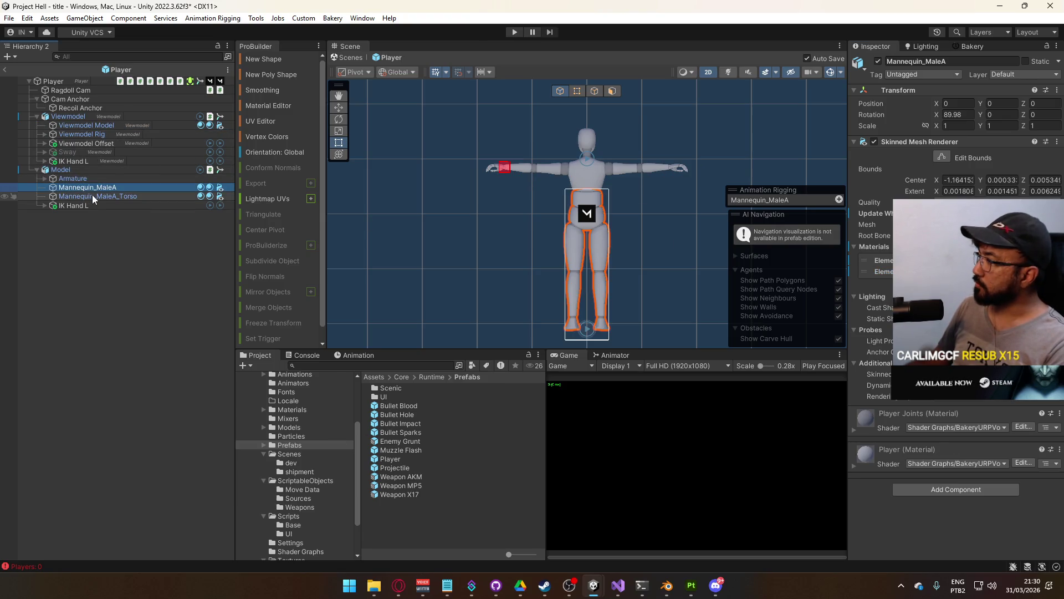
pyautogui.click(92, 196)
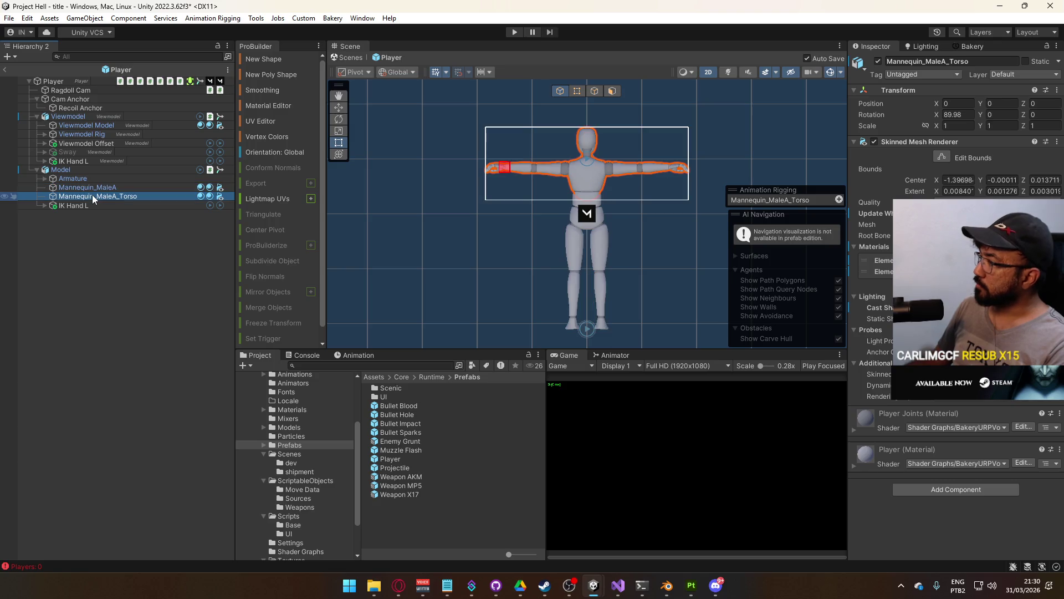
pyautogui.click(301, 453)
pyautogui.doubleClick(391, 468)
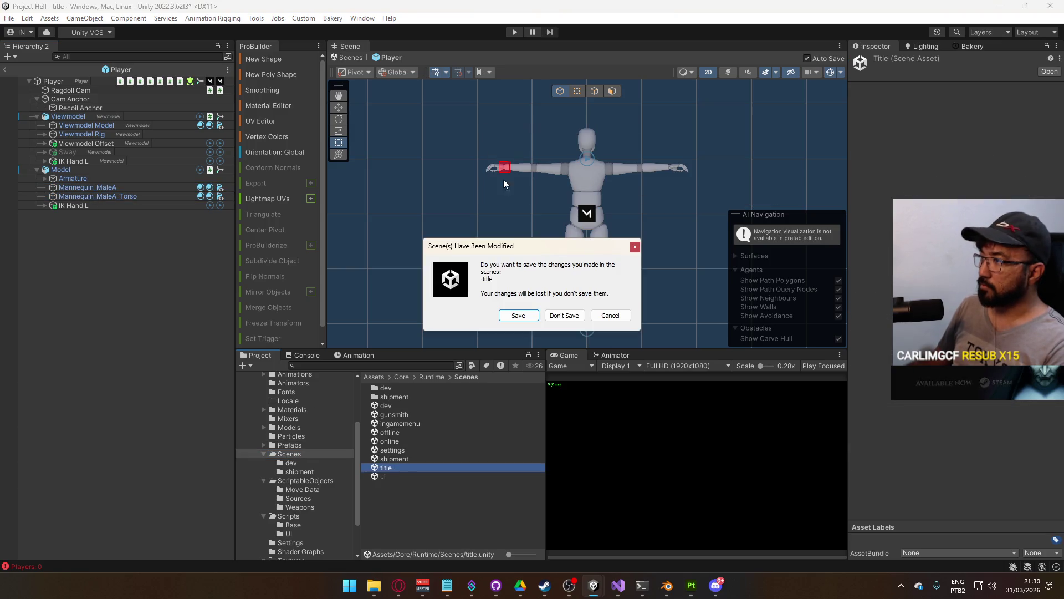
# Save and load the title scene, maximize the Game view, and host a session
pyautogui.click(516, 316)
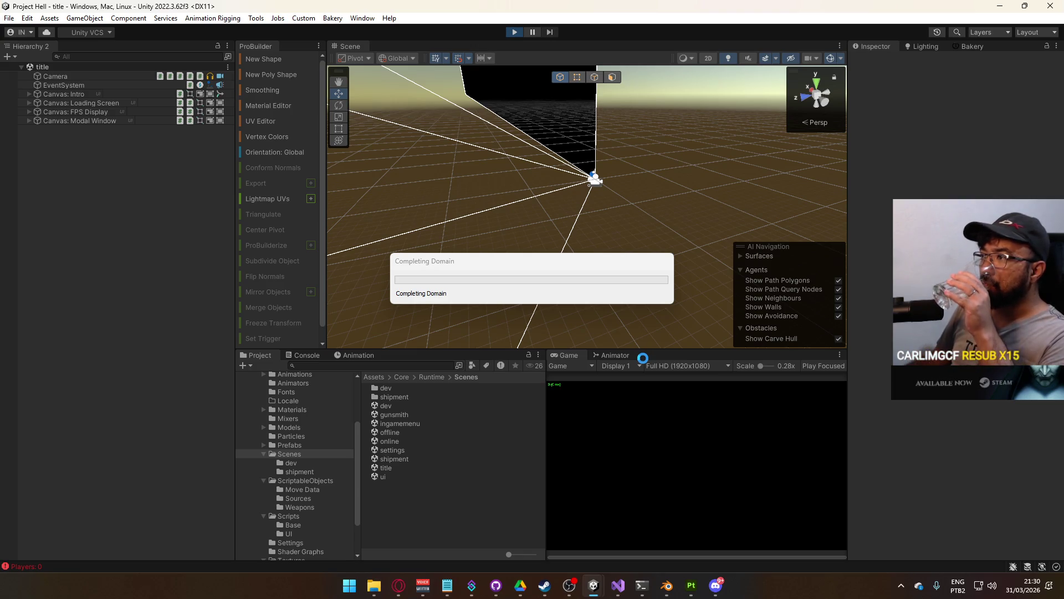
pyautogui.rightClick(576, 358)
pyautogui.click(606, 395)
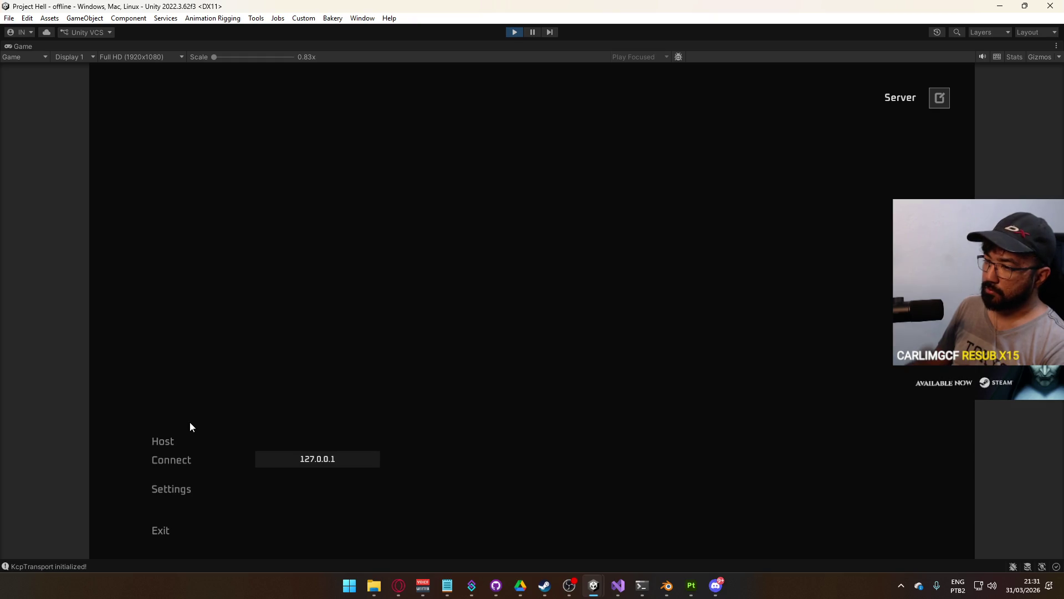
pyautogui.click(183, 438)
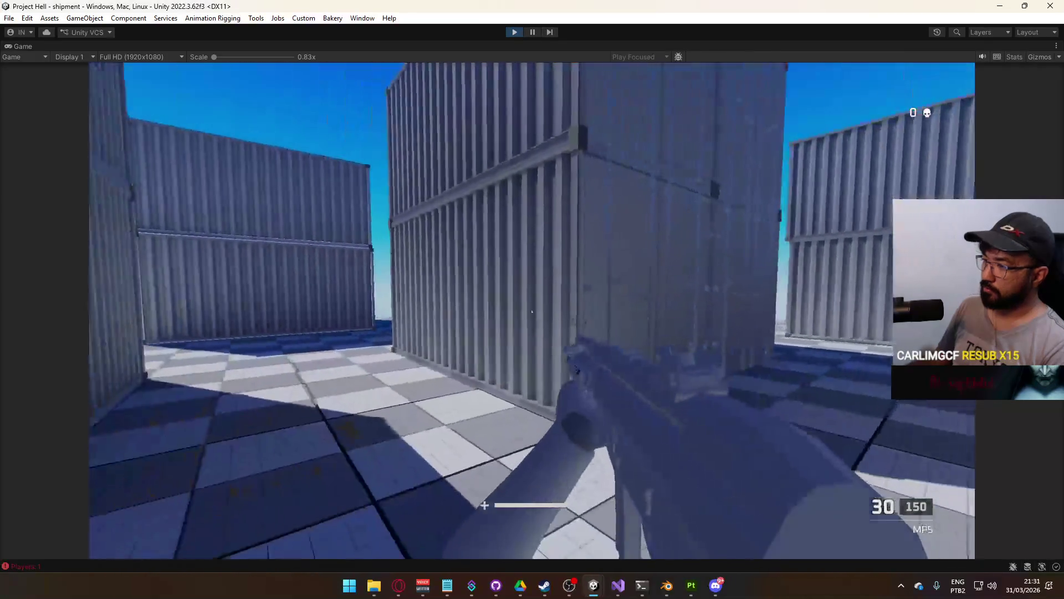
# Sprint down the container alley, then restore the full editor layout
pyautogui.hotkey('shift', 'w')
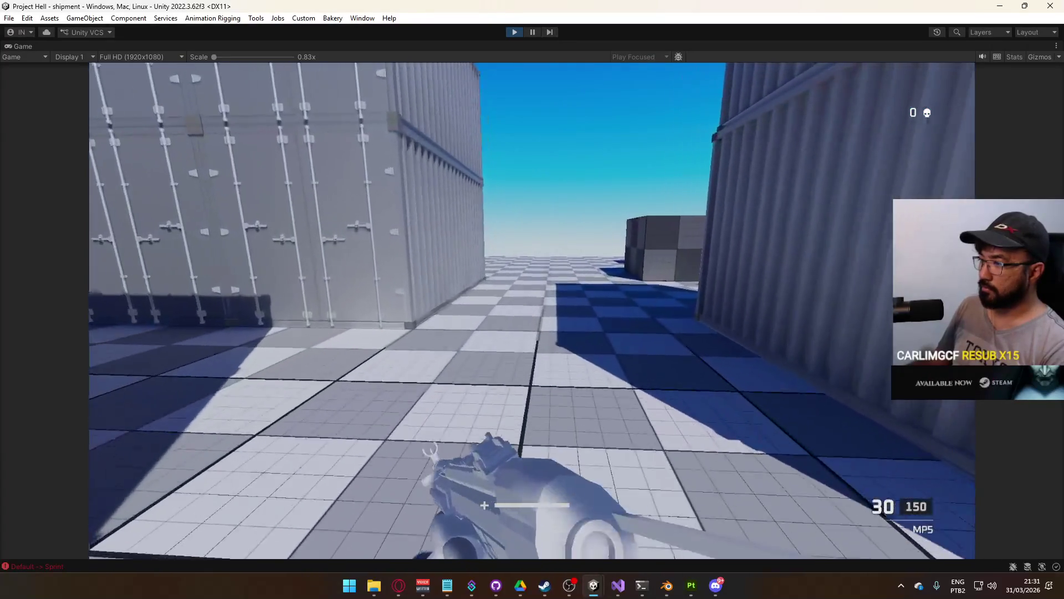
pyautogui.press('Escape')
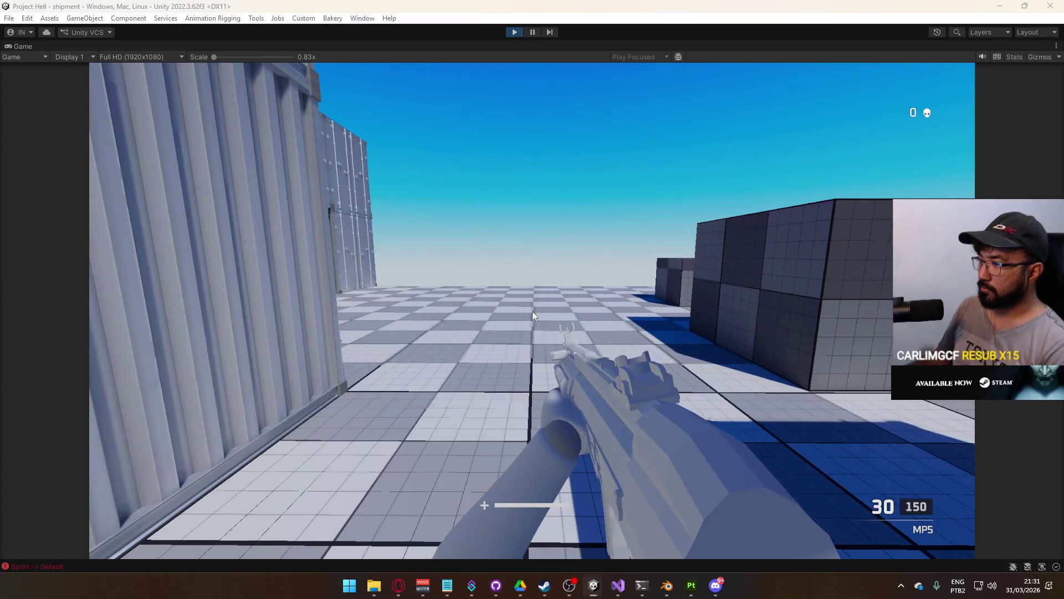
pyautogui.press('super')
pyautogui.rightClick(481, 41)
pyautogui.click(517, 84)
pyautogui.press('super')
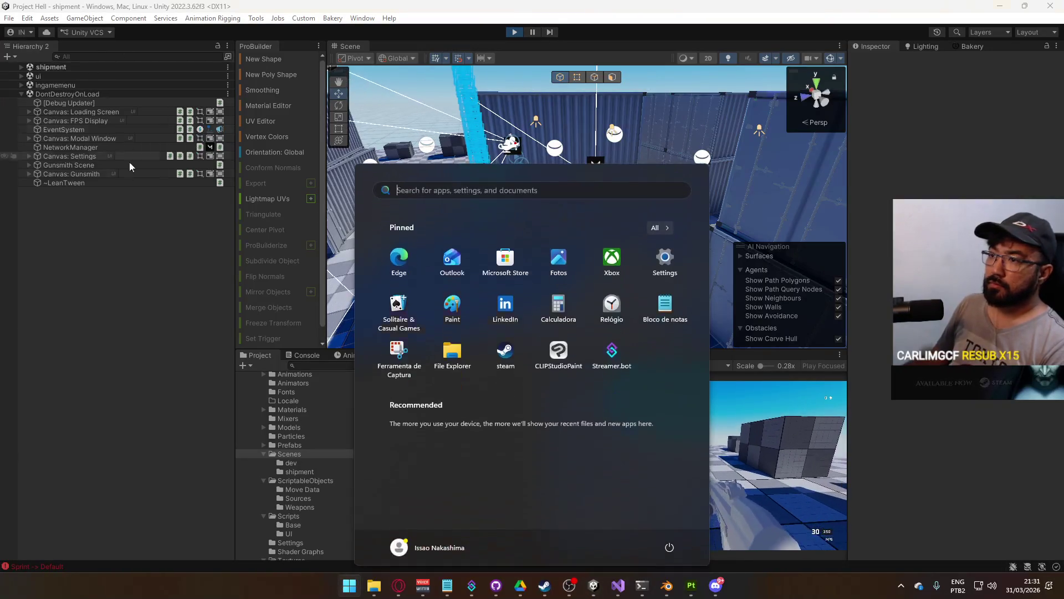
# Find the URP-Performant pipeline asset in Settings and turn off HDR
pyautogui.press('super')
pyautogui.press('super')
pyautogui.press('super')
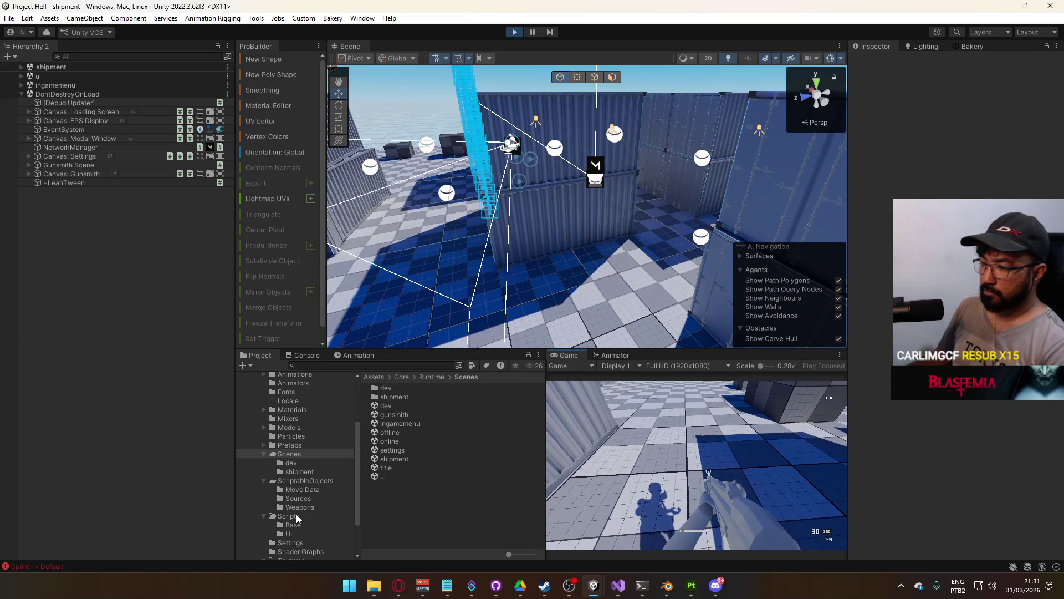
pyautogui.scroll(-3, 296, 487)
pyautogui.click(311, 491)
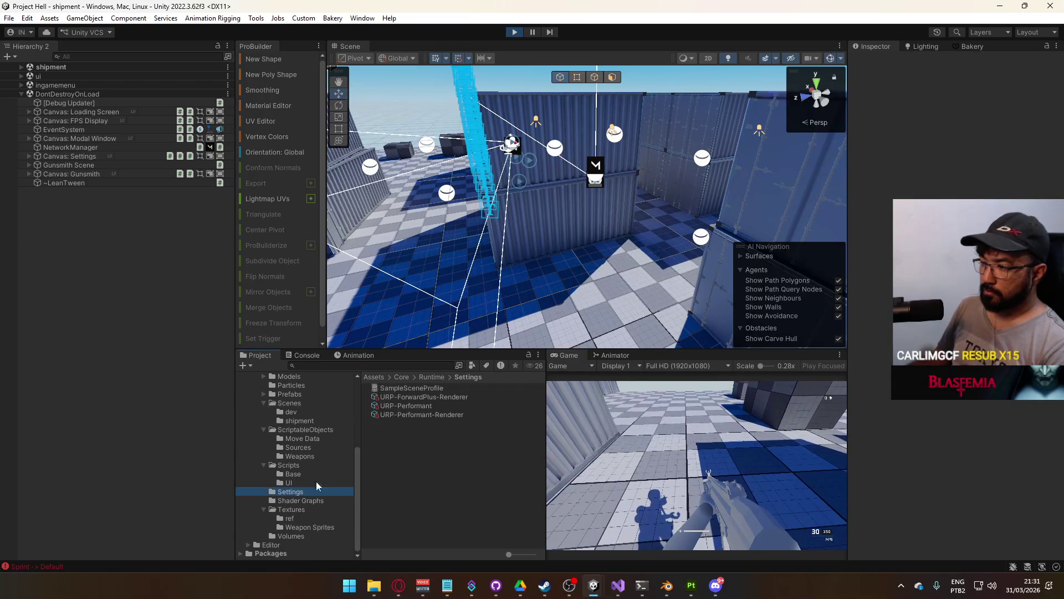
pyautogui.click(411, 413)
pyautogui.click(431, 397)
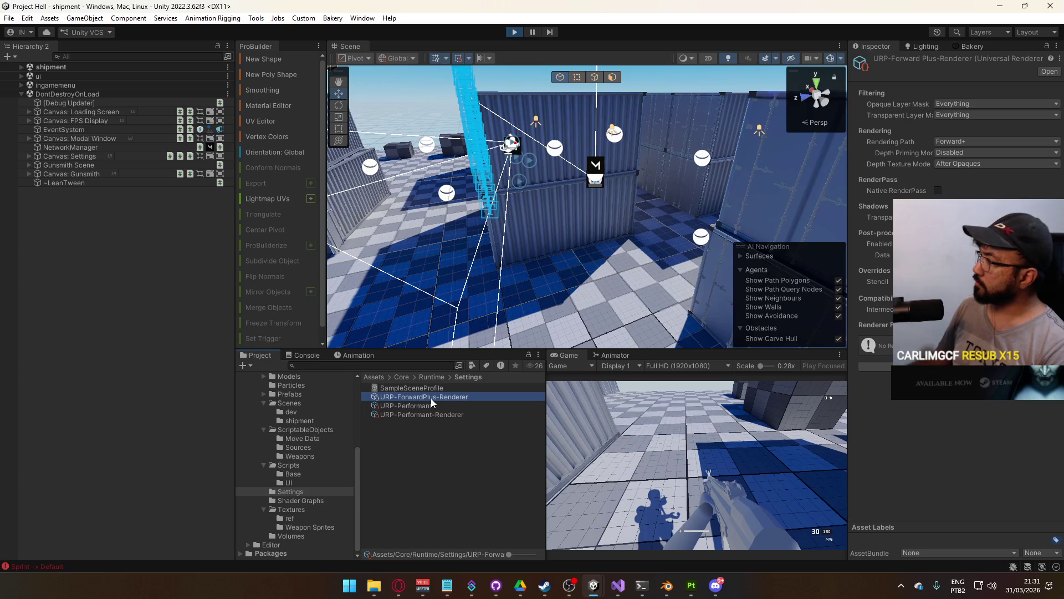
pyautogui.click(429, 414)
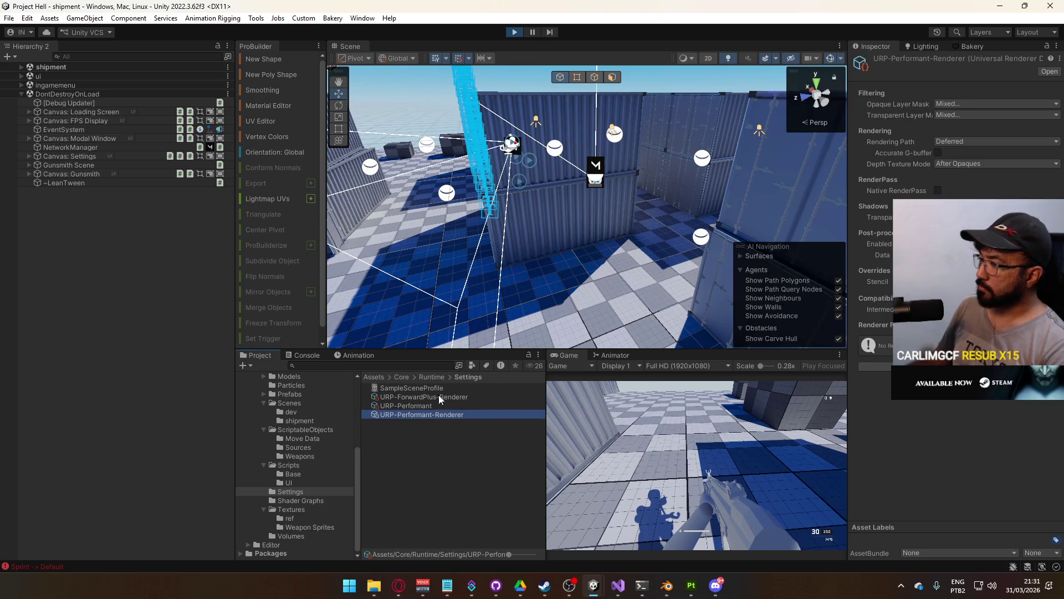
pyautogui.click(424, 406)
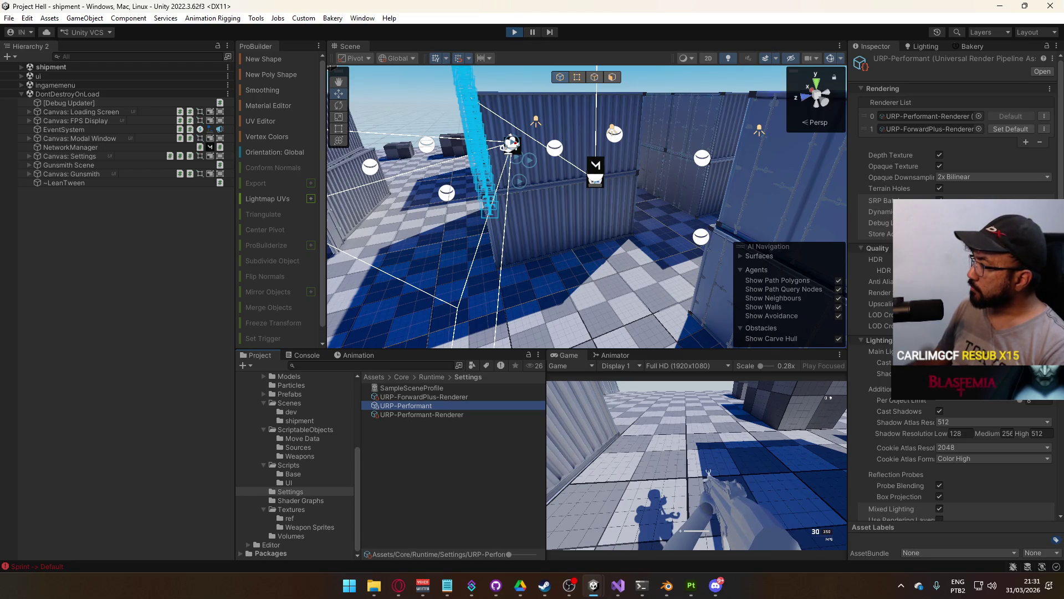
pyautogui.click(940, 259)
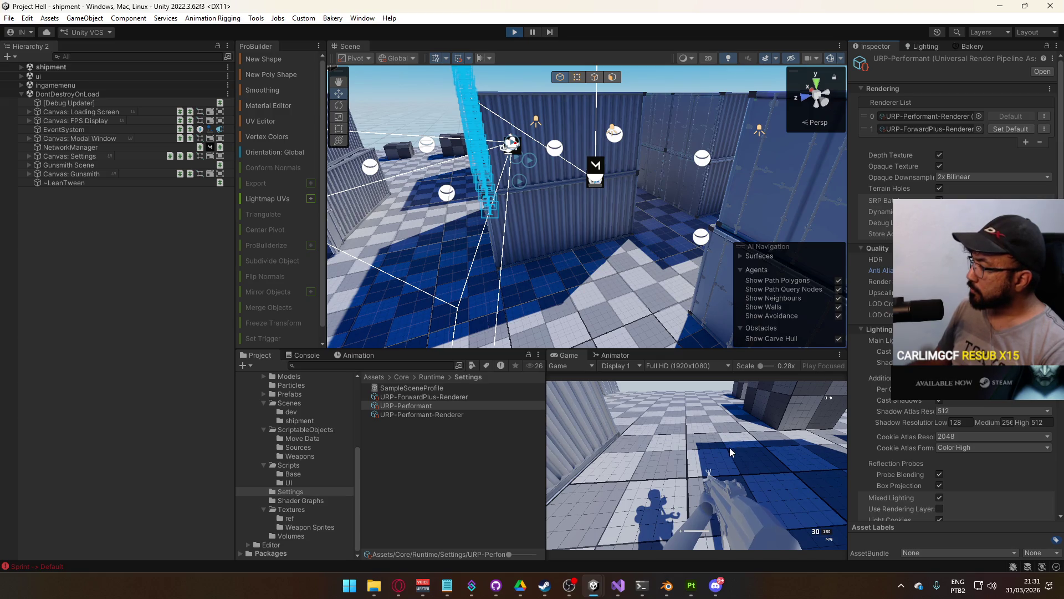
# Compare the ForwardPlus renderer, then keep URP-Performant shadow max distance at 50
pyautogui.click(931, 129)
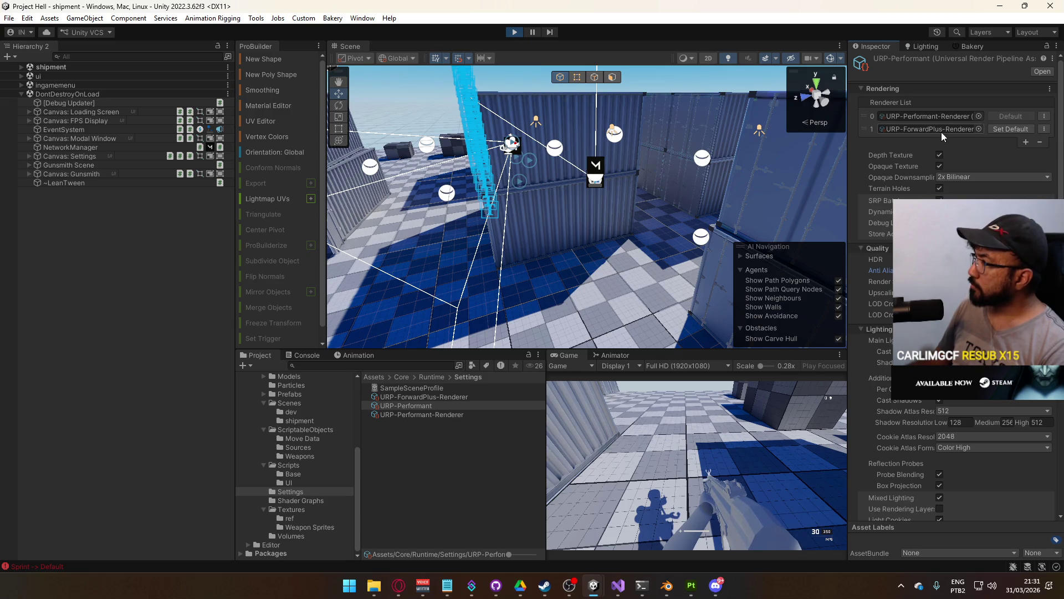
pyautogui.click(452, 399)
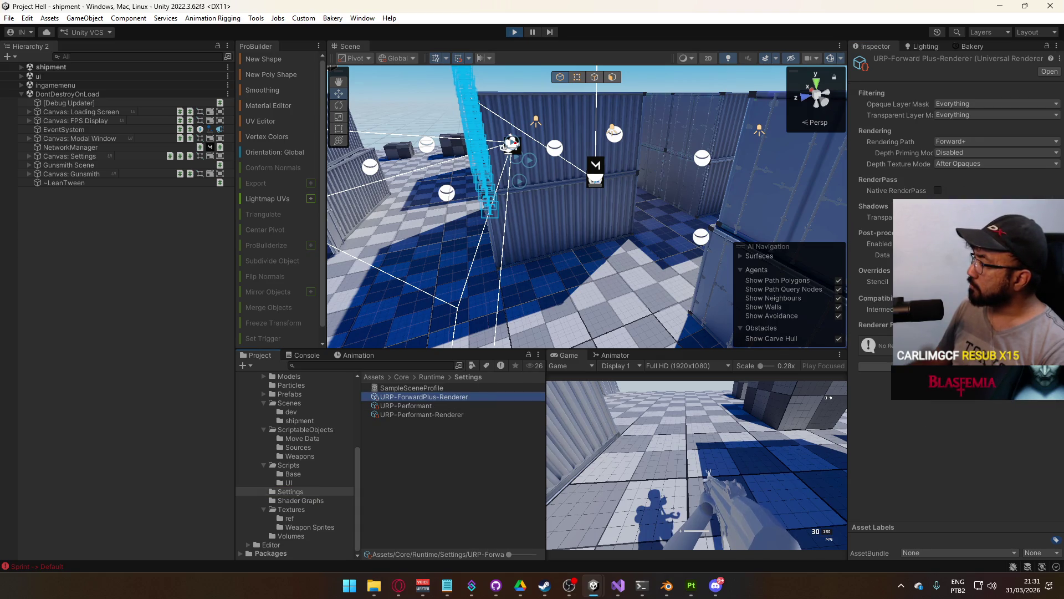
pyautogui.click(455, 405)
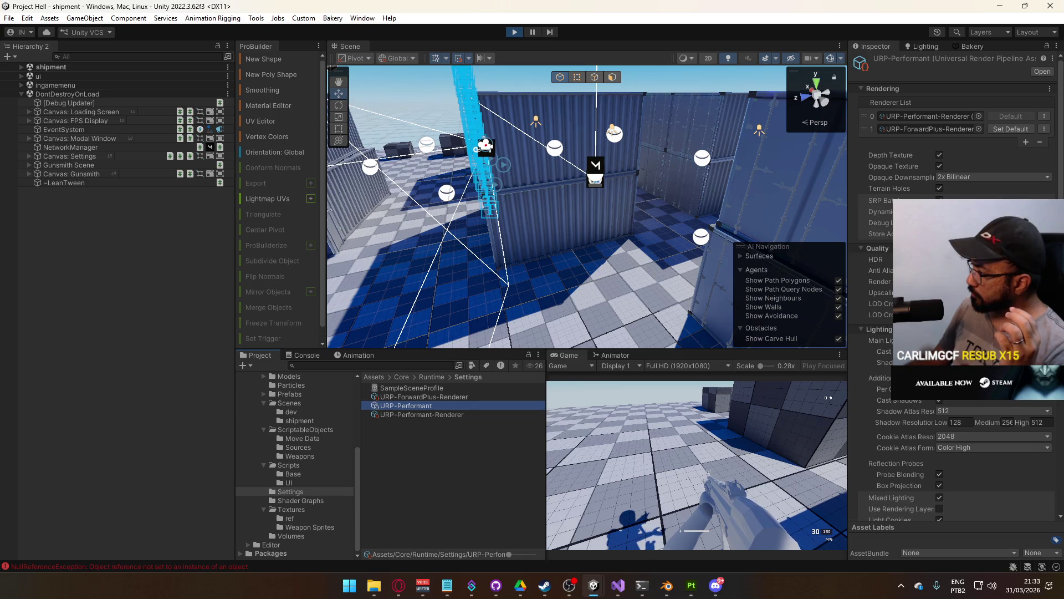
pyautogui.scroll(-2, 953, 333)
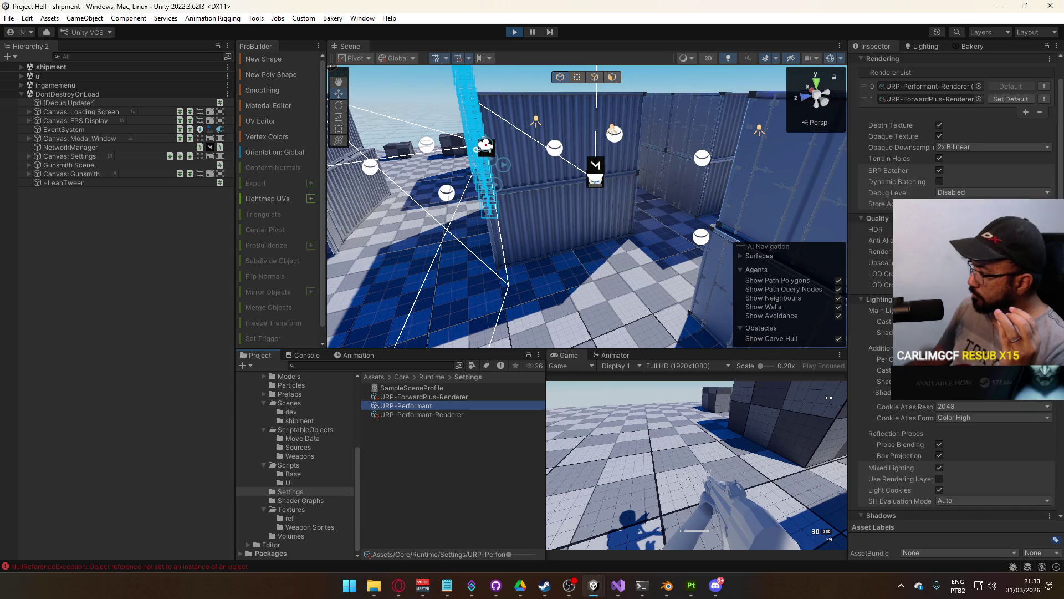
pyautogui.scroll(-2, 880, 381)
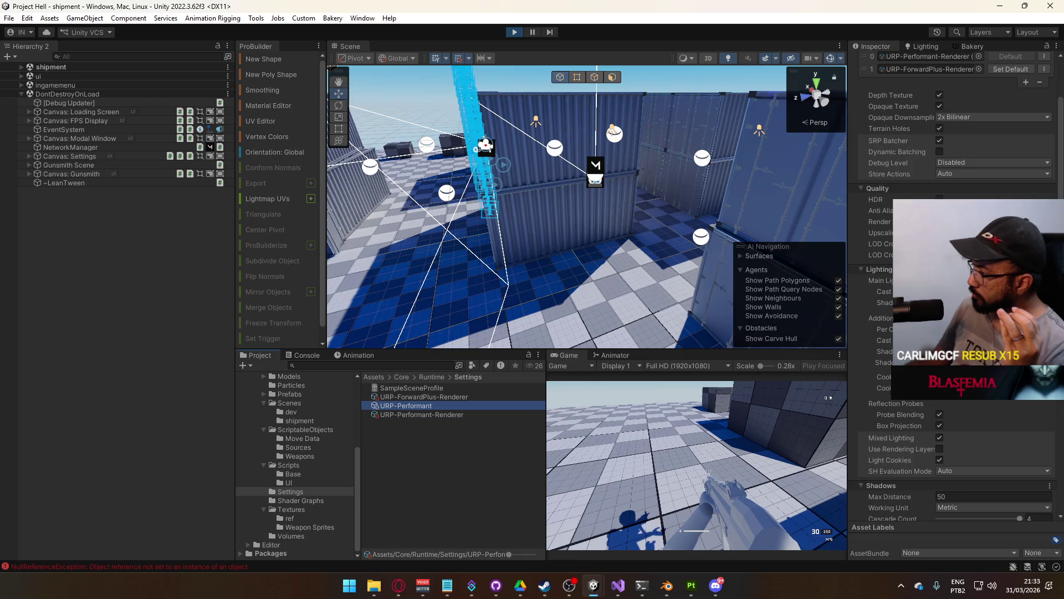
pyautogui.scroll(-6, 953, 277)
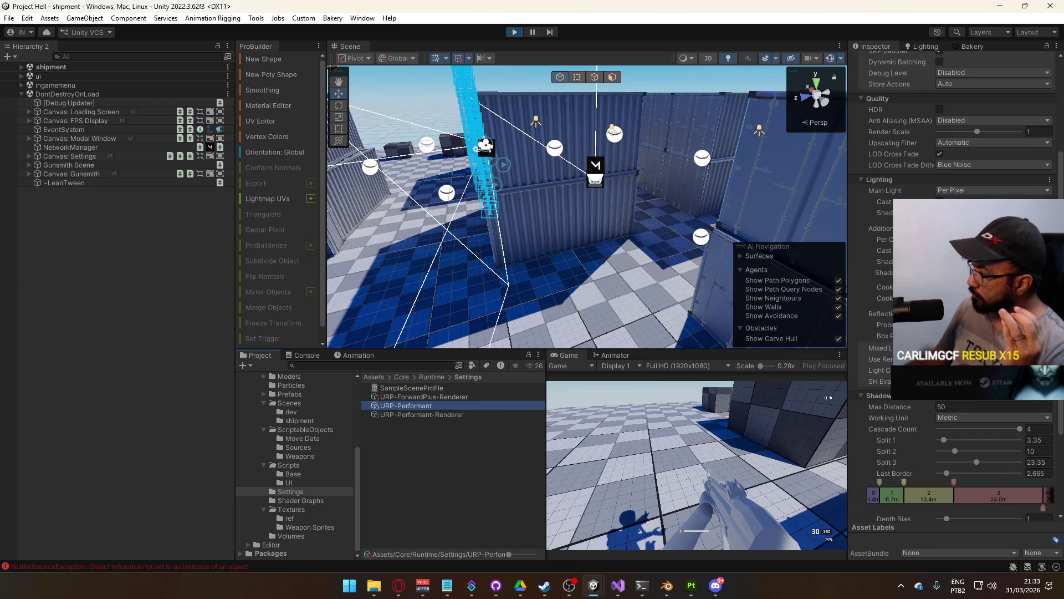
pyautogui.moveTo(905, 400)
pyautogui.mouseDown()
pyautogui.moveTo(963, 401)
pyautogui.moveTo(78, 486)
pyautogui.moveTo(607, 444)
pyautogui.mouseUp()
pyautogui.hotkey('ctrl', 'z')
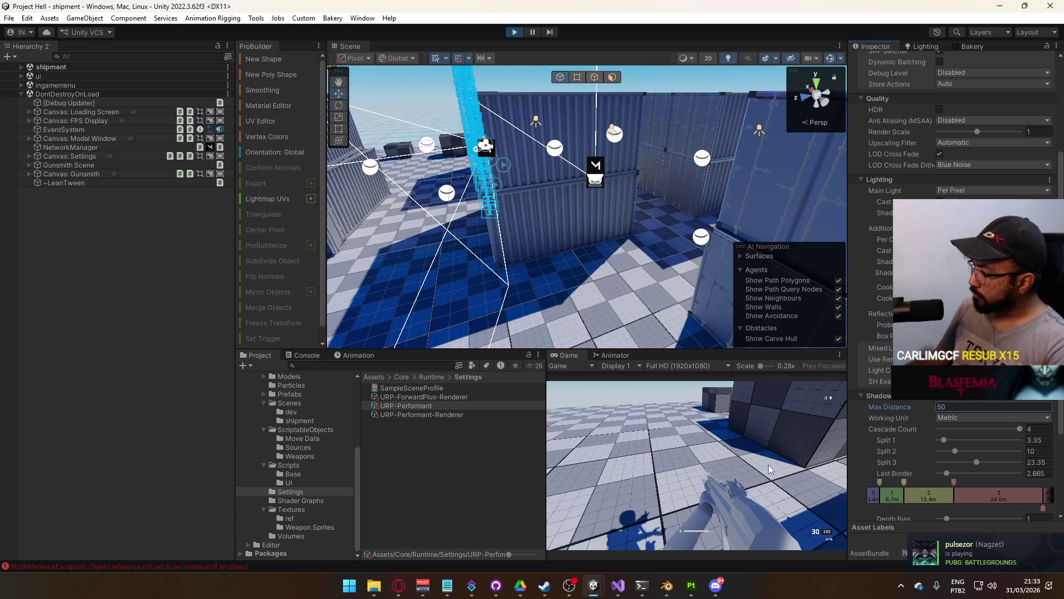
# Turn off shadow Conservative Enclosure and maximize the Game view
pyautogui.scroll(-3, 883, 460)
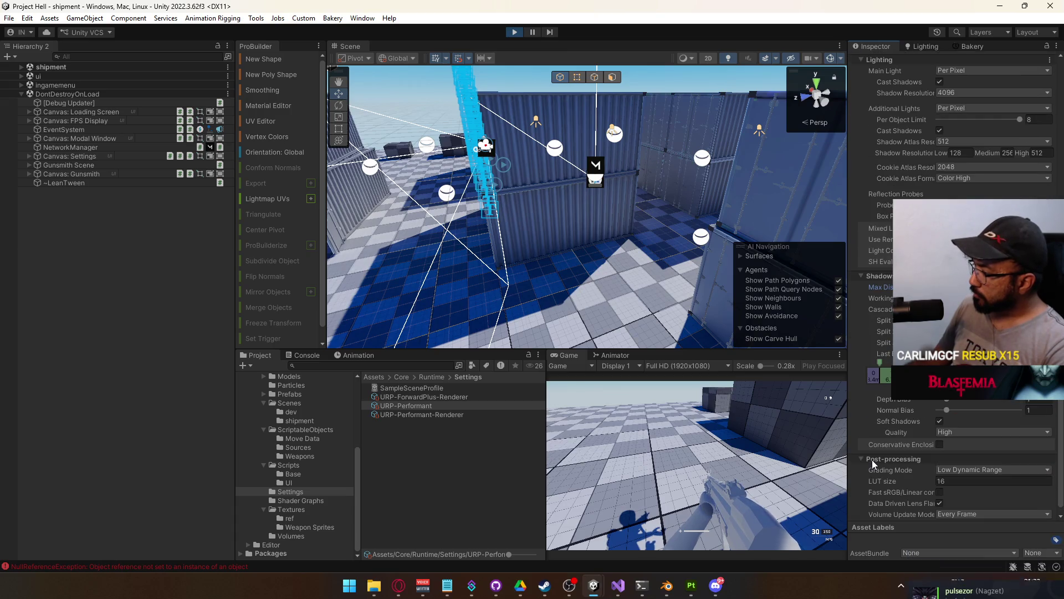
pyautogui.click(939, 445)
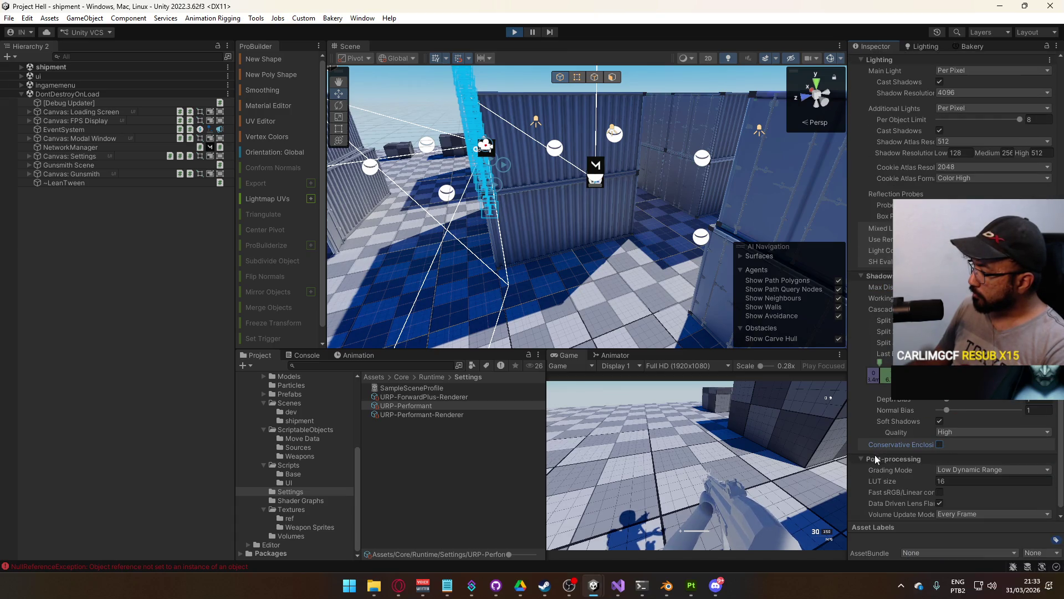
pyautogui.scroll(-1, 875, 452)
pyautogui.rightClick(569, 355)
pyautogui.click(581, 388)
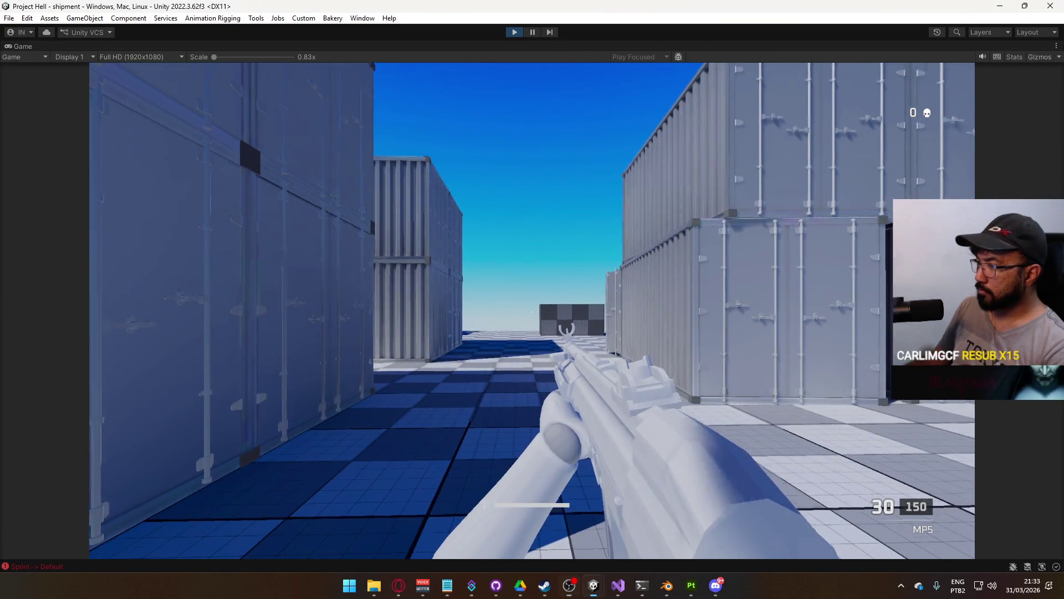
# Walk the player into another corridor, then restore the full editor layout
pyautogui.press('w')
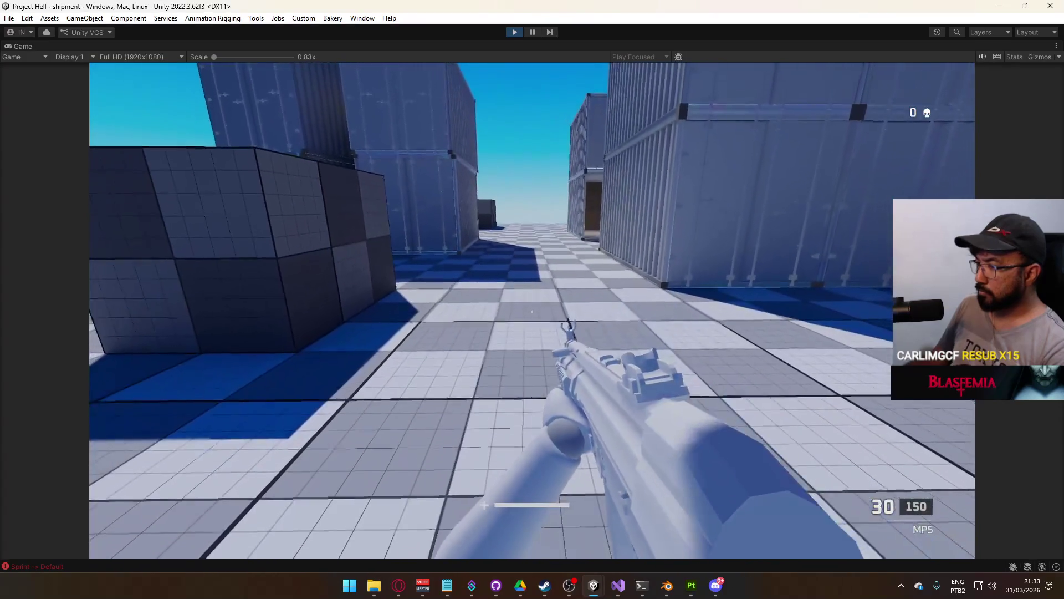
pyautogui.press('w')
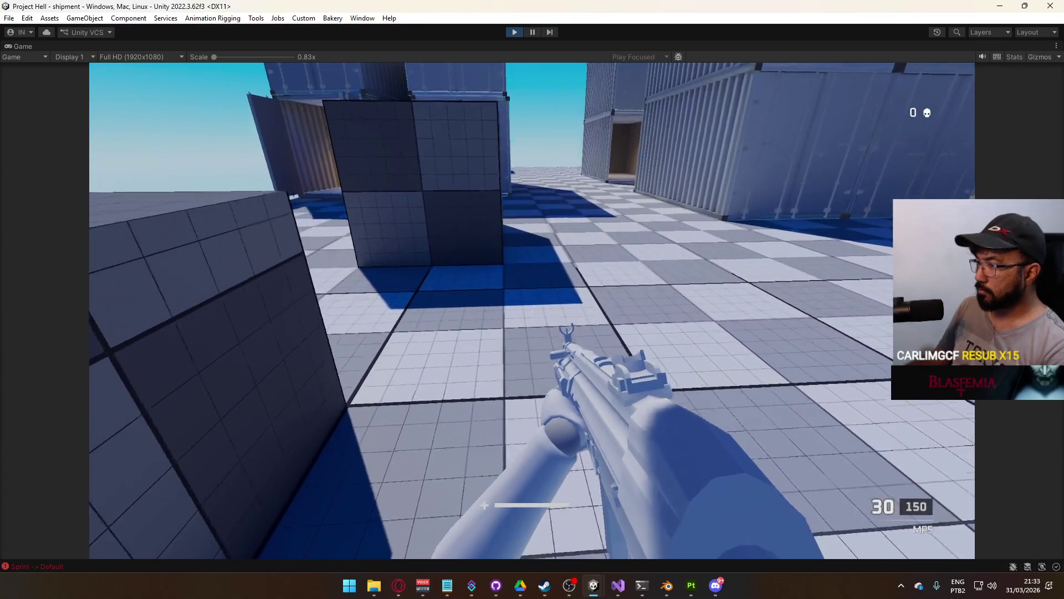
pyautogui.press('super')
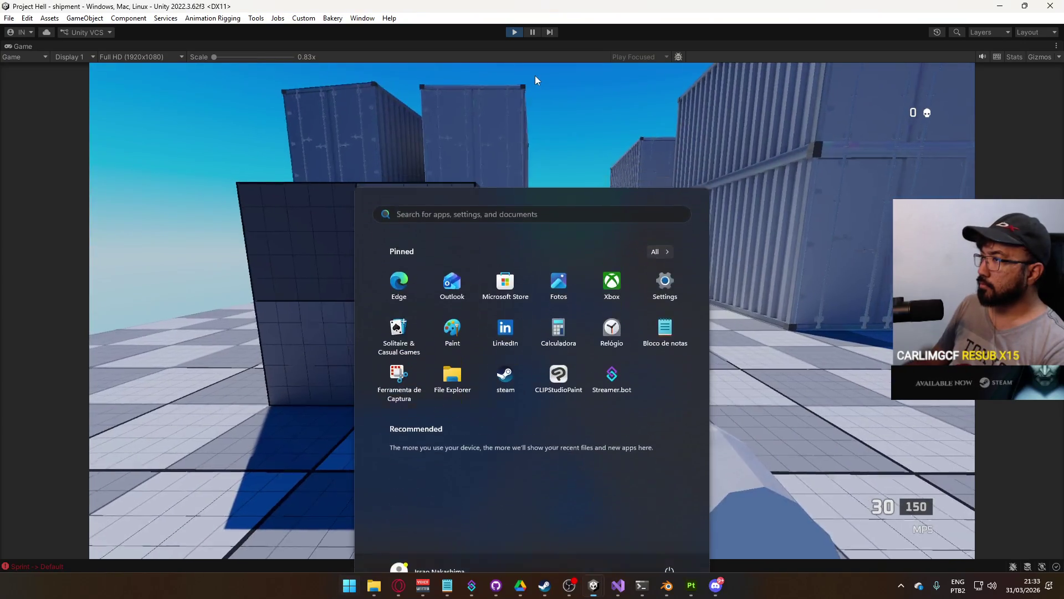
pyautogui.rightClick(534, 75)
pyautogui.click(570, 88)
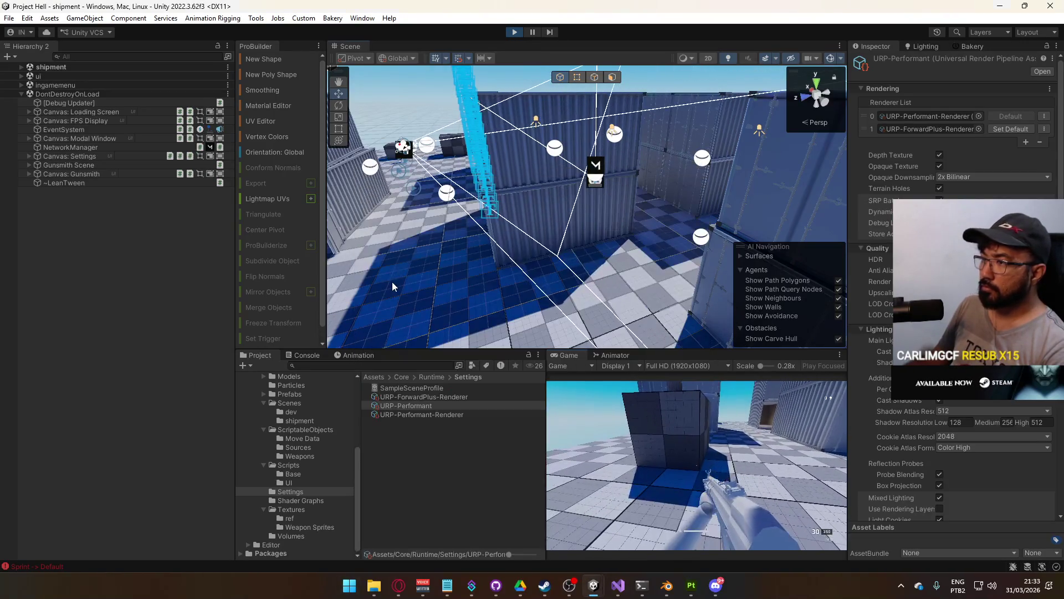
# Select the floor Plane to show its Grid Checkers material, then maximize the Game view
pyautogui.click(392, 282)
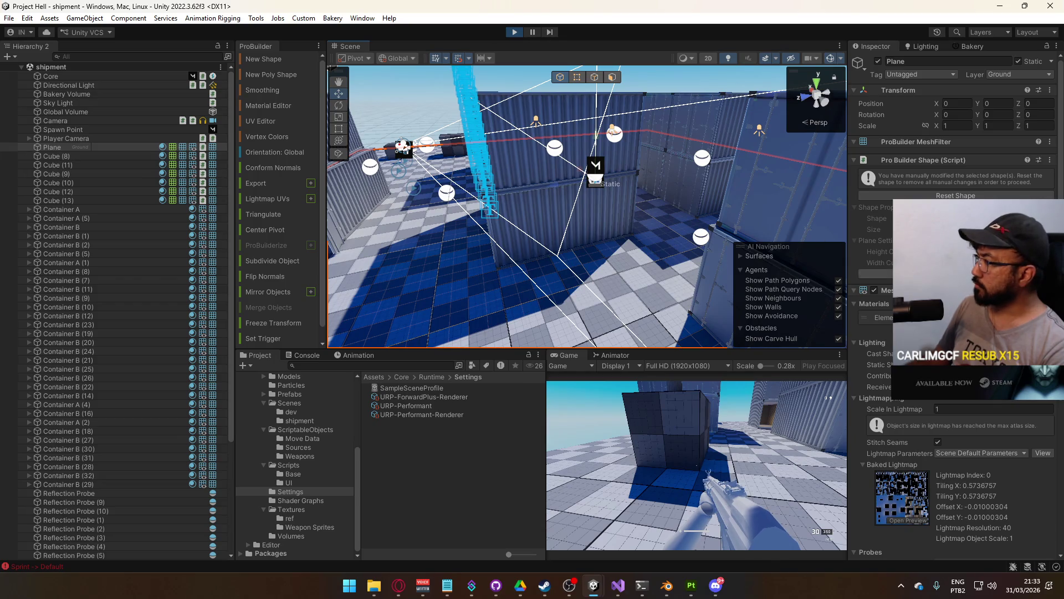
pyautogui.click(942, 317)
pyautogui.click(402, 414)
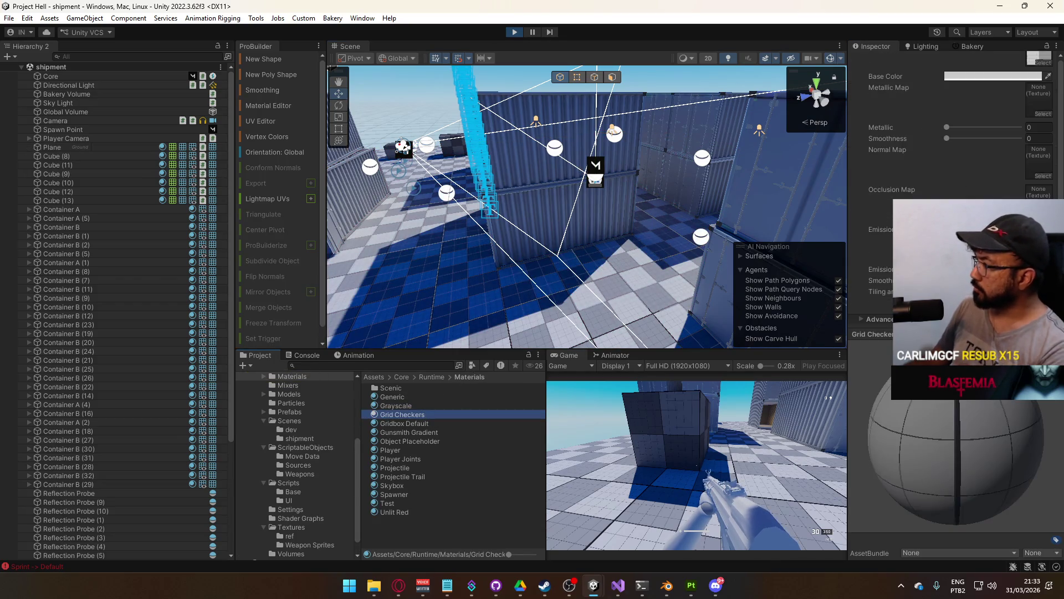
pyautogui.moveTo(403, 414); pyautogui.dragTo(554, 299)
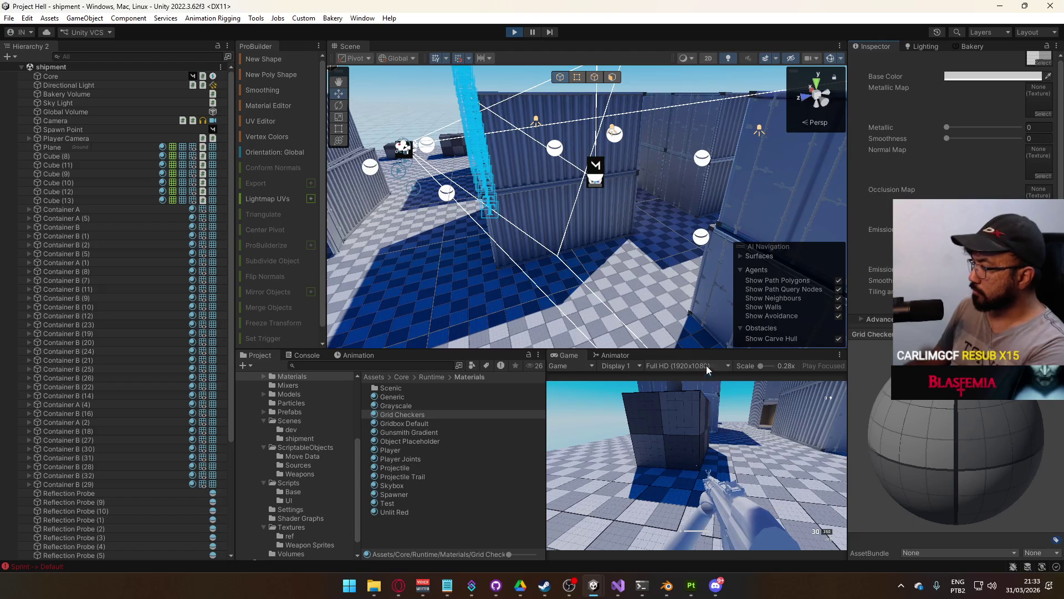
pyautogui.rightClick(563, 355)
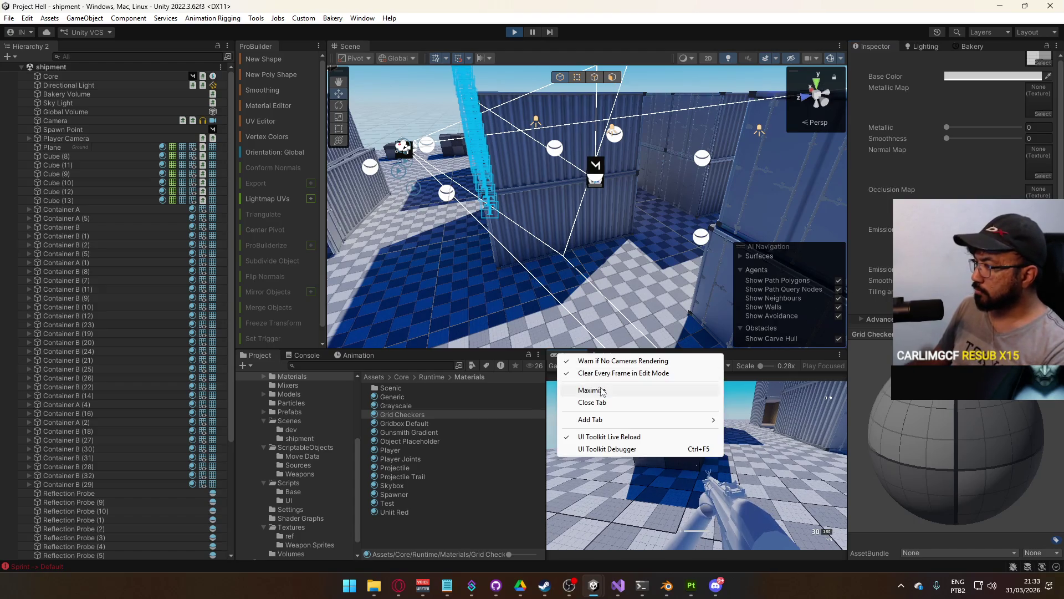
pyautogui.click(602, 391)
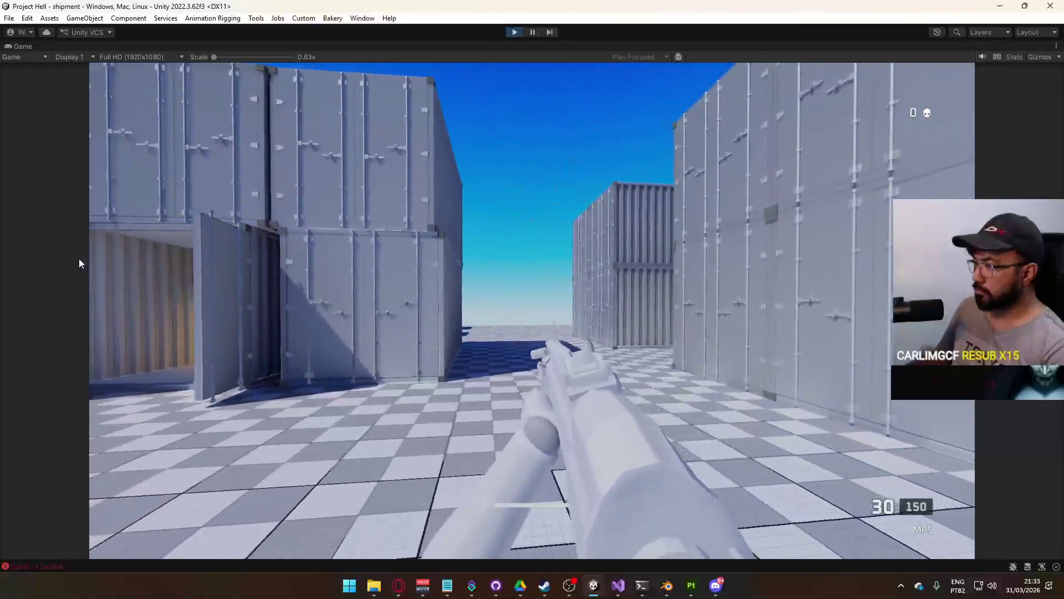
# Walk and sprint among the containers, through a corridor and up to the central container's walls
pyautogui.click(79, 258)
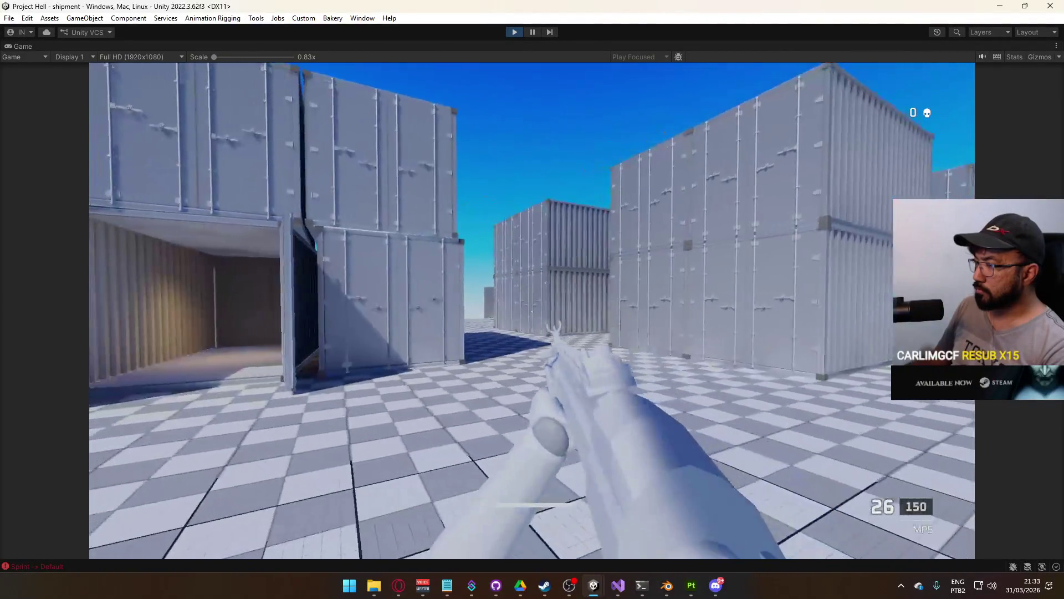
pyautogui.press('shift')
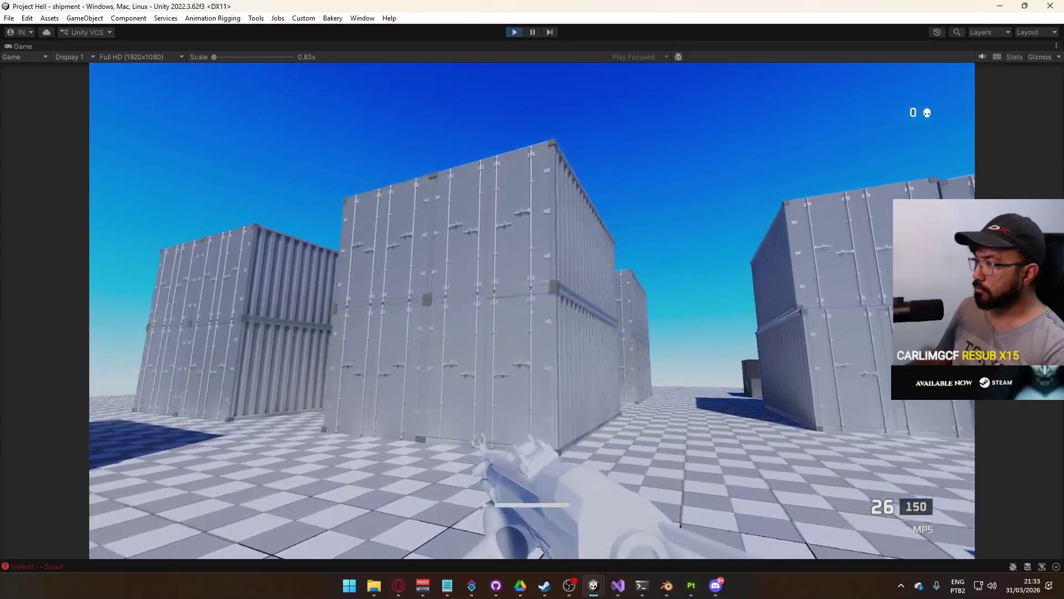
pyautogui.press('w')
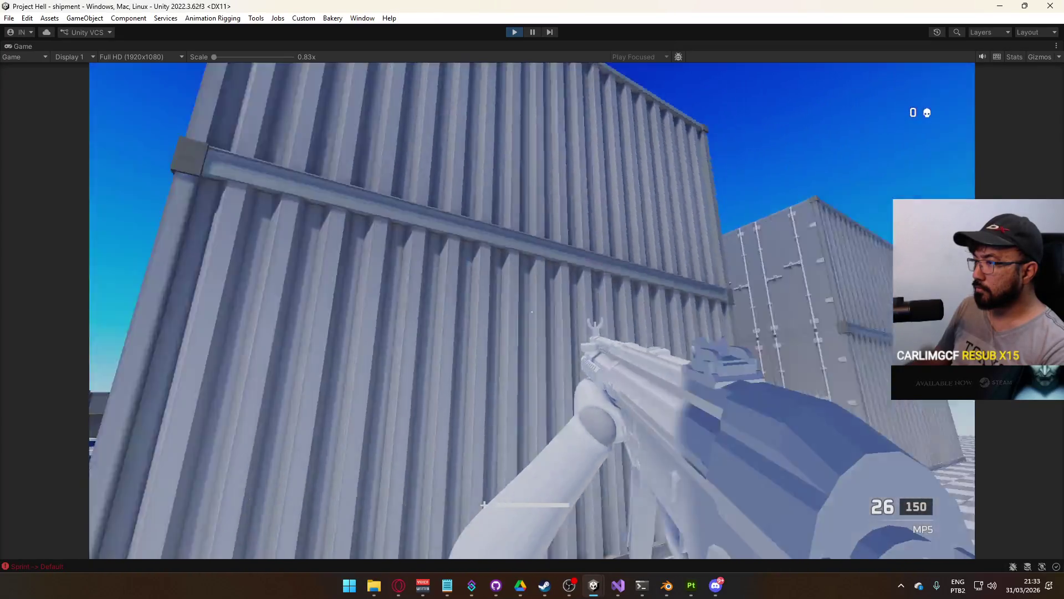
pyautogui.press('shift')
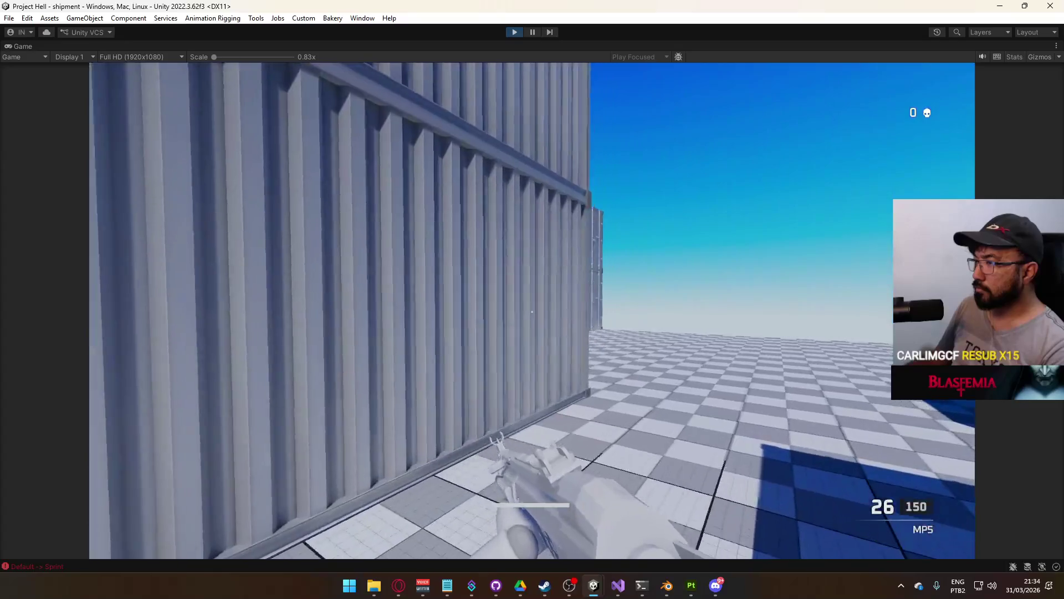
pyautogui.press('shift')
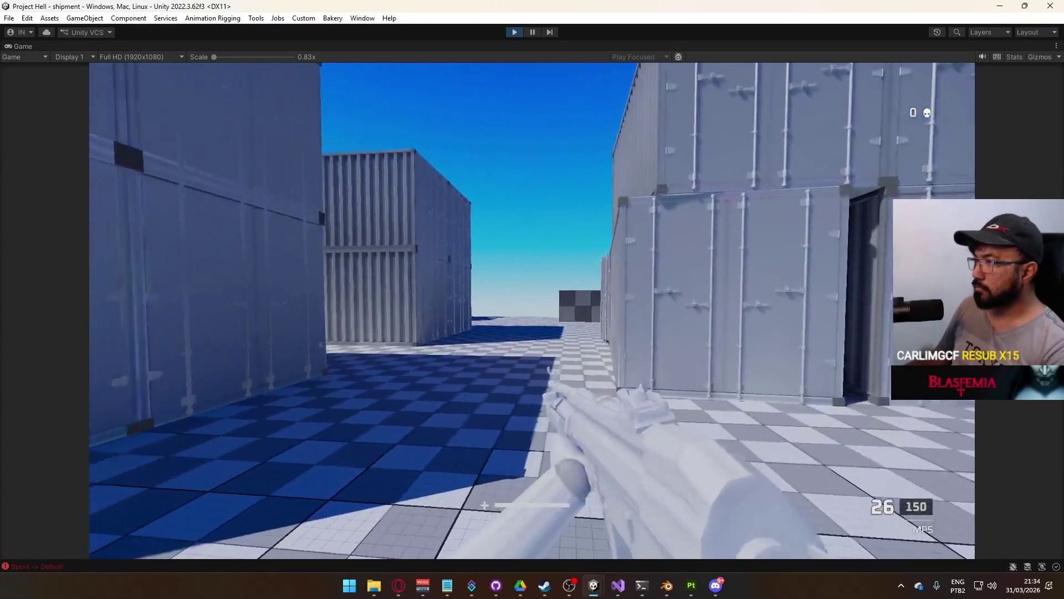
pyautogui.press('w')
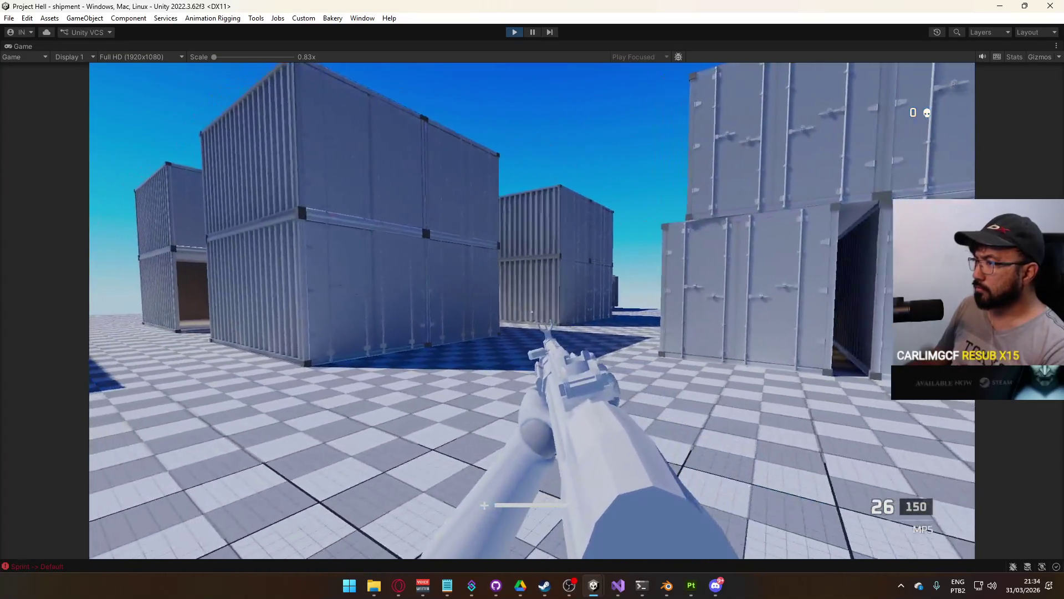
pyautogui.press('w')
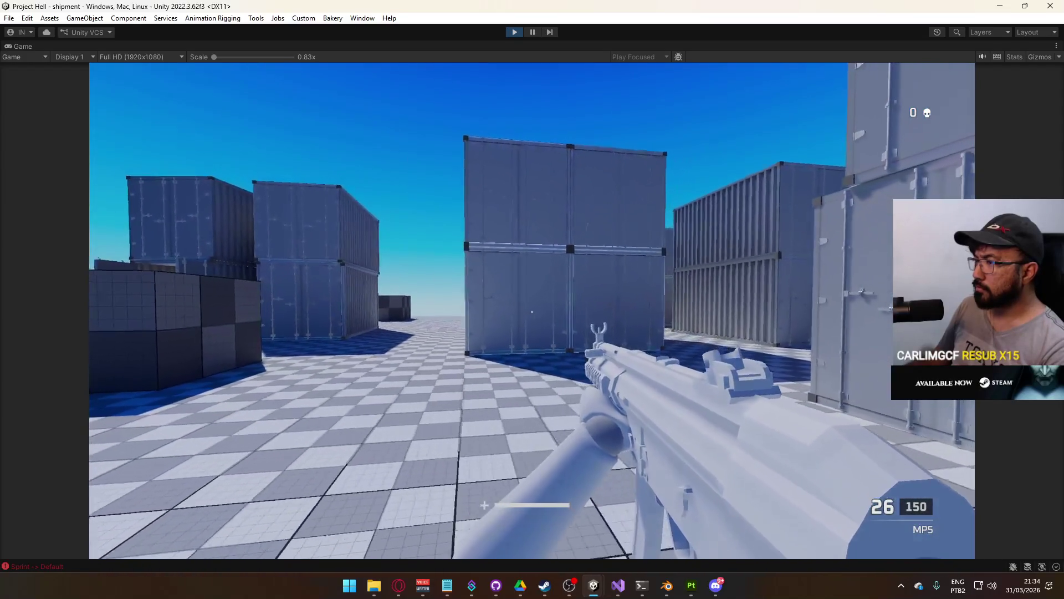
pyautogui.press('w')
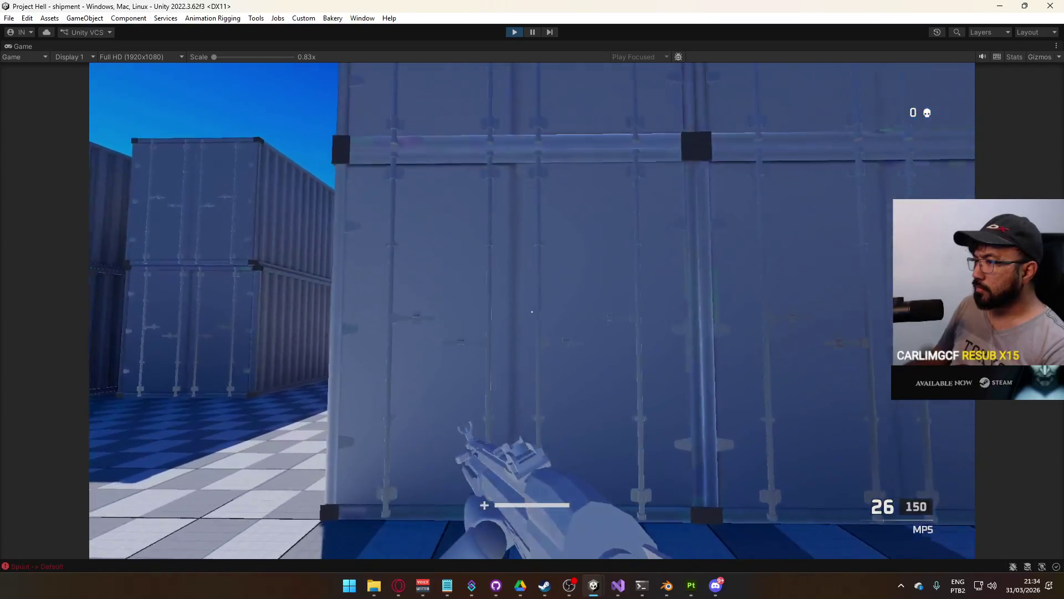
pyautogui.press('s')
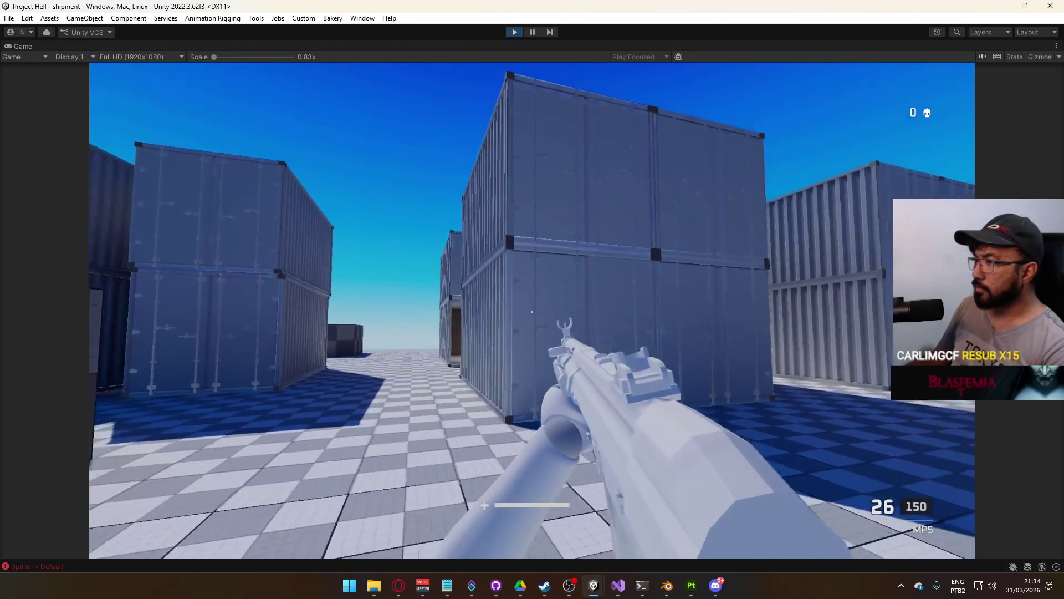
# Walk into the open container to check its floor and interior, then exit Play mode
pyautogui.hotkey('shift', 'w')
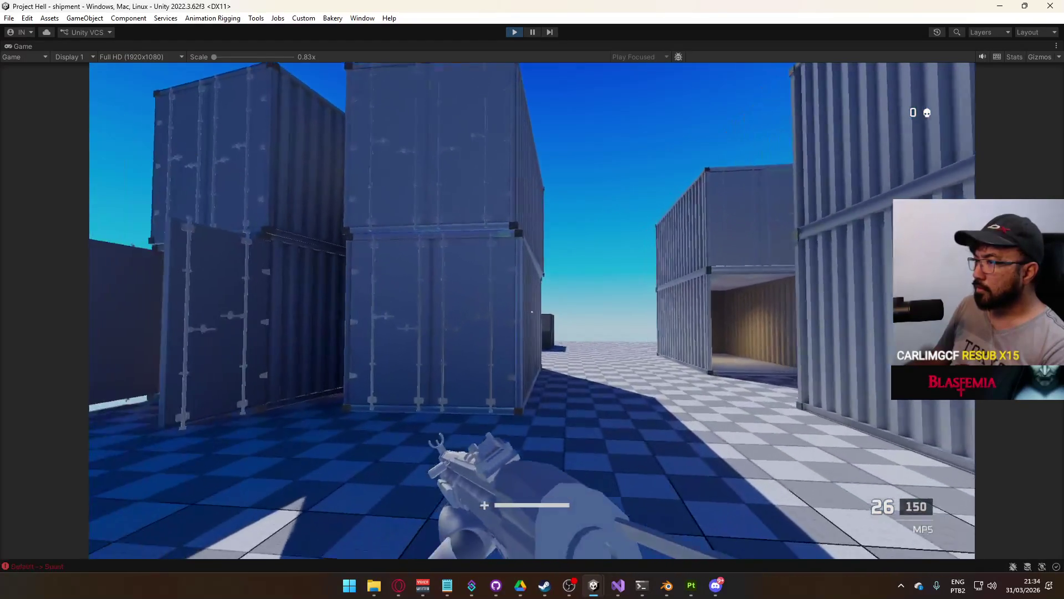
pyautogui.press('w')
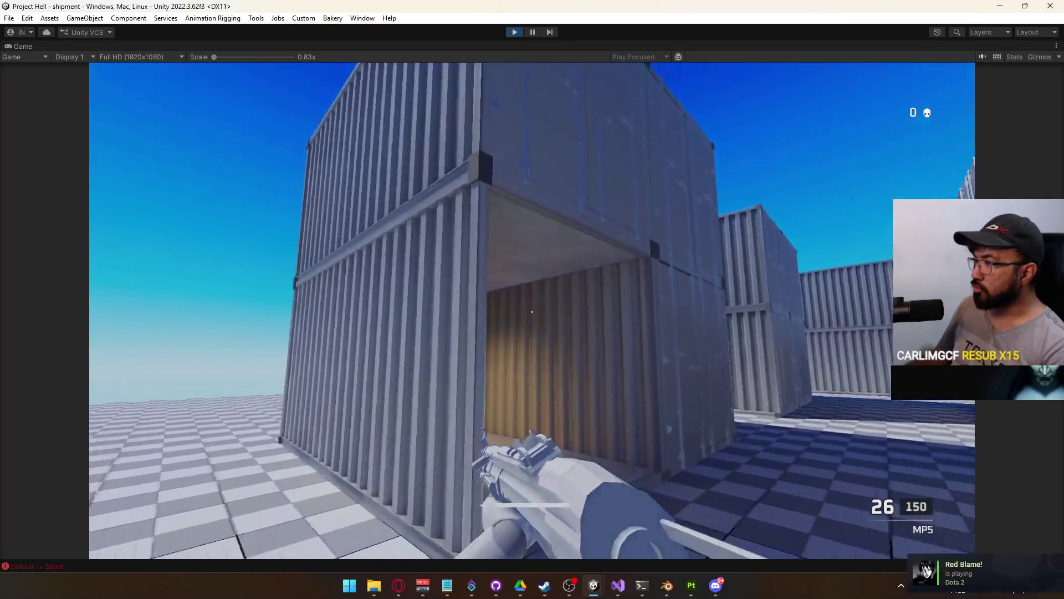
pyautogui.press('w')
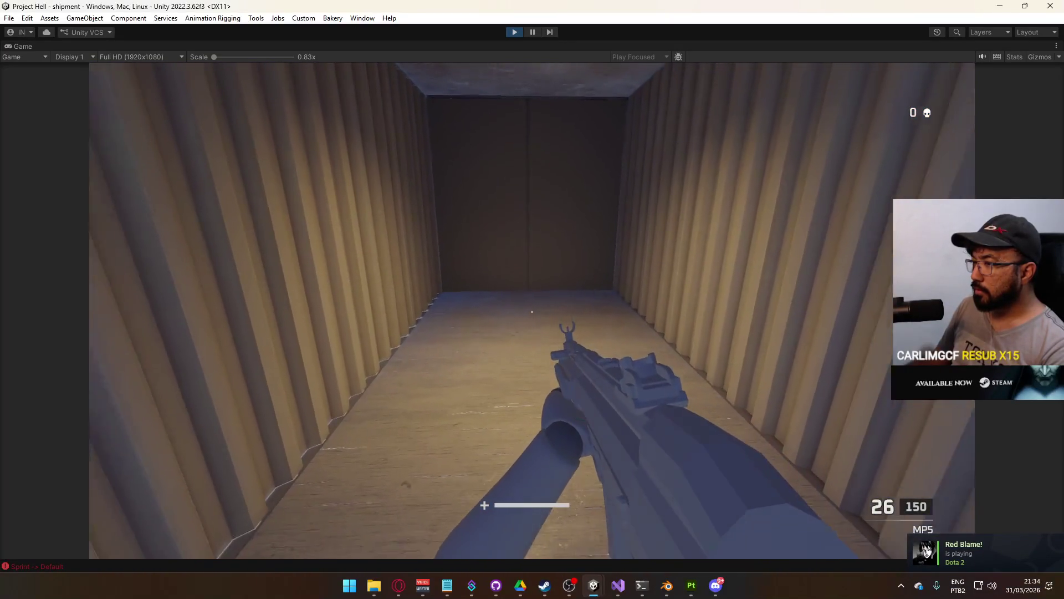
pyautogui.press('s')
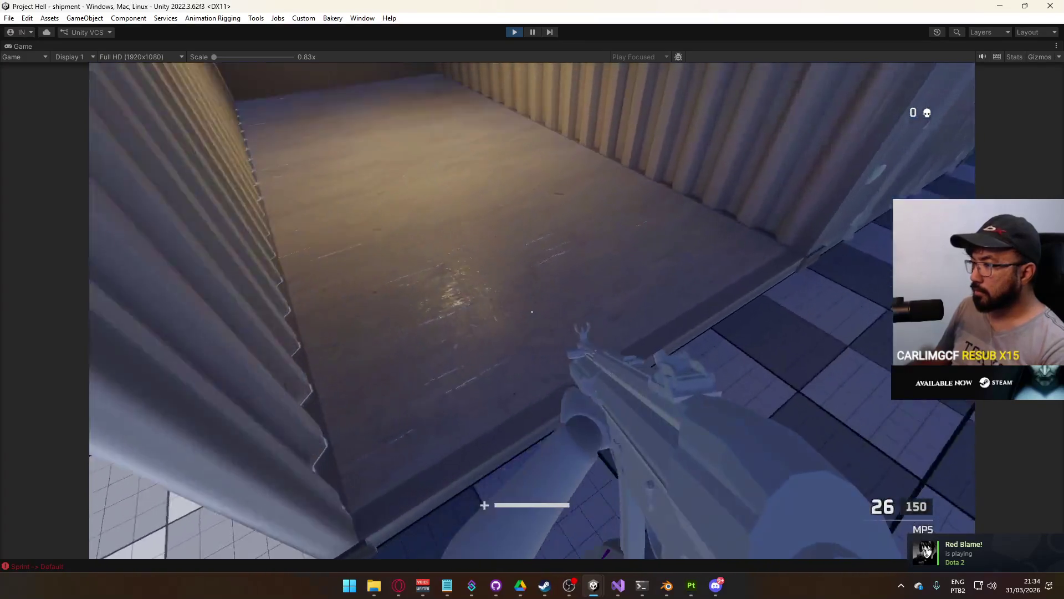
pyautogui.press('w')
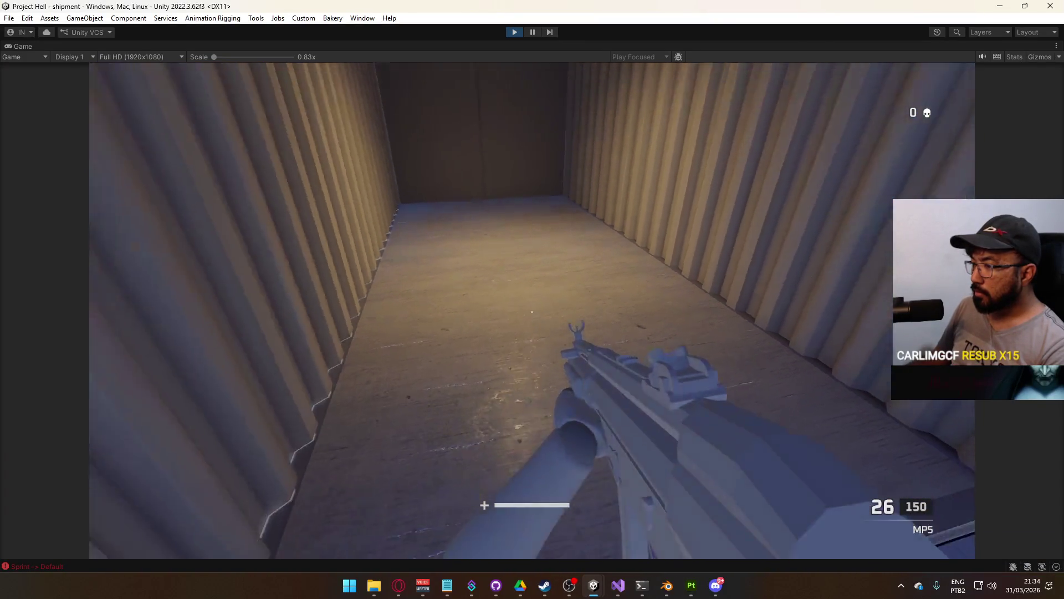
pyautogui.press('s')
pyautogui.press('Escape')
pyautogui.press('super')
pyautogui.press('Escape')
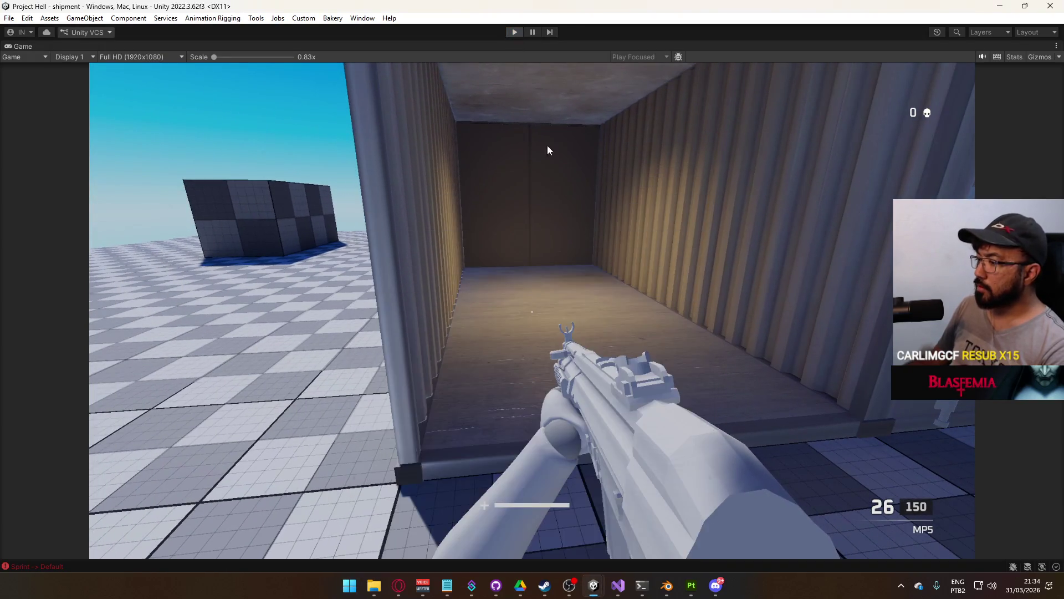
pyautogui.hotkey('ctrl', 'p')
# Switch to Substance 3D Painter and display the Roughness channel in the viewports
pyautogui.click(691, 586)
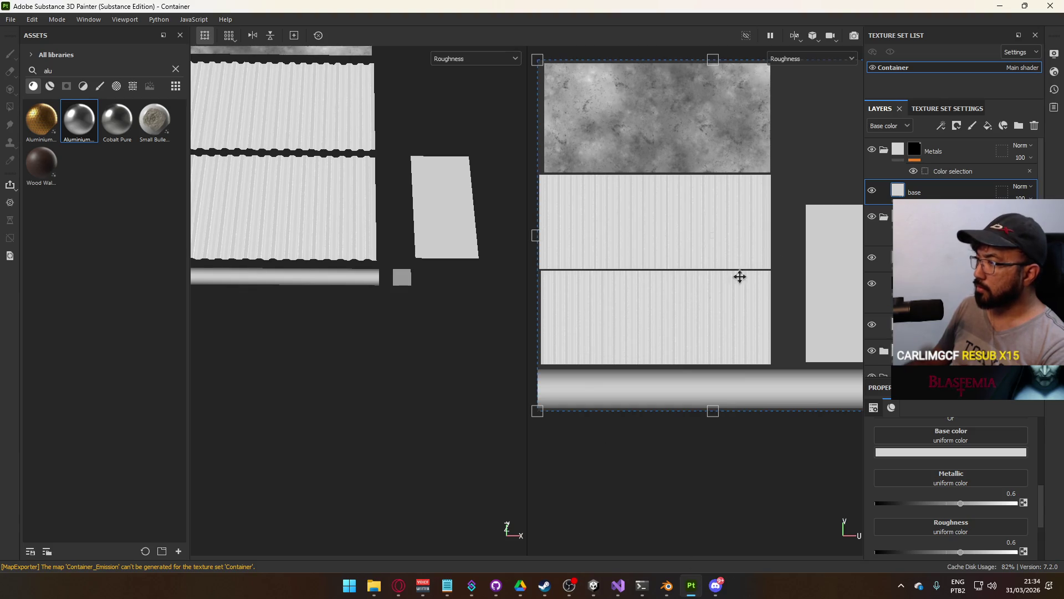
pyautogui.click(487, 58)
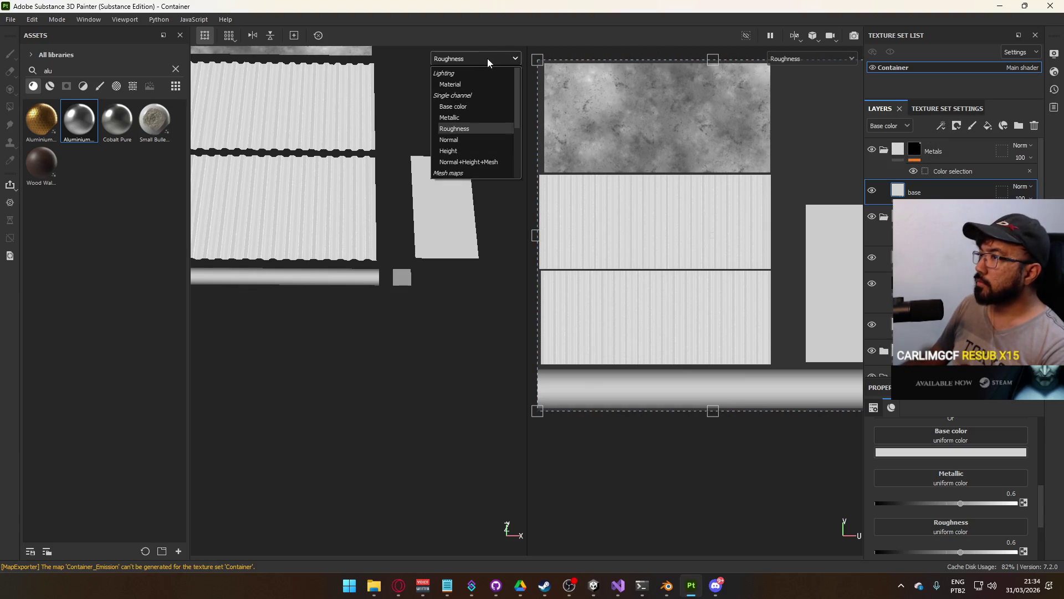
pyautogui.click(502, 128)
pyautogui.moveTo(687, 163)
pyautogui.mouseDown()
pyautogui.moveTo(706, 232)
pyautogui.moveTo(677, 216)
pyautogui.mouseUp()
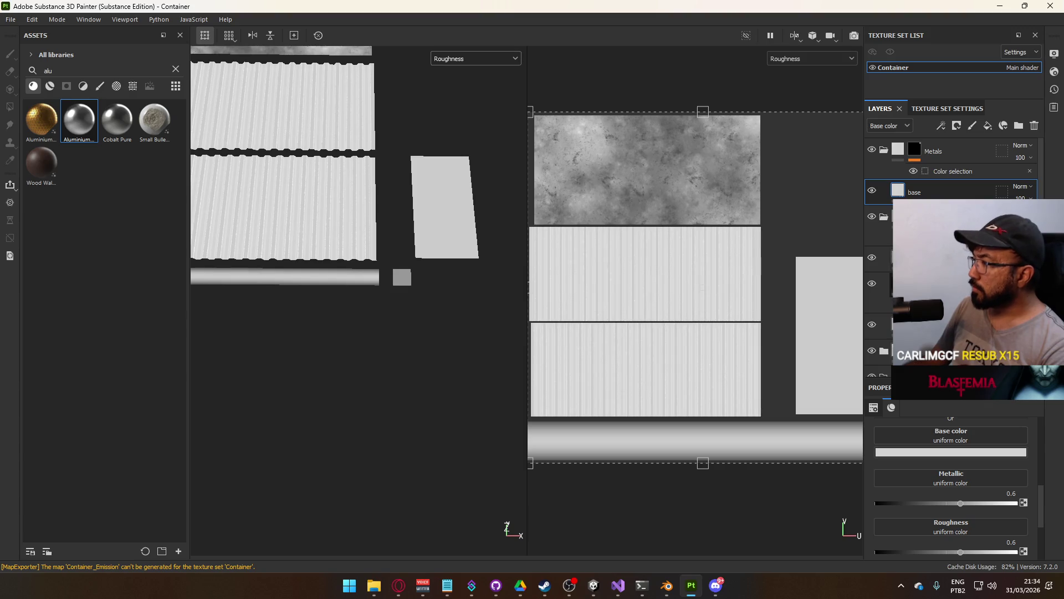
pyautogui.scroll(-2, 953, 166)
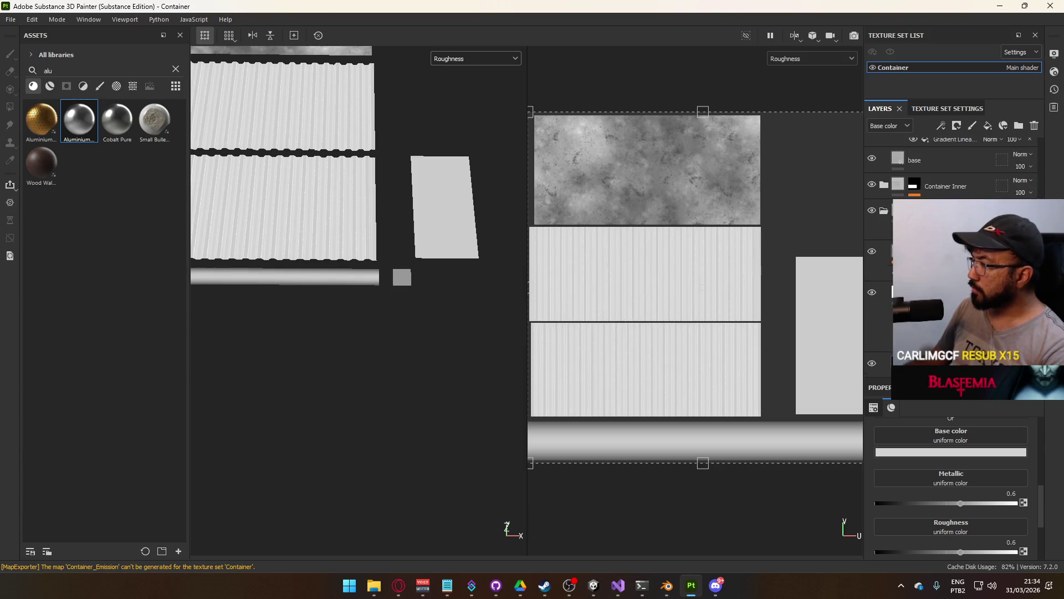
pyautogui.scroll(2, 953, 167)
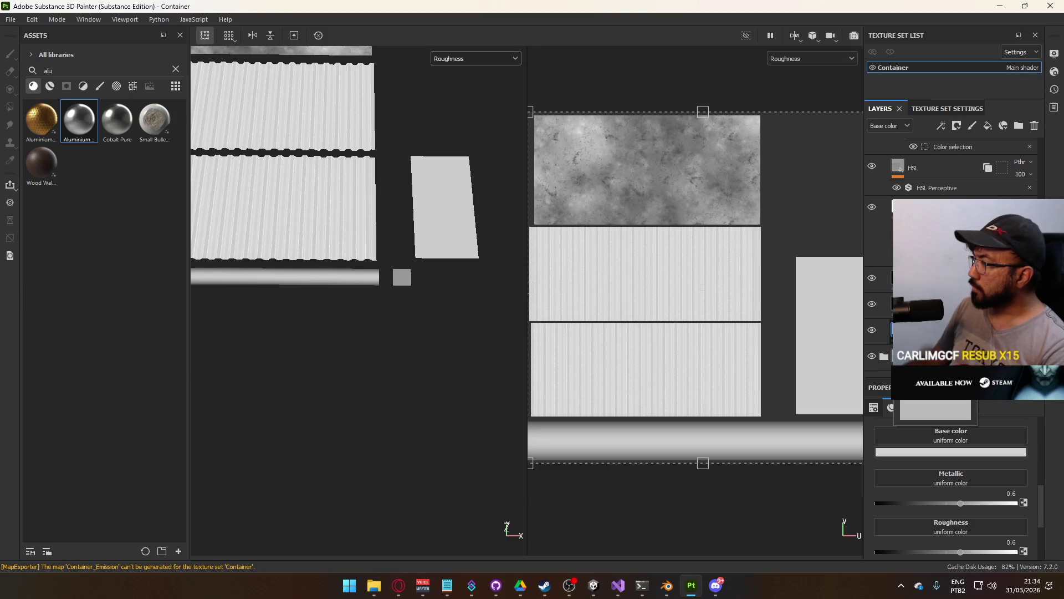
pyautogui.scroll(3, 896, 178)
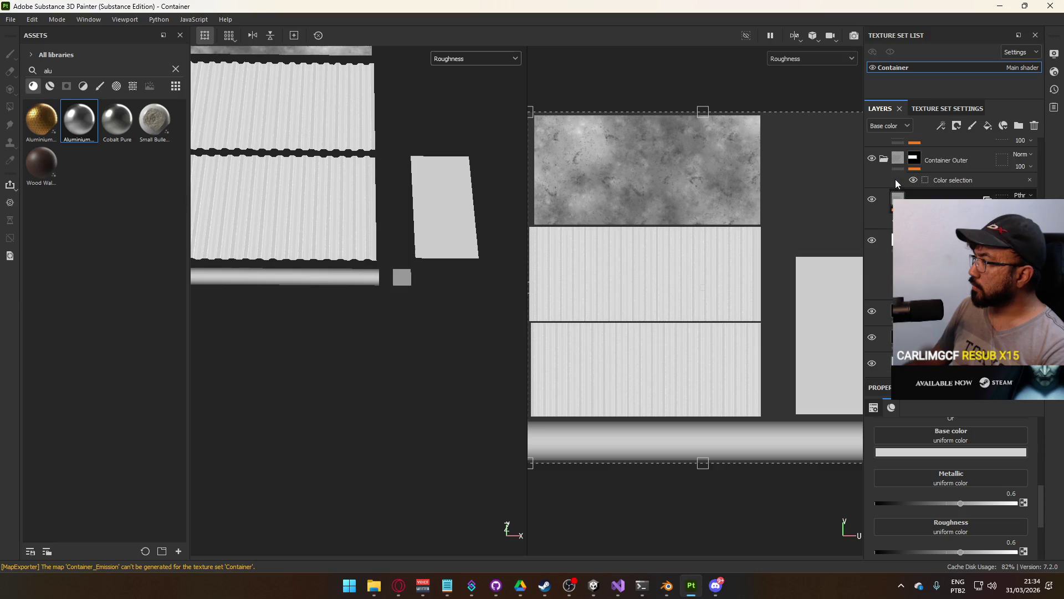
pyautogui.scroll(-3, 885, 195)
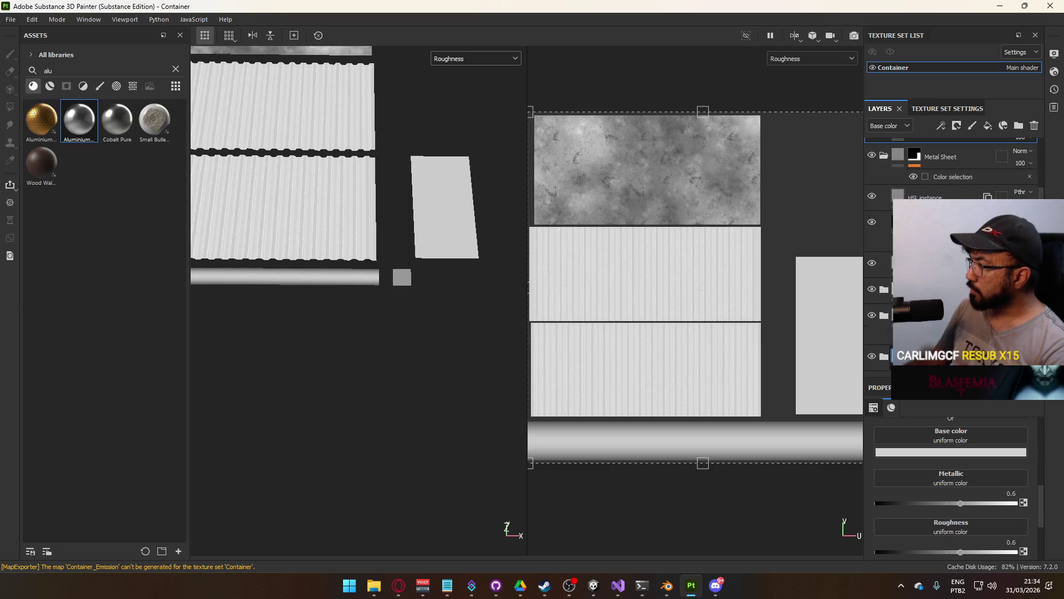
pyautogui.scroll(1, 885, 195)
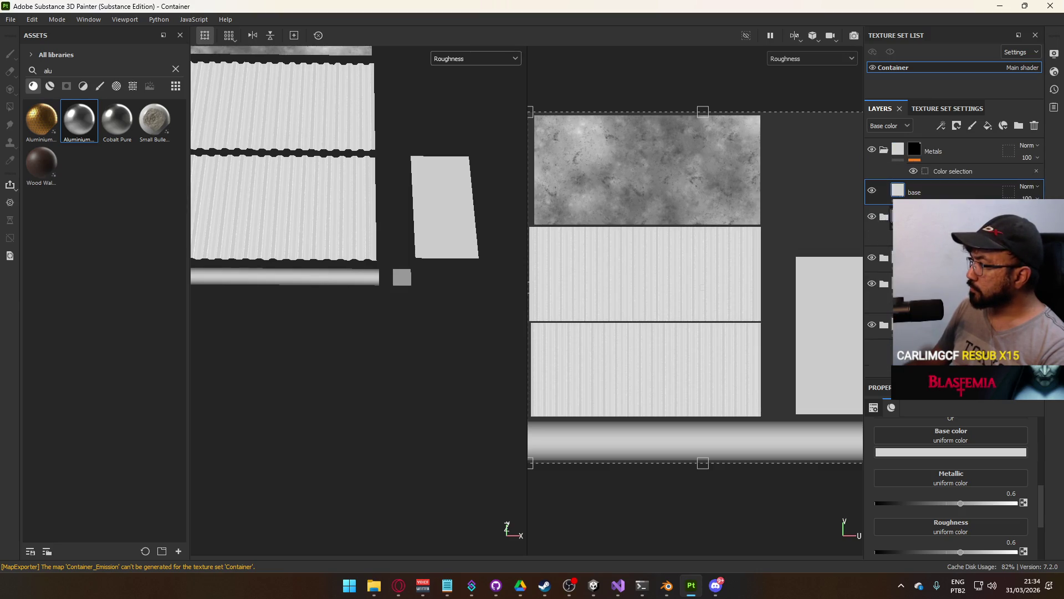
# Turn off metal and rough on the black base-colour layer, and rough on a second fill layer
pyautogui.click(909, 283)
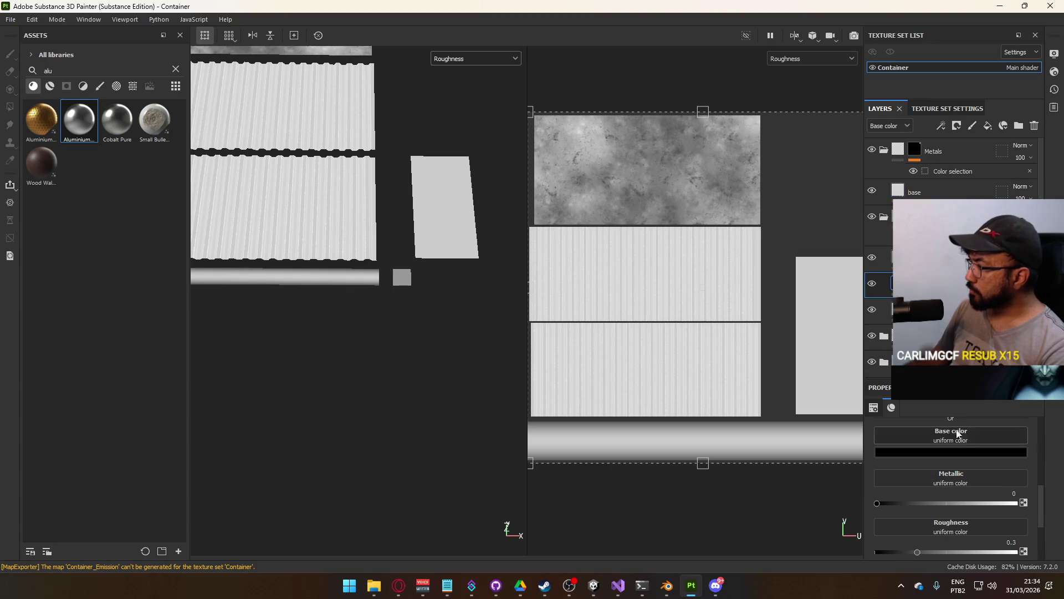
pyautogui.scroll(2, 940, 476)
pyautogui.click(918, 441)
pyautogui.click(950, 441)
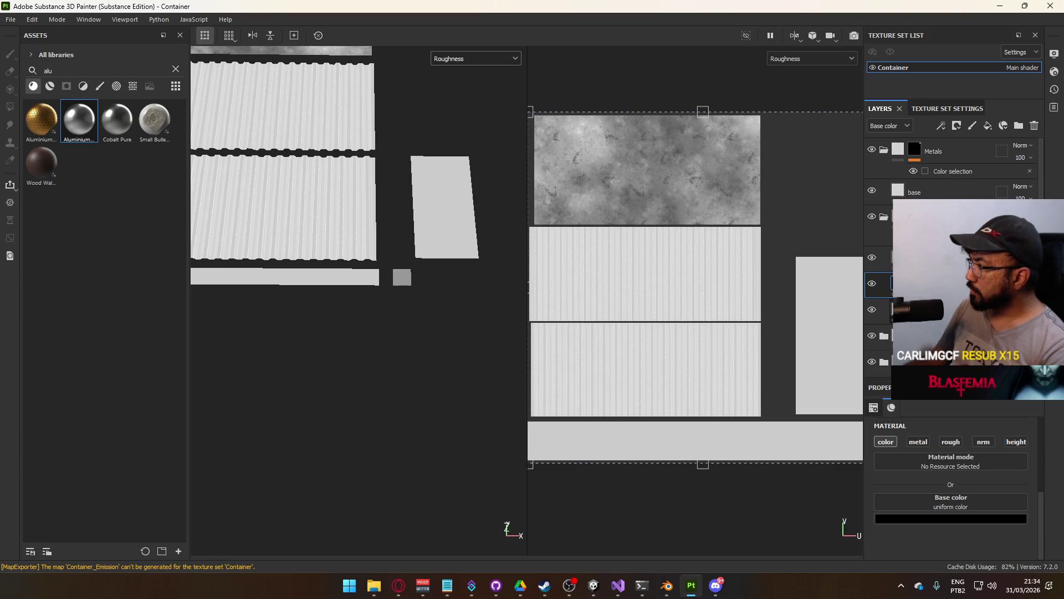
pyautogui.scroll(-2, 942, 166)
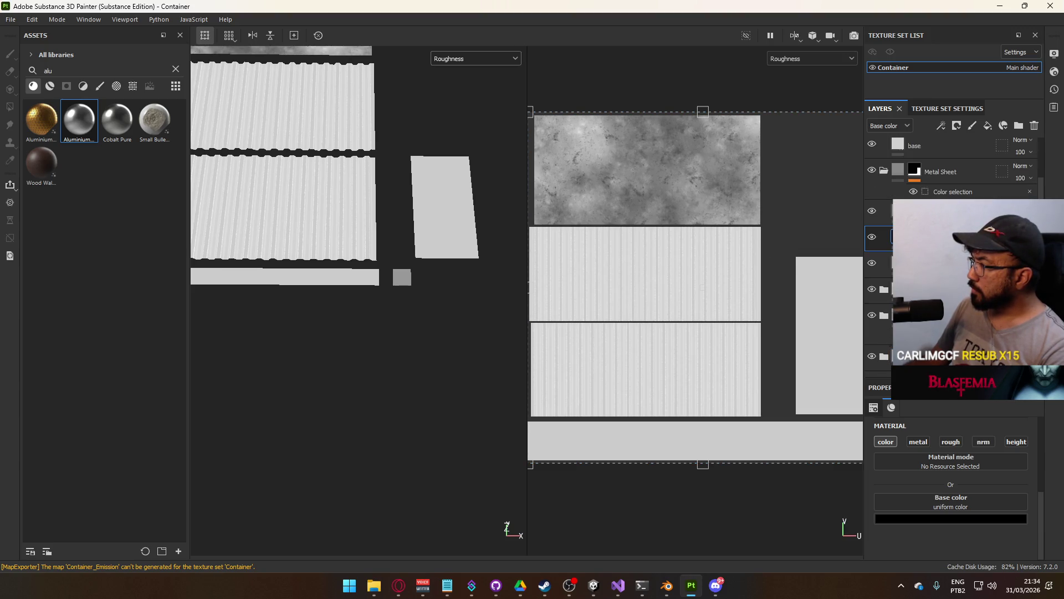
pyautogui.scroll(1, 885, 310)
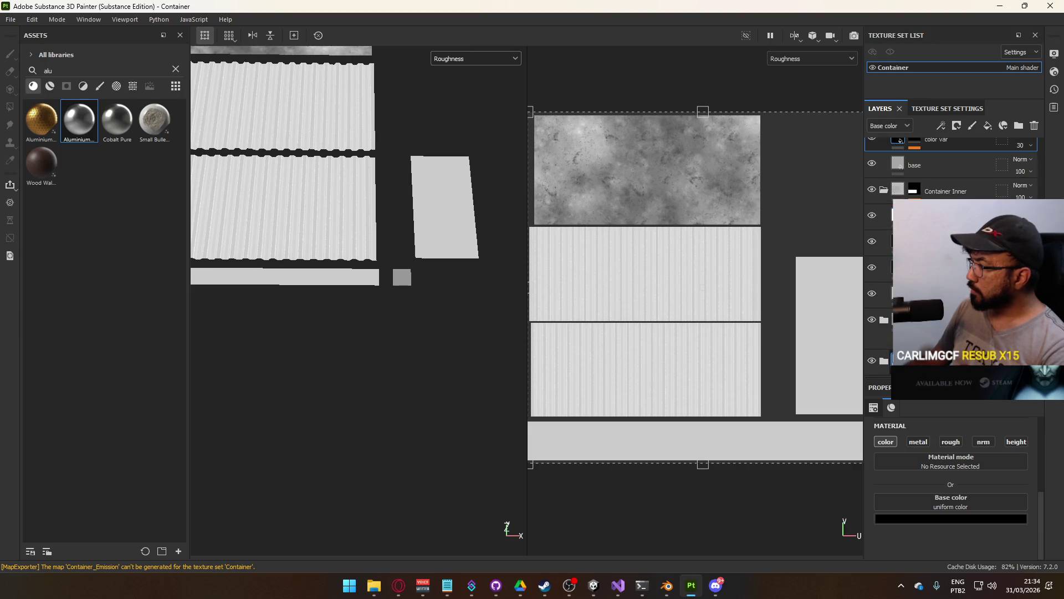
pyautogui.click(909, 242)
pyautogui.click(951, 442)
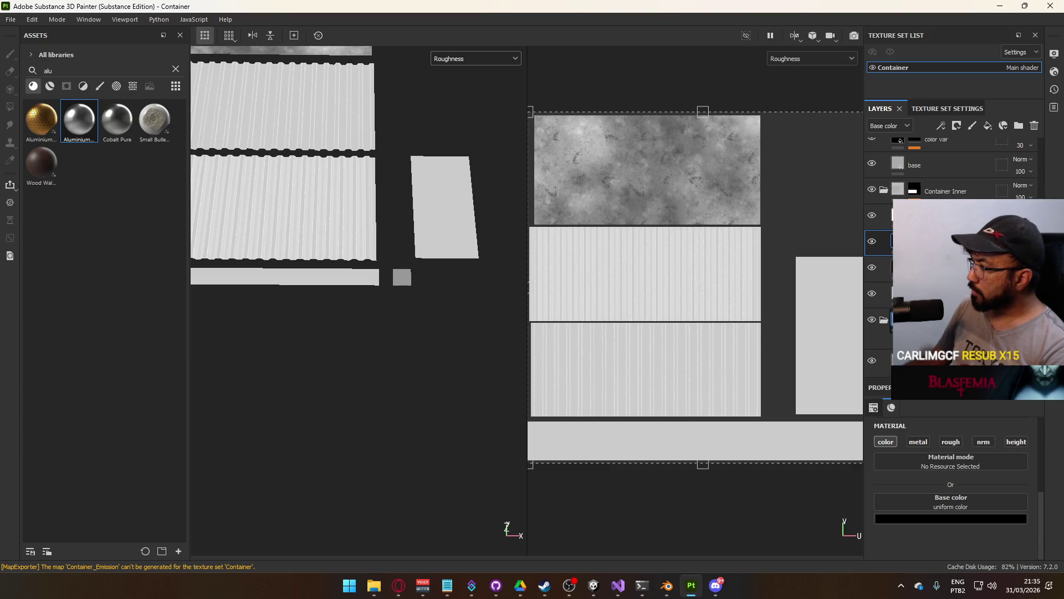
# Turn off rough on another fill layer and on the base layer
pyautogui.scroll(-2, 882, 334)
pyautogui.scroll(-3, 887, 341)
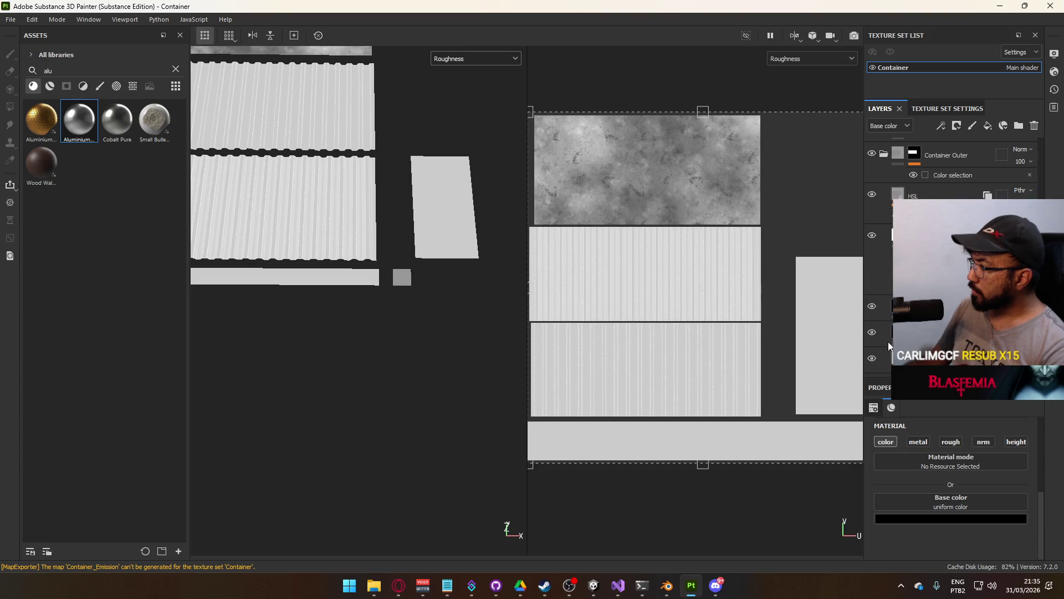
pyautogui.click(890, 306)
pyautogui.click(945, 441)
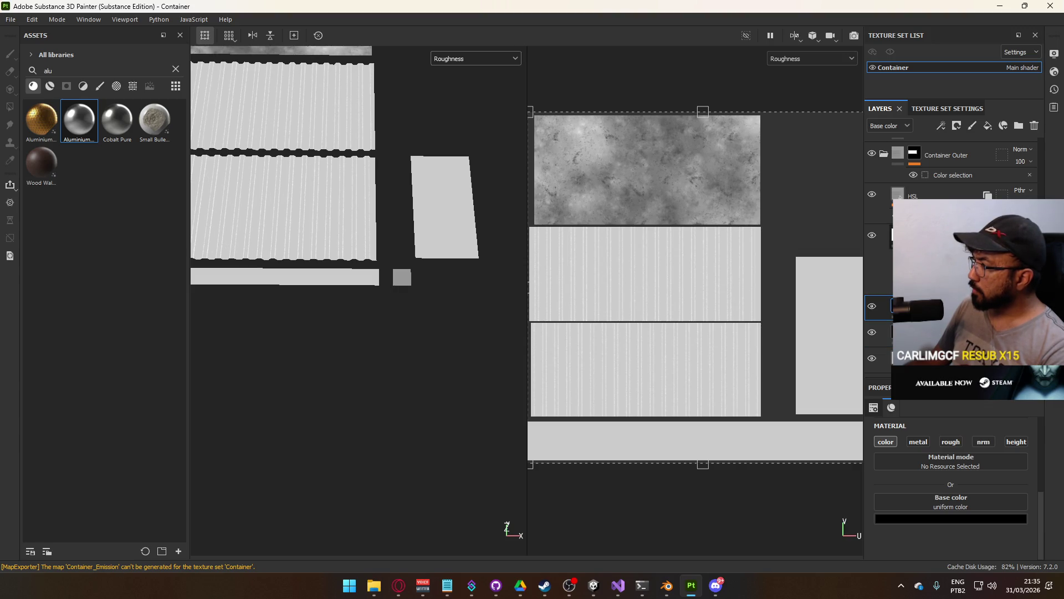
pyautogui.hotkey('ctrl', 'v')
pyautogui.click(950, 442)
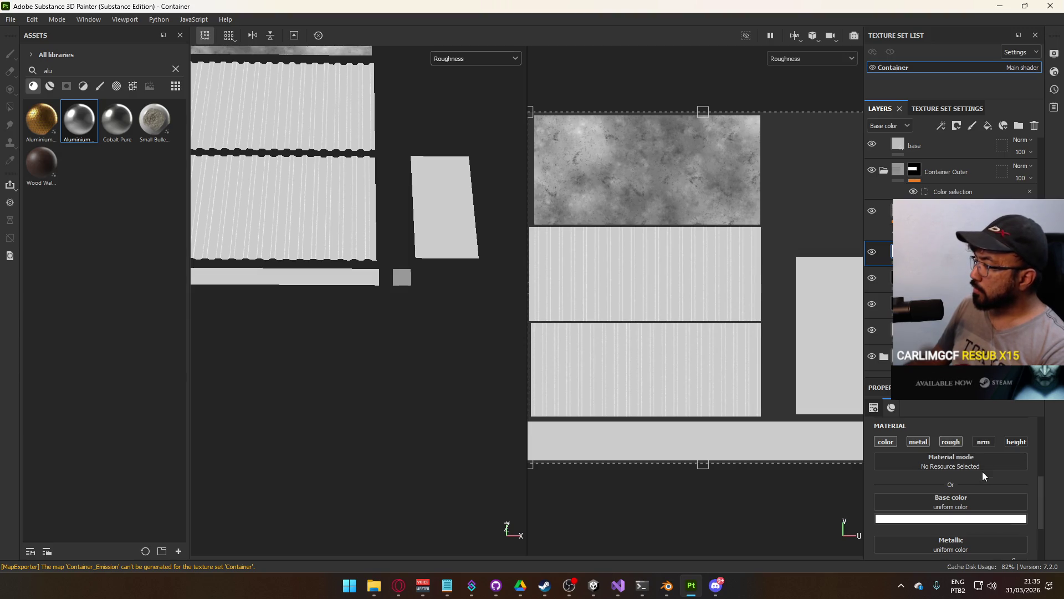
pyautogui.scroll(-2, 984, 476)
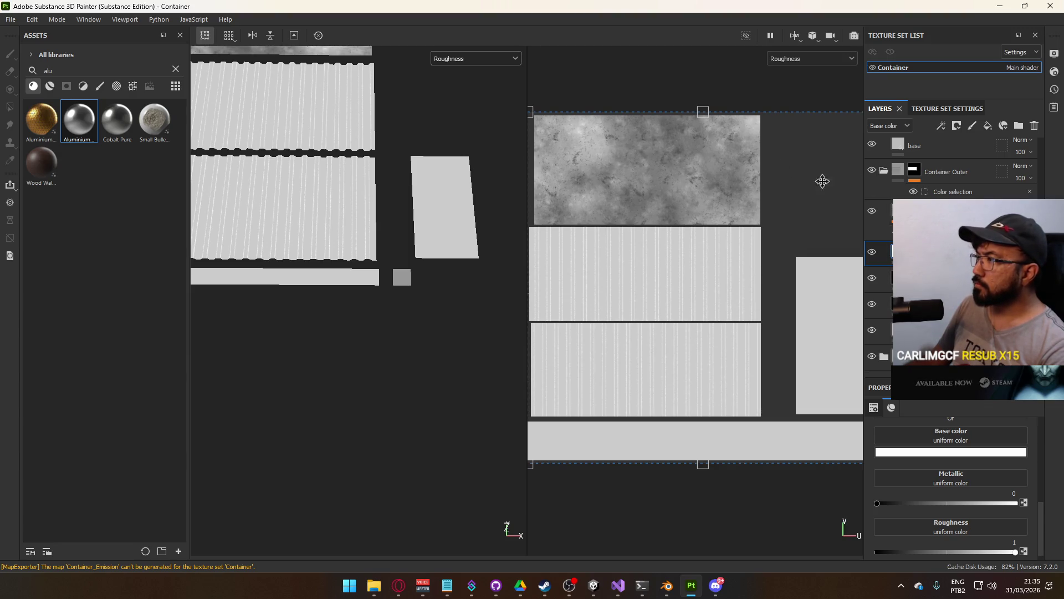
pyautogui.click(474, 60)
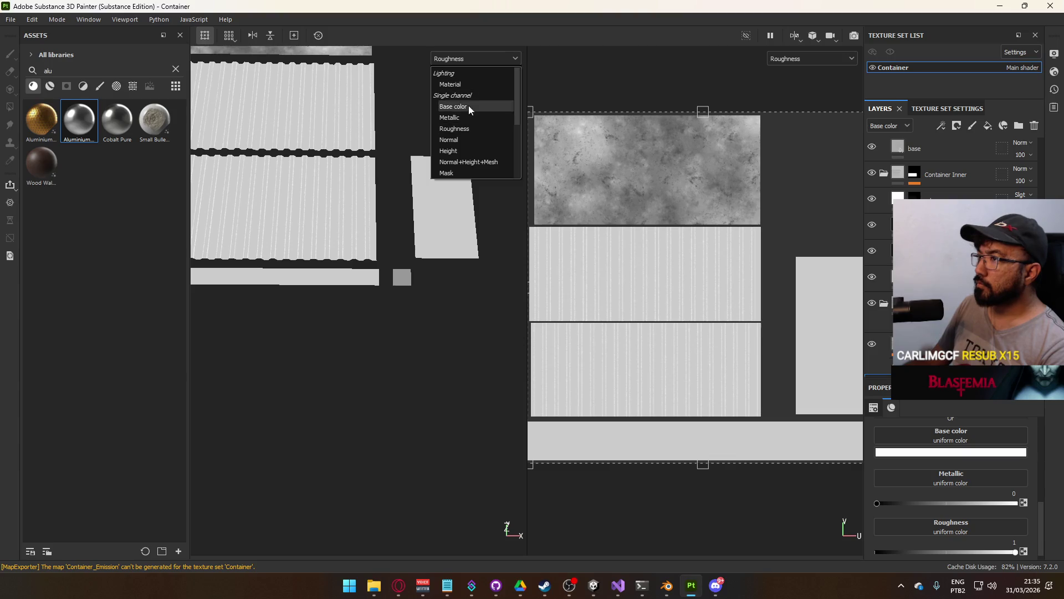
# Keep the Roughness channel displayed and orbit the 3D view around the container wall
pyautogui.click(468, 128)
pyautogui.scroll(2, 424, 246)
pyautogui.scroll(4, 344, 277)
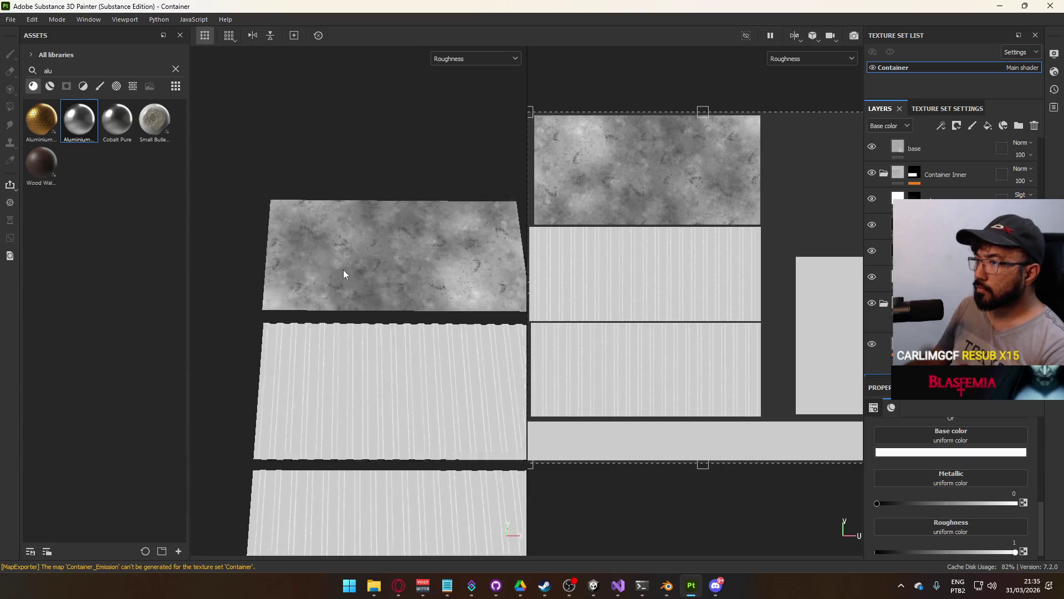
pyautogui.moveTo(365, 281); pyautogui.dragTo(384, 269)
pyautogui.moveTo(383, 311)
pyautogui.mouseDown()
pyautogui.moveTo(434, 363)
pyautogui.moveTo(444, 343)
pyautogui.mouseUp()
pyautogui.hotkey('ctrl', 'z')
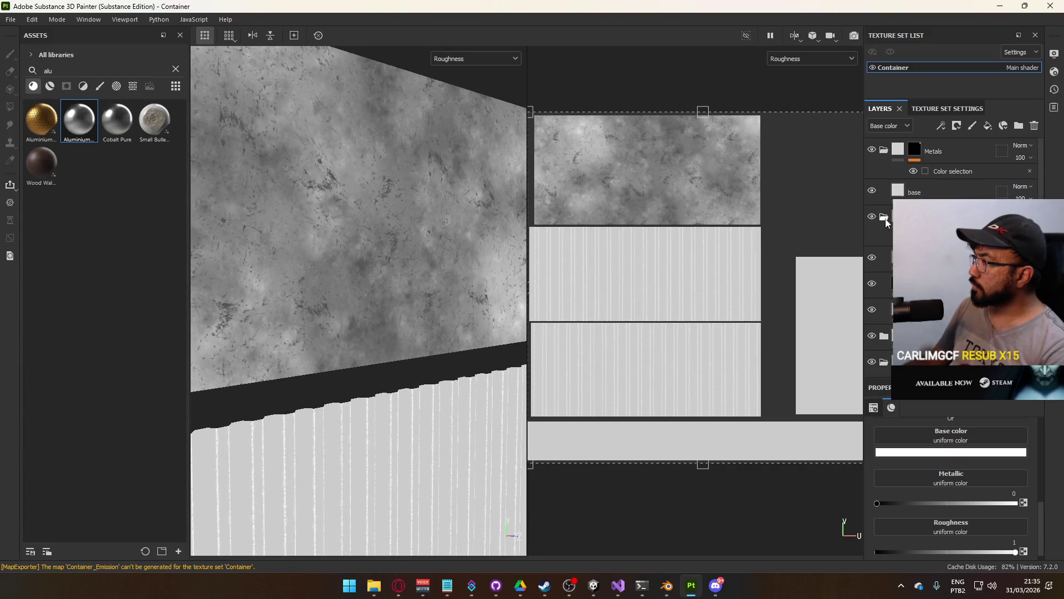
pyautogui.hotkey('ctrl', 'z')
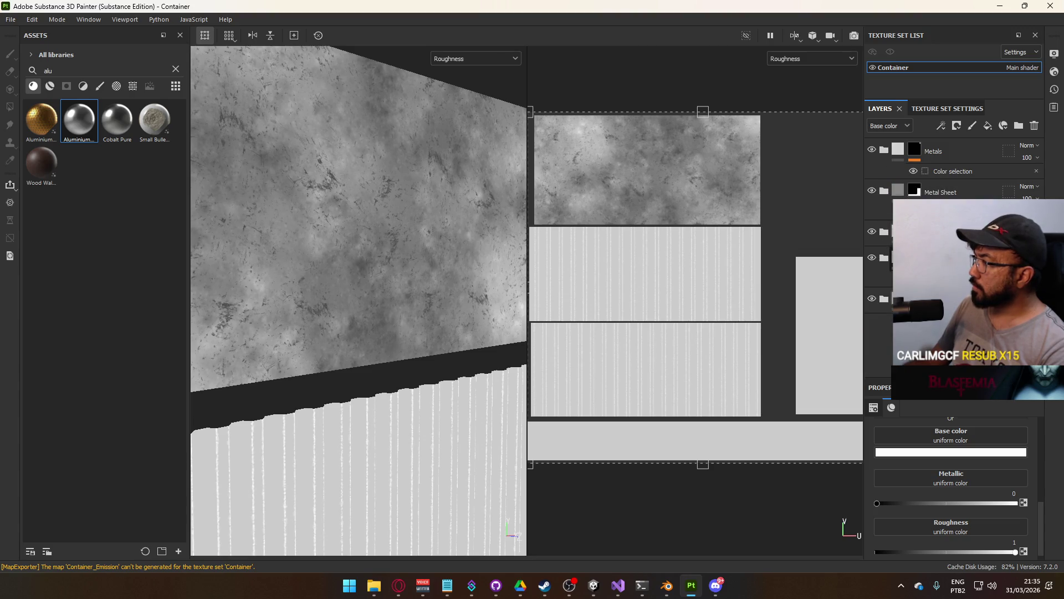
pyautogui.hotkey('ctrl', 'z')
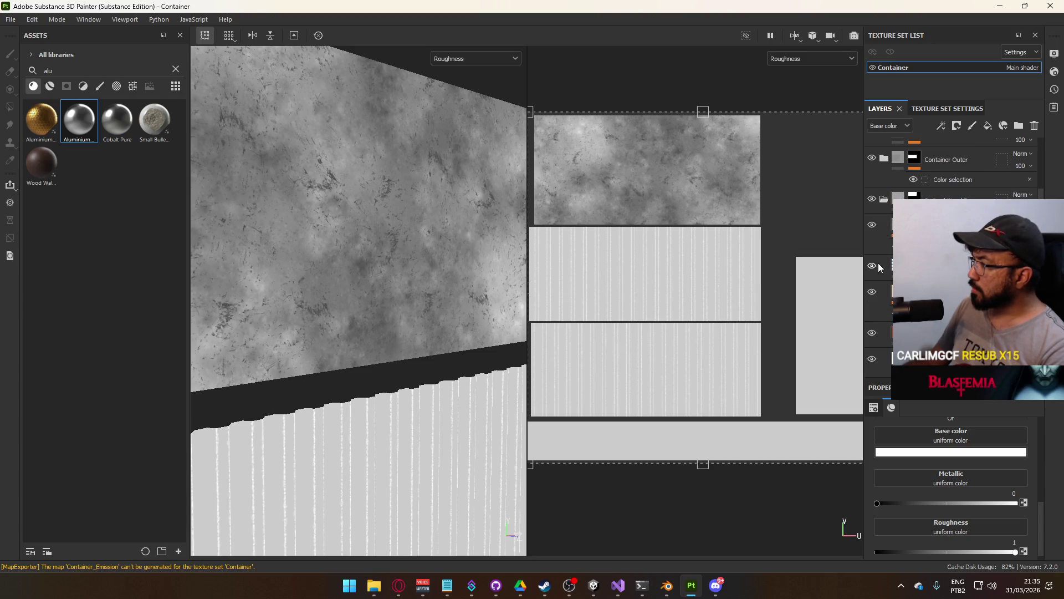
# Toggle two layers' visibility on and off to compare the roughness result
pyautogui.click(871, 267)
pyautogui.click(872, 266)
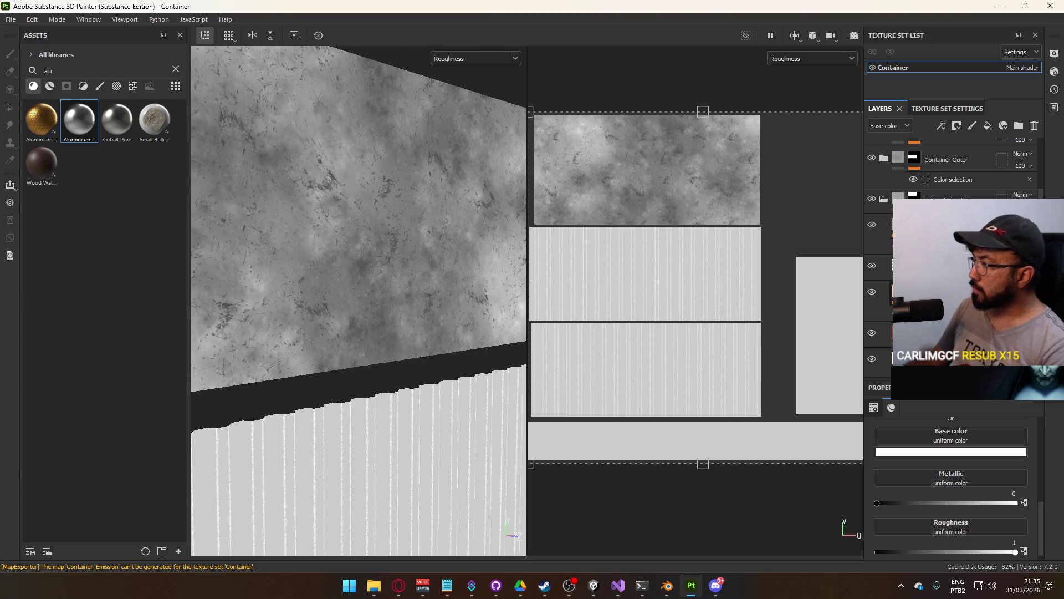
pyautogui.click(913, 275)
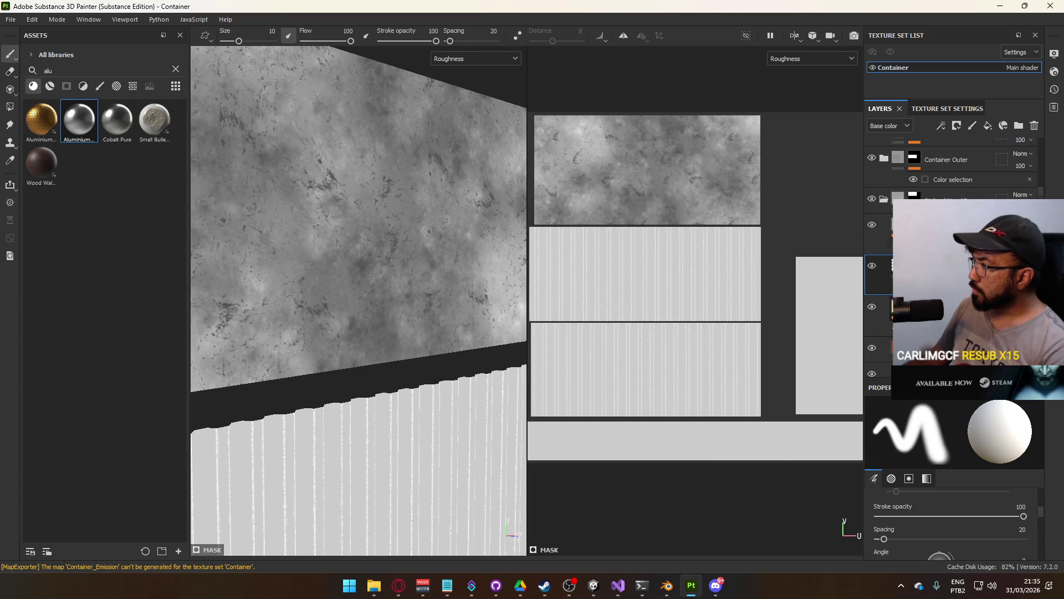
pyautogui.hotkey('alt', 'Tab')
pyautogui.hotkey('alt', 'Tab')
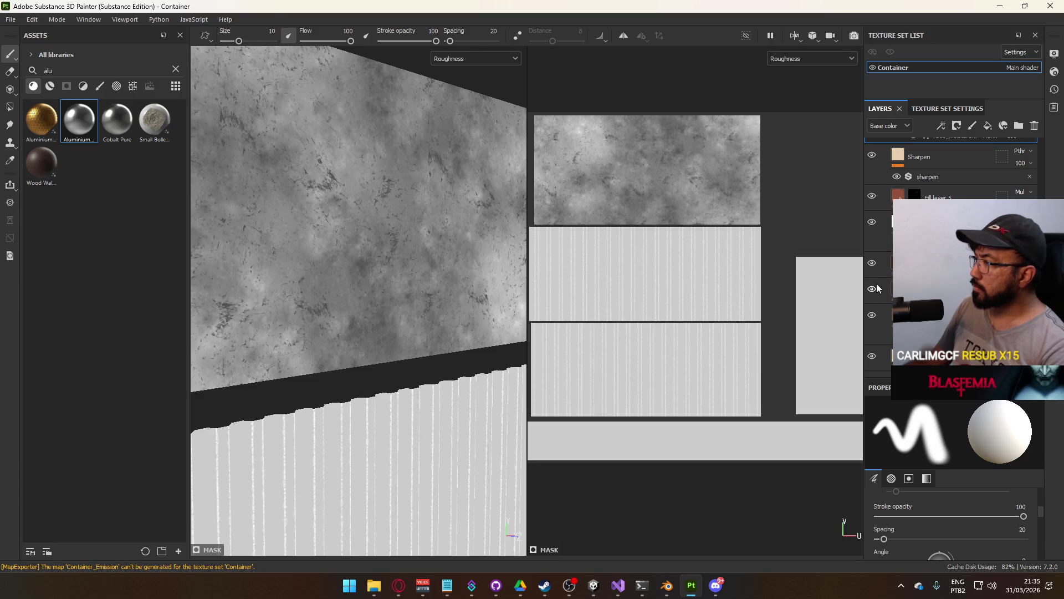
pyautogui.click(872, 222)
pyautogui.click(872, 222)
pyautogui.click(872, 222)
pyautogui.click(872, 223)
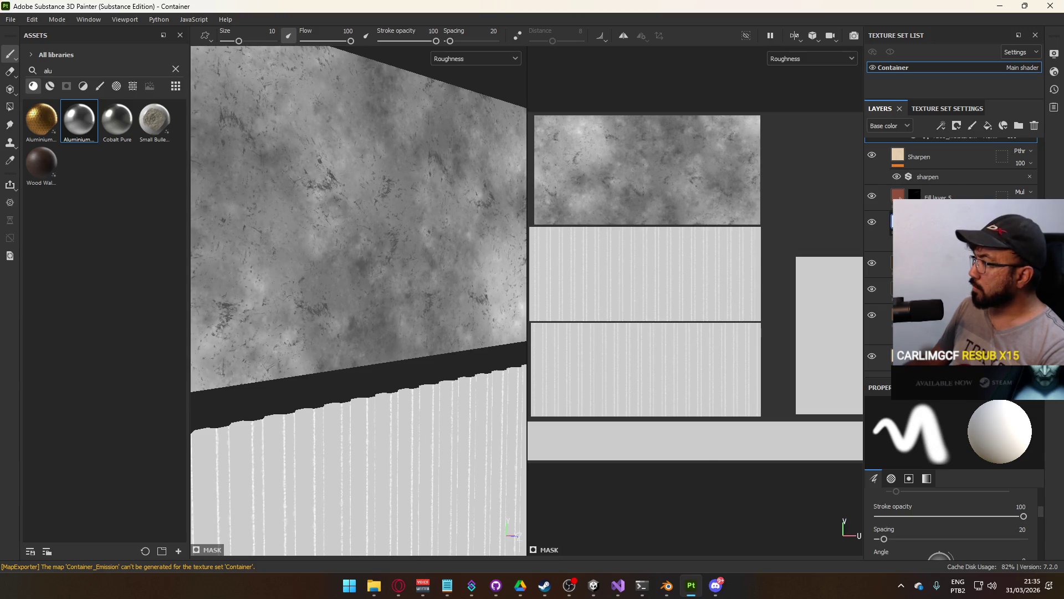
# Raise one fill layer's roughness to about 0.9 and set another's to about 0.42
pyautogui.click(942, 222)
pyautogui.moveTo(929, 493); pyautogui.dragTo(1031, 491)
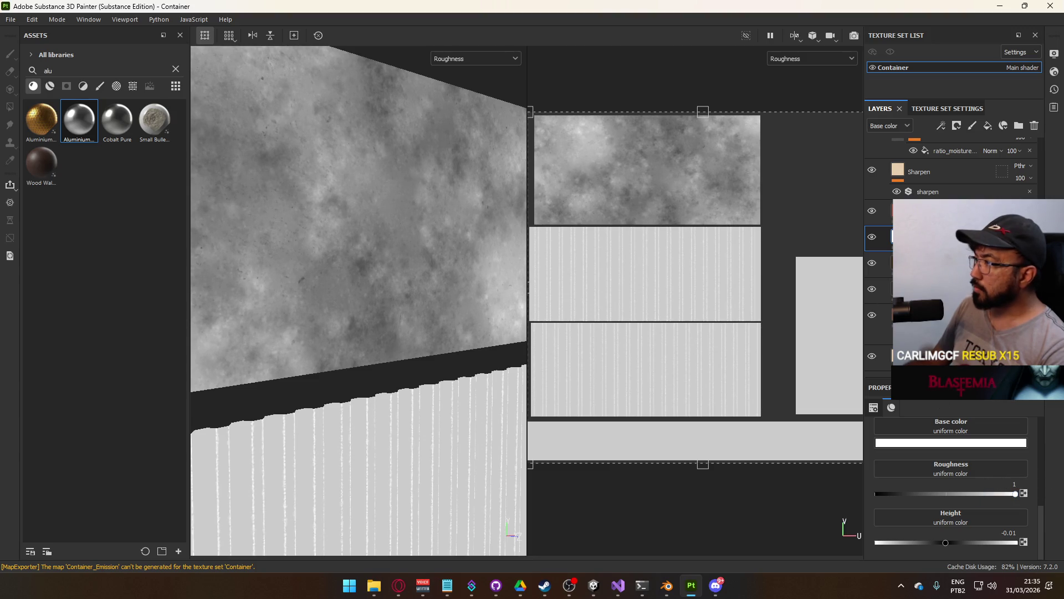
pyautogui.scroll(3, 881, 250)
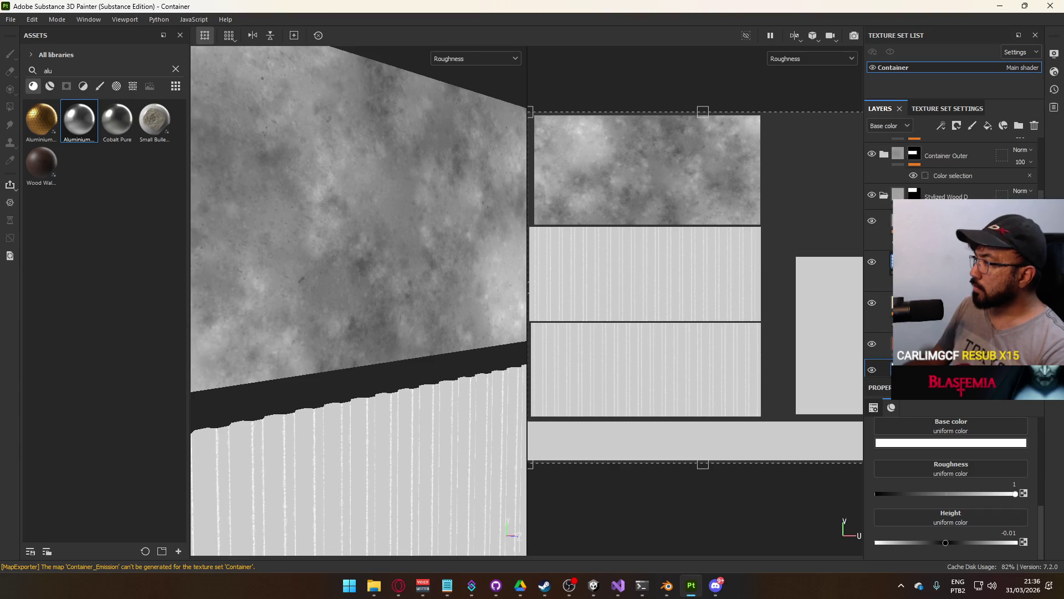
pyautogui.click(914, 262)
pyautogui.moveTo(919, 527)
pyautogui.mouseDown()
pyautogui.moveTo(981, 524)
pyautogui.moveTo(926, 530)
pyautogui.moveTo(934, 525)
pyautogui.mouseUp()
pyautogui.click(10, 19)
# Export the Container texture set as 2048×2048 PNGs
pyautogui.click(39, 204)
pyautogui.click(730, 483)
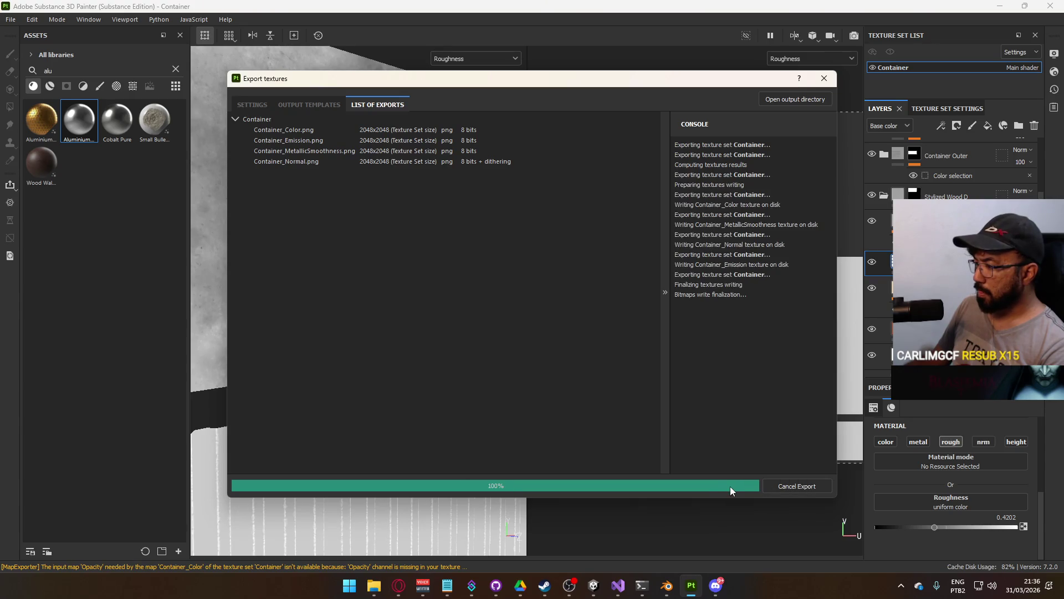
pyautogui.click(730, 487)
# Bring the Unity project to the front showing its Scenes folder
pyautogui.moveTo(593, 585)
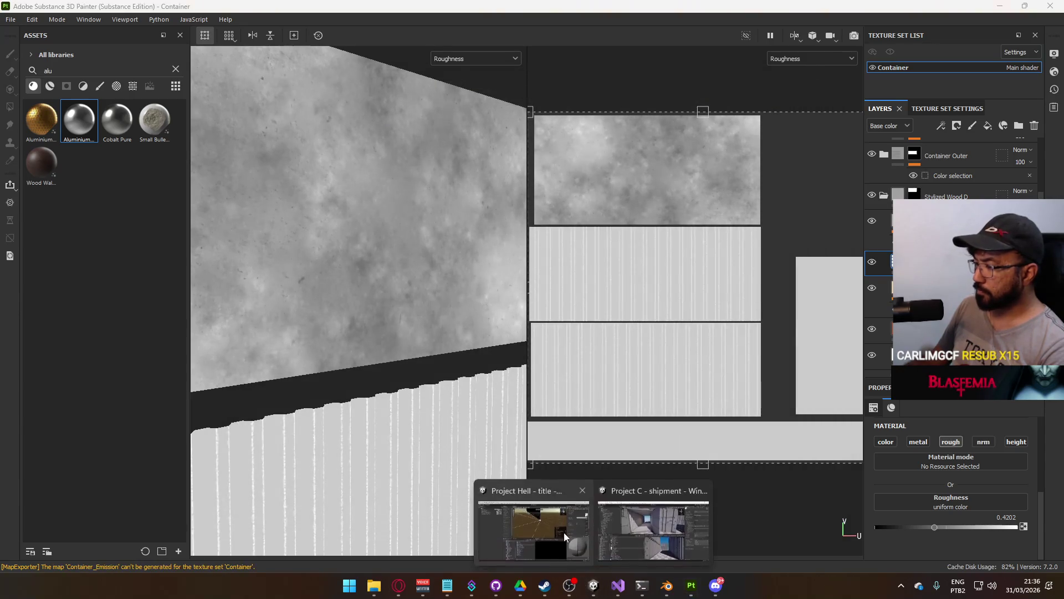
pyautogui.click(563, 532)
pyautogui.click(289, 421)
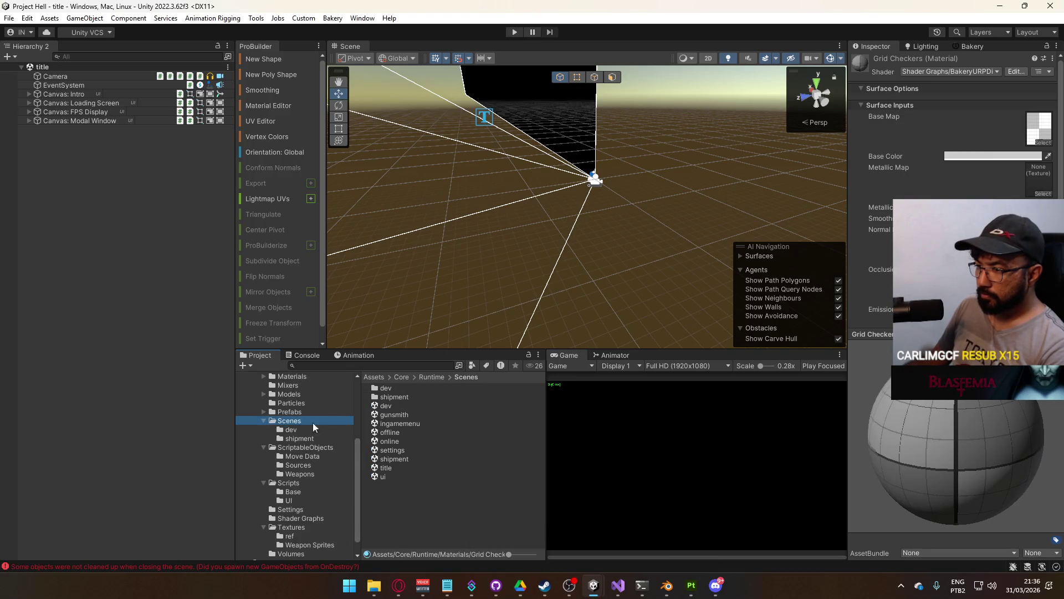
# Open the shipment scene and set Container B Detail to contribute GI, receiving GI from Light Probes
pyautogui.doubleClick(395, 459)
pyautogui.moveTo(587, 159)
pyautogui.mouseDown()
pyautogui.moveTo(768, 156)
pyautogui.moveTo(718, 164)
pyautogui.moveTo(895, 178)
pyautogui.mouseUp()
pyautogui.click(621, 200)
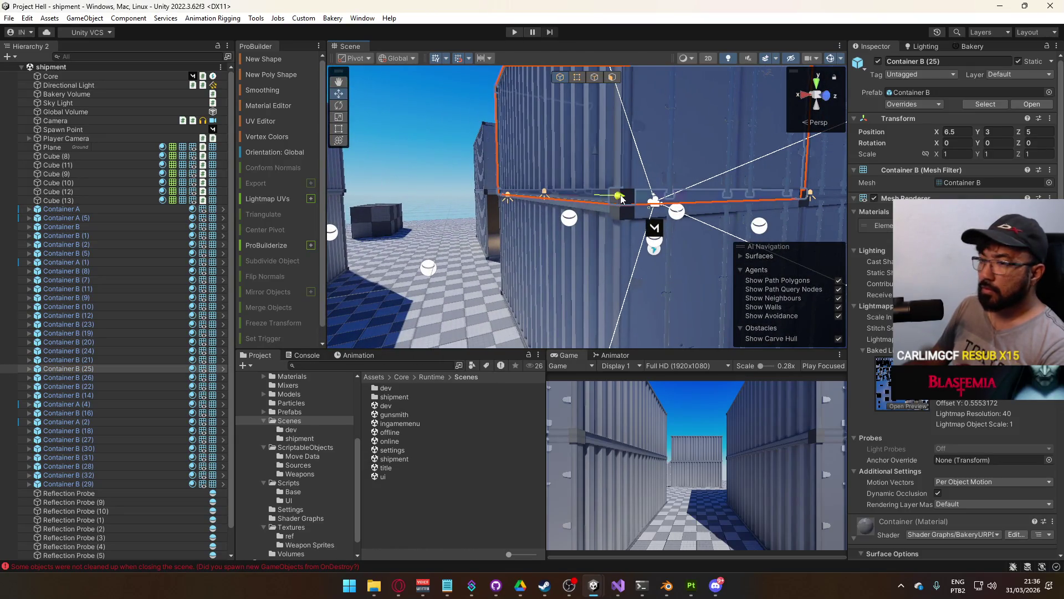
pyautogui.click(625, 213)
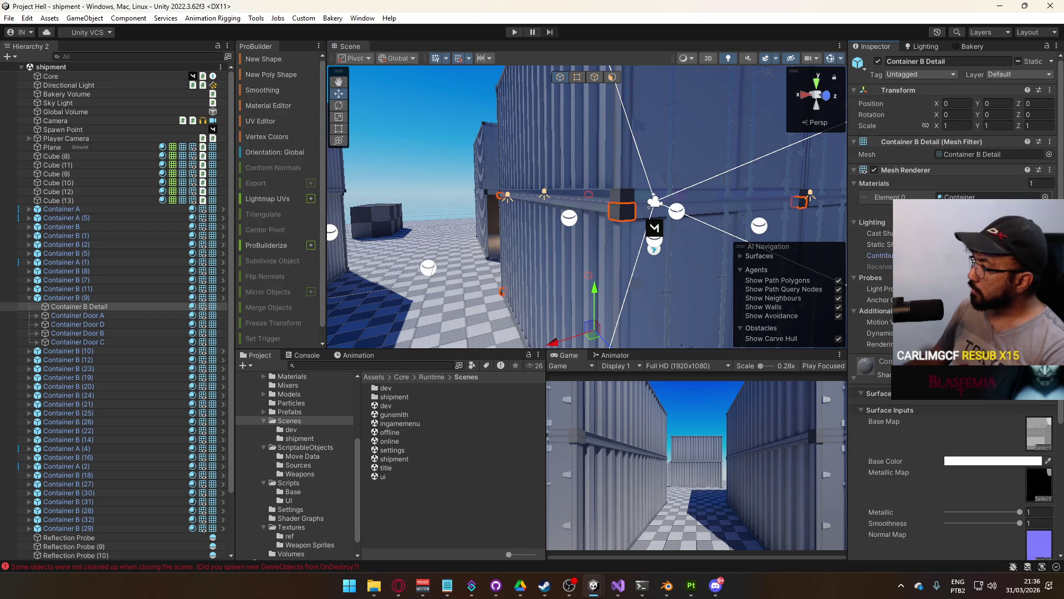
pyautogui.click(940, 255)
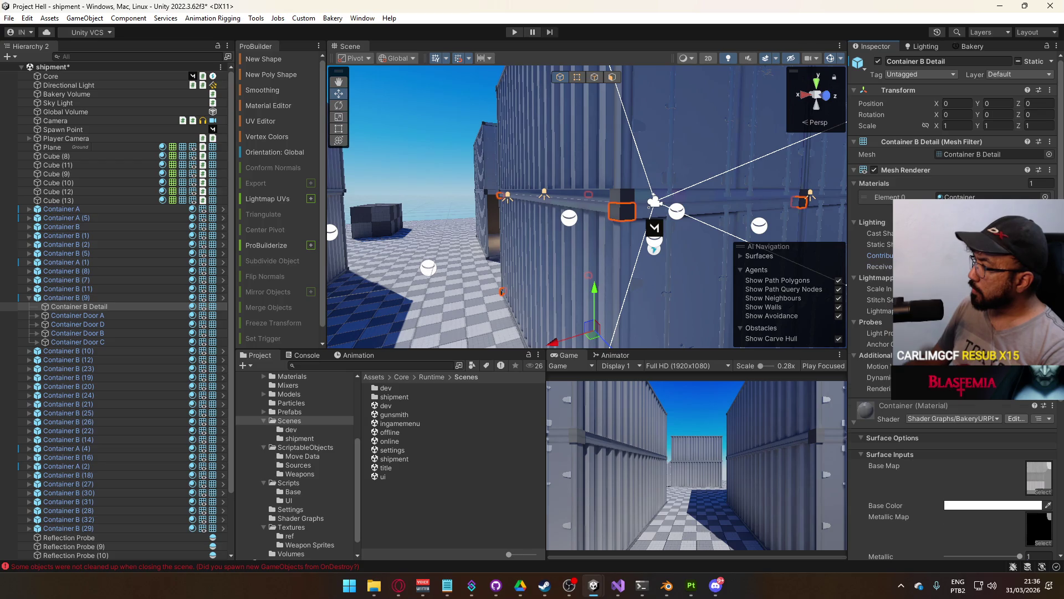
pyautogui.click(941, 255)
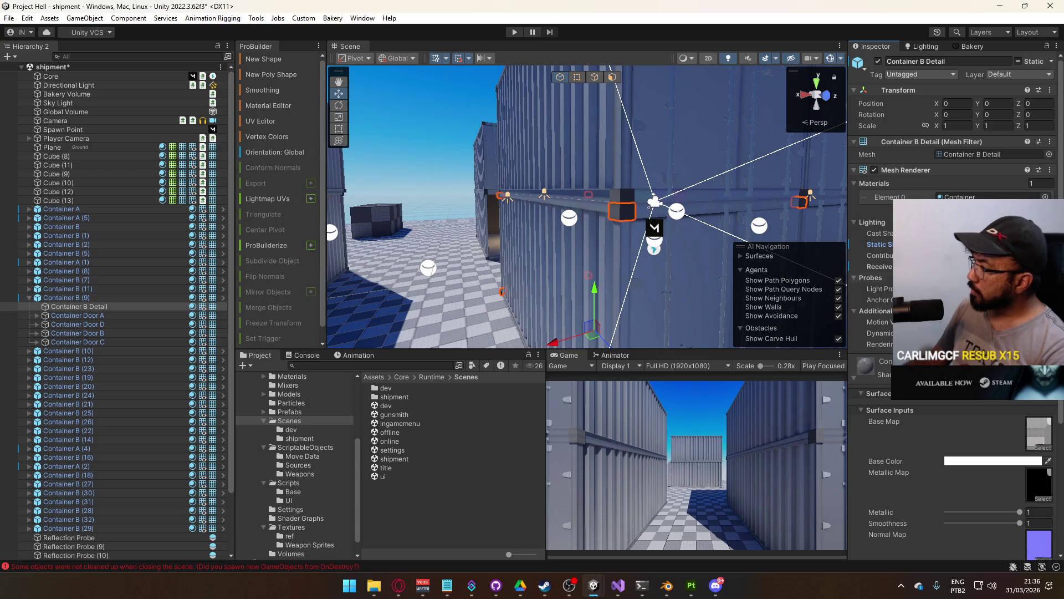
# Open the Bakery settings, click through Container B (11), and reselect Container B (9)
pyautogui.click(976, 48)
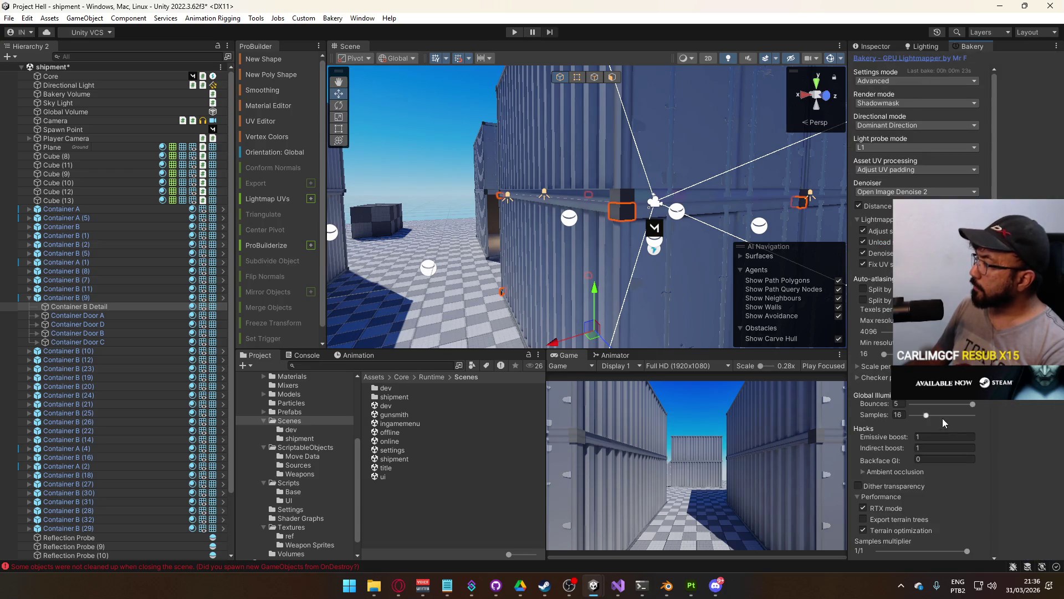
pyautogui.scroll(-4, 942, 418)
pyautogui.click(809, 191)
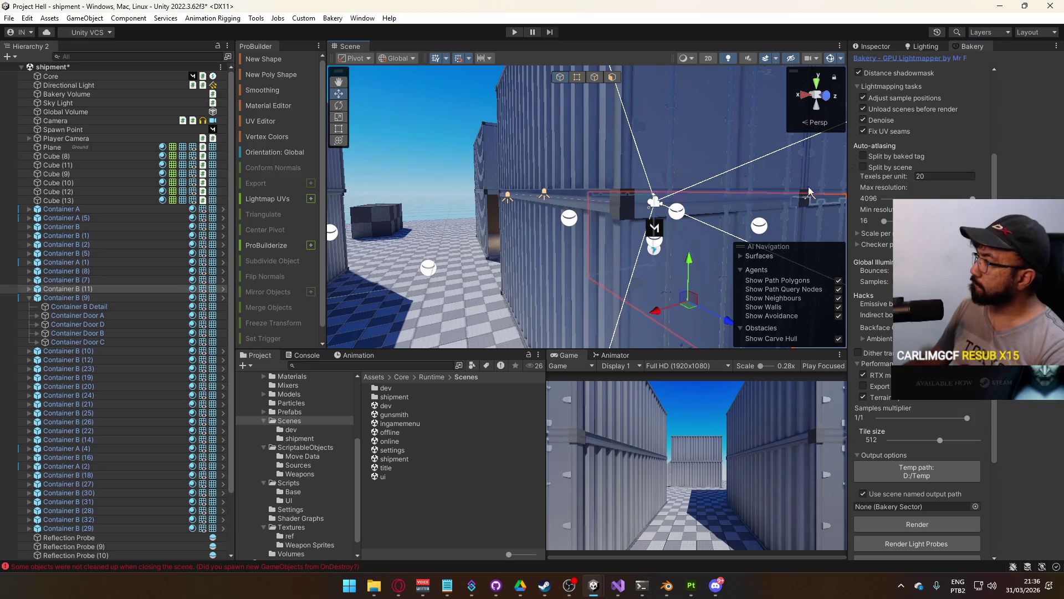
pyautogui.click(622, 213)
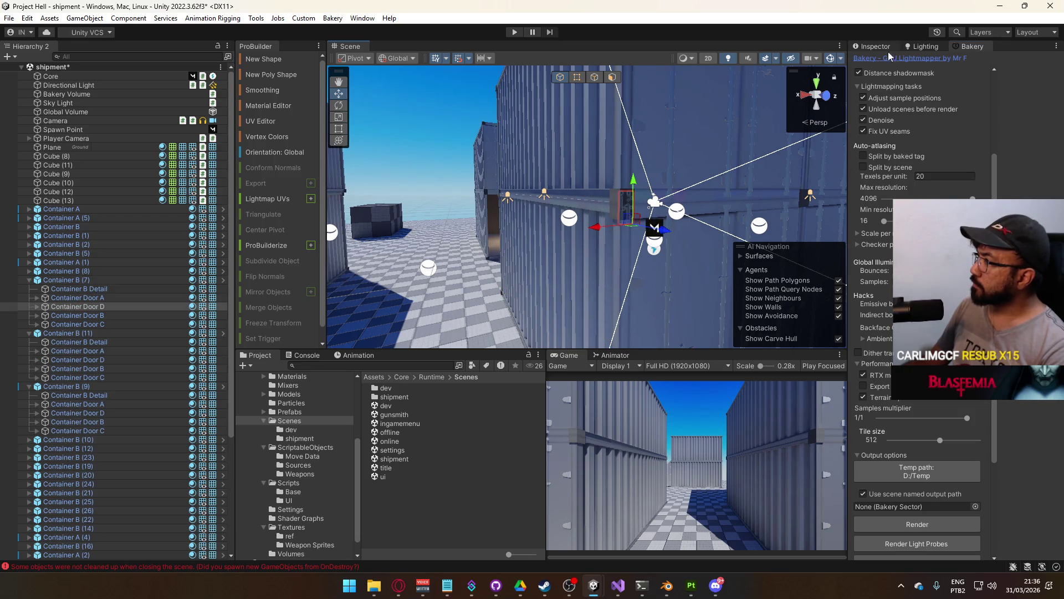
pyautogui.click(864, 48)
pyautogui.click(616, 213)
pyautogui.click(617, 213)
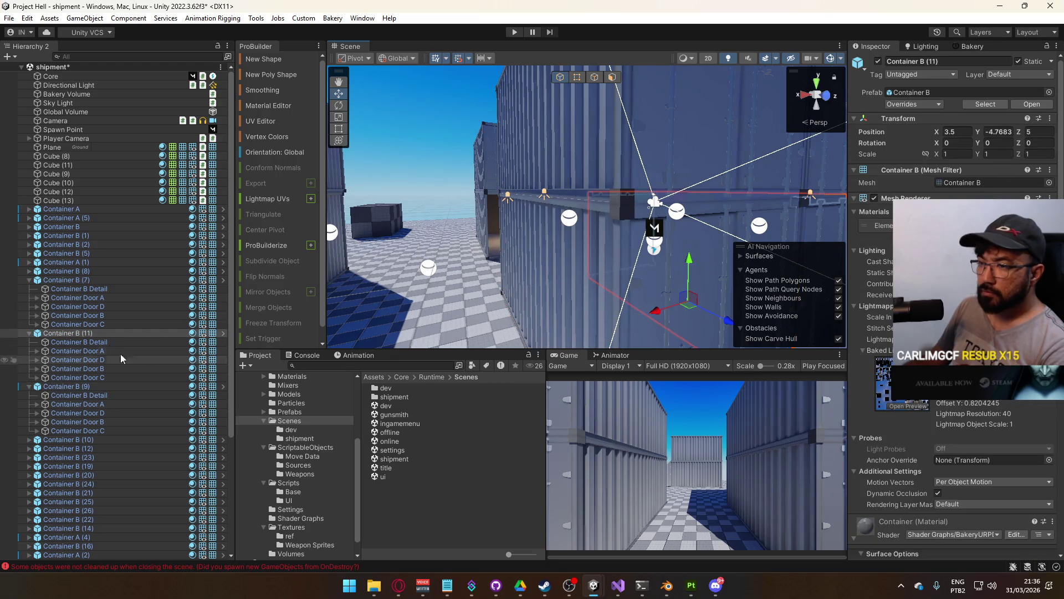
pyautogui.click(83, 386)
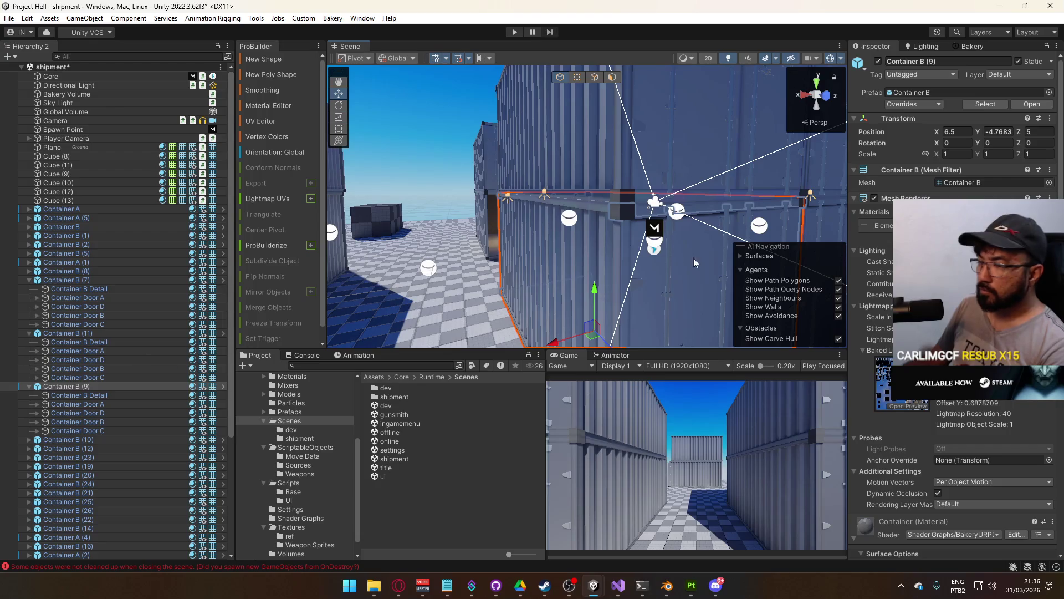
# Apply the Mesh Renderer and Container B Detail overrides to the Container B prefab
pyautogui.click(909, 105)
pyautogui.click(939, 167)
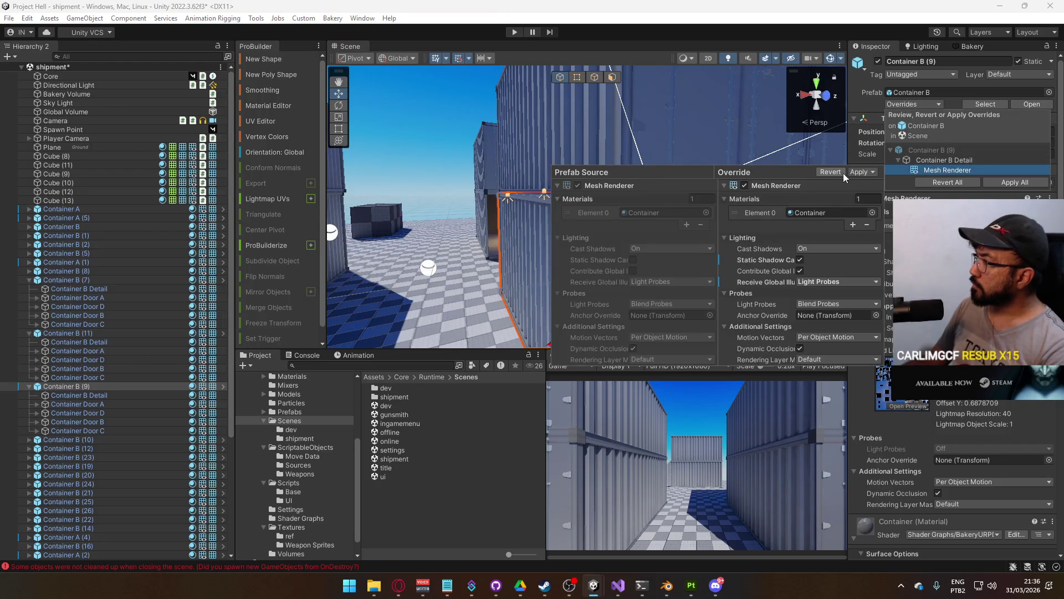
pyautogui.click(862, 172)
pyautogui.click(876, 185)
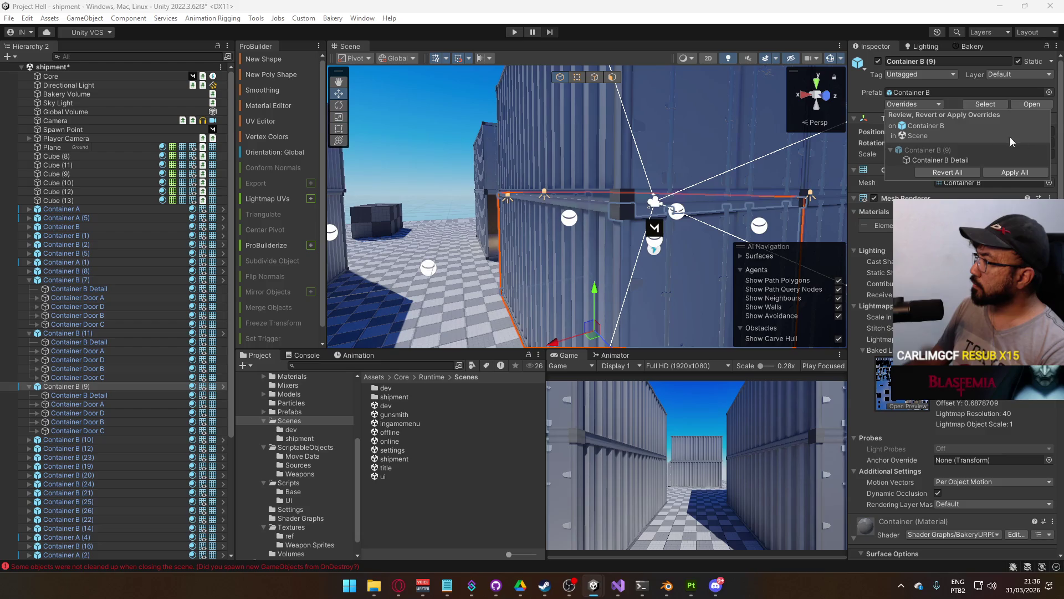
pyautogui.click(933, 160)
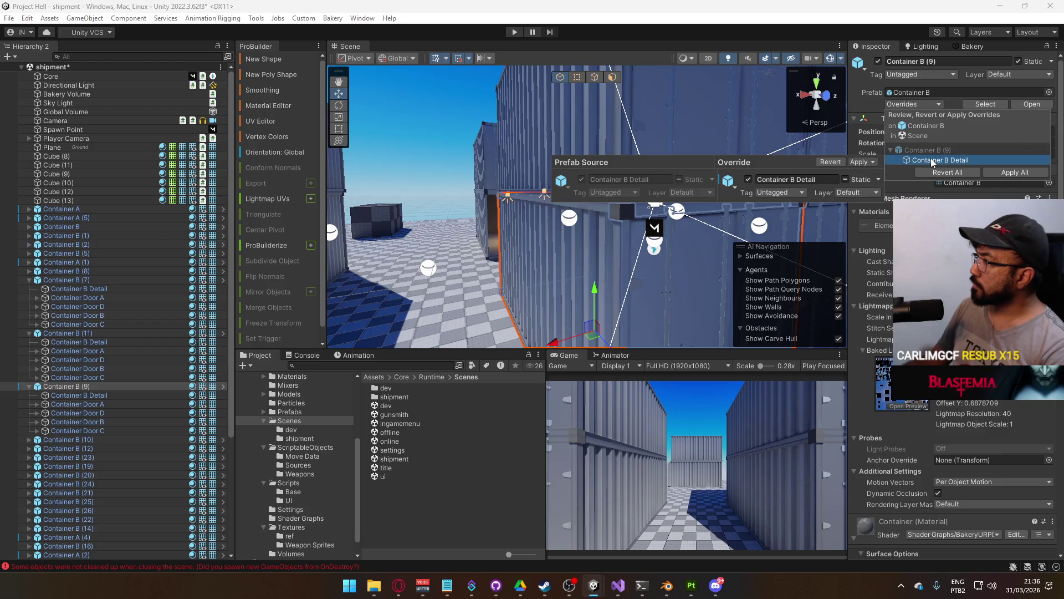
pyautogui.click(869, 162)
pyautogui.click(893, 172)
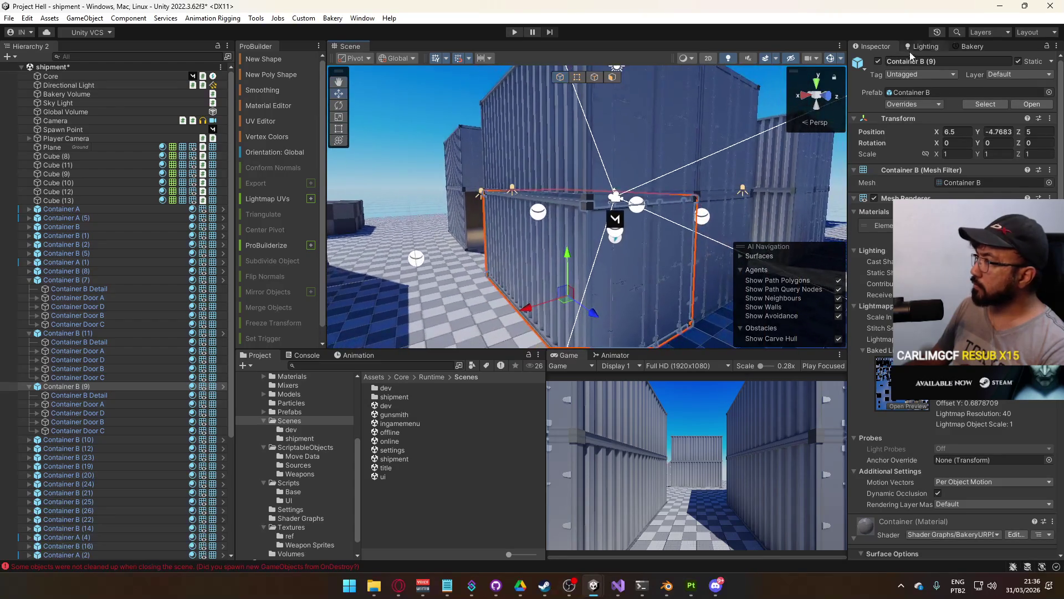
# Start a Bakery lightmap render of the shipment scene, saving the scene when prompted
pyautogui.click(971, 47)
pyautogui.click(915, 524)
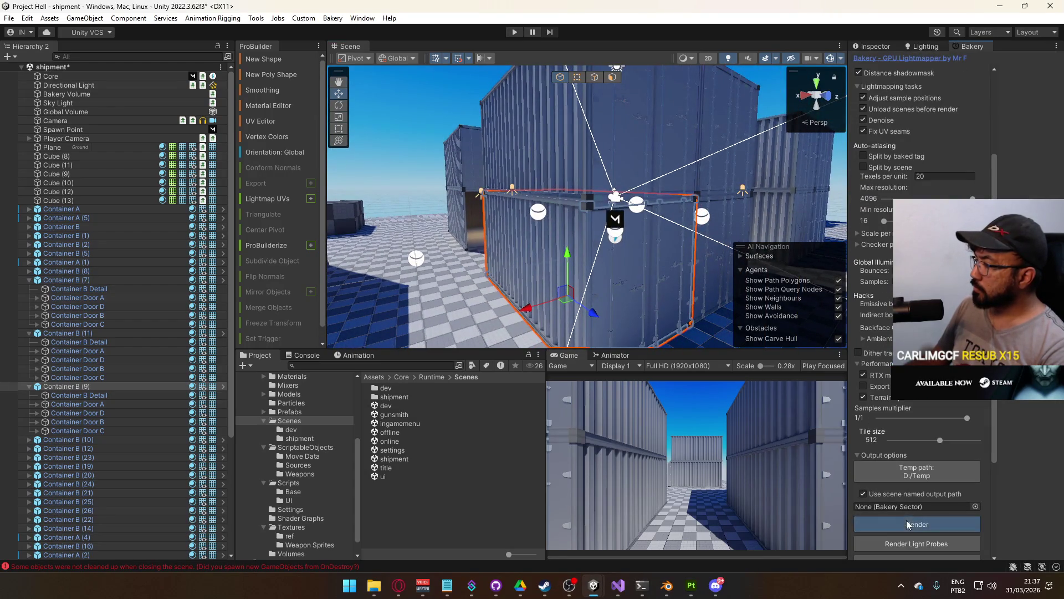
pyautogui.press('Return')
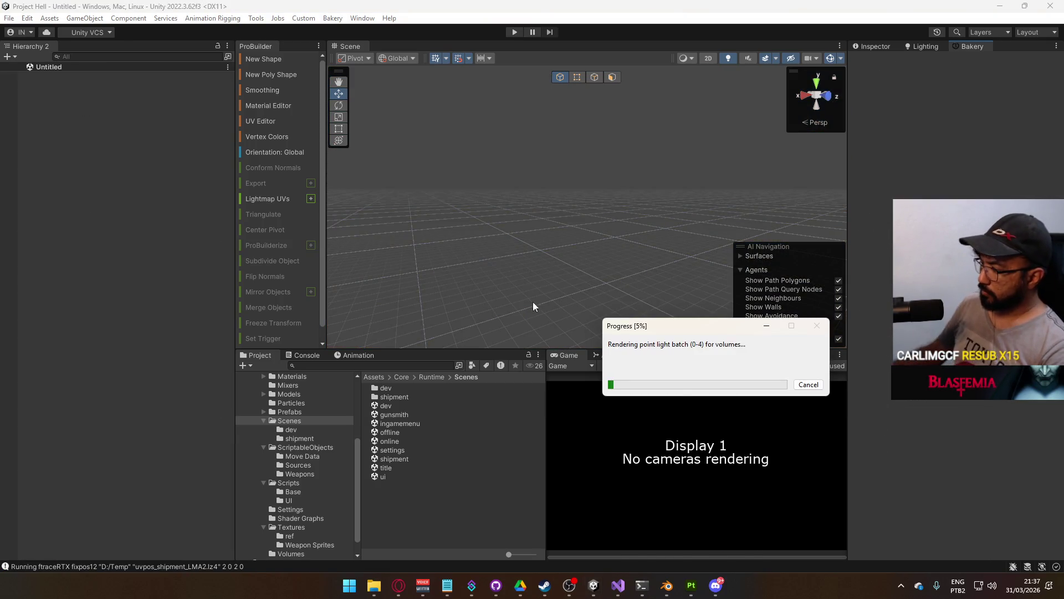
pyautogui.click(691, 585)
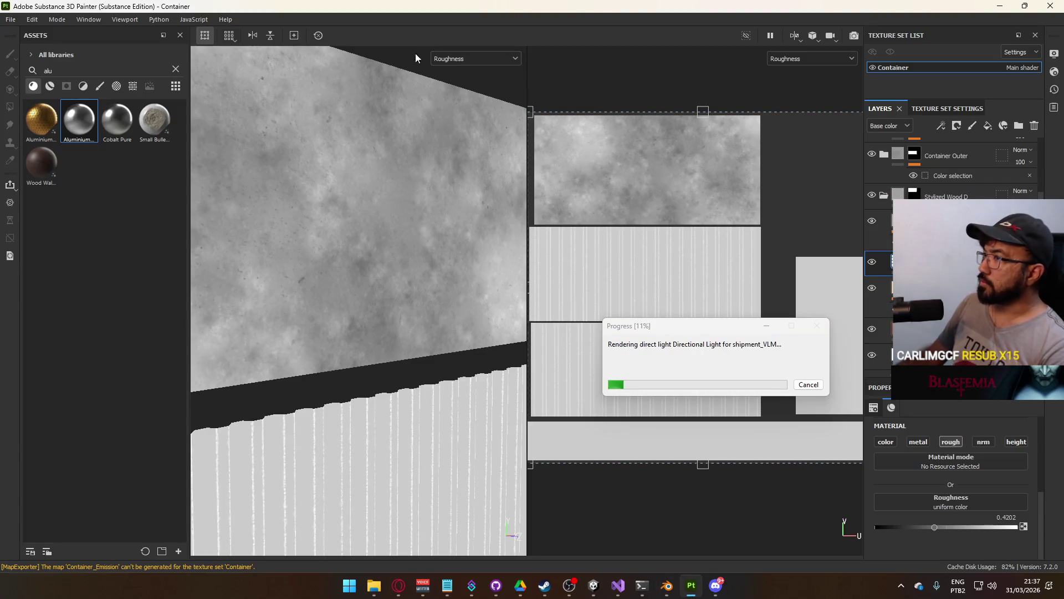
# Show the Base color channel in the viewports and orbit to the container panels
pyautogui.click(471, 59)
pyautogui.click(468, 105)
pyautogui.moveTo(468, 105)
pyautogui.mouseDown()
pyautogui.moveTo(387, 295)
pyautogui.moveTo(422, 325)
pyautogui.moveTo(403, 417)
pyautogui.moveTo(390, 385)
pyautogui.mouseUp()
pyautogui.scroll(2, 499, 360)
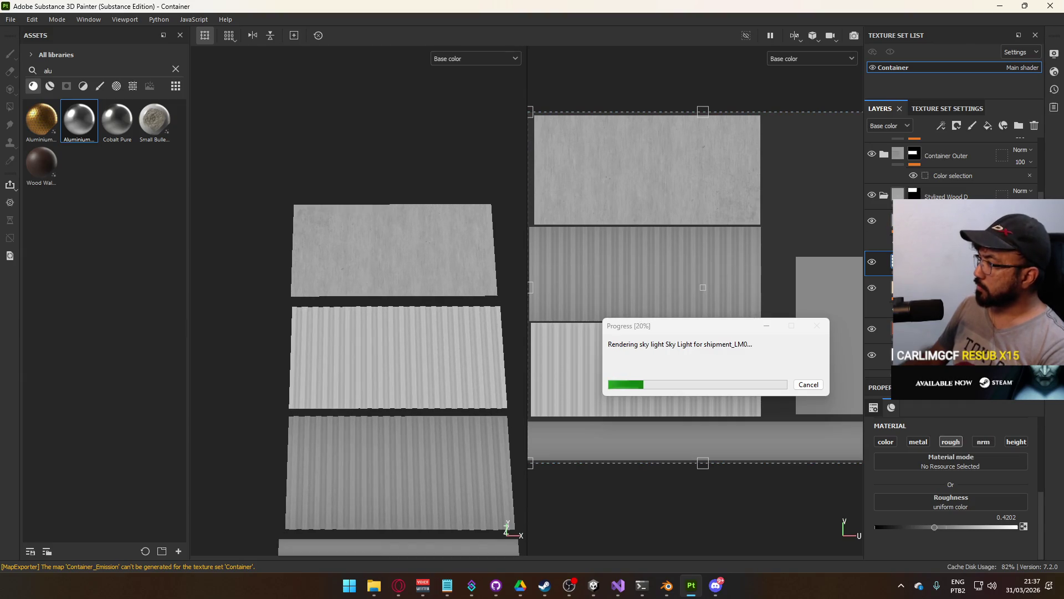
pyautogui.scroll(1, 912, 193)
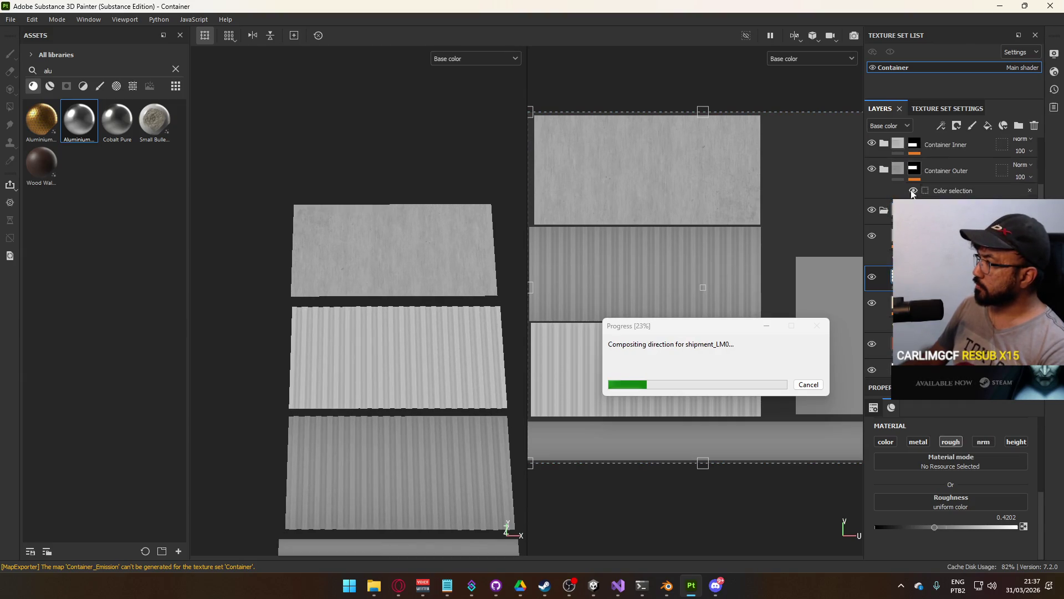
# Set Lightness of the HSL Perceptive filter in Container Outer to 0.25
pyautogui.click(884, 169)
pyautogui.click(878, 216)
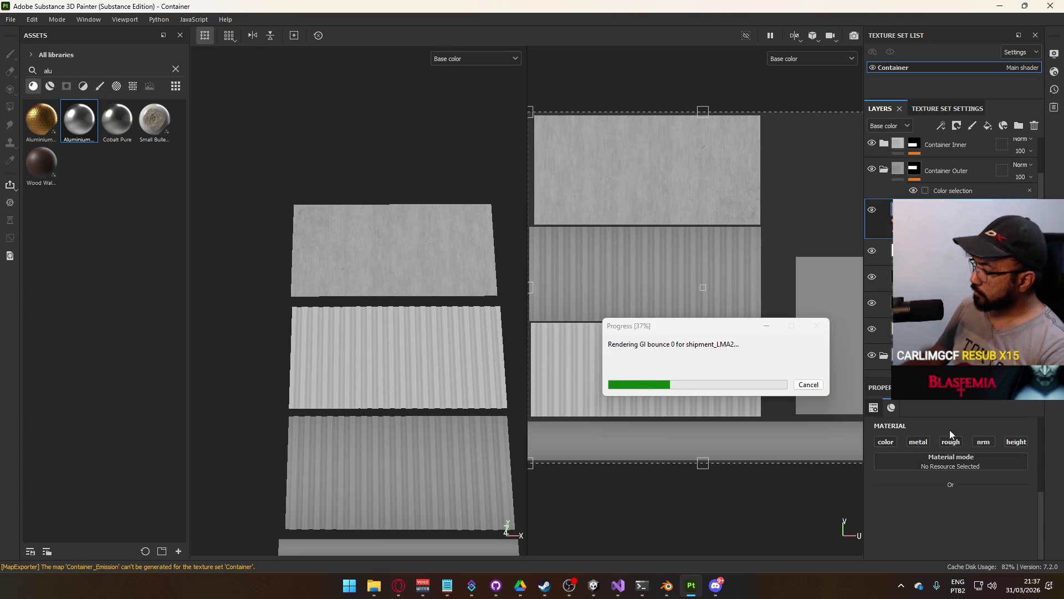
pyautogui.click(914, 231)
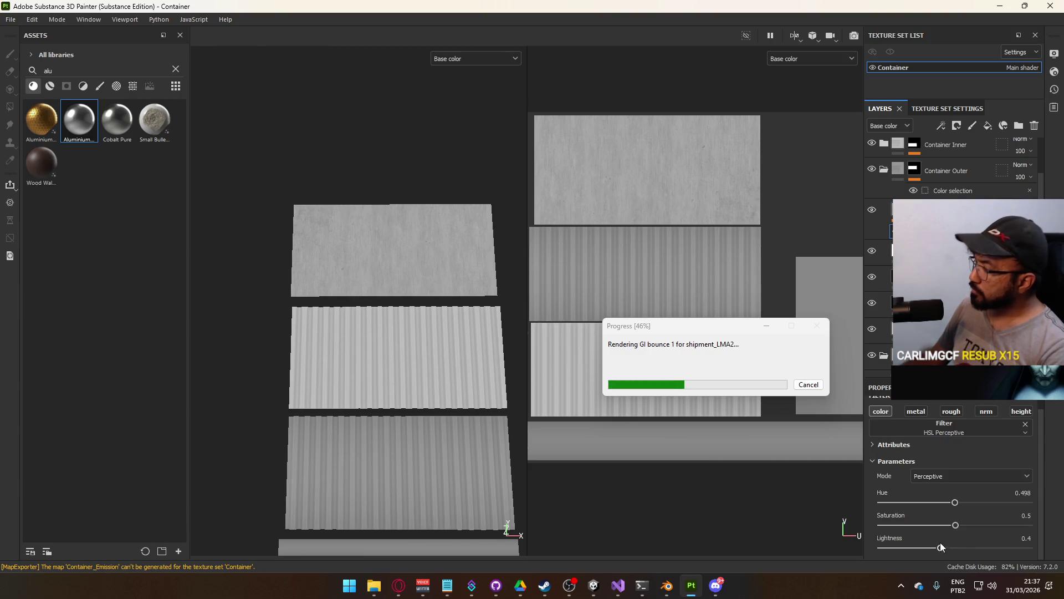
pyautogui.moveTo(942, 549); pyautogui.dragTo(922, 548)
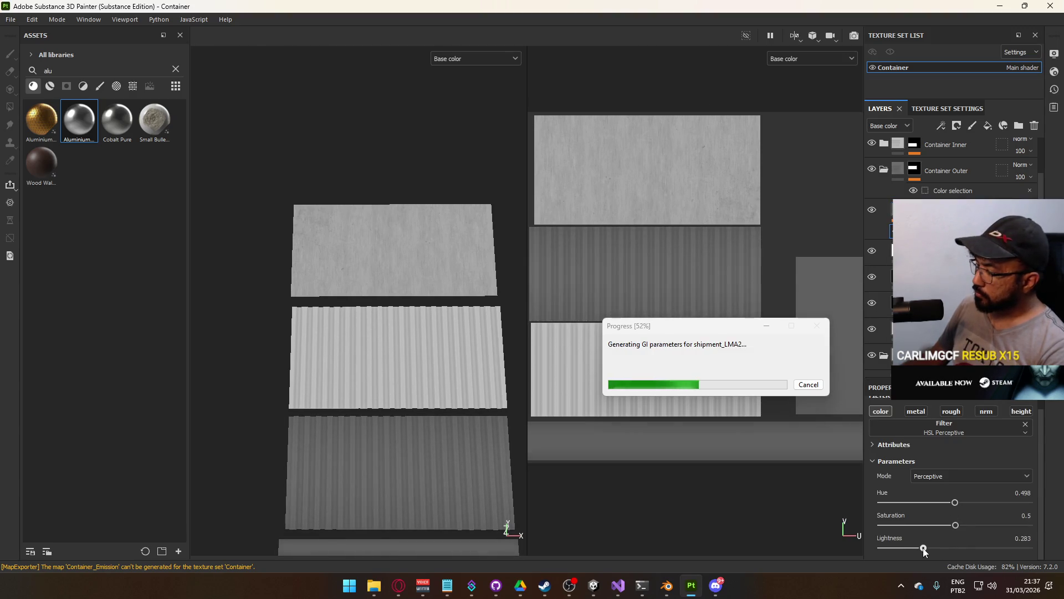
pyautogui.doubleClick(1021, 538)
pyautogui.write('0.25')
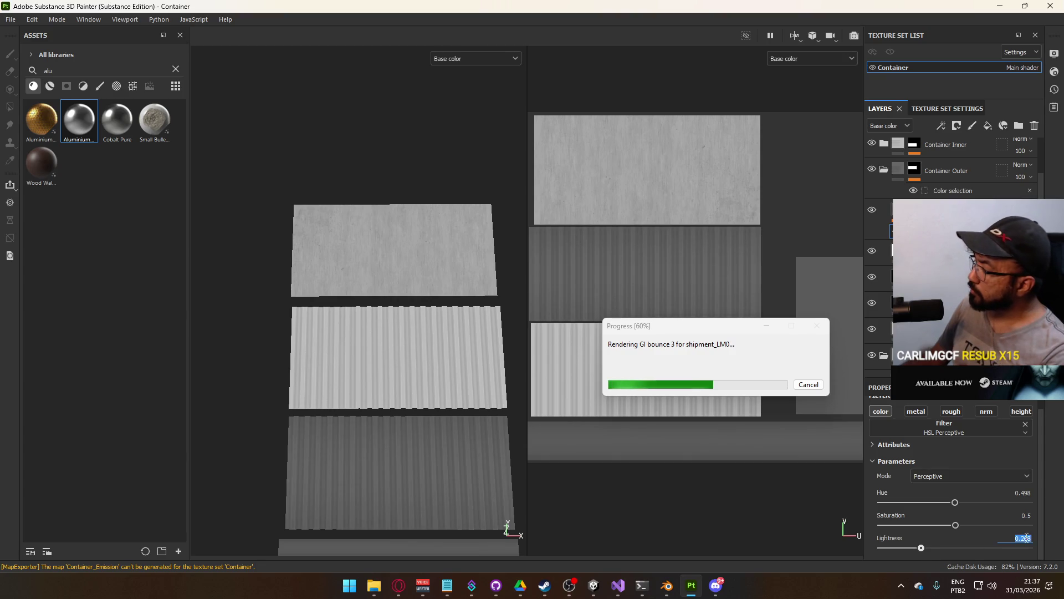
pyautogui.press('Return')
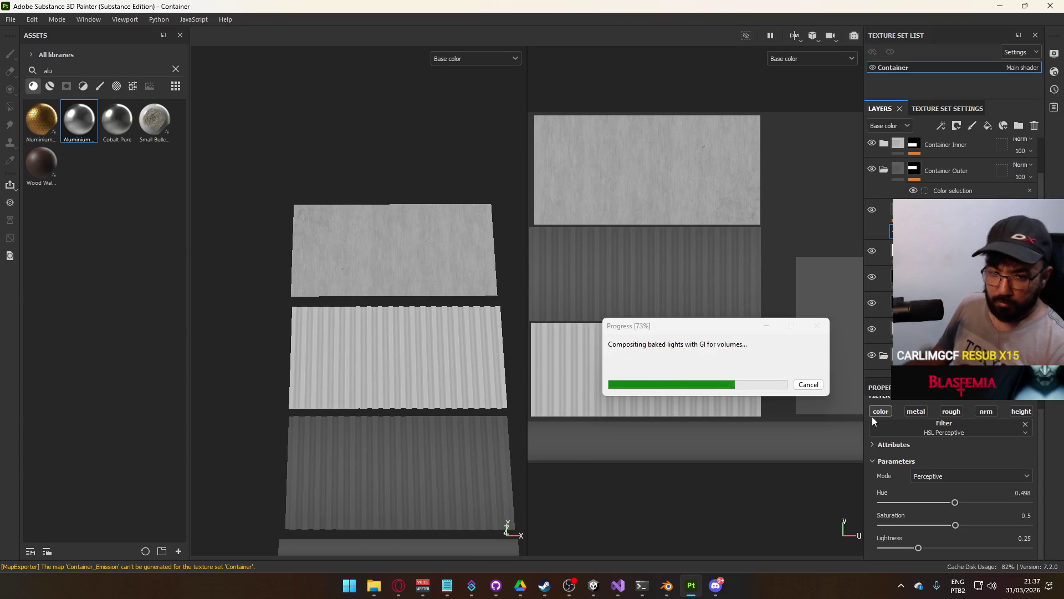
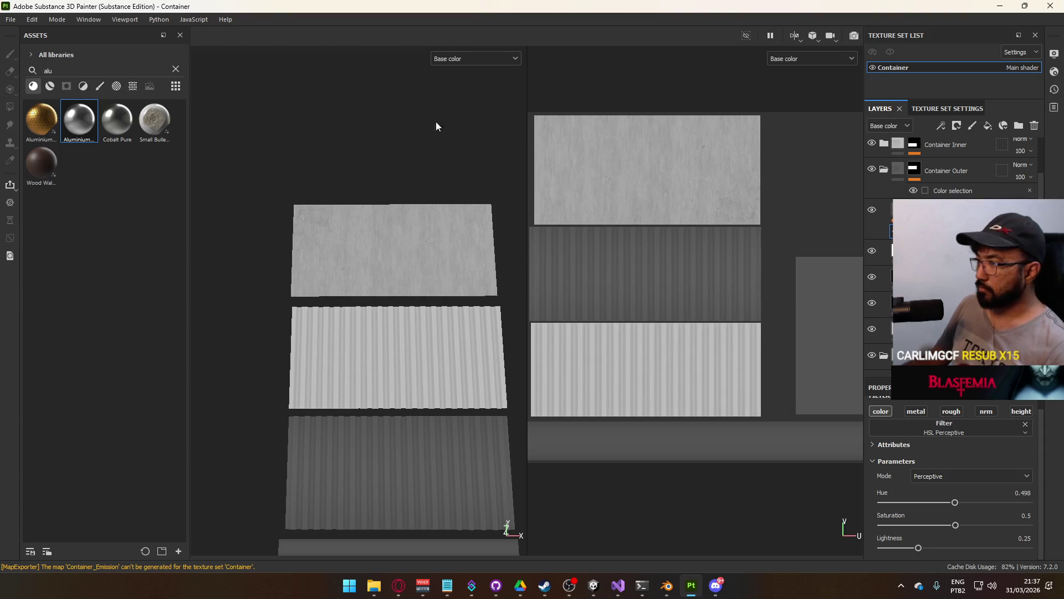
# Switch to the Unity shipment scene and orbit down over the stacked containers
pyautogui.moveTo(593, 585)
pyautogui.click(559, 515)
pyautogui.moveTo(532, 266)
pyautogui.mouseDown()
pyautogui.moveTo(507, 285)
pyautogui.moveTo(559, 234)
pyautogui.moveTo(792, 220)
pyautogui.moveTo(696, 218)
pyautogui.moveTo(520, 251)
pyautogui.mouseUp()
# Save the mannequin file in Blender and open Container.blend from recent files
pyautogui.hotkey('alt', 'Tab')
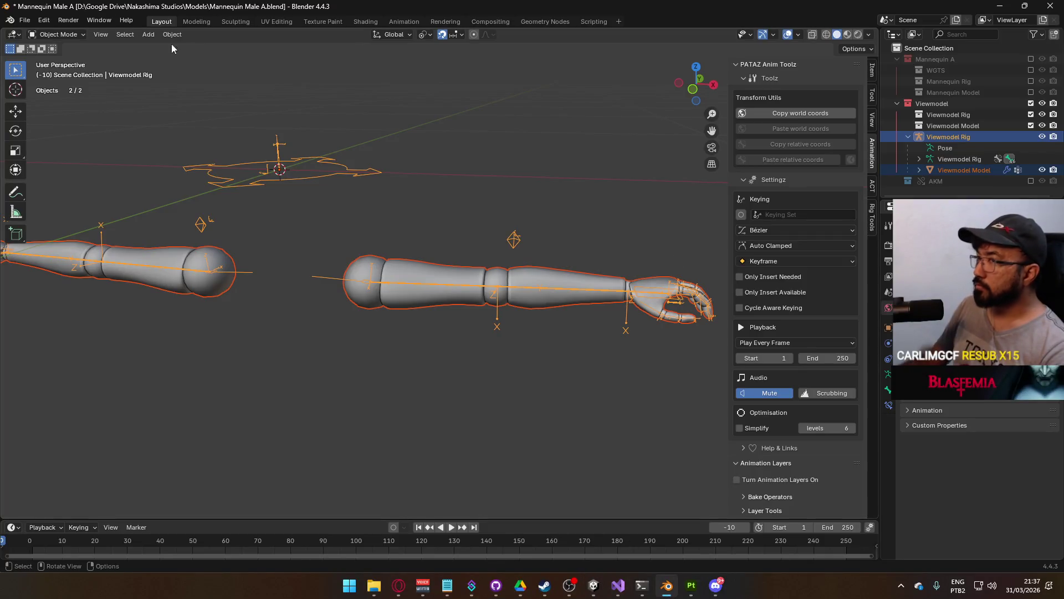
pyautogui.hotkey('ctrl', 's')
pyautogui.click(25, 20)
pyautogui.moveTo(62, 55)
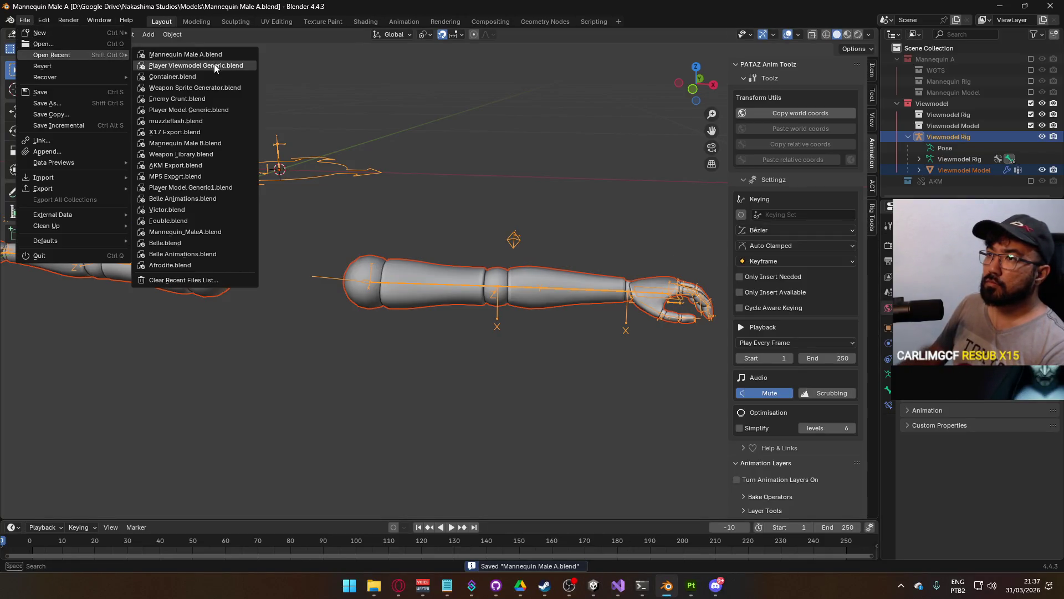
pyautogui.click(212, 77)
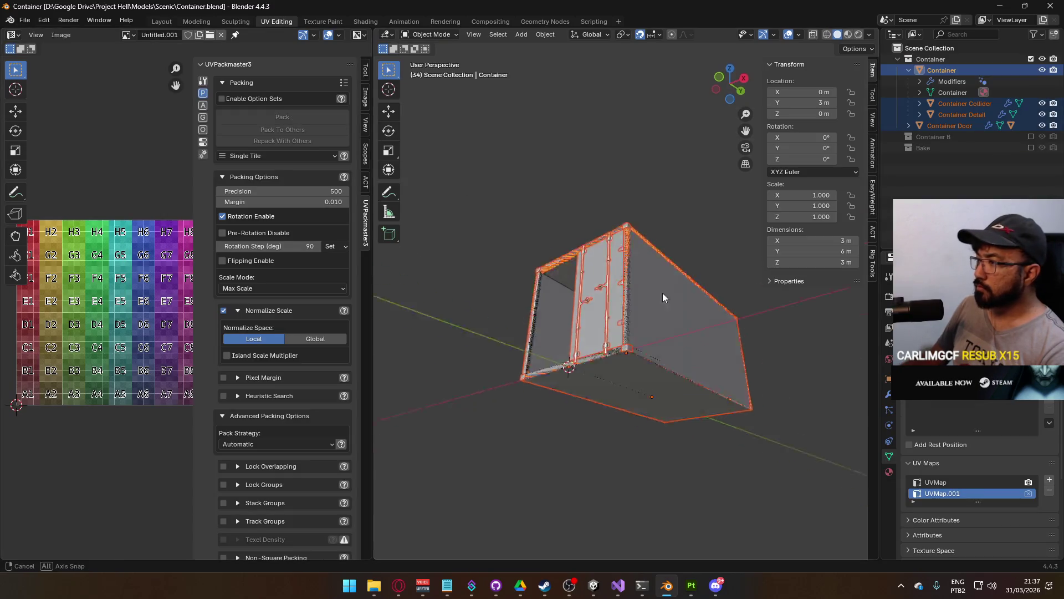
# Add a second UV map to Container Detail, unwrap it conformally, and disable packer rotation
pyautogui.moveTo(663, 292); pyautogui.dragTo(660, 258)
pyautogui.click(642, 218)
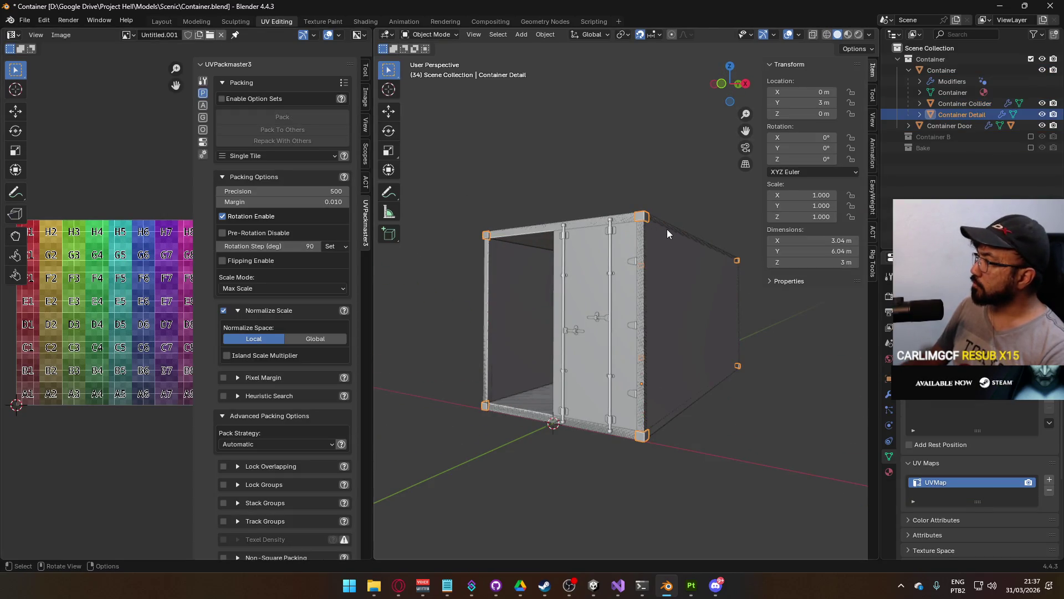
pyautogui.press('Tab')
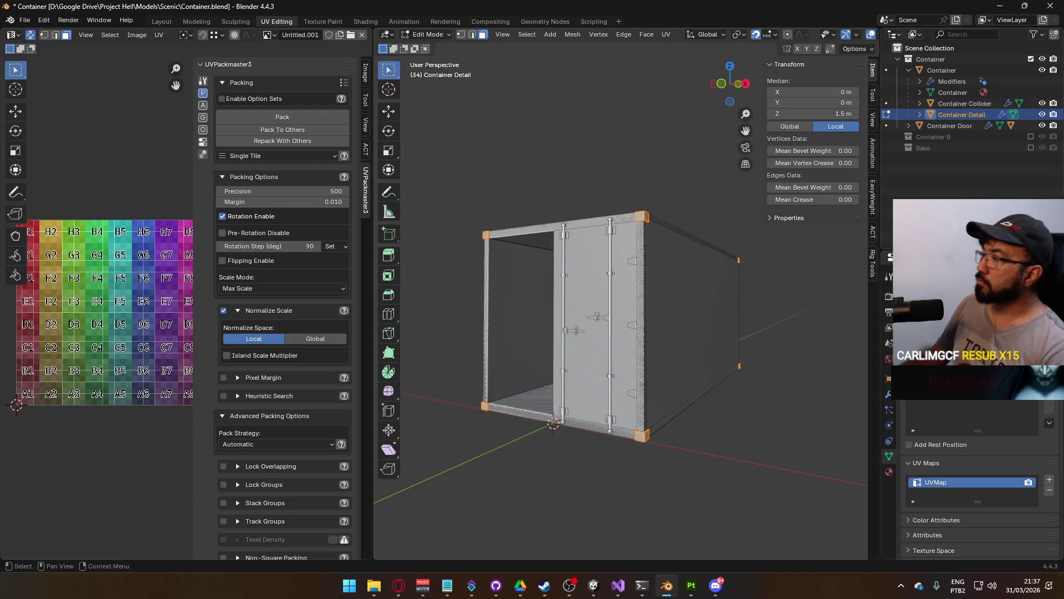
pyautogui.click(1052, 480)
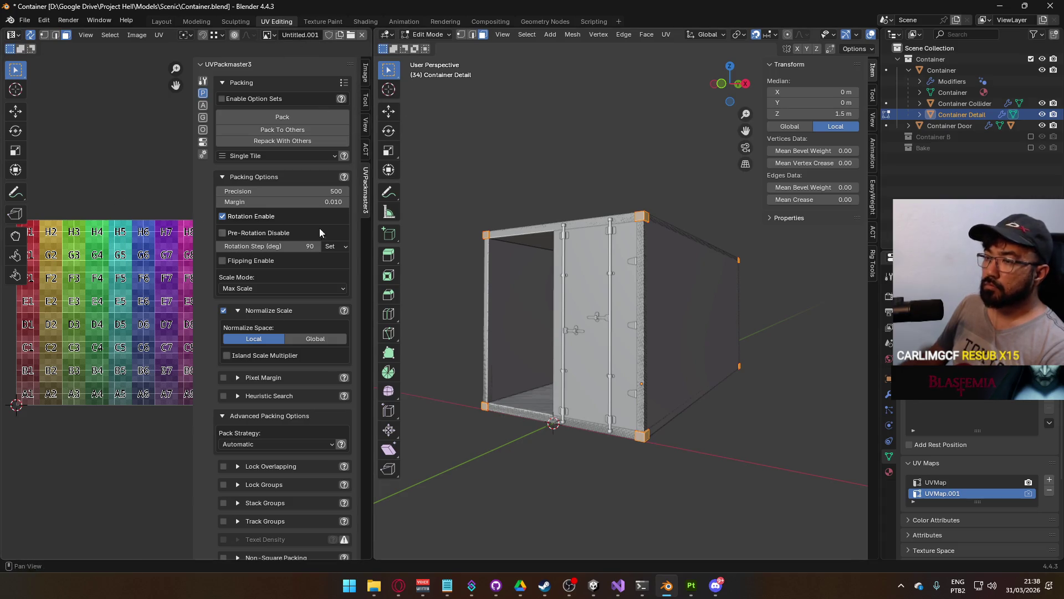
pyautogui.press('u')
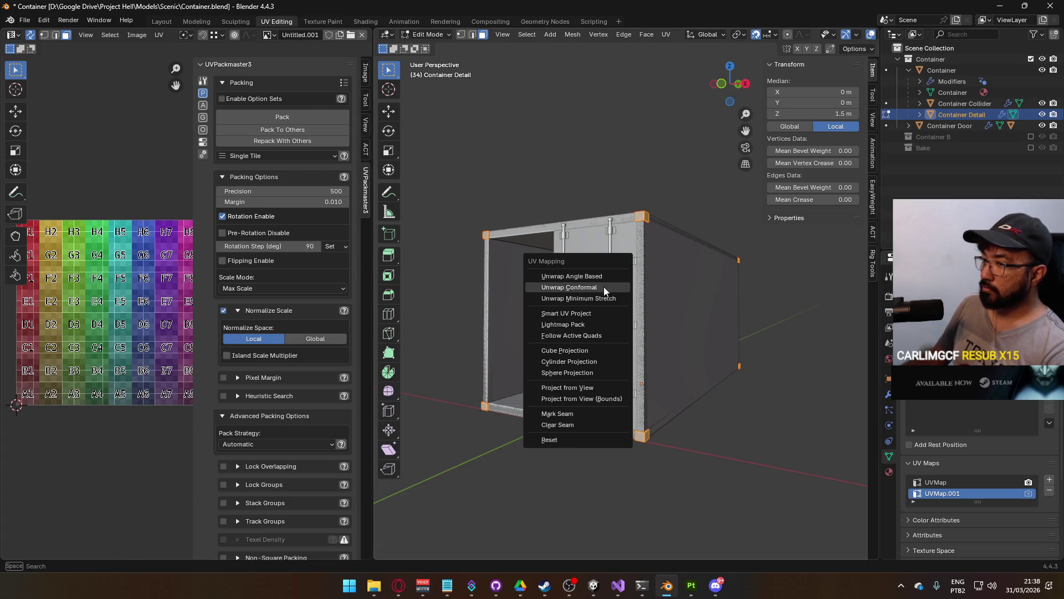
pyautogui.click(603, 287)
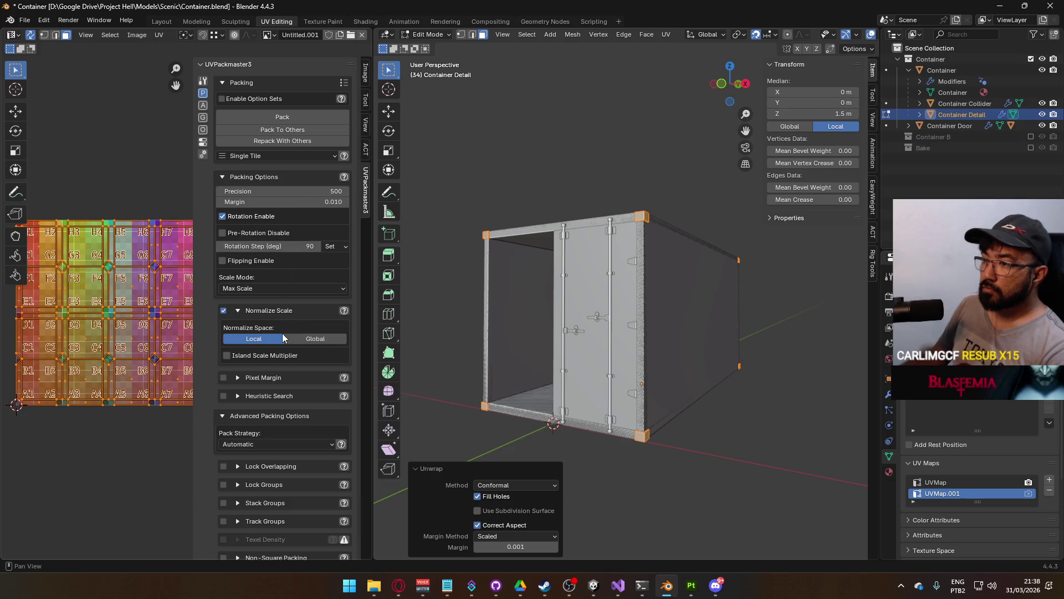
pyautogui.click(232, 217)
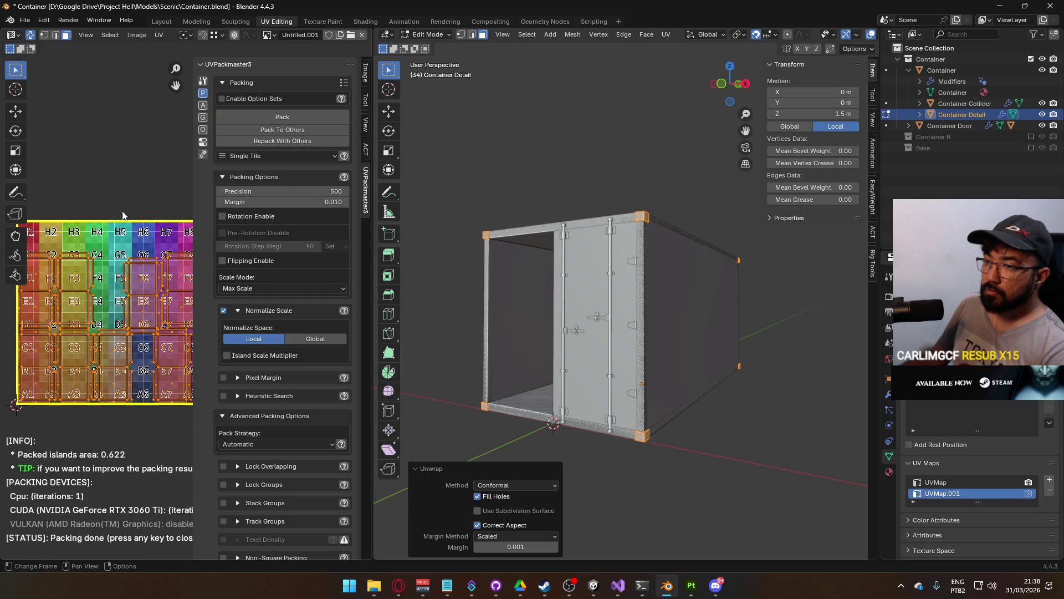
# Repack Container Detail's UV islands with Normalize Scale off, then return to Object Mode
pyautogui.scroll(4, 102, 270)
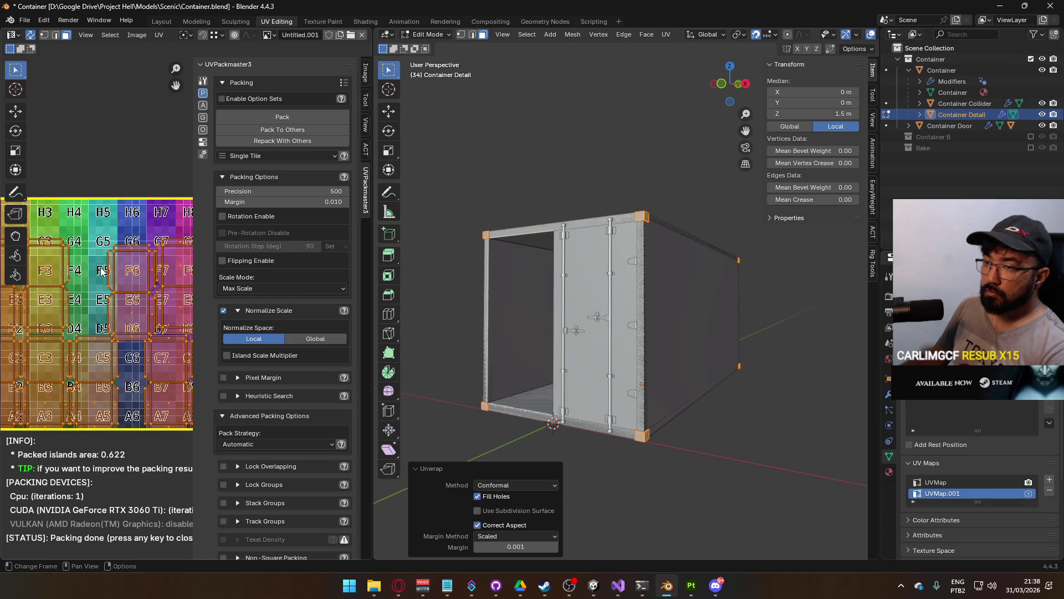
pyautogui.scroll(-5, 105, 273)
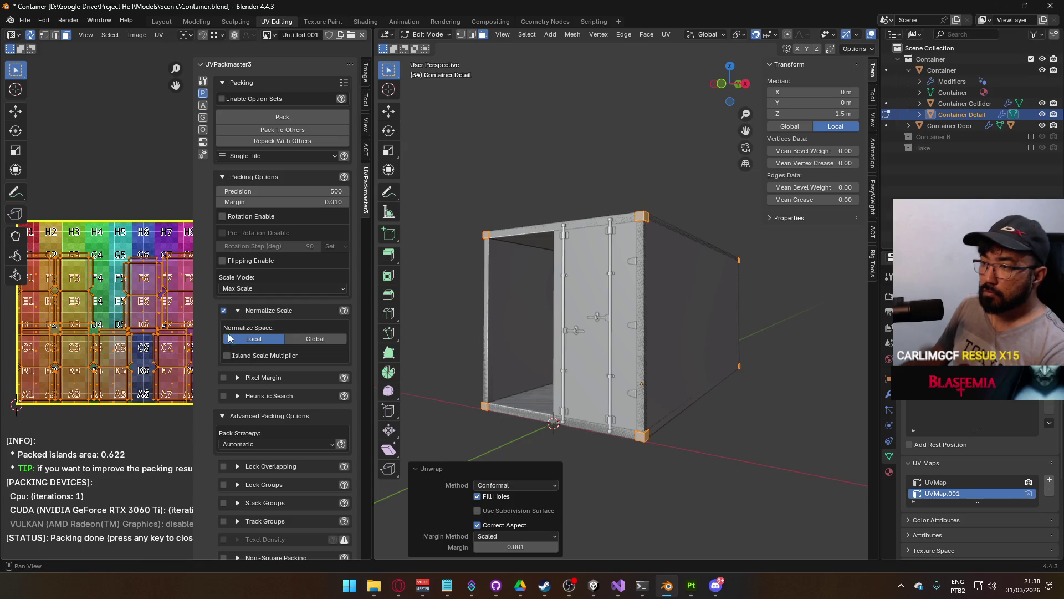
pyautogui.click(224, 311)
pyautogui.click(282, 117)
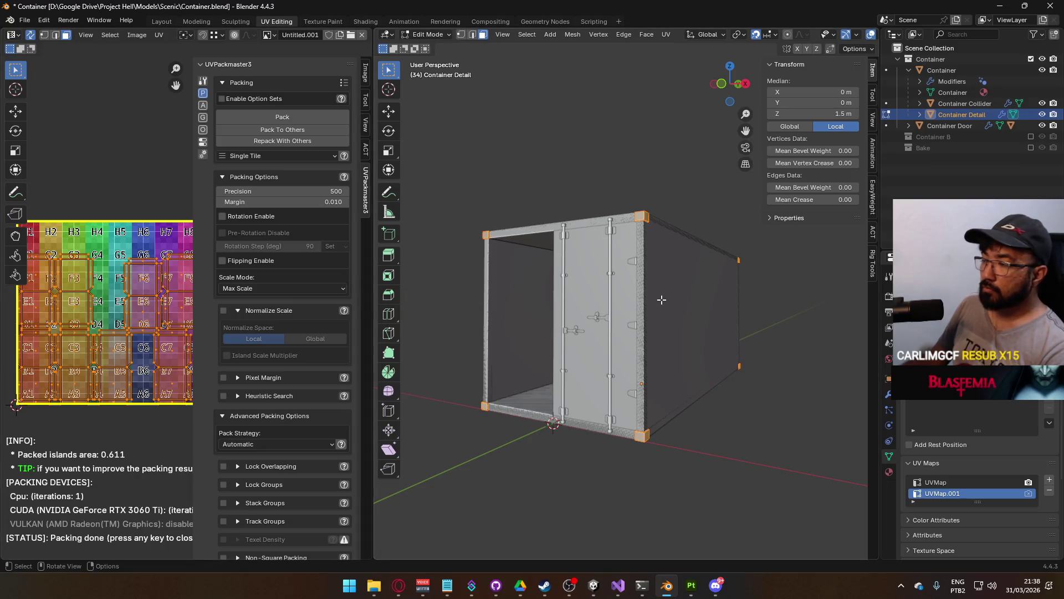
pyautogui.press('Tab')
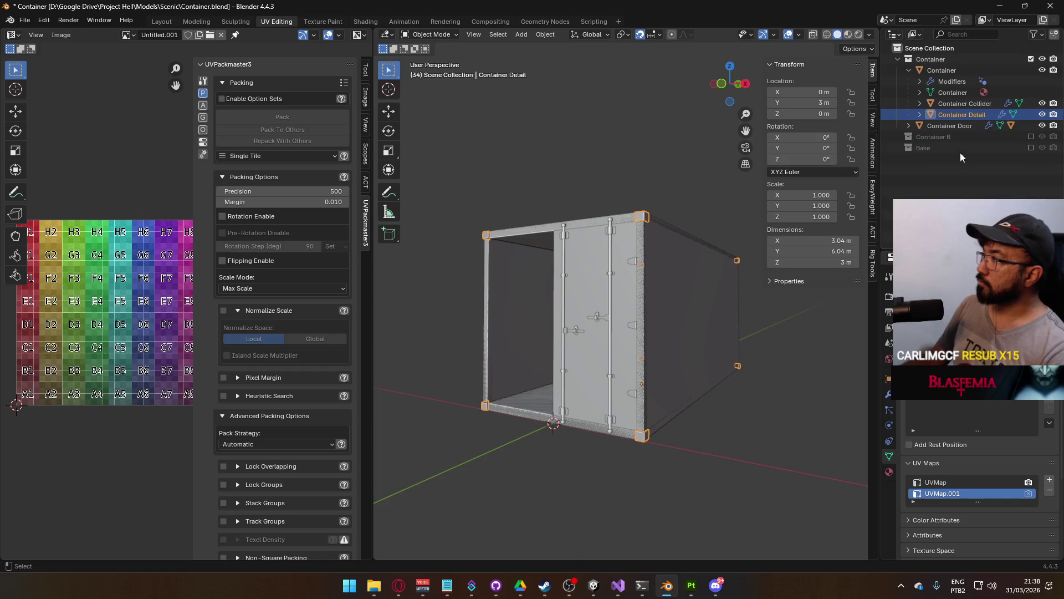
# Save, re-enable Container B, and replace its old detail with a pasted copy of Container Detail
pyautogui.hotkey('ctrl', 's')
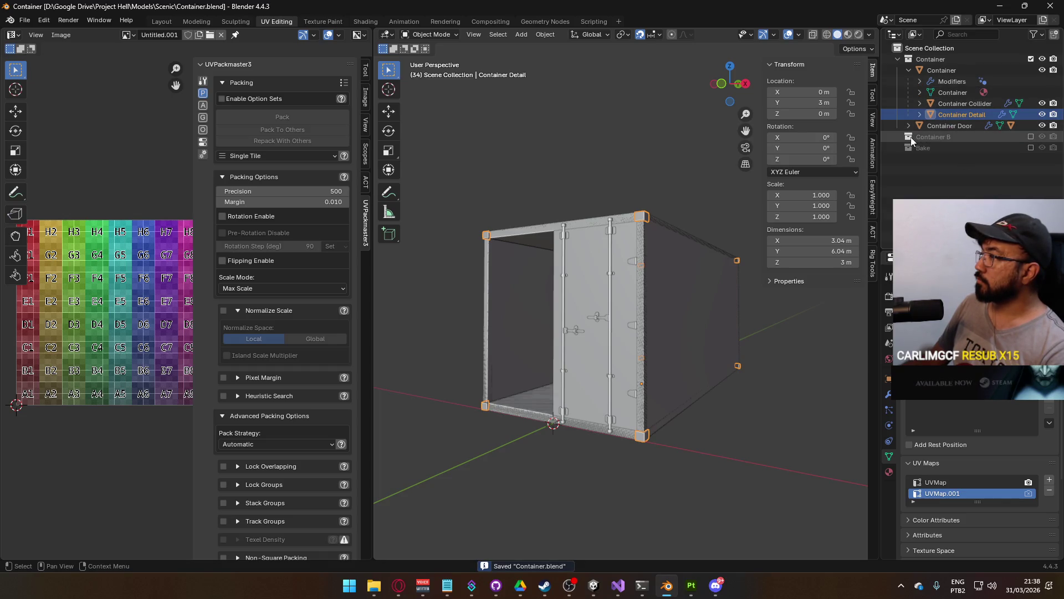
pyautogui.click(1030, 136)
pyautogui.click(960, 180)
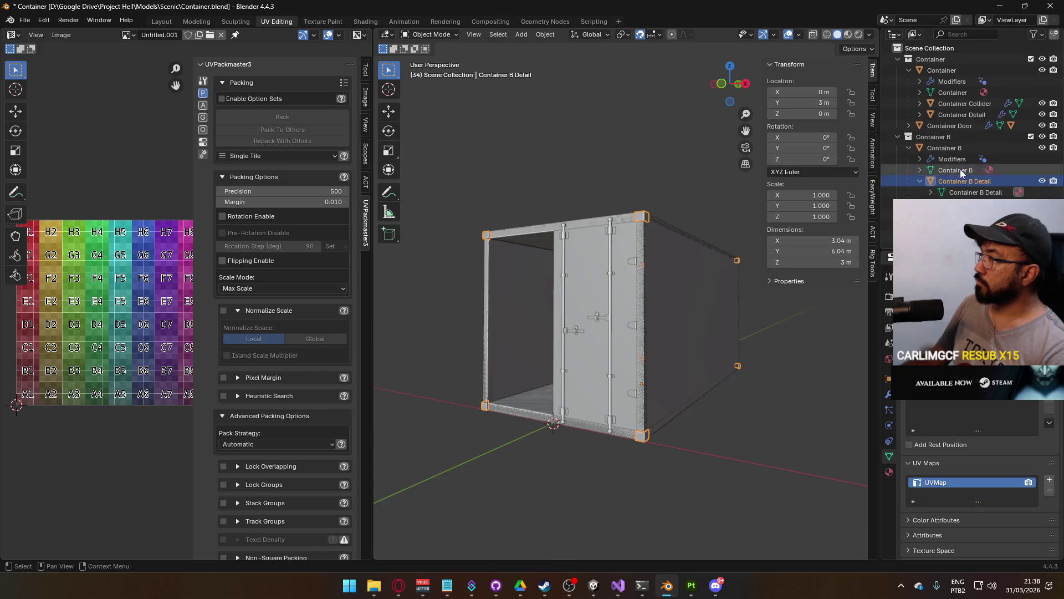
pyautogui.click(956, 115)
pyautogui.rightClick(957, 115)
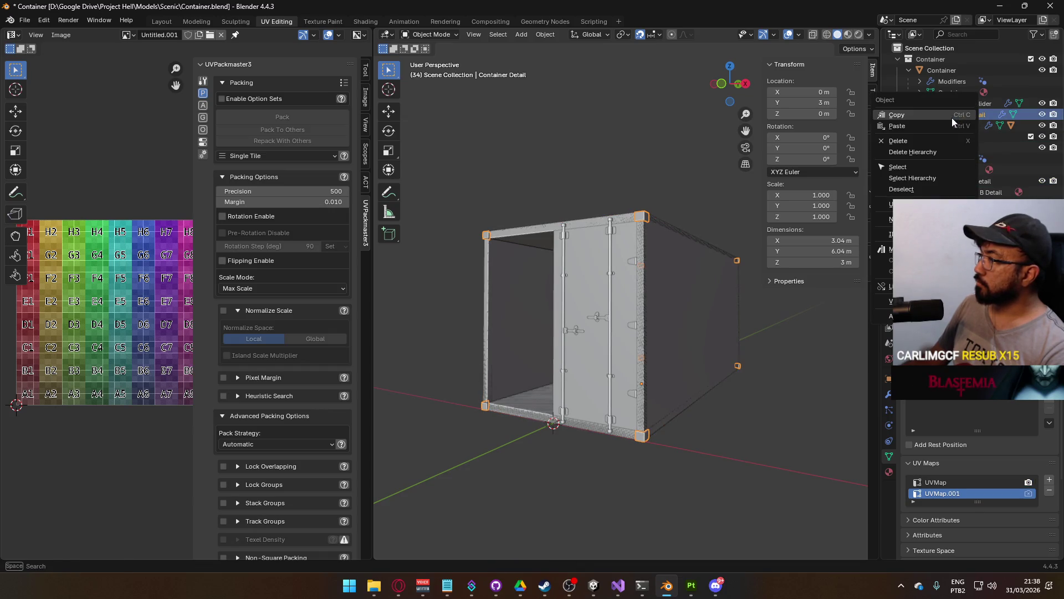
pyautogui.click(952, 118)
pyautogui.click(971, 184)
pyautogui.press('x')
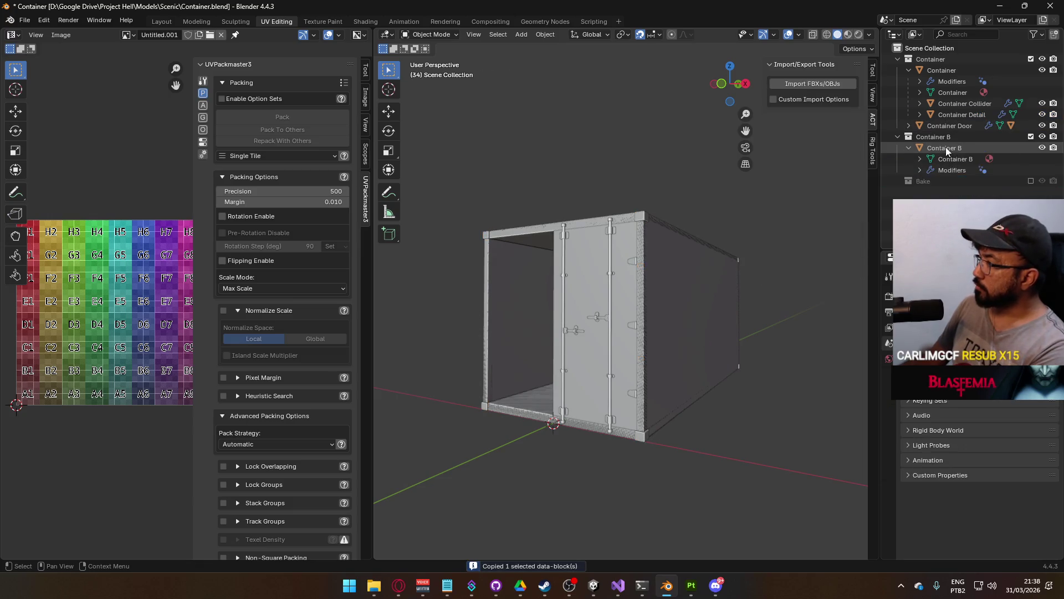
pyautogui.hotkey('ctrl', 'v')
# Move the pasted copy into the Container B collection, parent it to Container B, and rename it Container B Detail
pyautogui.click(940, 193)
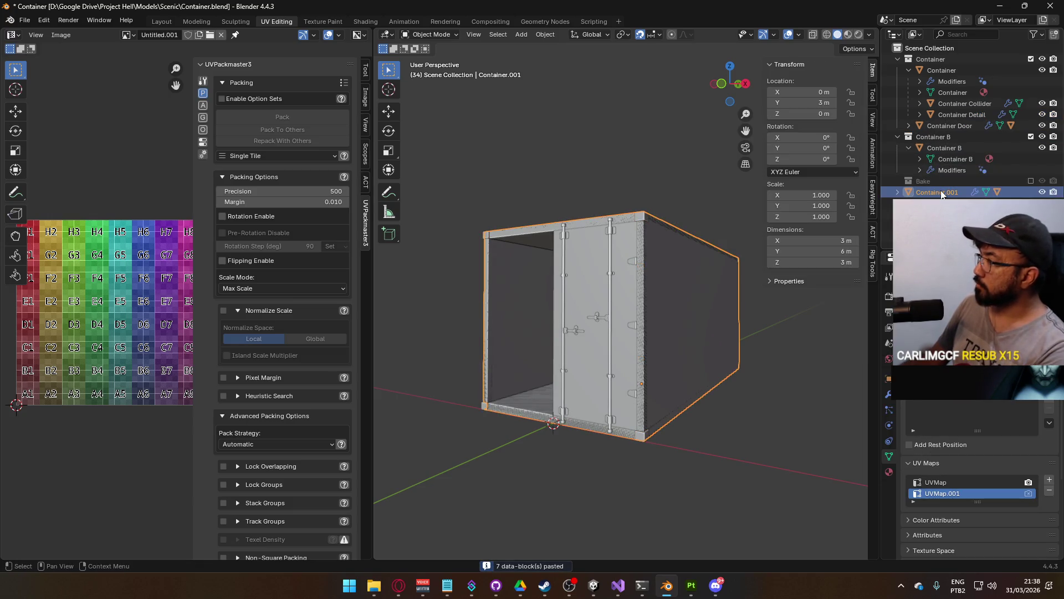
pyautogui.press('m')
pyautogui.click(940, 180)
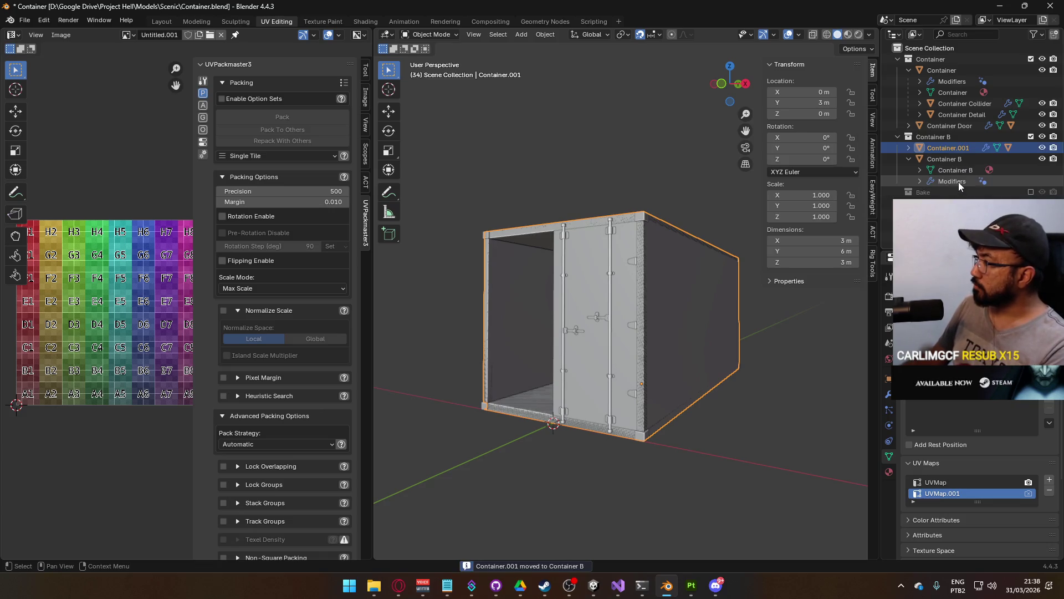
pyautogui.keyDown('ctrl'); pyautogui.click(946, 160); pyautogui.keyUp('ctrl')
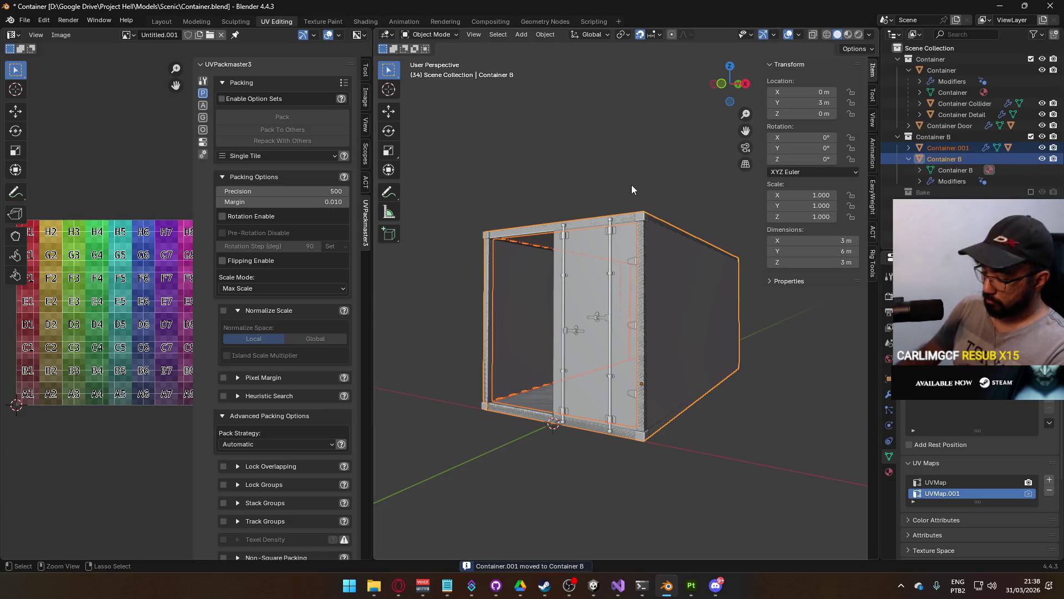
pyautogui.hotkey('ctrl', 'p')
pyautogui.click(631, 185)
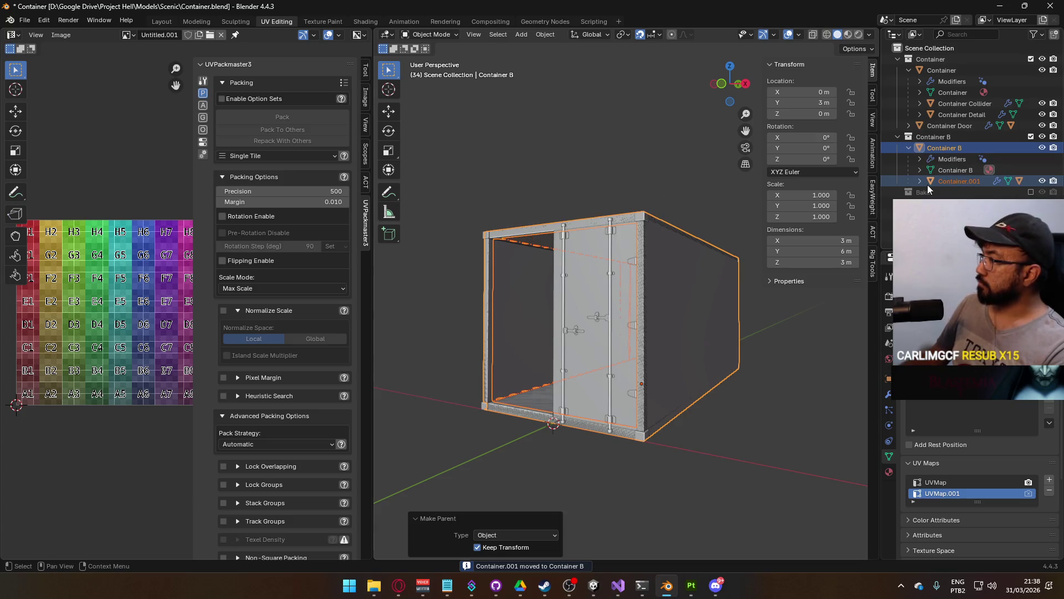
pyautogui.doubleClick(950, 183)
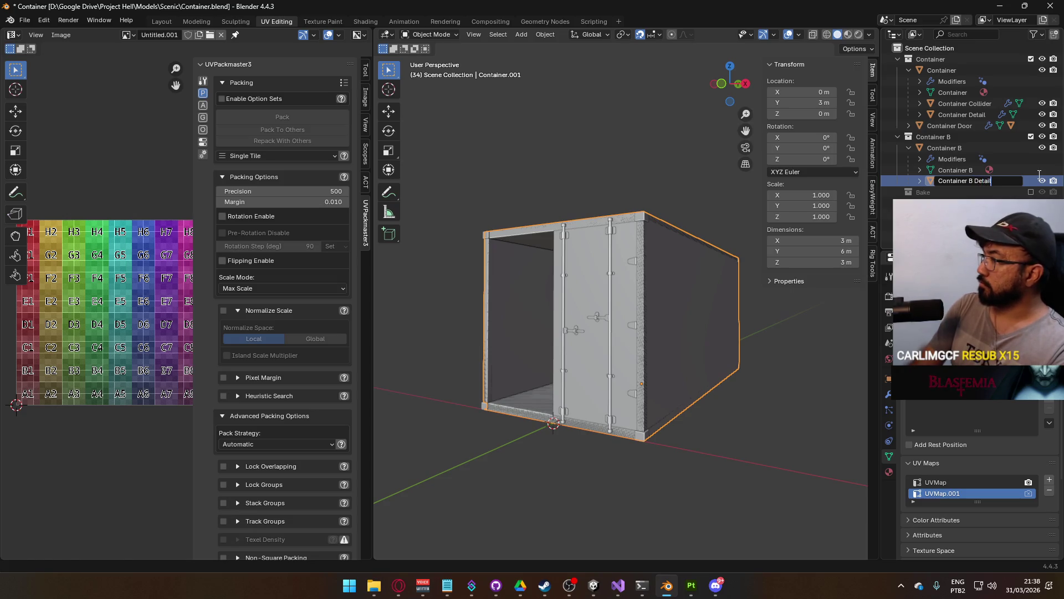
pyautogui.press('Return')
# Check the Container B Detail entry and exclude the original Container collection
pyautogui.click(919, 181)
pyautogui.doubleClick(984, 182)
pyautogui.press('Escape')
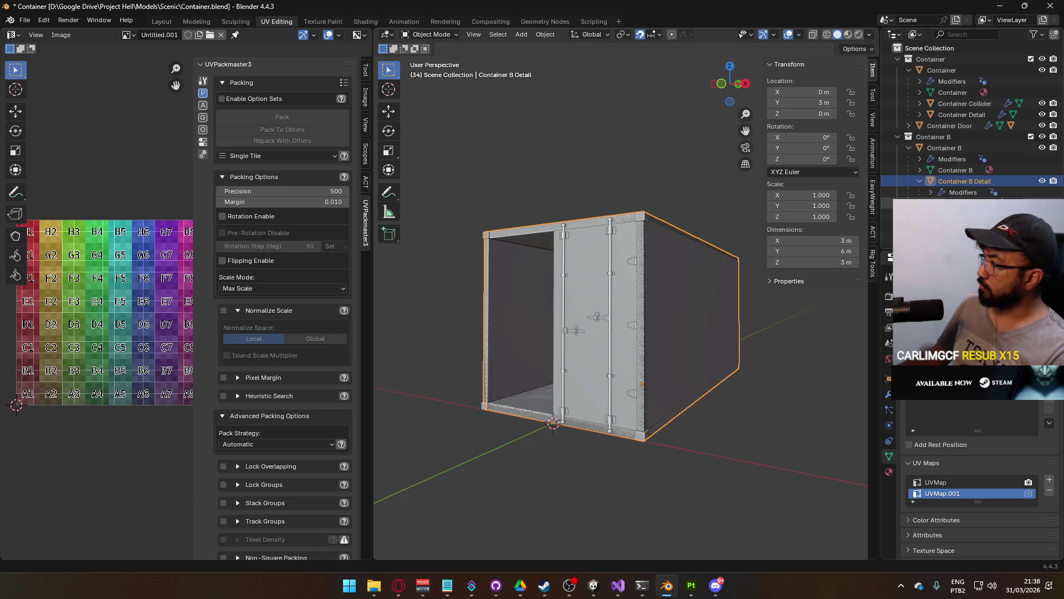
pyautogui.click(1031, 60)
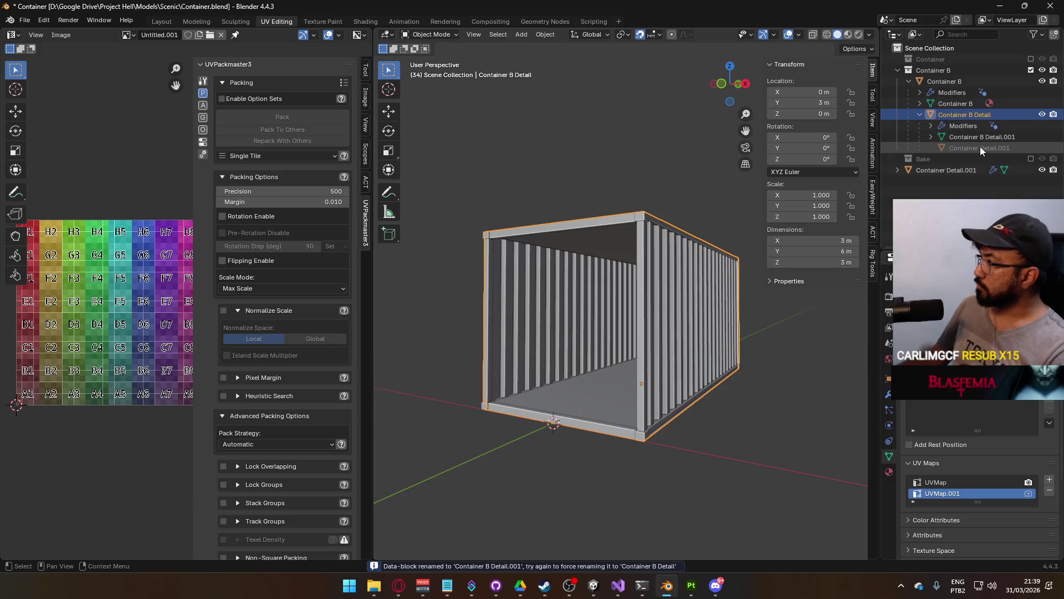
# Delete the extra Container Detail.001 objects from the Container B collection
pyautogui.click(978, 147)
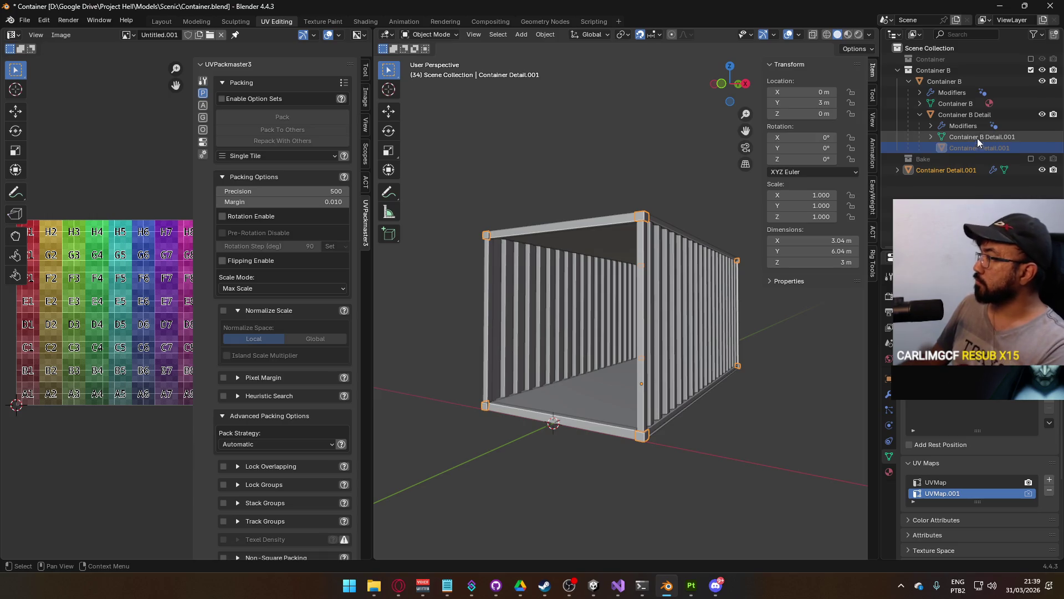
pyautogui.click(974, 115)
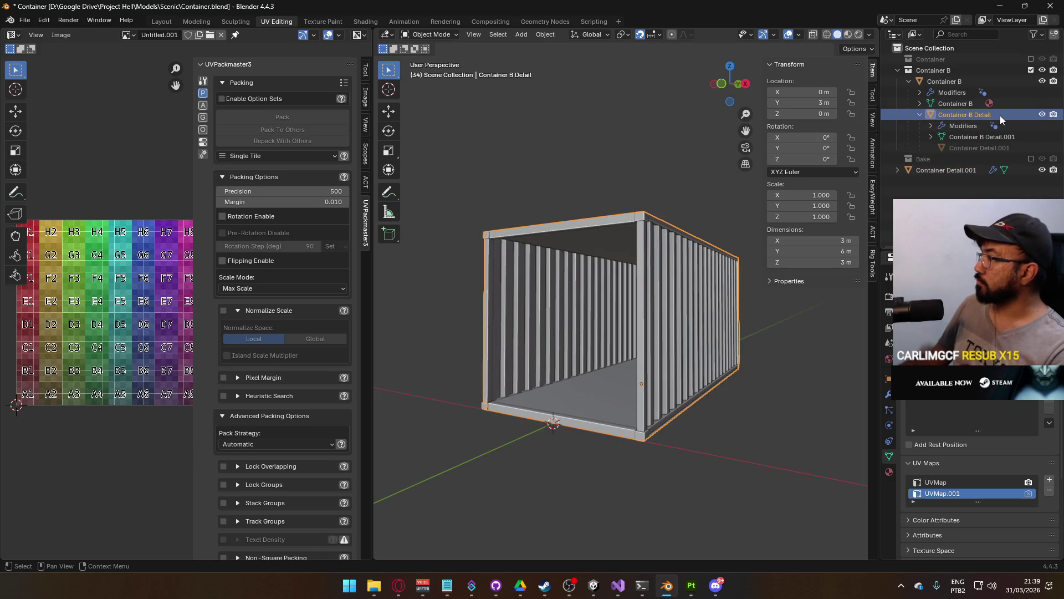
pyautogui.click(955, 82)
pyautogui.click(1042, 81)
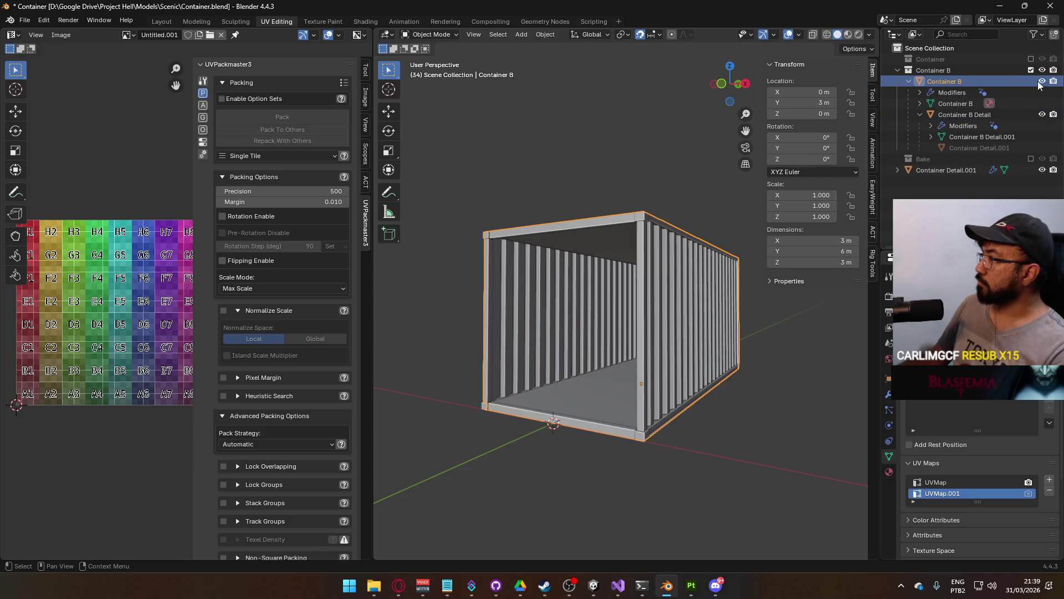
pyautogui.click(1042, 82)
pyautogui.click(1042, 82)
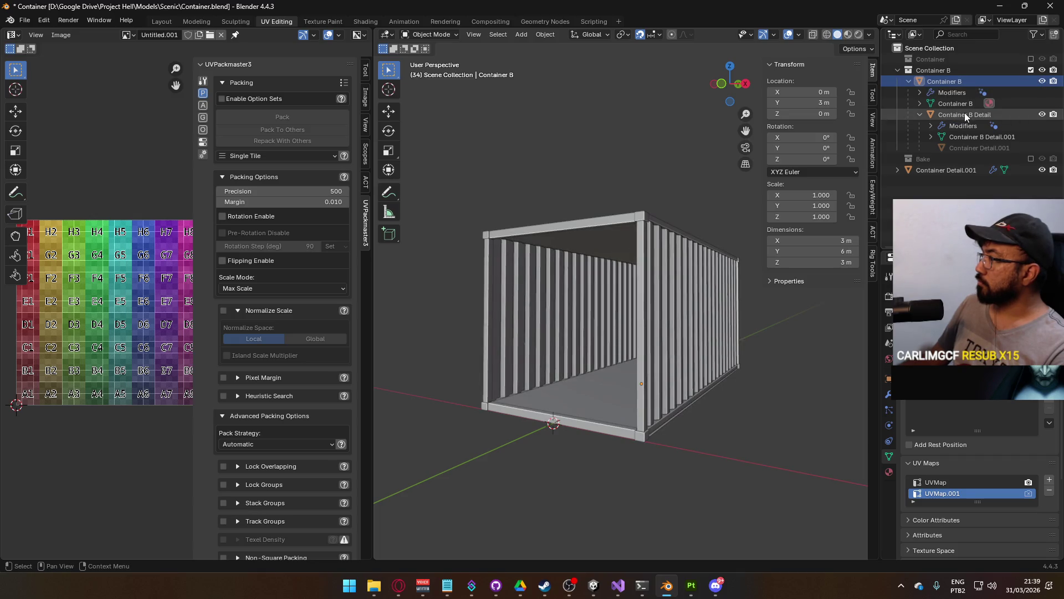
pyautogui.click(971, 146)
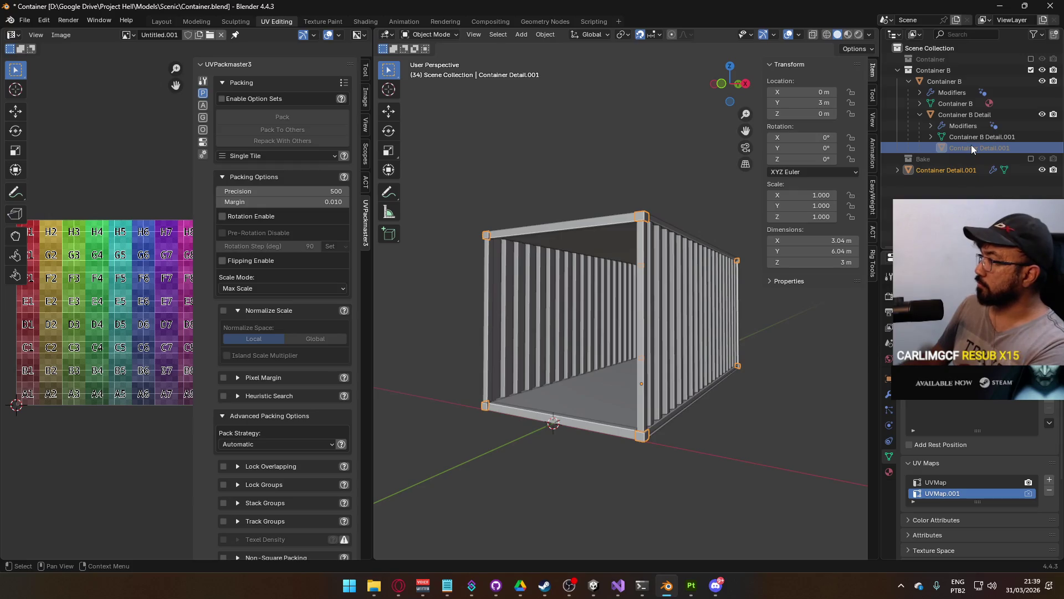
pyautogui.click(933, 170)
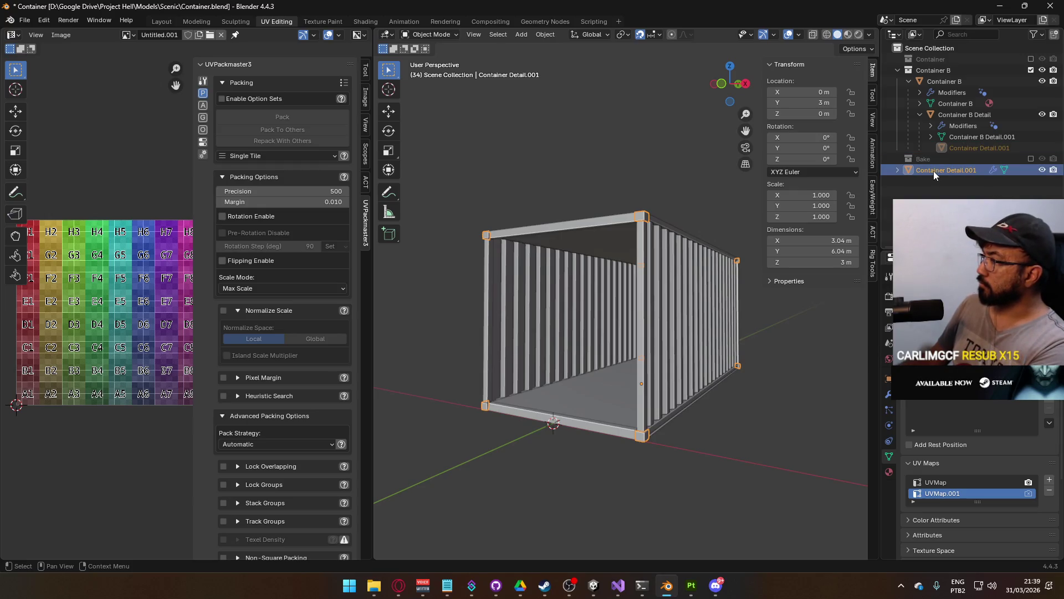
pyautogui.press('Delete')
pyautogui.click(978, 131)
pyautogui.press('KP_Decimal')
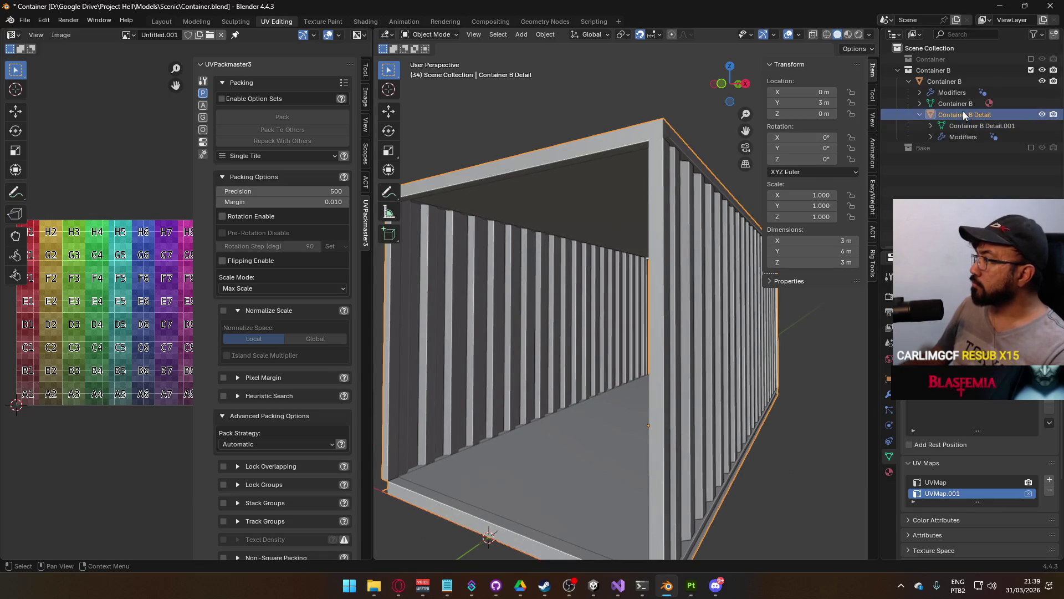
# Delete Container B Detail and re-include the original Container collection in the scene
pyautogui.click(952, 82)
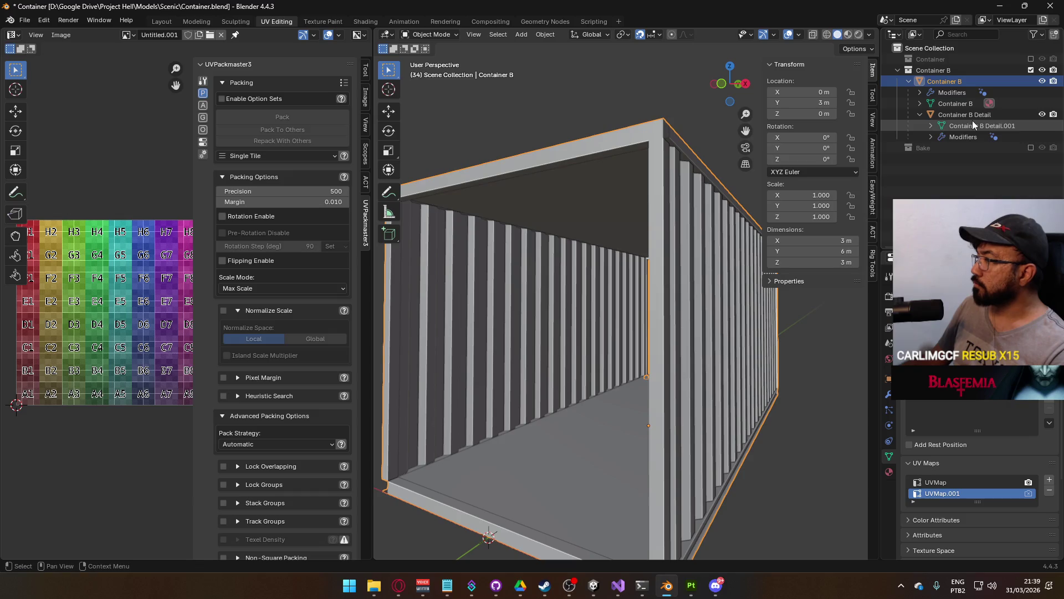
pyautogui.moveTo(634, 264); pyautogui.dragTo(684, 282)
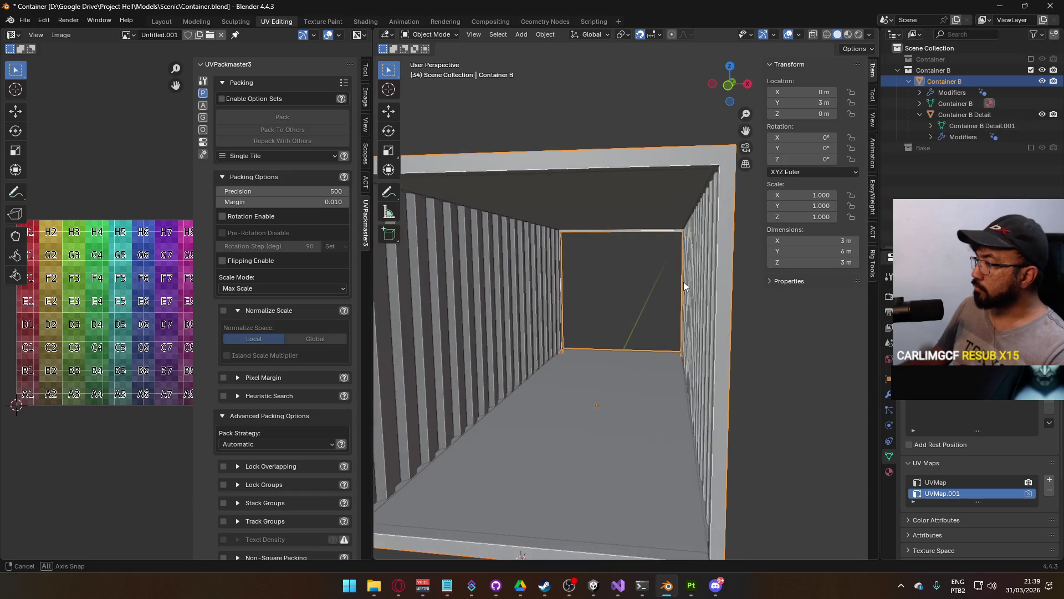
pyautogui.click(972, 112)
pyautogui.press('x')
pyautogui.scroll(-5, 677, 234)
pyautogui.moveTo(662, 255)
pyautogui.mouseDown()
pyautogui.moveTo(723, 259)
pyautogui.moveTo(755, 245)
pyautogui.moveTo(670, 264)
pyautogui.moveTo(532, 264)
pyautogui.mouseUp()
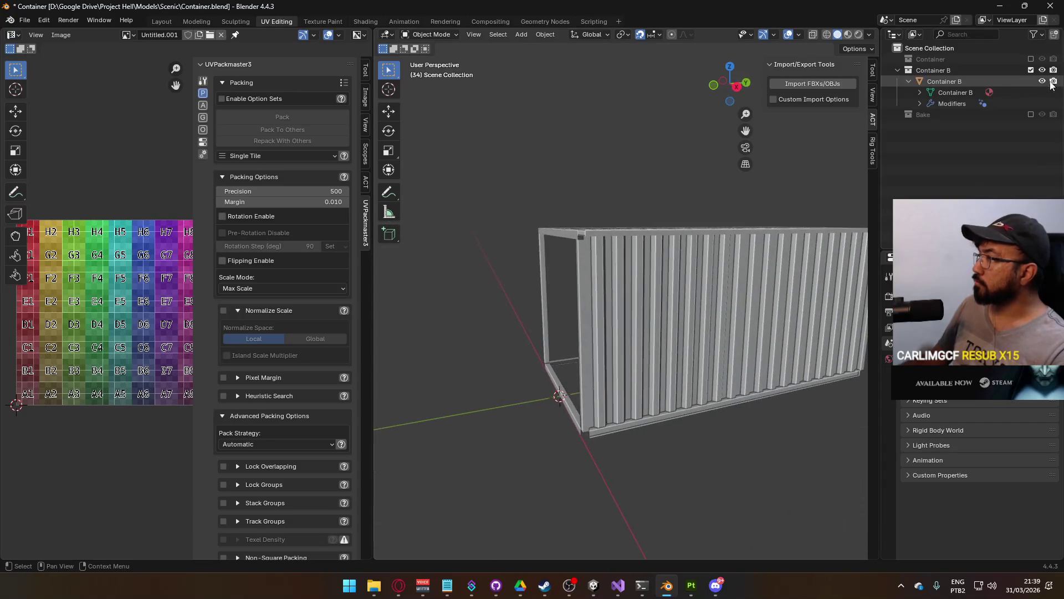
pyautogui.click(1030, 59)
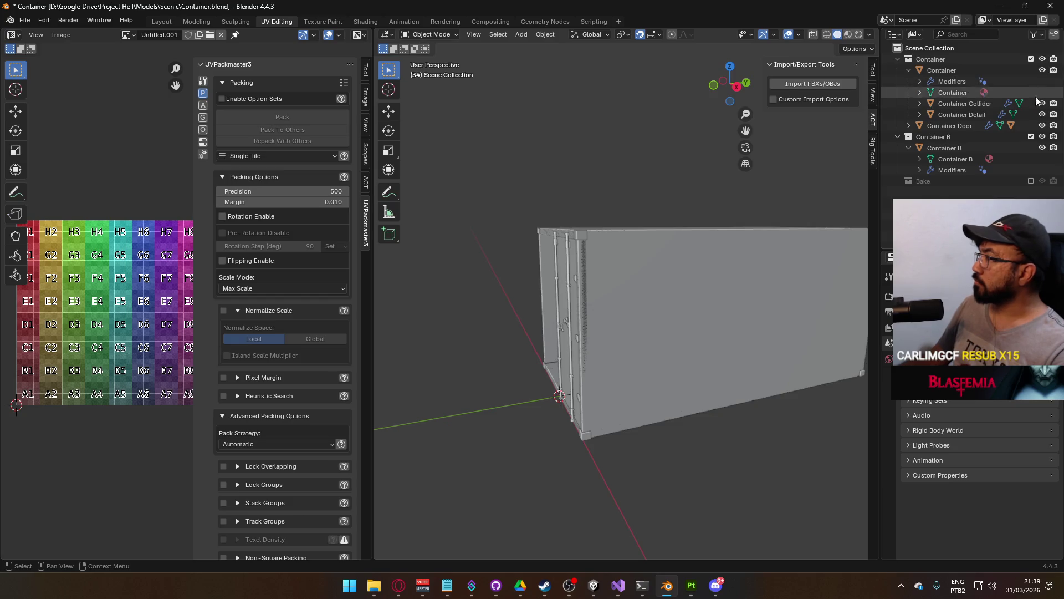
# Exclude Container B and copy the door container's Container Detail object
pyautogui.click(1030, 136)
pyautogui.moveTo(688, 238)
pyautogui.mouseDown()
pyautogui.moveTo(776, 231)
pyautogui.moveTo(689, 238)
pyautogui.mouseUp()
pyautogui.click(682, 241)
pyautogui.rightClick(954, 117)
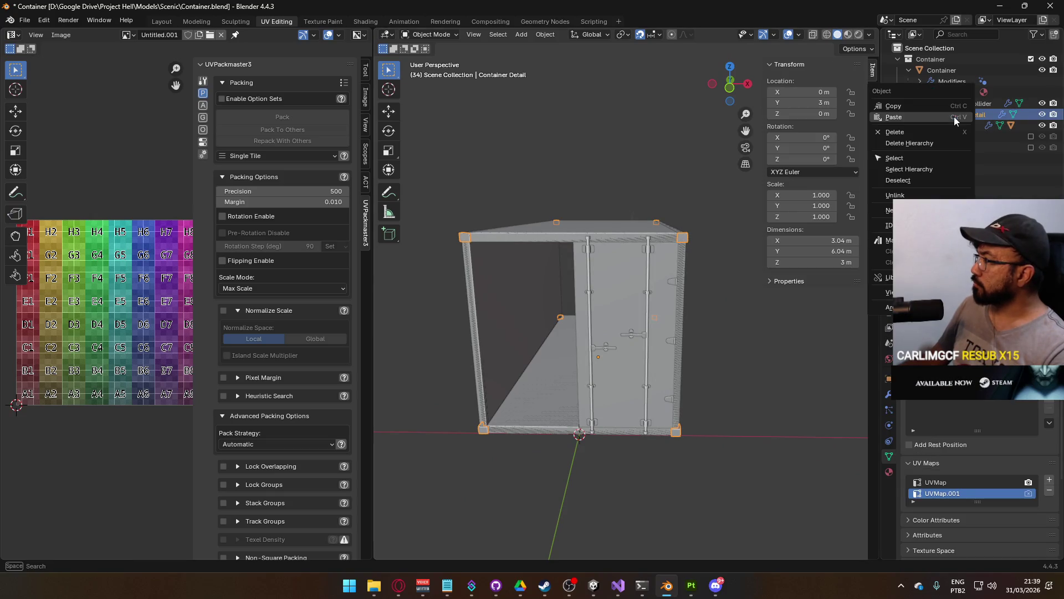
pyautogui.click(946, 107)
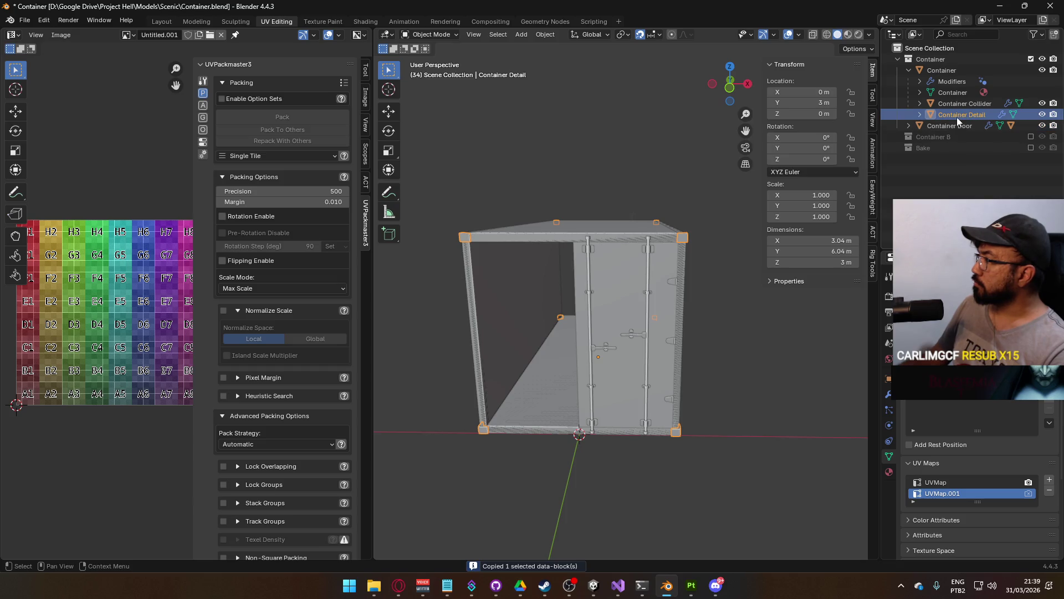
# Switch to Container B, paste the copy, and unparent Container Detail.001 keeping its transform
pyautogui.click(1031, 59)
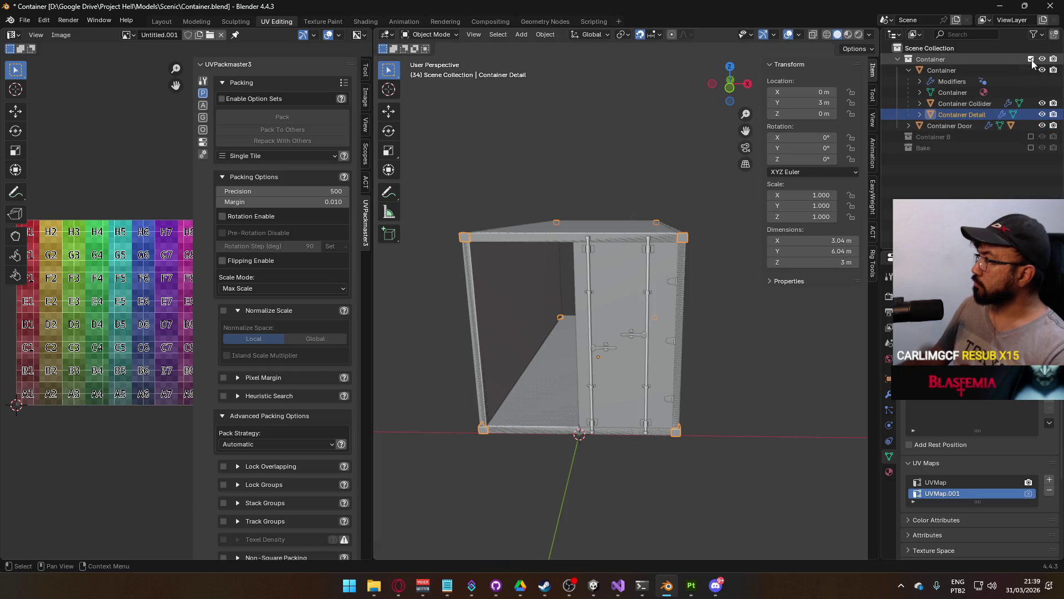
pyautogui.click(1030, 70)
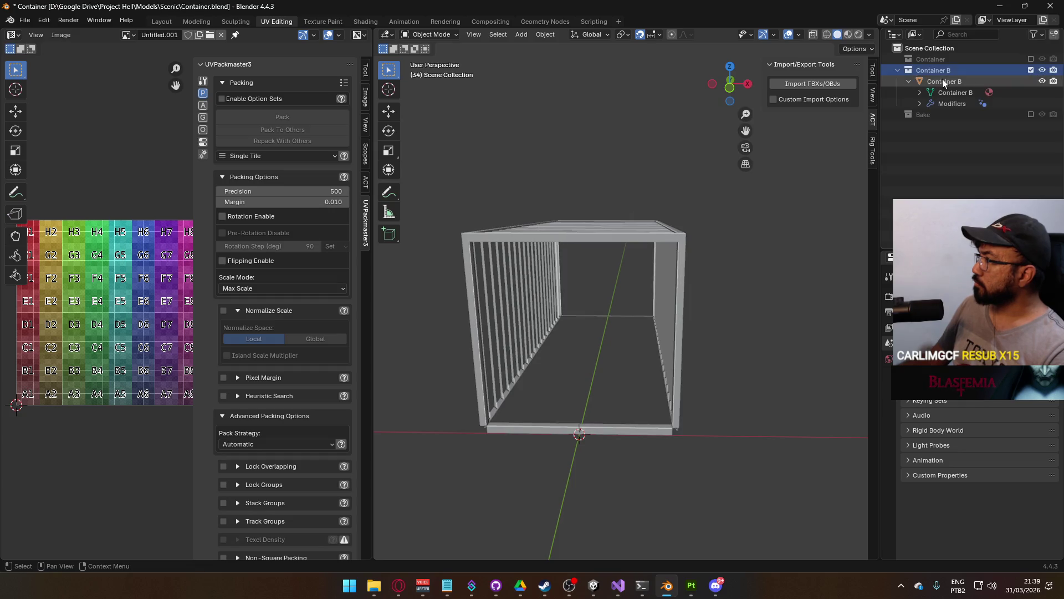
pyautogui.rightClick(949, 82)
pyautogui.click(946, 91)
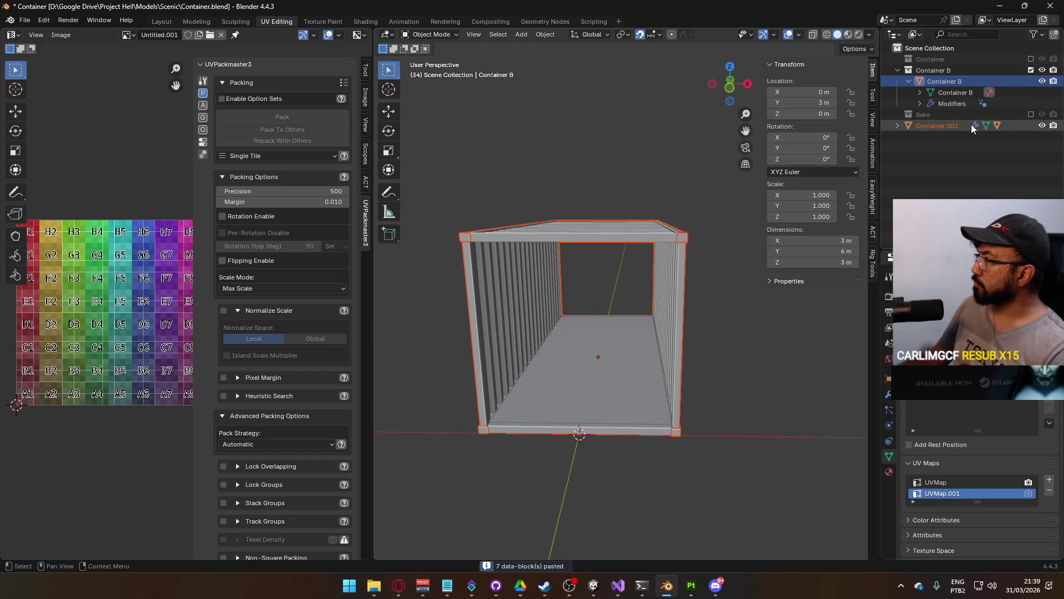
pyautogui.click(941, 127)
pyautogui.click(896, 125)
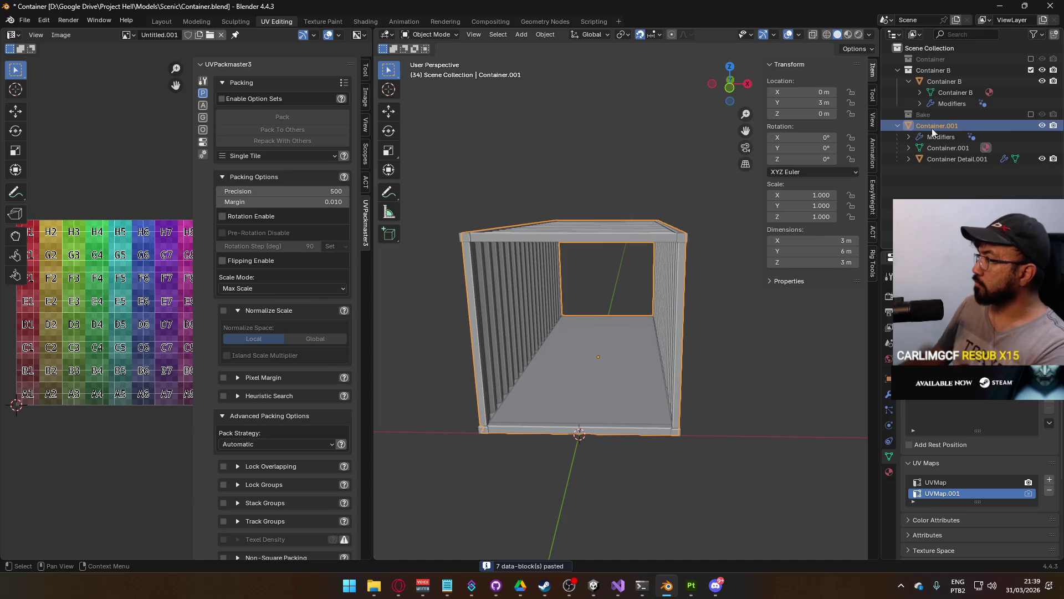
pyautogui.click(945, 158)
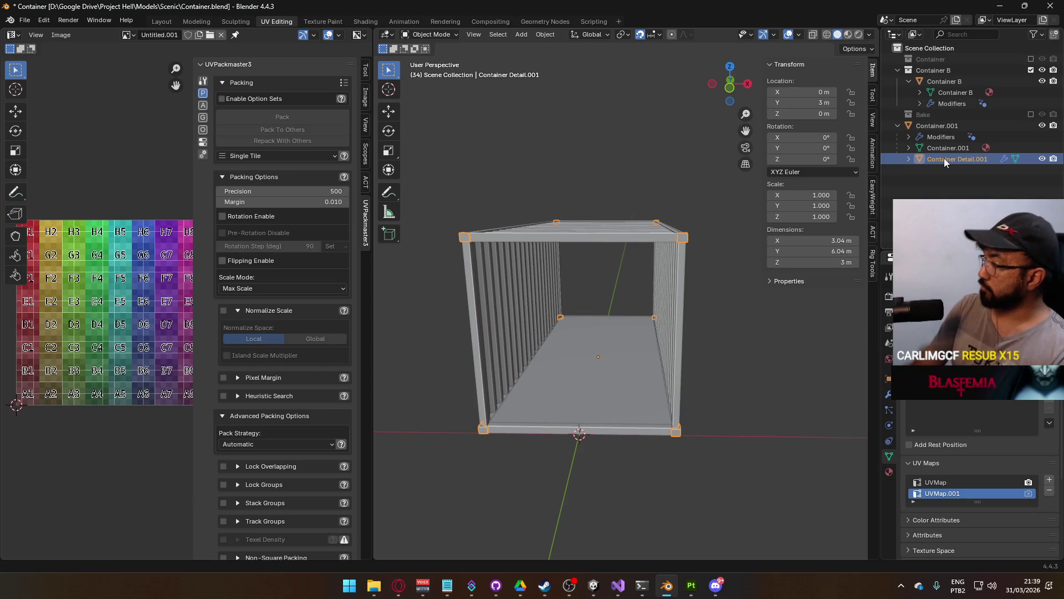
pyautogui.hotkey('alt', 'p')
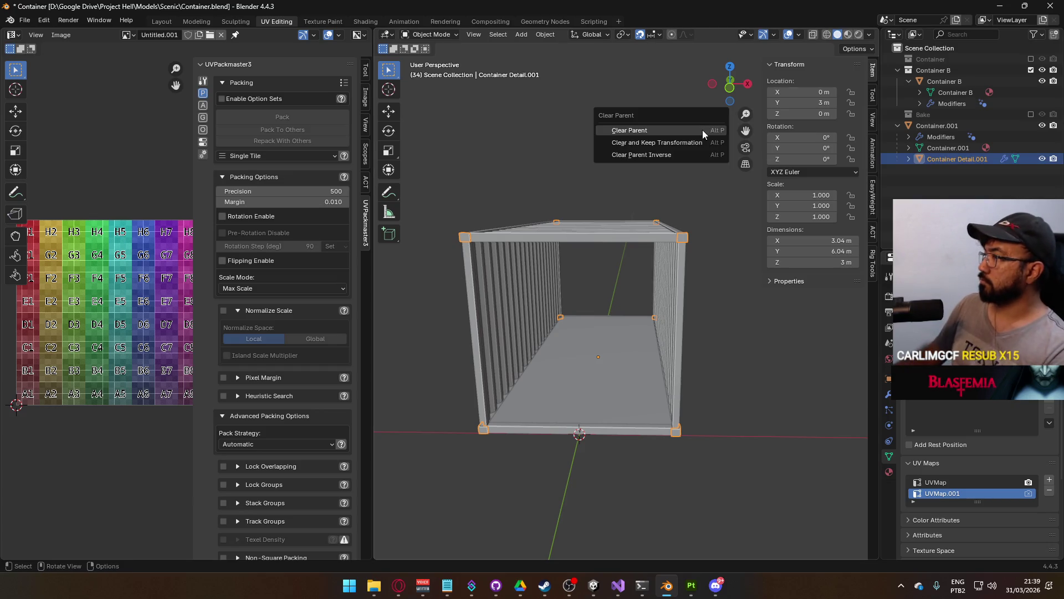
pyautogui.click(703, 142)
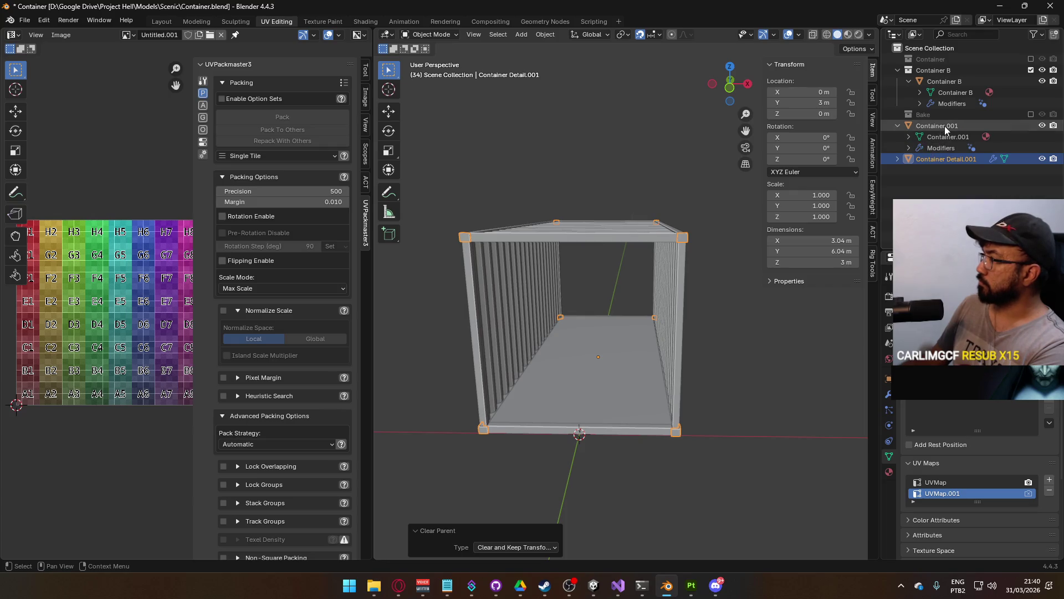
# Delete the pasted Container.001 and move Container Detail.001 into the Container B collection
pyautogui.click(944, 126)
pyautogui.press('x')
pyautogui.click(944, 125)
pyautogui.press('m')
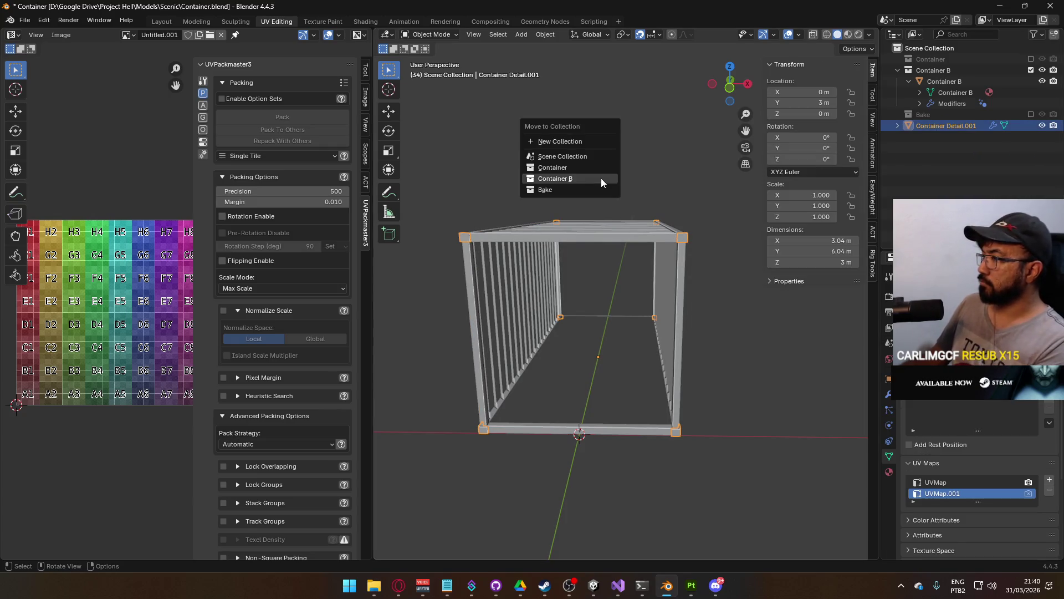
pyautogui.click(601, 178)
pyautogui.doubleClick(970, 115)
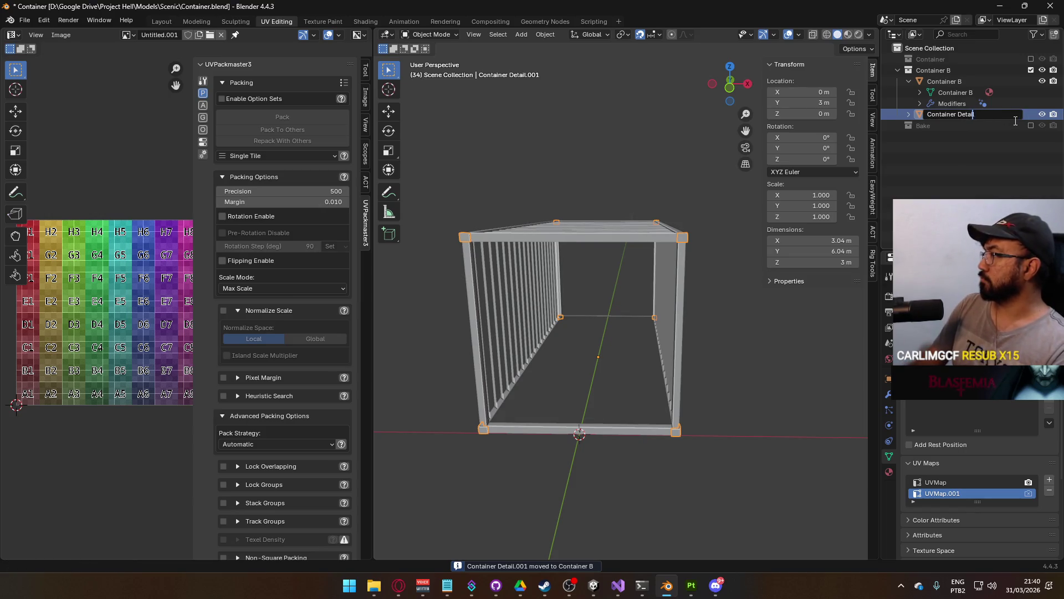
# Rename the detail object and its mesh data to Container B Detail
pyautogui.write('B')
pyautogui.press('Return')
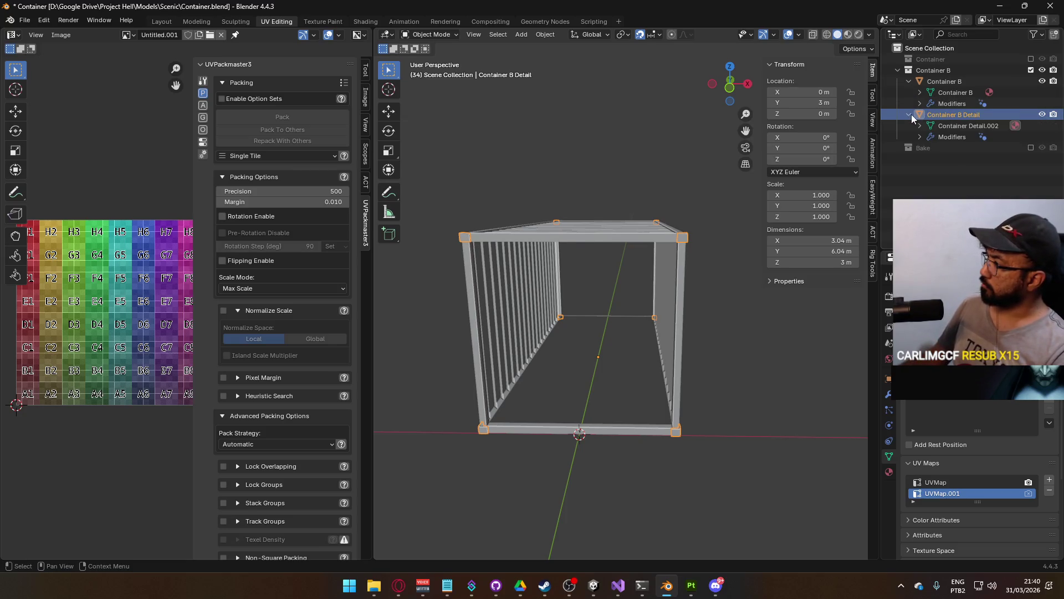
pyautogui.click(911, 114)
pyautogui.click(966, 126)
pyautogui.doubleClick(1025, 127)
pyautogui.press('Return')
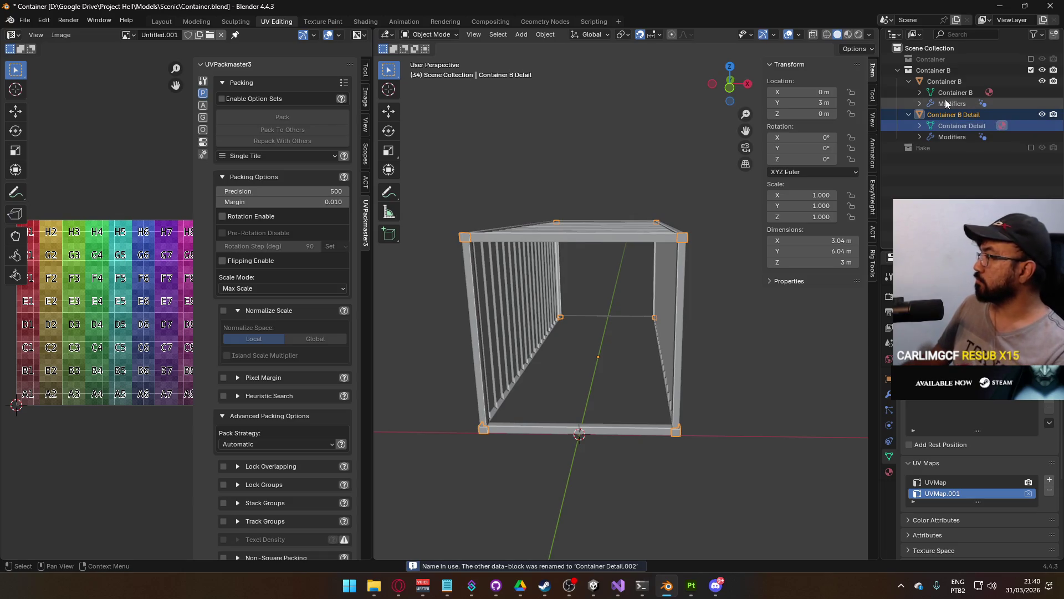
pyautogui.doubleClick(978, 126)
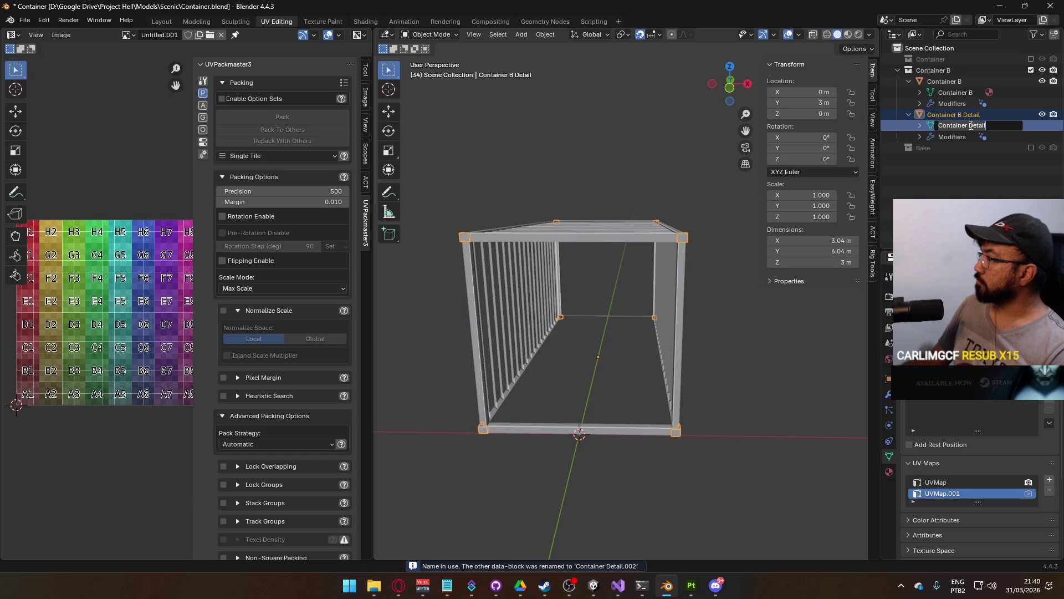
pyautogui.press('Return')
pyautogui.doubleClick(997, 127)
pyautogui.click(996, 126)
pyautogui.press('BackSpace')
pyautogui.press('Return')
# Select Container B together with Container B Detail and save the blend file
pyautogui.click(909, 114)
pyautogui.click(908, 81)
pyautogui.click(908, 82)
pyautogui.keyDown('shift'); pyautogui.click(951, 92); pyautogui.keyUp('shift')
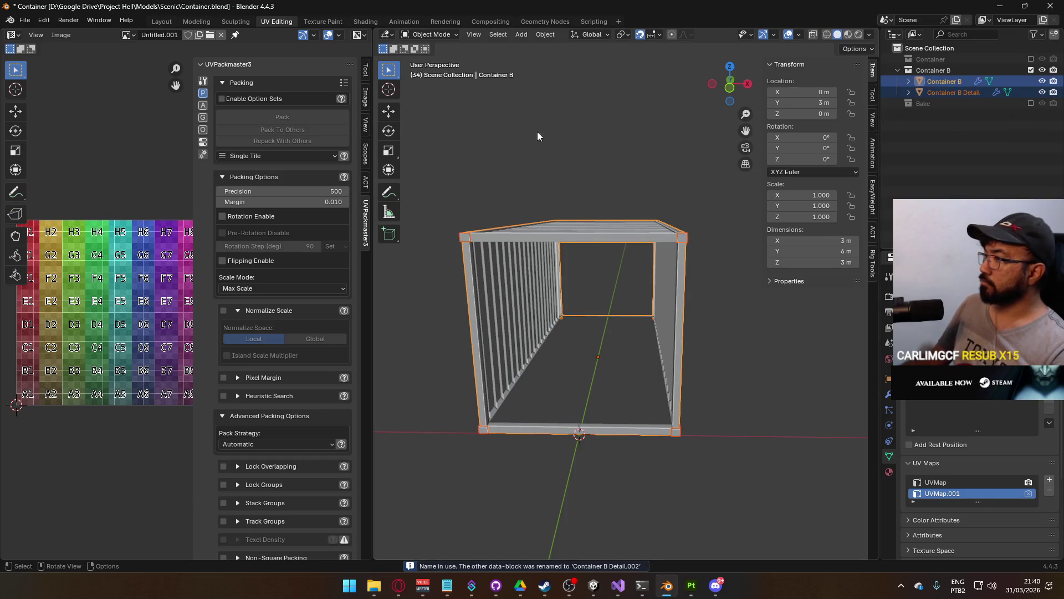
pyautogui.hotkey('ctrl', 's')
pyautogui.click(24, 20)
# Export the selection with the Unity FBX preset over Container B.fbx in the Scenic models folder
pyautogui.moveTo(67, 189)
pyautogui.click(192, 286)
pyautogui.click(741, 179)
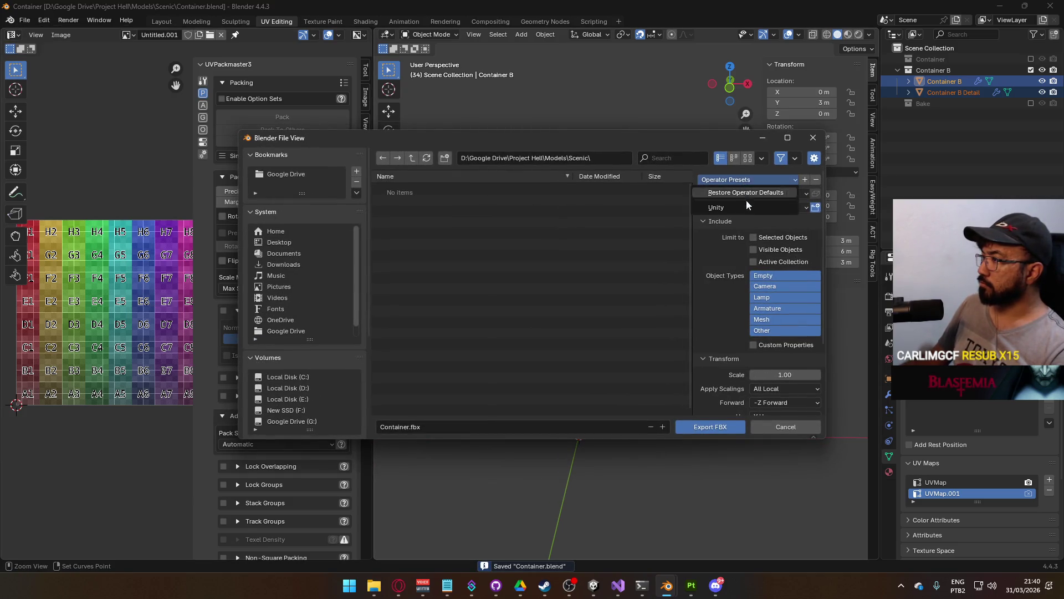
pyautogui.click(736, 209)
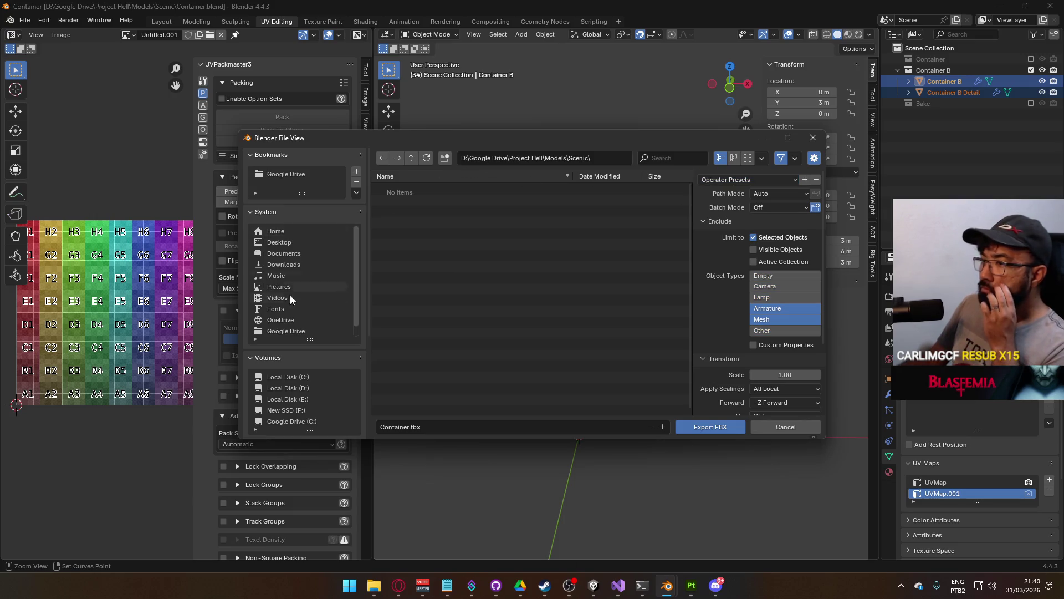
pyautogui.scroll(-4, 314, 370)
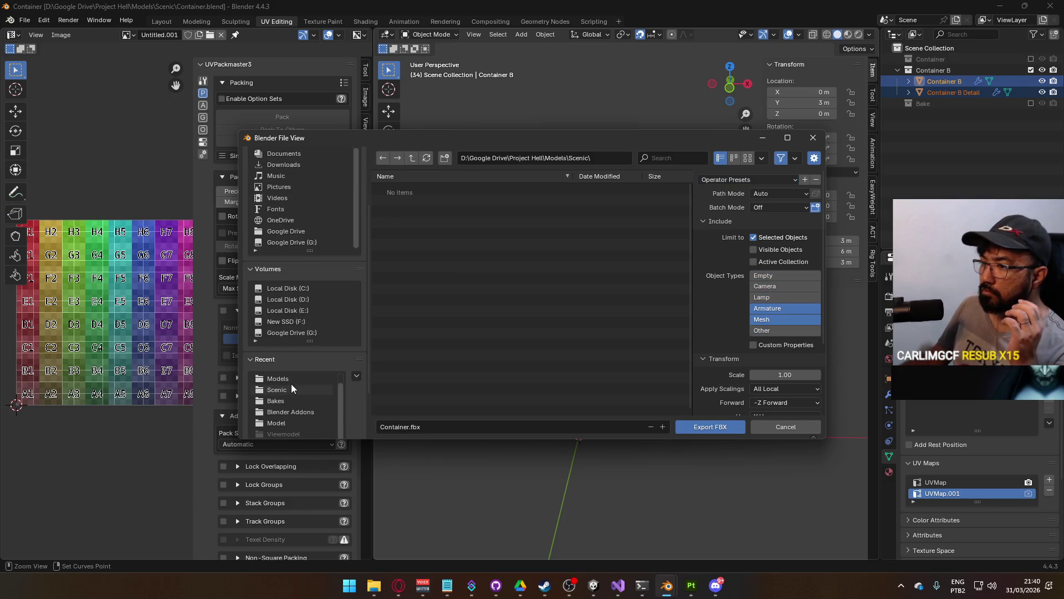
pyautogui.click(294, 400)
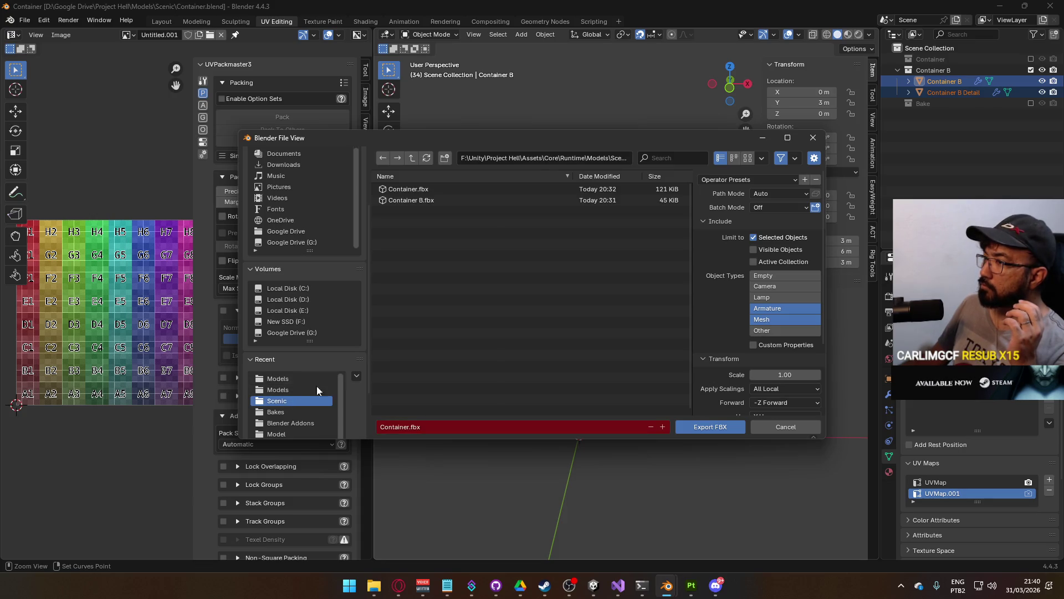
pyautogui.doubleClick(472, 200)
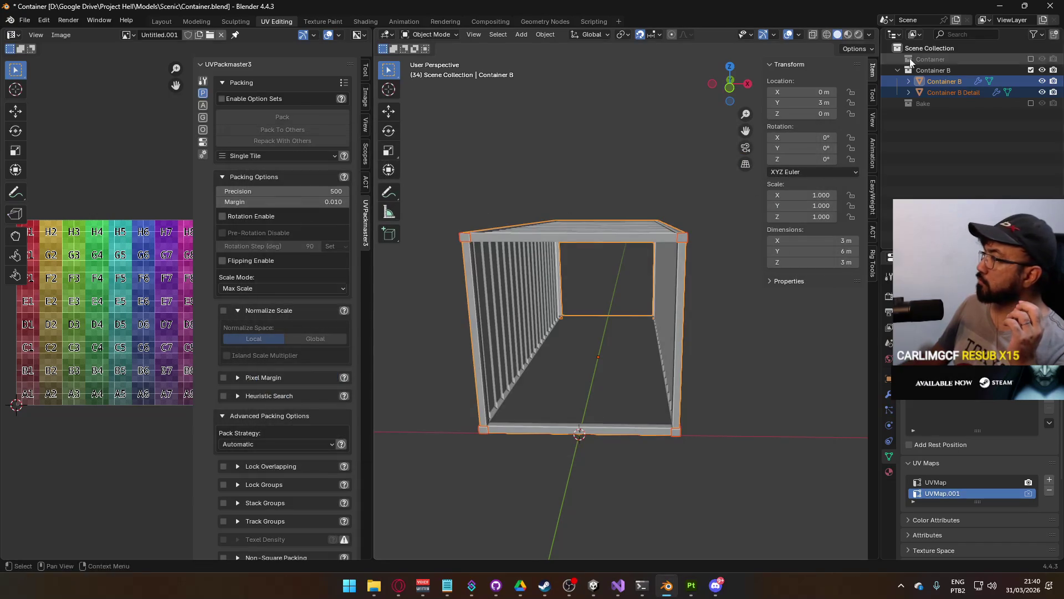
# Swap back to the Container collection, save, export Container.fbx, and return to Unity
pyautogui.click(1030, 71)
pyautogui.click(1031, 58)
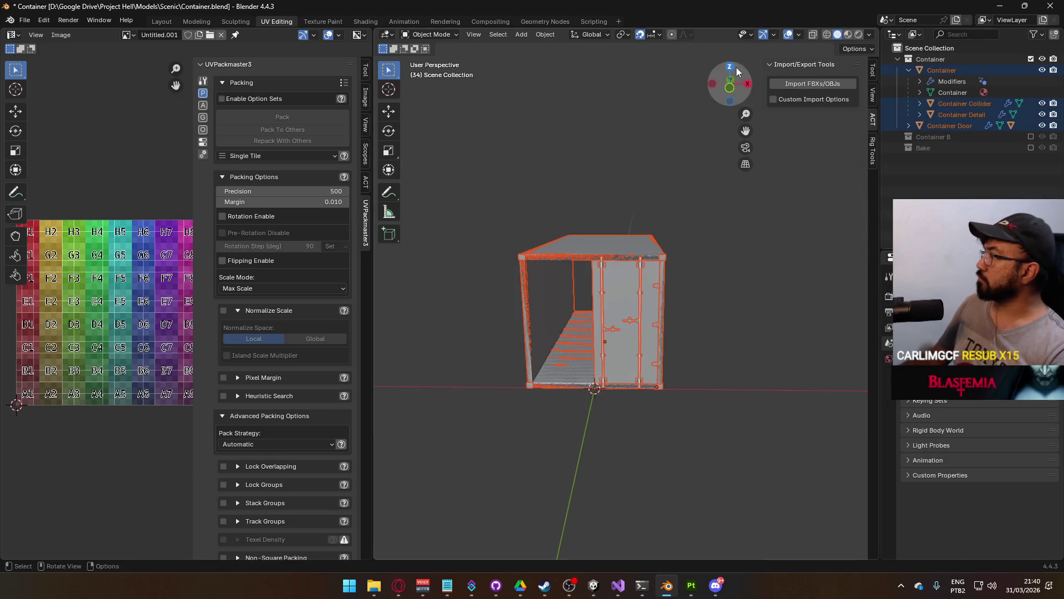
pyautogui.hotkey('ctrl', 's')
pyautogui.click(24, 20)
pyautogui.moveTo(68, 187)
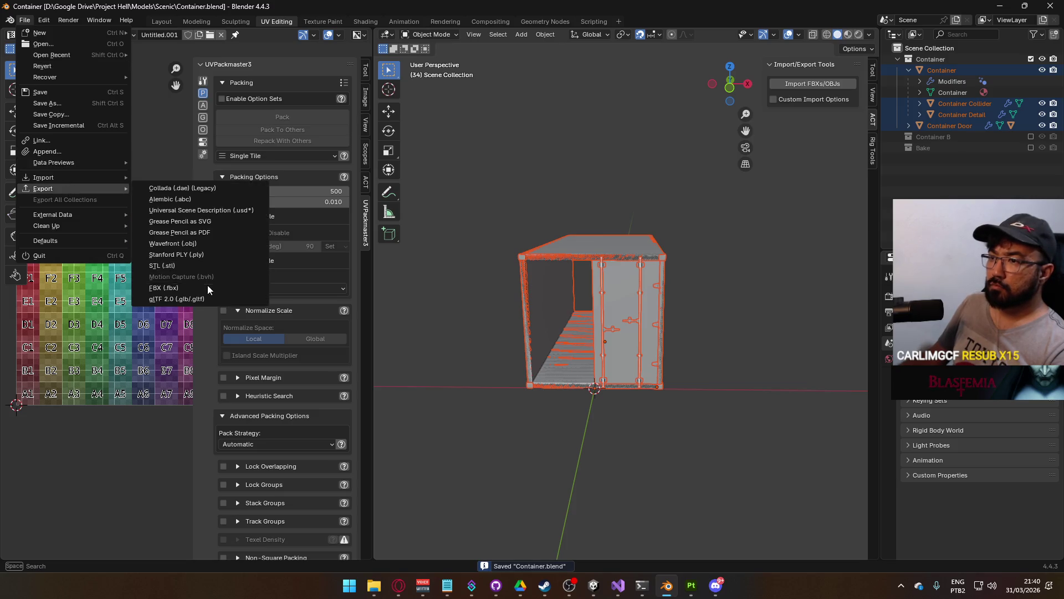
pyautogui.click(208, 285)
pyautogui.doubleClick(467, 185)
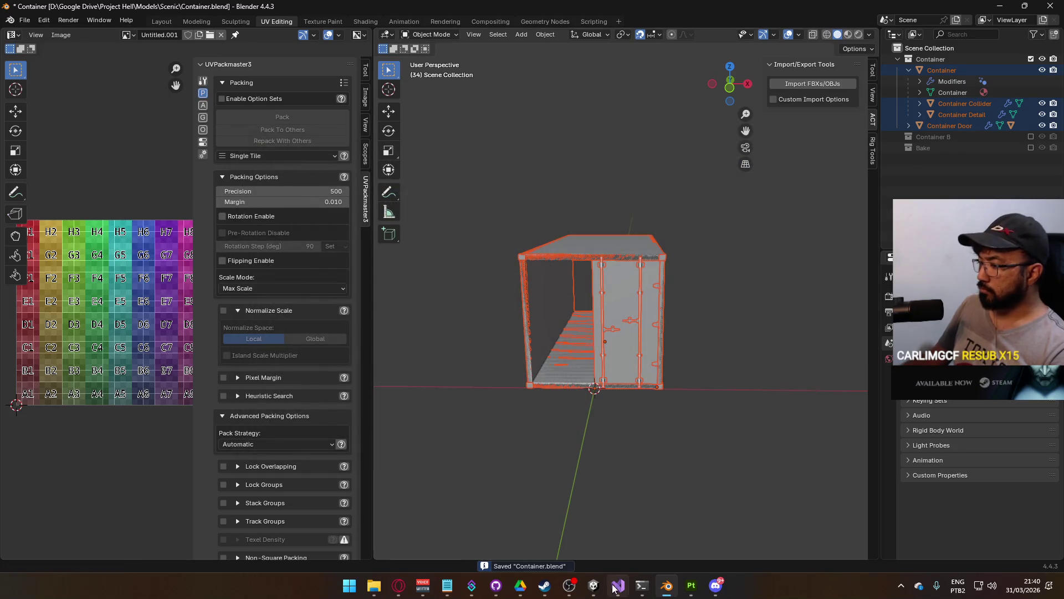
pyautogui.moveTo(594, 585)
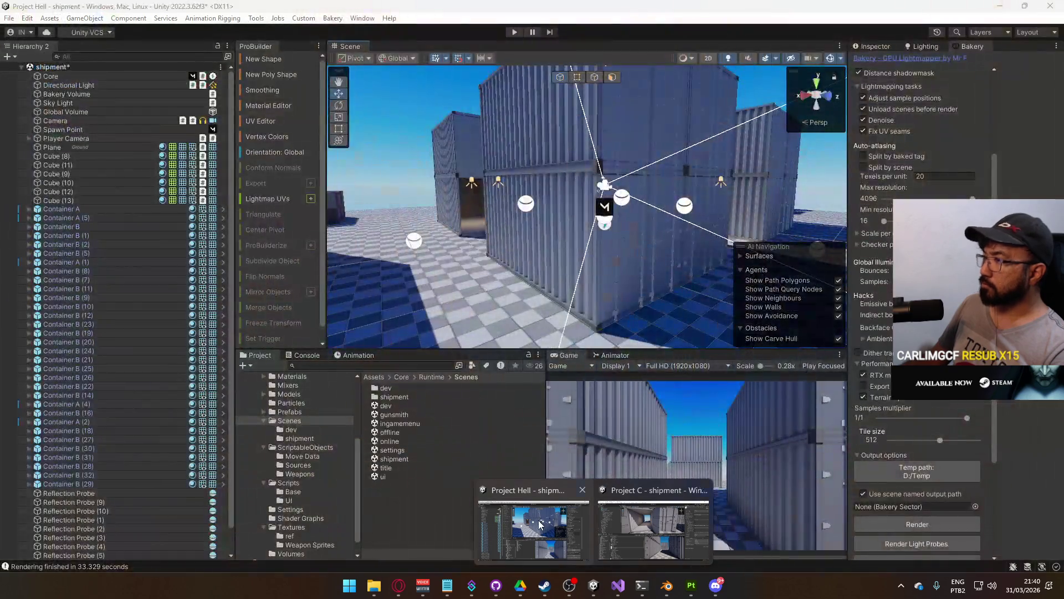
pyautogui.click(540, 524)
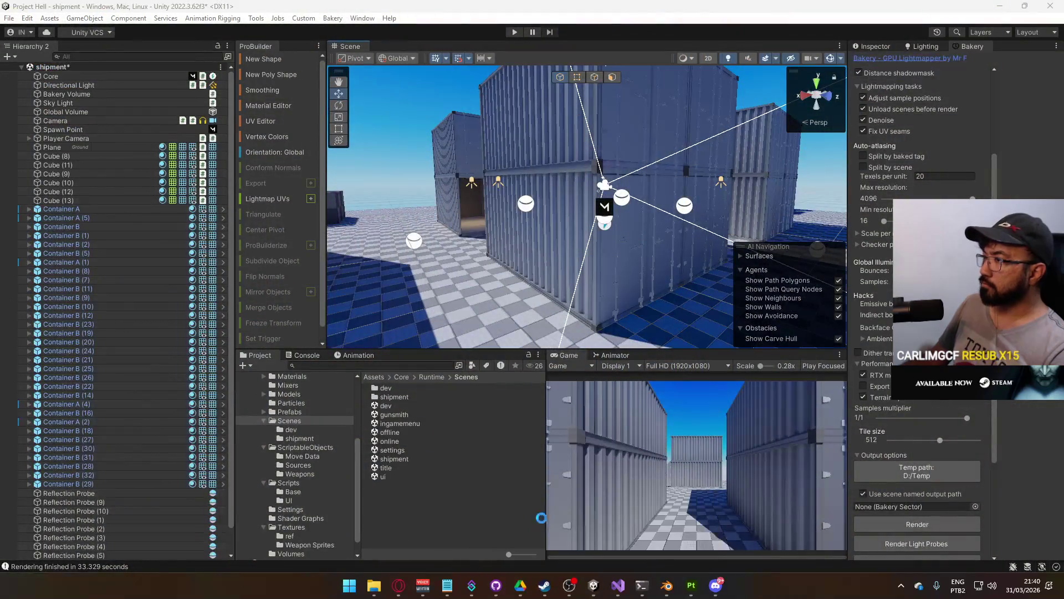
# Orbit the Unity scene, then re-export the container textures from Substance Painter
pyautogui.scroll(6, 594, 274)
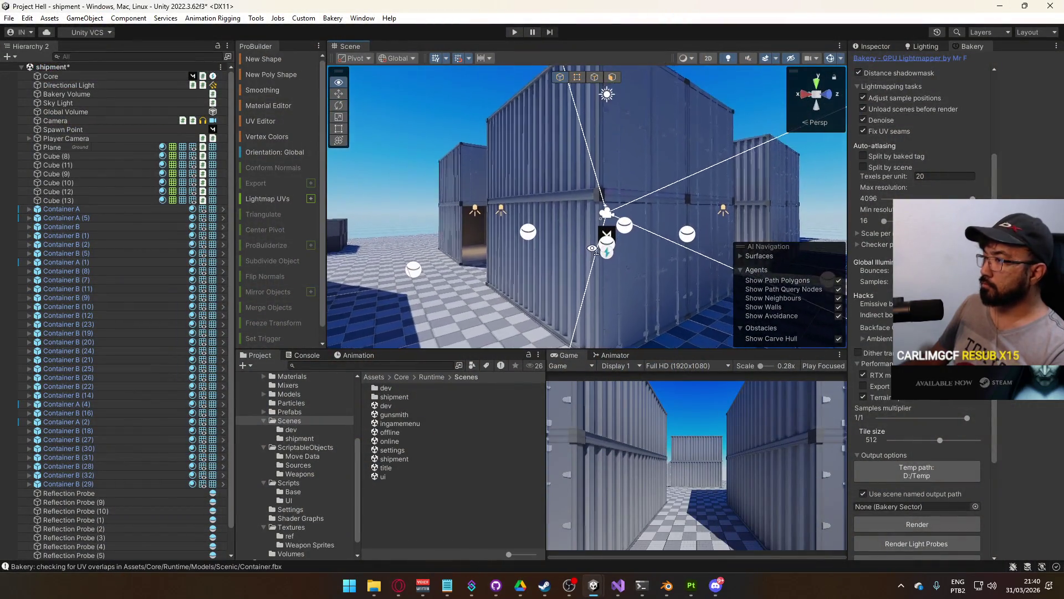
pyautogui.moveTo(604, 237); pyautogui.dragTo(499, 338)
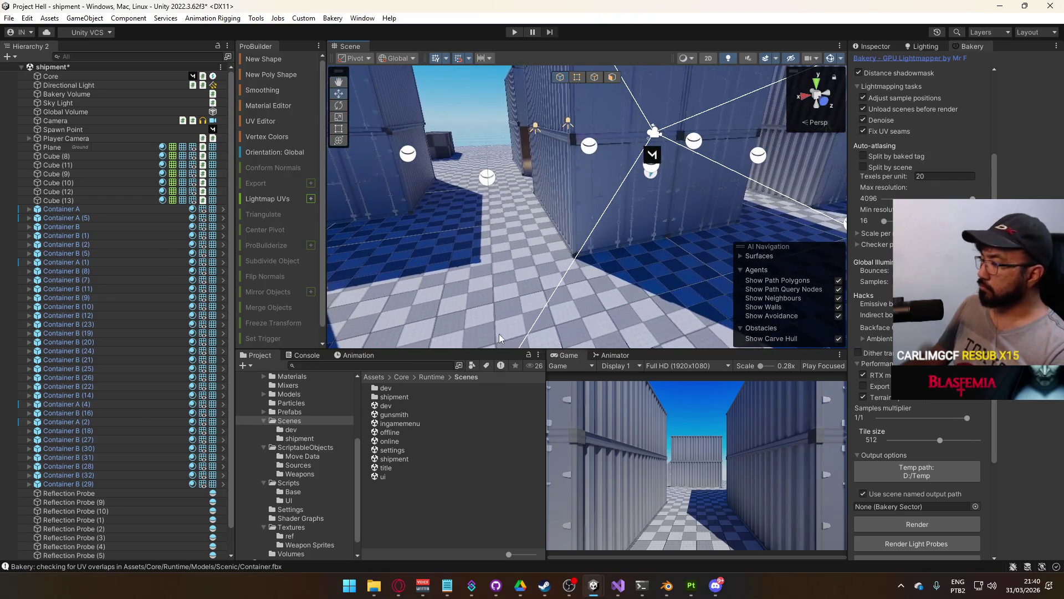
pyautogui.click(692, 585)
pyautogui.click(10, 19)
pyautogui.click(33, 163)
pyautogui.click(797, 487)
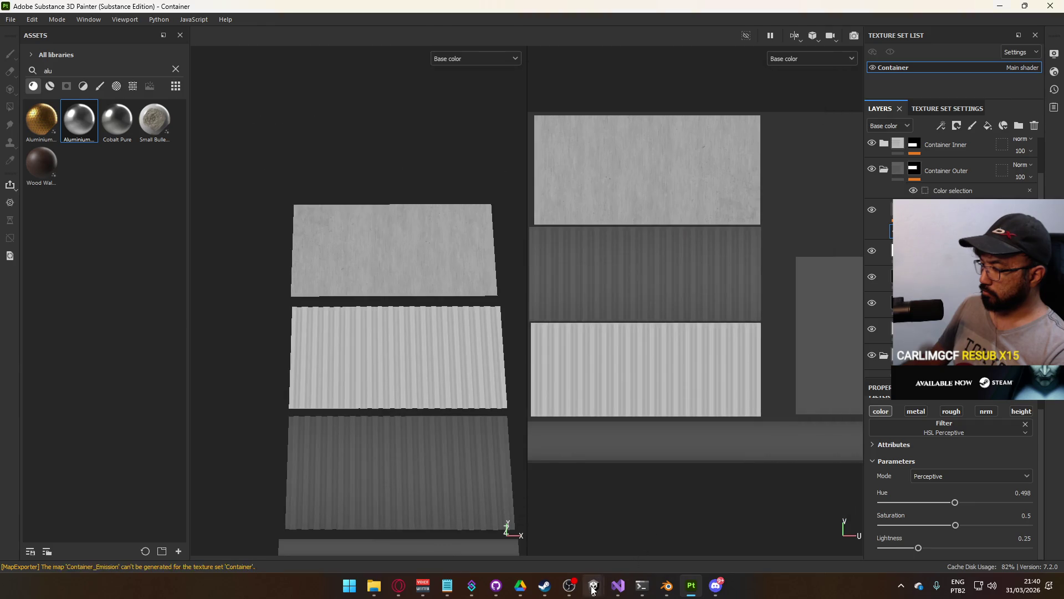
# Back in Unity, fly into a container and start the Bakery lightmap render
pyautogui.moveTo(594, 585)
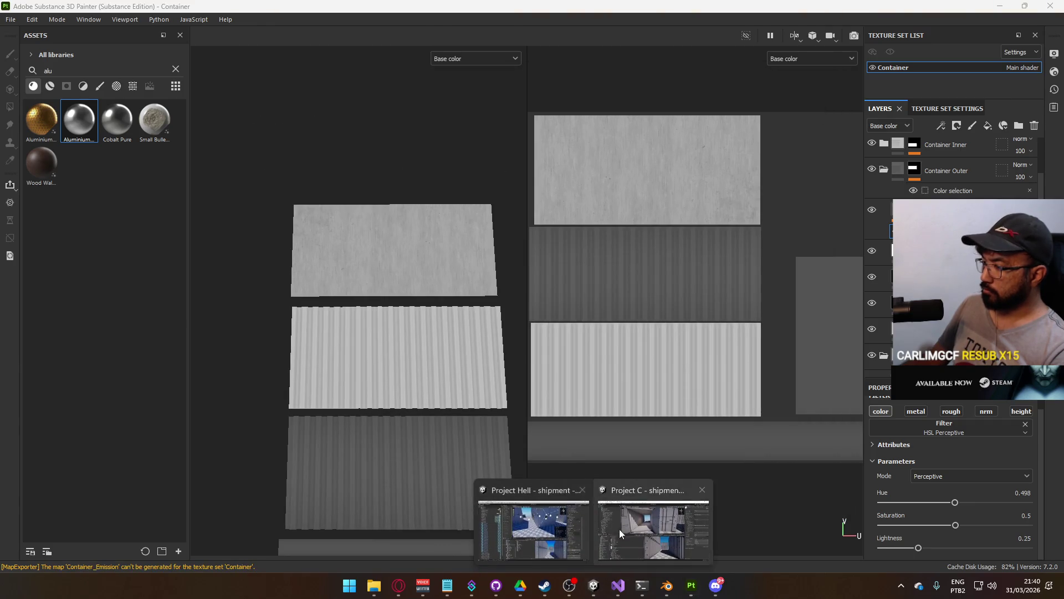
pyautogui.click(532, 529)
pyautogui.moveTo(535, 204)
pyautogui.mouseDown()
pyautogui.moveTo(460, 343)
pyautogui.moveTo(471, 277)
pyautogui.moveTo(444, 249)
pyautogui.moveTo(332, 333)
pyautogui.moveTo(23, 336)
pyautogui.moveTo(499, 222)
pyautogui.moveTo(554, 194)
pyautogui.moveTo(877, 255)
pyautogui.mouseUp()
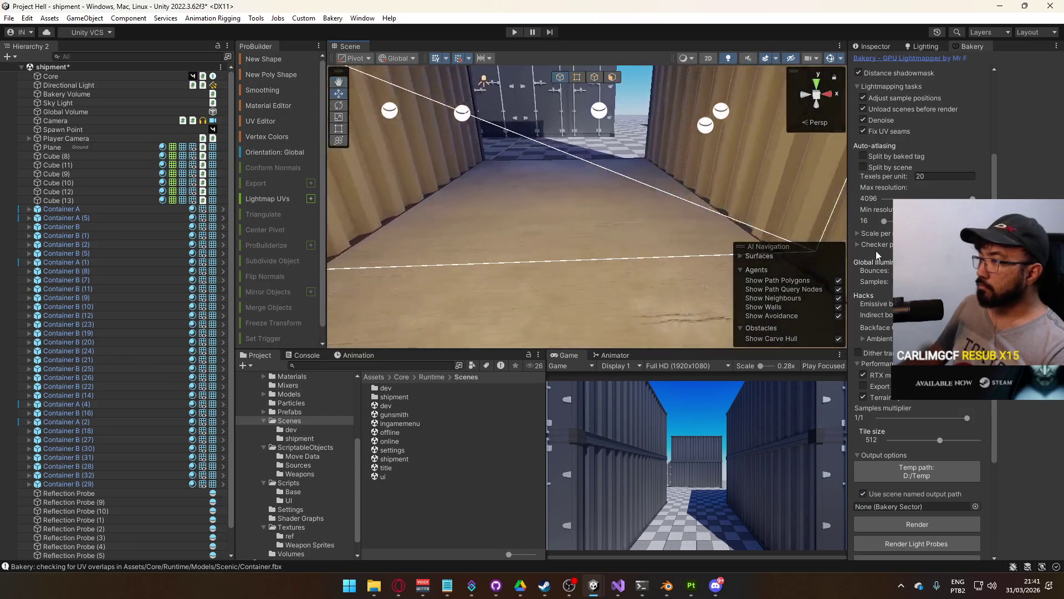
pyautogui.click(917, 523)
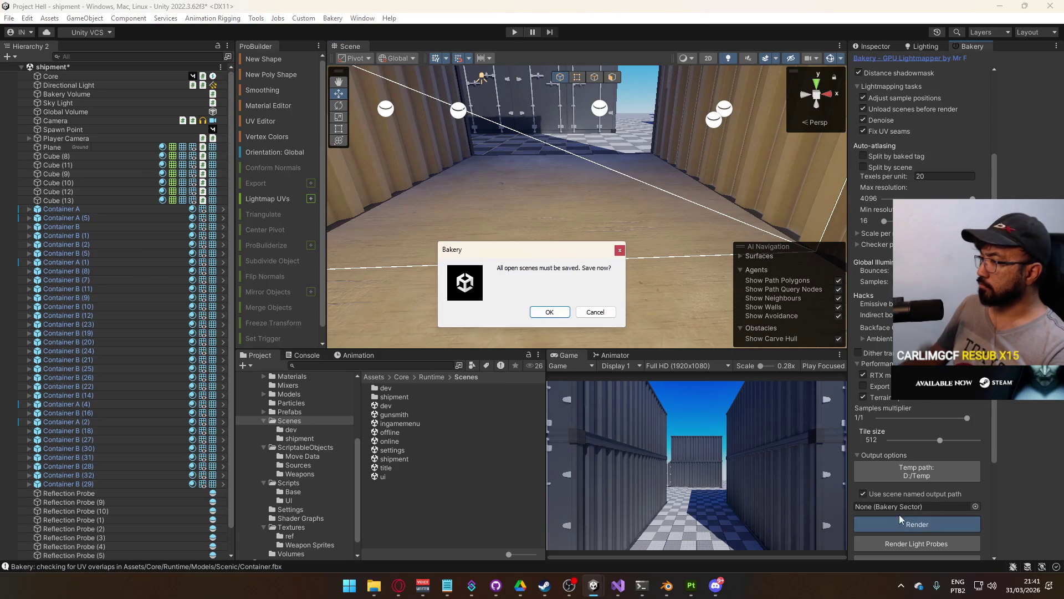
# Save the open scenes, let Bakery finish the 27.4-second bake, and inspect the lit containers
pyautogui.click(549, 312)
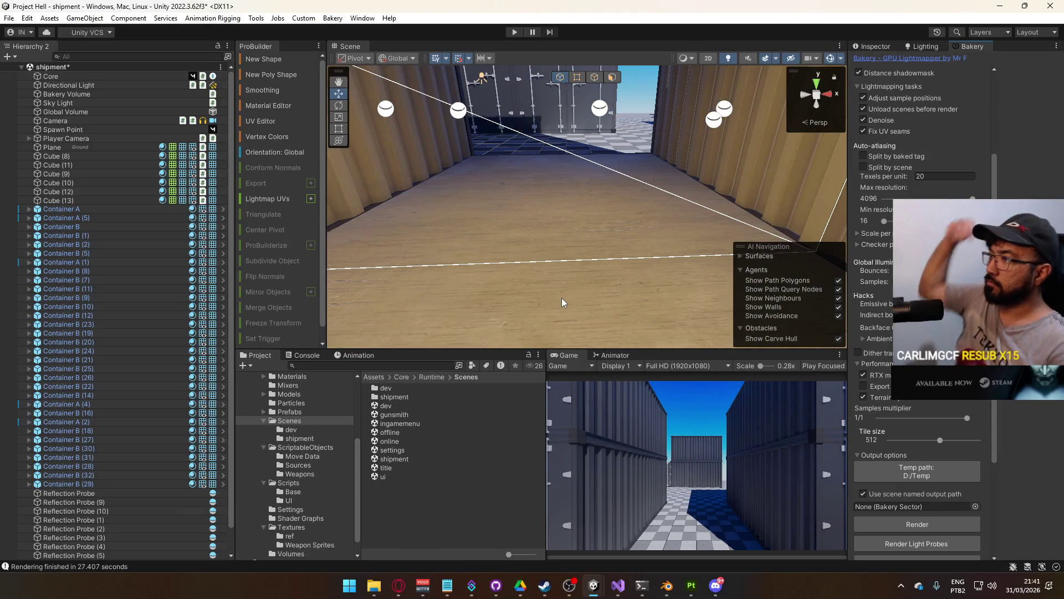
pyautogui.moveTo(587, 195)
pyautogui.mouseDown()
pyautogui.moveTo(653, 178)
pyautogui.moveTo(622, 171)
pyautogui.moveTo(690, 157)
pyautogui.moveTo(506, 185)
pyautogui.moveTo(541, 173)
pyautogui.moveTo(576, 85)
pyautogui.moveTo(610, 105)
pyautogui.moveTo(638, 100)
pyautogui.mouseUp()
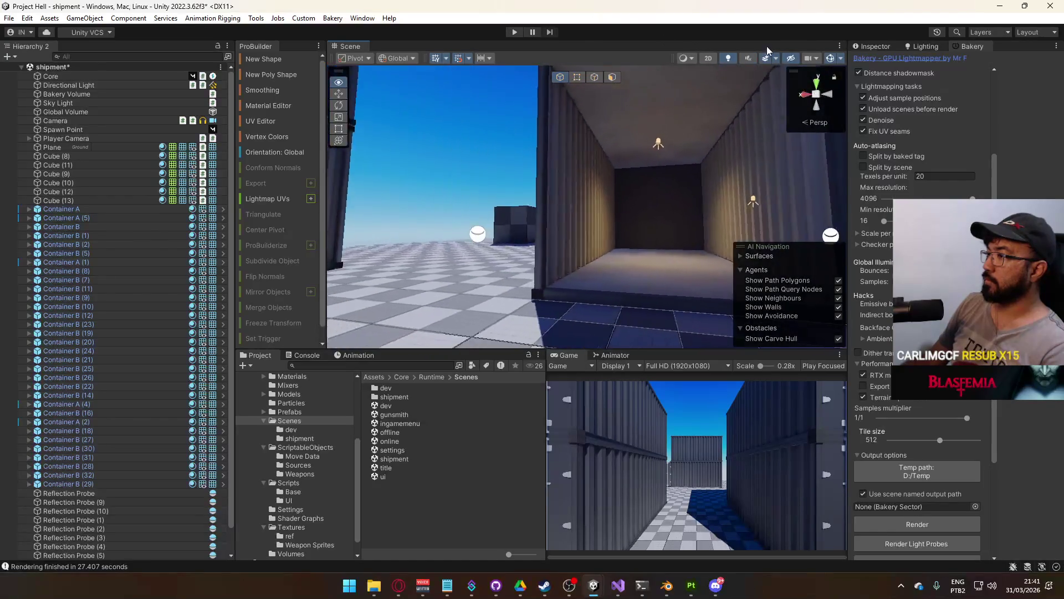
pyautogui.moveTo(797, 35)
pyautogui.mouseDown()
pyautogui.moveTo(797, 11)
pyautogui.moveTo(794, 587)
pyautogui.moveTo(793, 571)
pyautogui.moveTo(787, 576)
pyautogui.moveTo(821, 561)
pyautogui.moveTo(1057, 262)
pyautogui.moveTo(111, 113)
pyautogui.moveTo(177, 115)
pyautogui.mouseUp()
pyautogui.moveTo(566, 277)
pyautogui.mouseDown()
pyautogui.moveTo(679, 309)
pyautogui.moveTo(695, 299)
pyautogui.mouseUp()
pyautogui.click(119, 492)
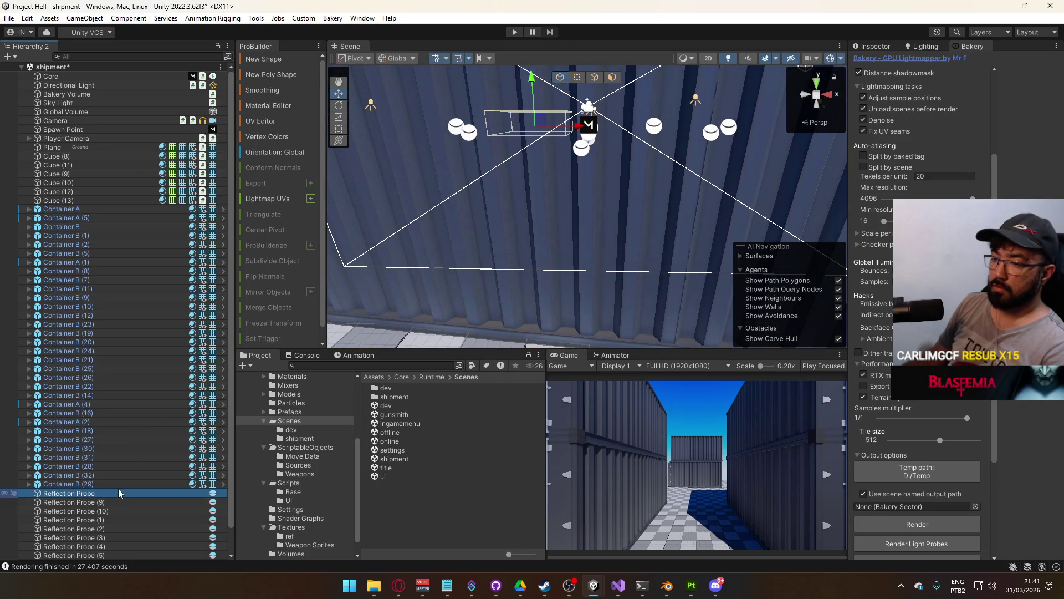
# Select the range of reflection probes and review their properties in the Inspector, then clear the selection
pyautogui.scroll(-1, 119, 493)
pyautogui.keyDown('shift'); pyautogui.click(83, 555); pyautogui.keyUp('shift')
pyautogui.click(870, 49)
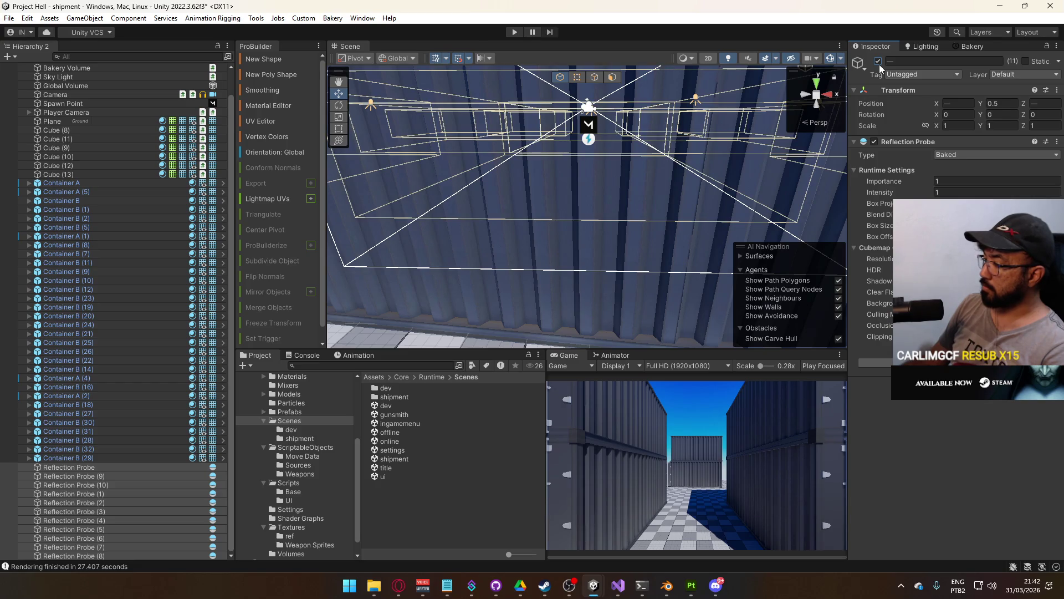
pyautogui.moveTo(588, 183)
pyautogui.mouseDown()
pyautogui.moveTo(622, 179)
pyautogui.moveTo(610, 182)
pyautogui.mouseUp()
pyautogui.click(87, 468)
pyautogui.keyDown('shift'); pyautogui.click(102, 556); pyautogui.keyUp('shift')
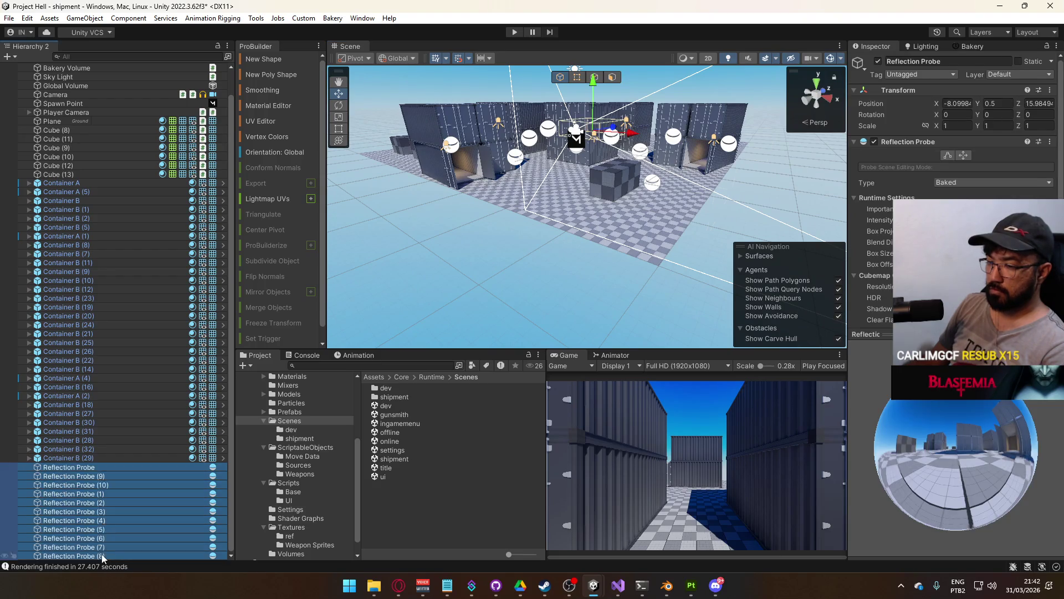
pyautogui.click(83, 476)
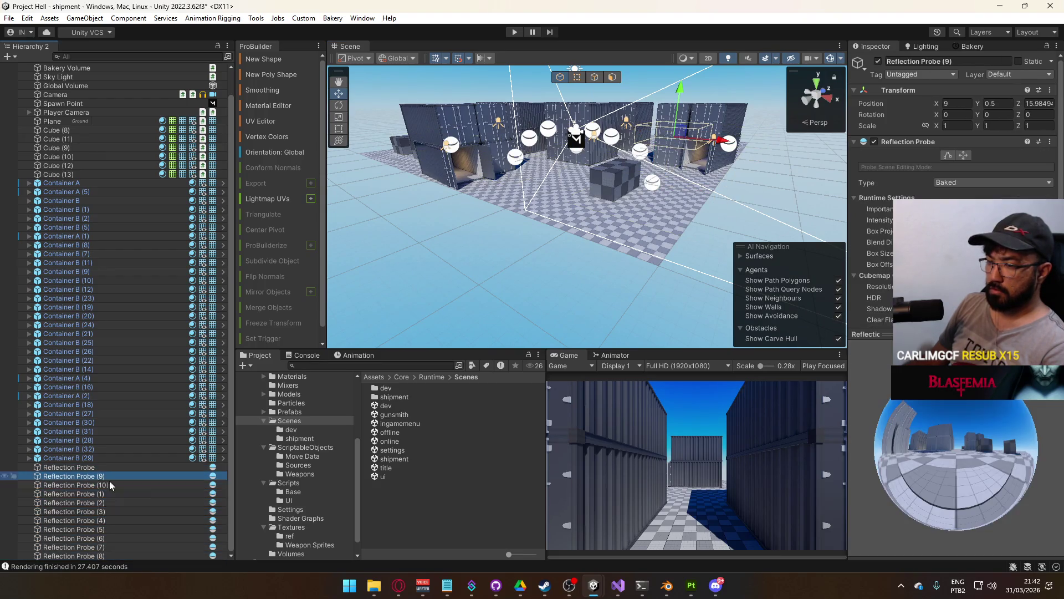
pyautogui.click(92, 468)
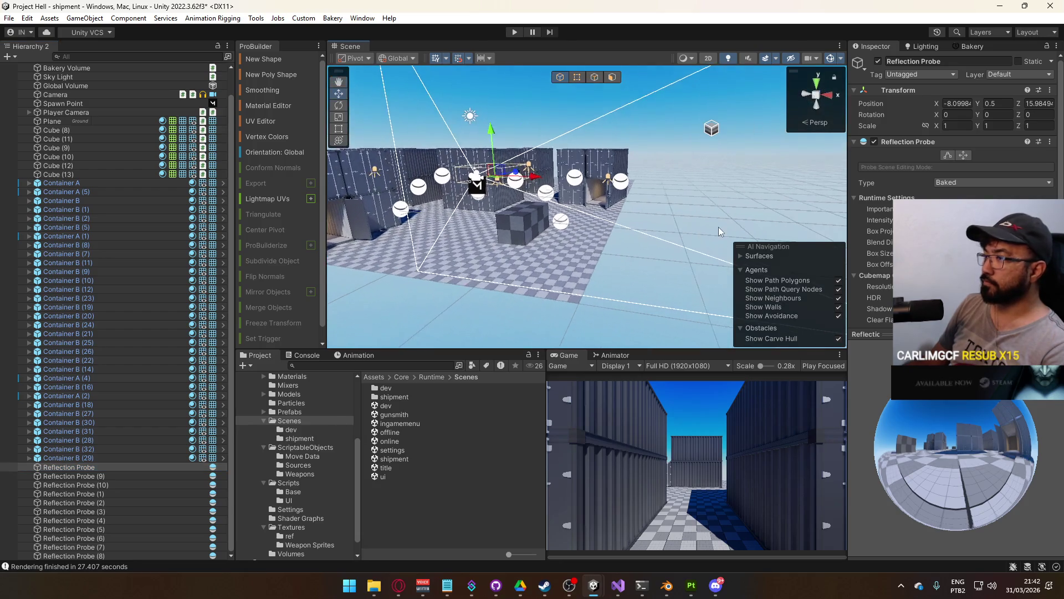
pyautogui.click(718, 227)
# Fly through the lit container corridors and onto the roofs, then select the Container B Detail mesh
pyautogui.press('w')
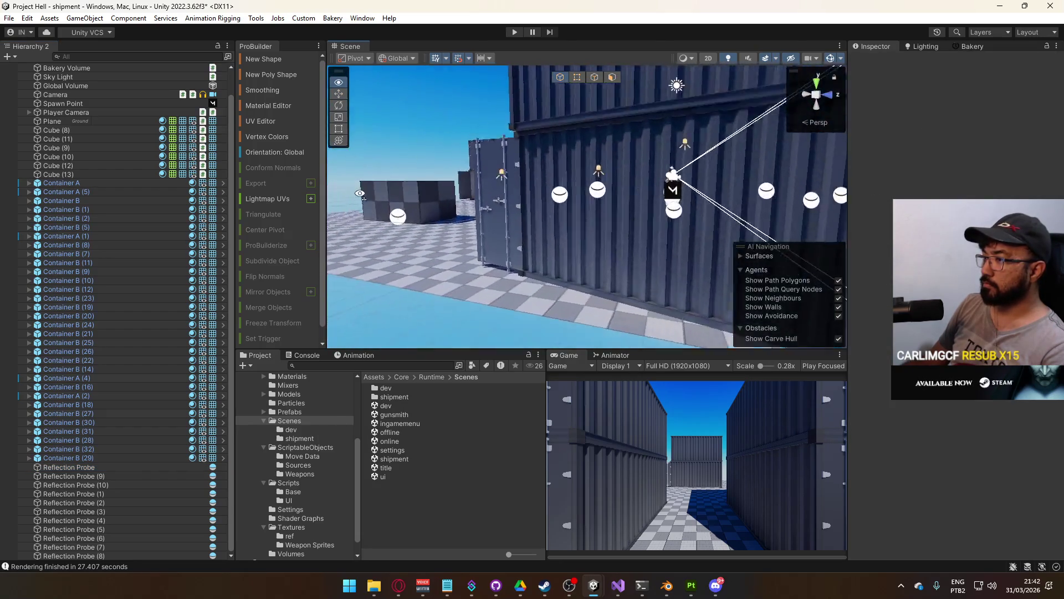
pyautogui.press('s')
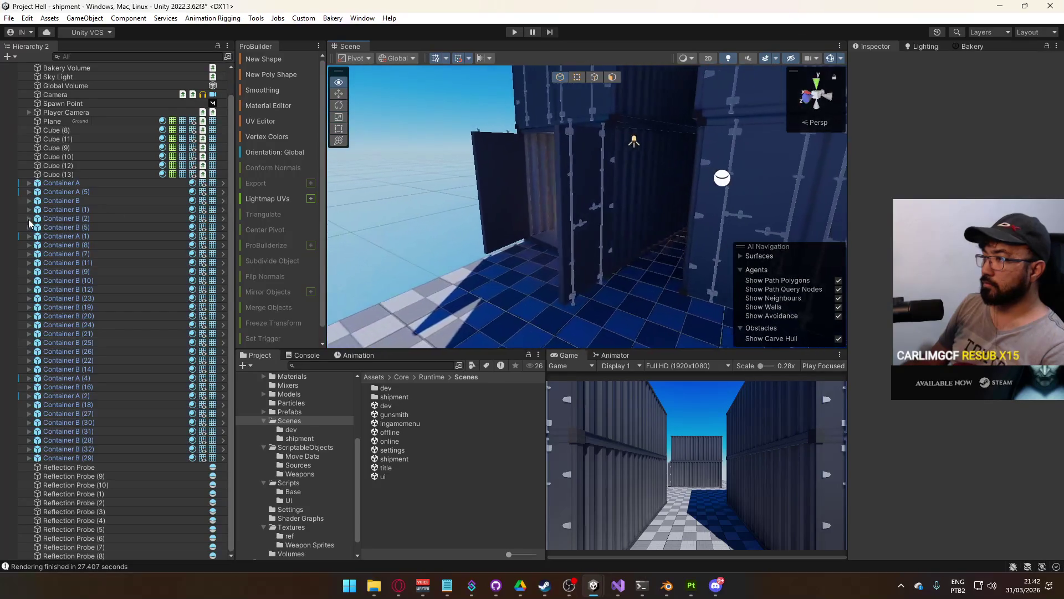
pyautogui.press('s')
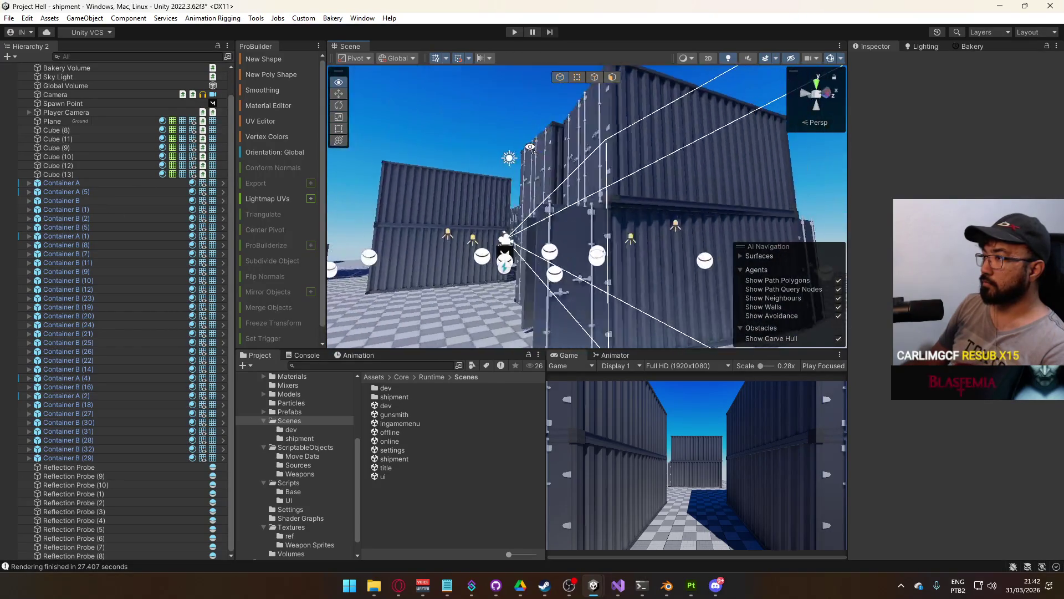
pyautogui.press('w')
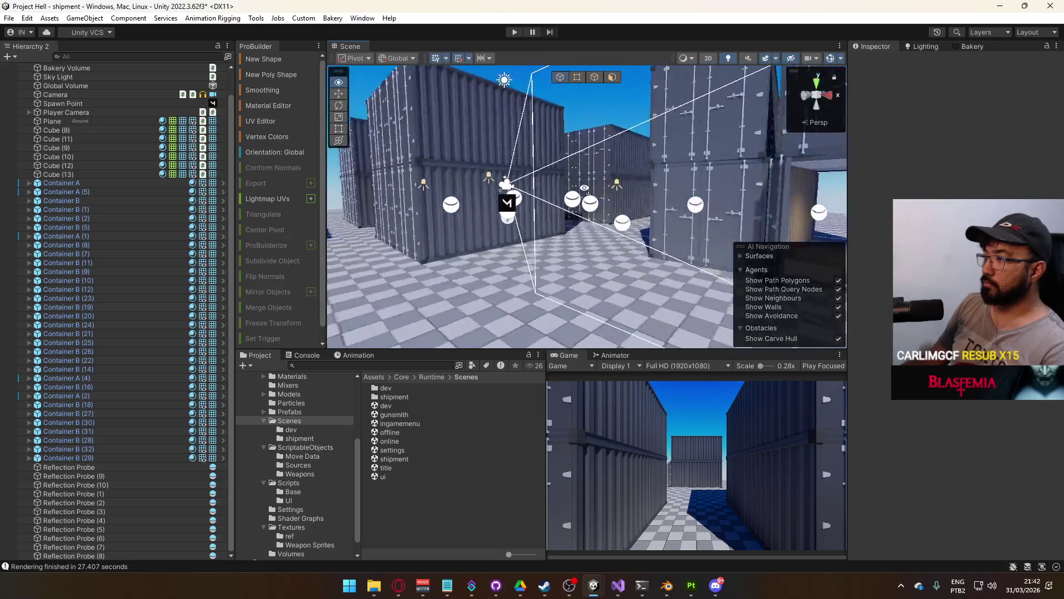
pyautogui.press('e')
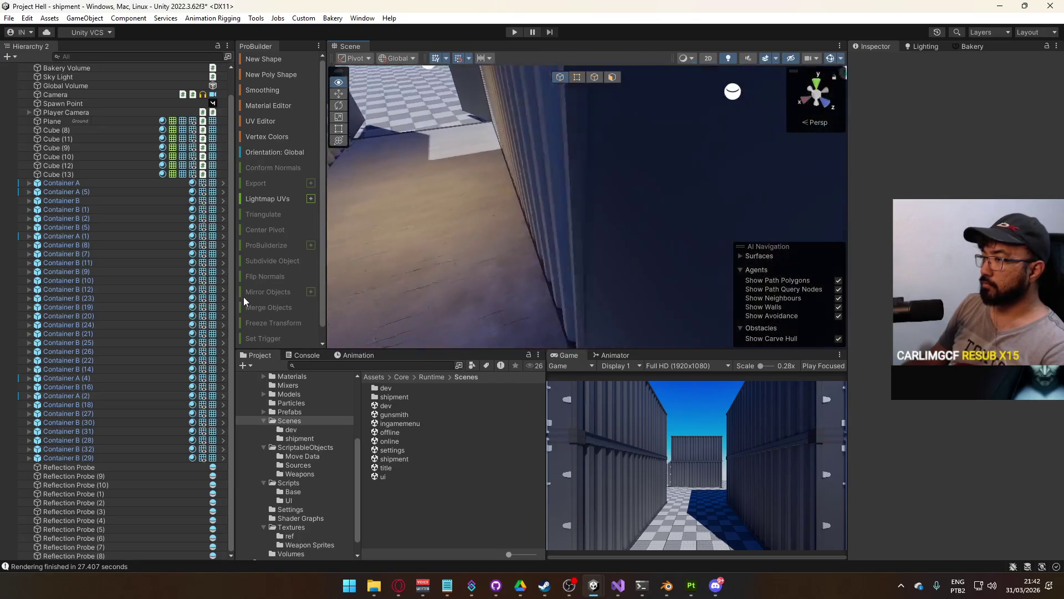
pyautogui.press('s')
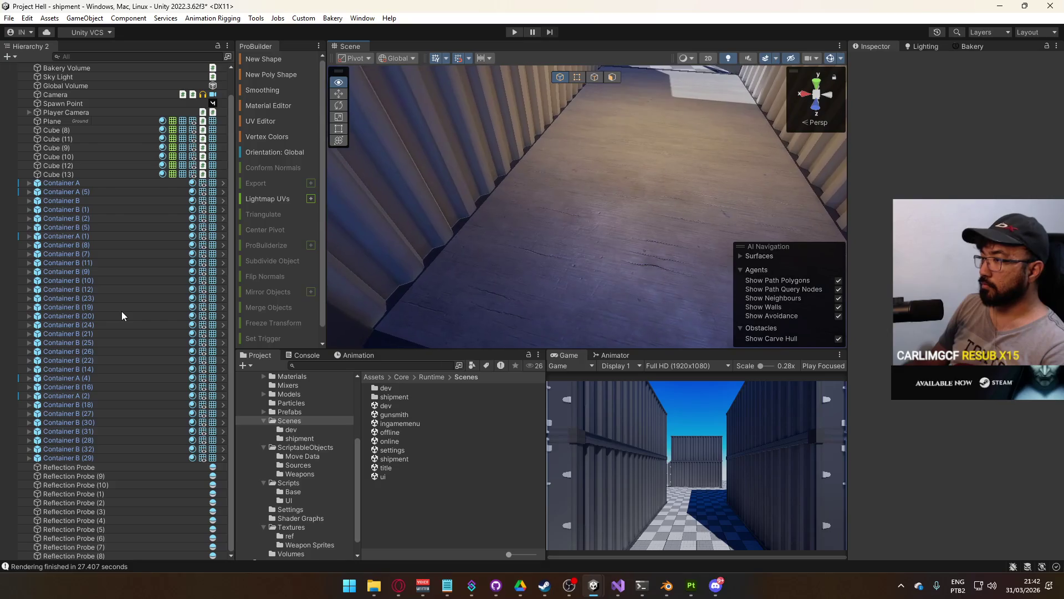
pyautogui.press('w')
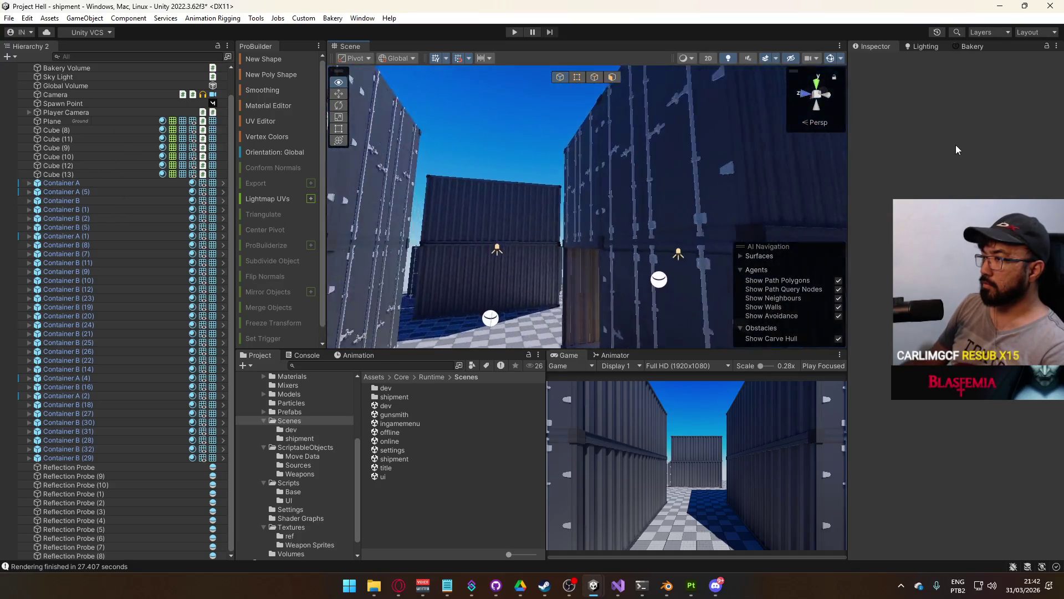
pyautogui.press('w')
pyautogui.press('w')
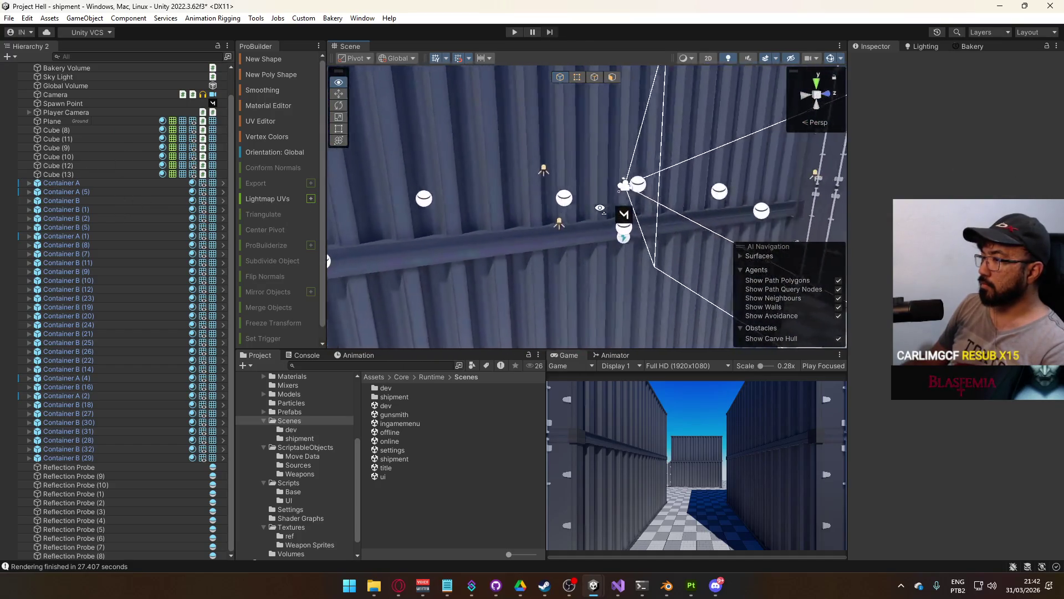
pyautogui.click(564, 245)
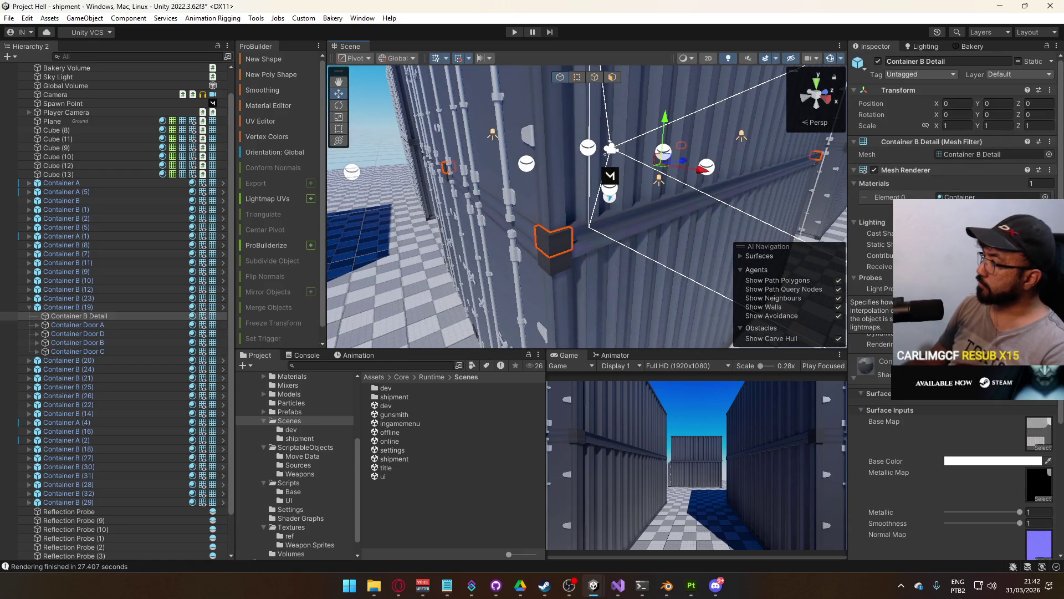
# Make the Container B Detail mesh receive lightmaps and apply that Mesh Renderer override to the Container B prefab
pyautogui.scroll(-4, 880, 285)
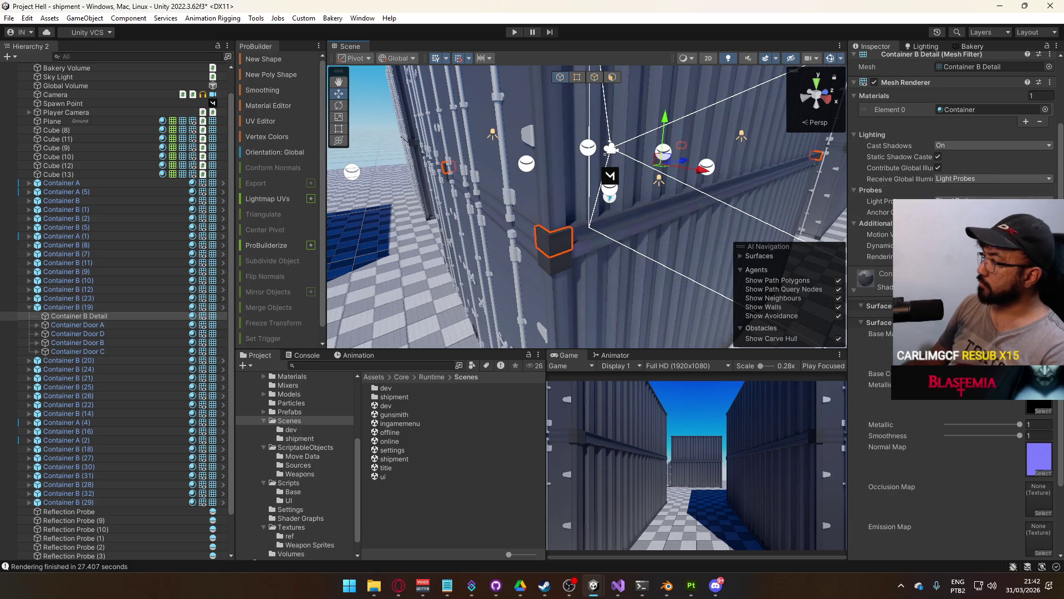
pyautogui.click(978, 182)
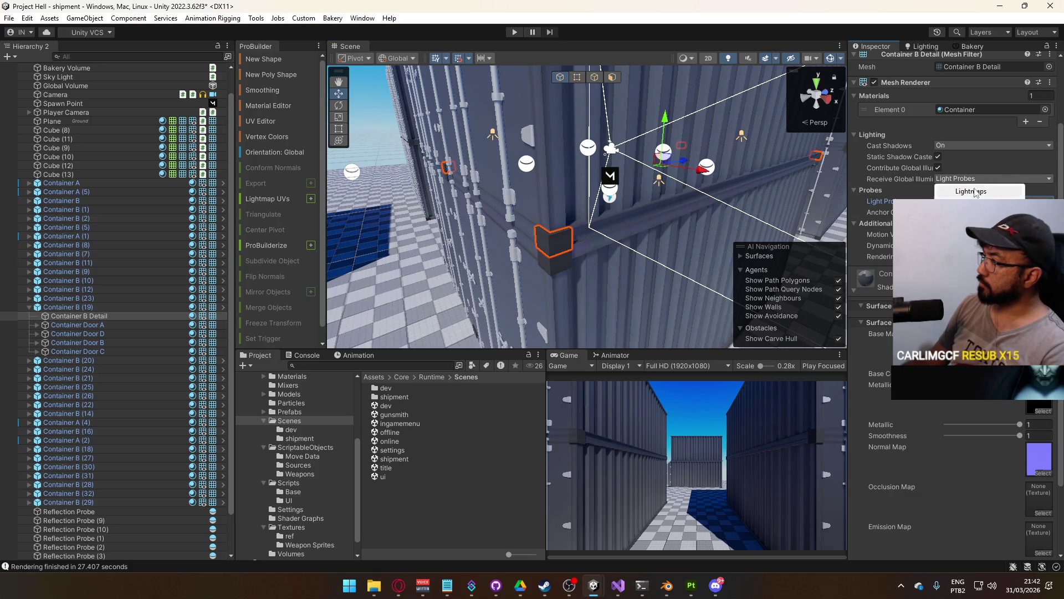
pyautogui.click(967, 196)
pyautogui.scroll(3, 989, 158)
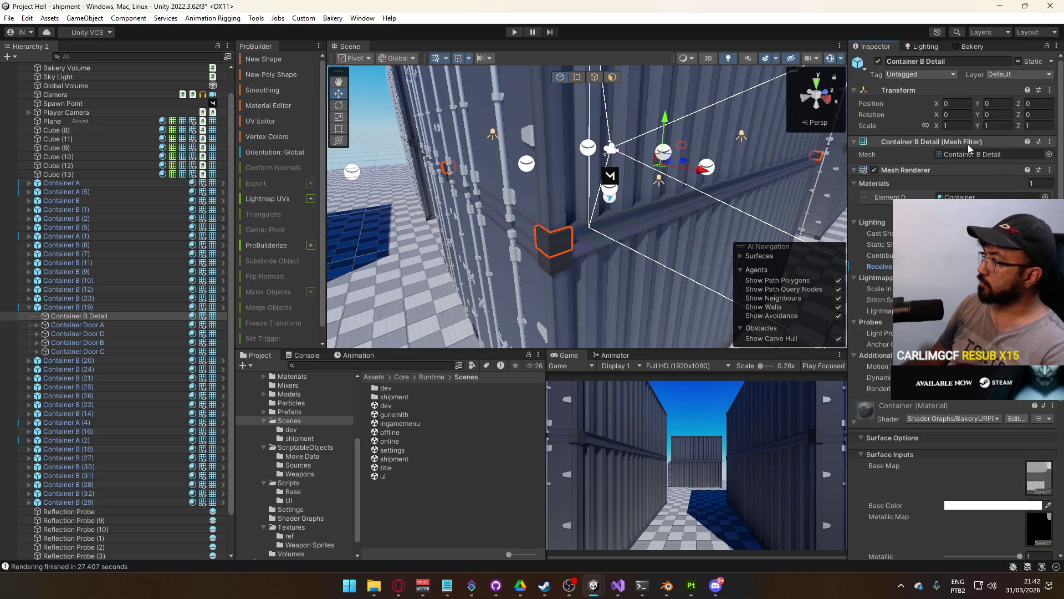
pyautogui.click(62, 307)
pyautogui.click(937, 104)
pyautogui.click(936, 170)
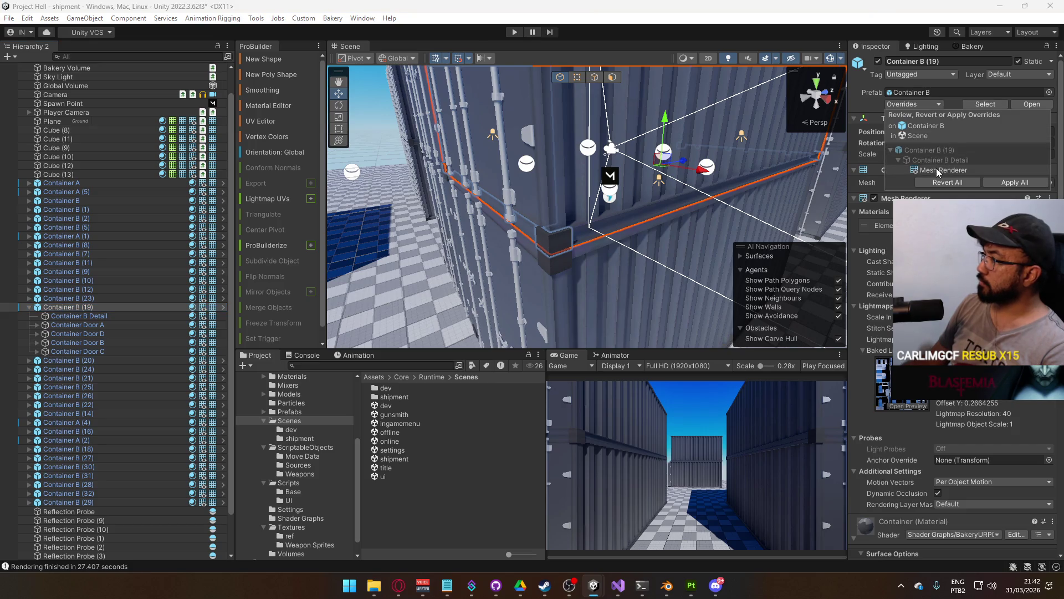
pyautogui.click(874, 170)
pyautogui.click(947, 184)
# Select another container's detail mesh and tick Contribute Global Illumination
pyautogui.moveTo(647, 199)
pyautogui.mouseDown()
pyautogui.moveTo(657, 150)
pyautogui.moveTo(605, 175)
pyautogui.mouseUp()
pyautogui.click(605, 176)
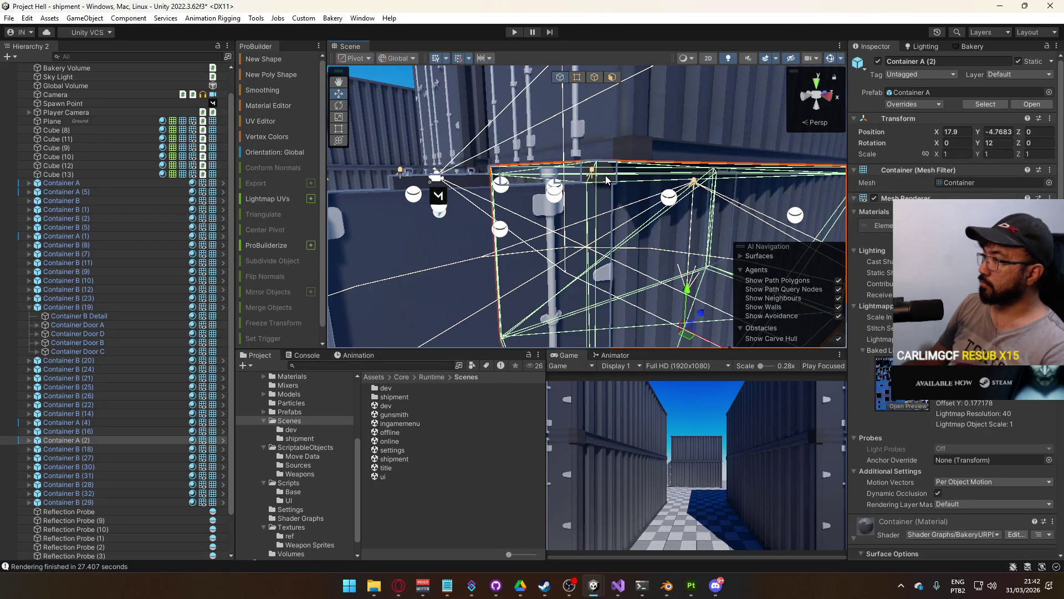
pyautogui.click(605, 175)
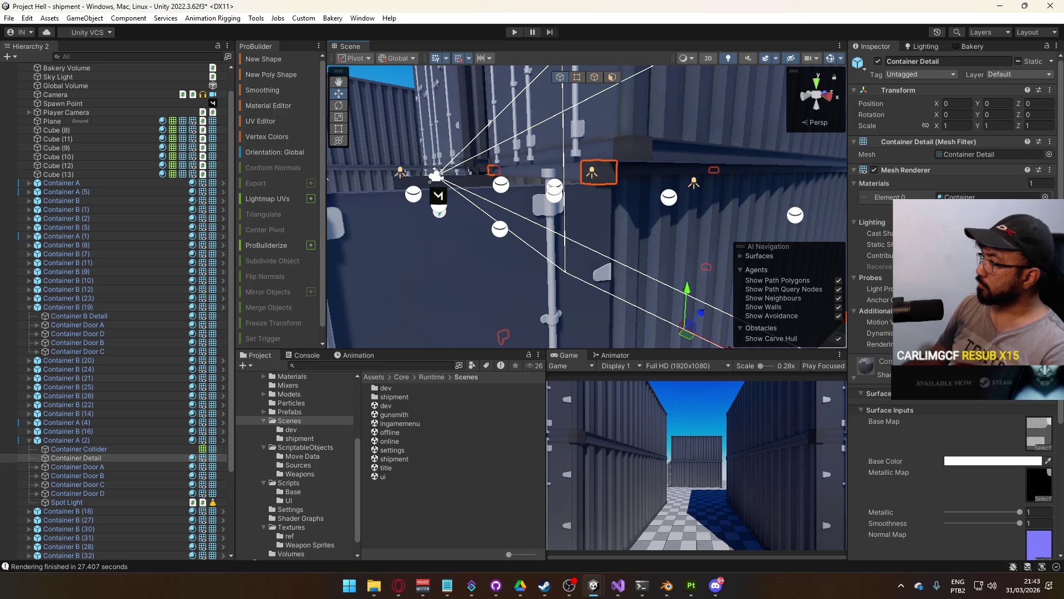
pyautogui.click(942, 254)
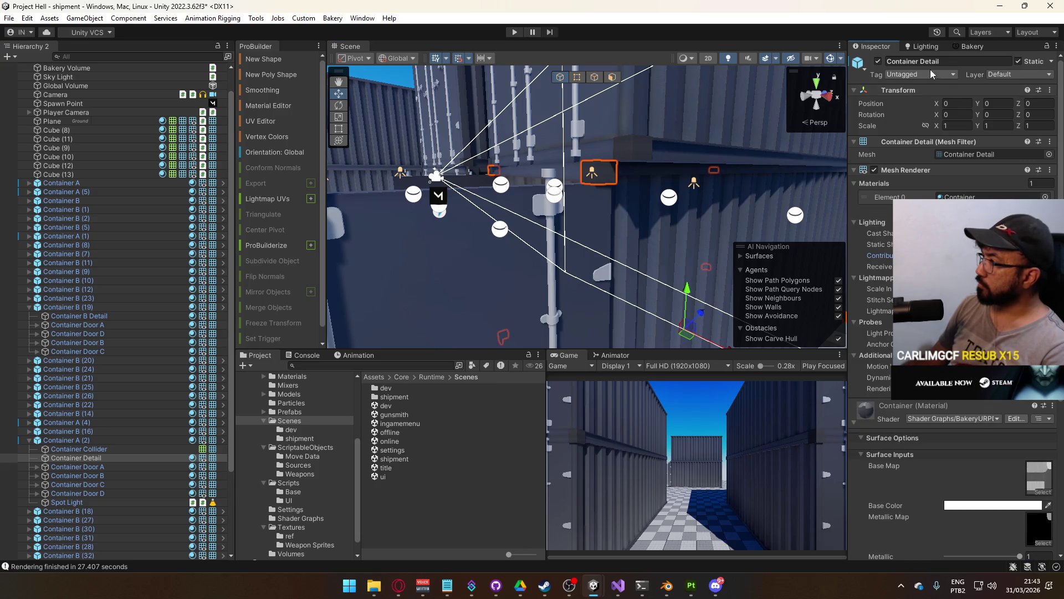
# Apply Container A (2)'s Container Detail override to the Container A prefab
pyautogui.click(86, 440)
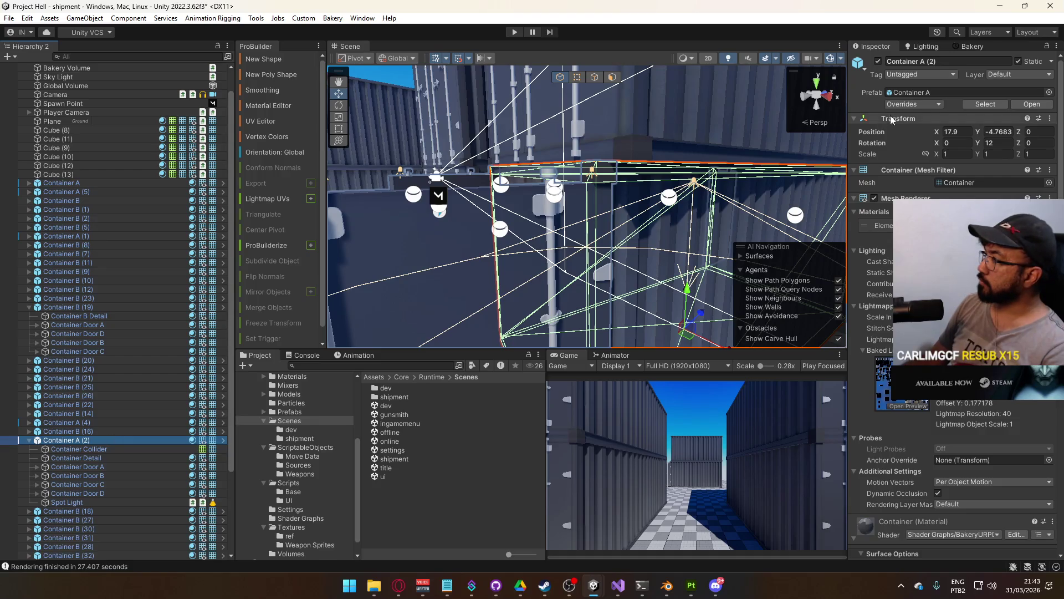
pyautogui.click(899, 104)
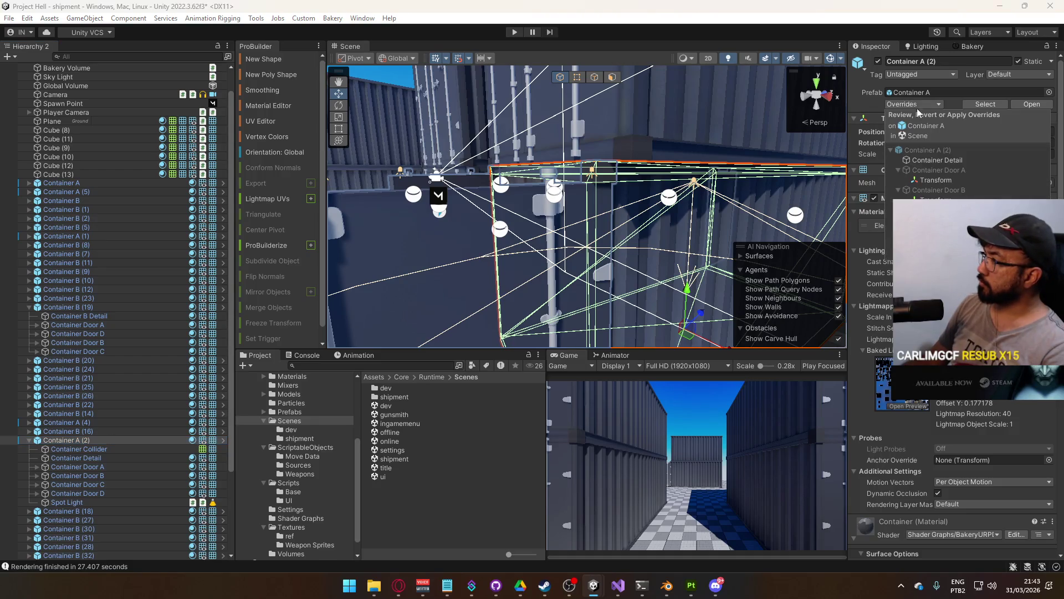
pyautogui.click(939, 160)
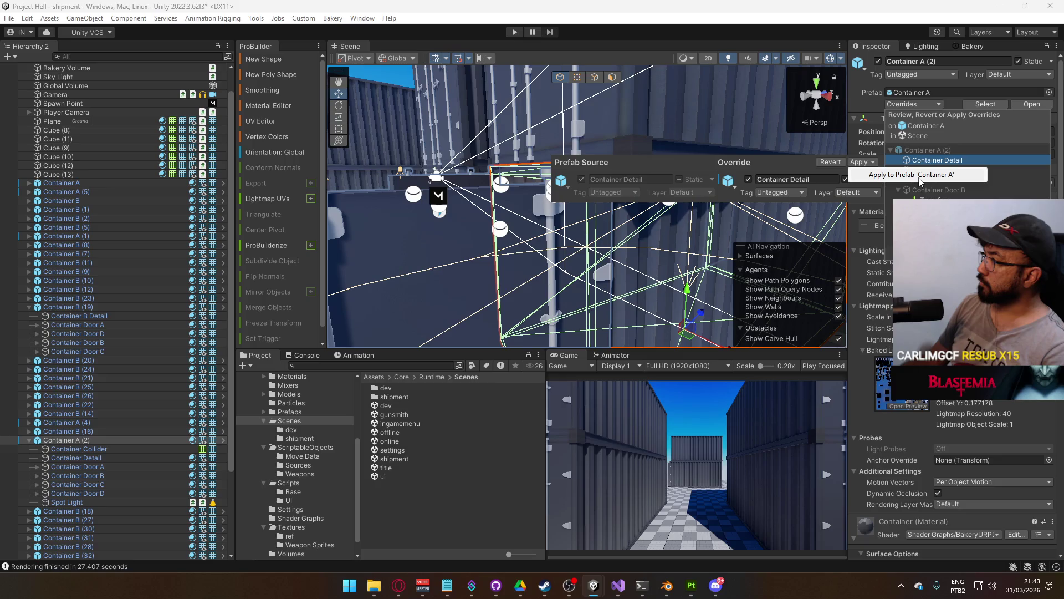
pyautogui.click(921, 175)
pyautogui.moveTo(687, 216)
pyautogui.mouseDown()
pyautogui.moveTo(743, 192)
pyautogui.moveTo(633, 240)
pyautogui.moveTo(654, 236)
pyautogui.mouseUp()
pyautogui.click(744, 192)
# Add a Box Collider to Container Door C using the 'boxc' component search
pyautogui.click(684, 222)
pyautogui.click(683, 222)
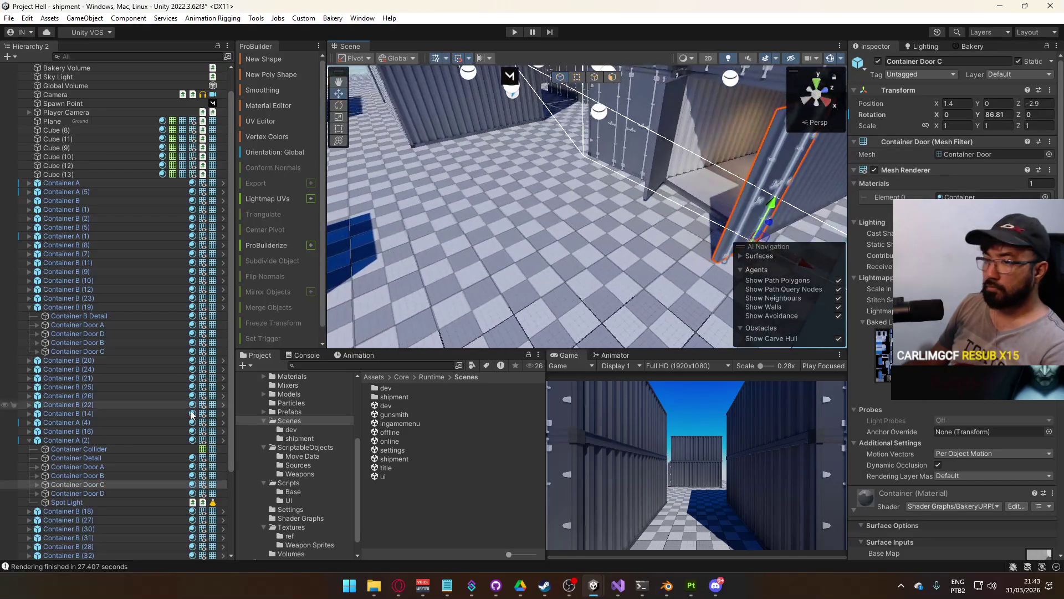
pyautogui.click(37, 484)
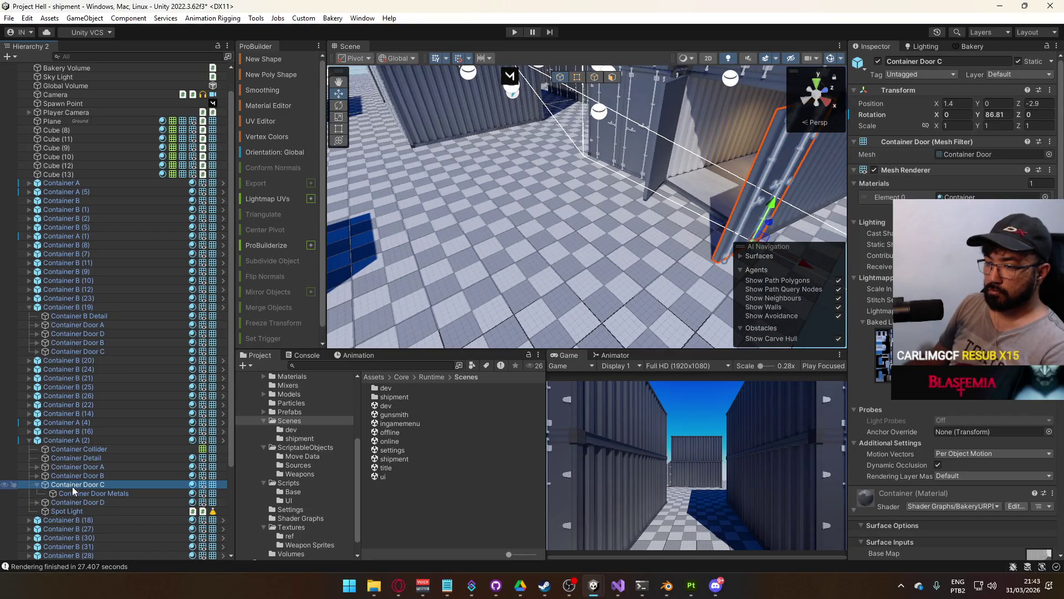
pyautogui.scroll(-8, 951, 461)
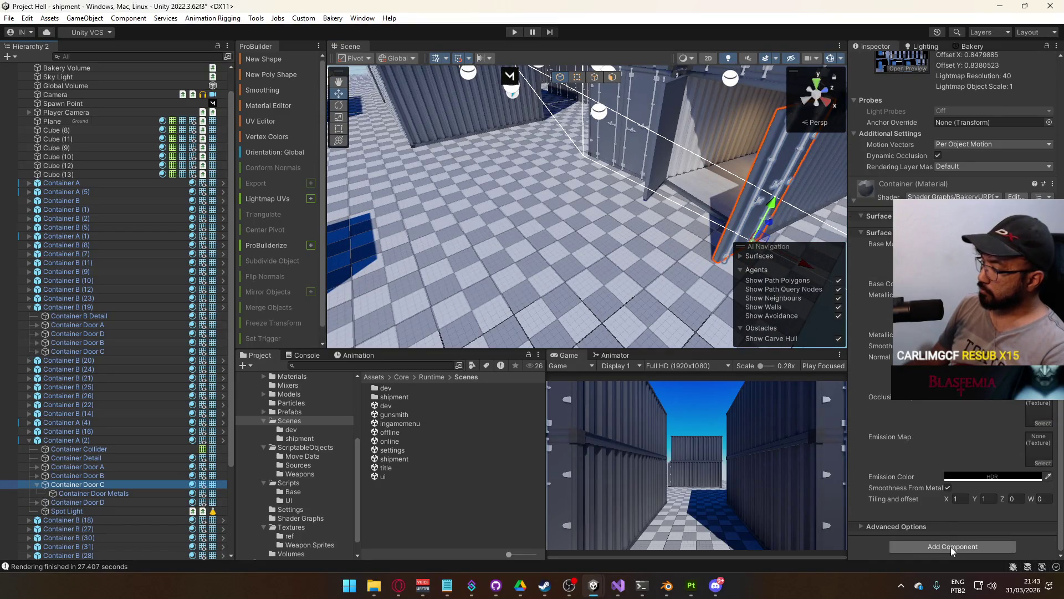
pyautogui.click(950, 546)
pyautogui.write('boxc')
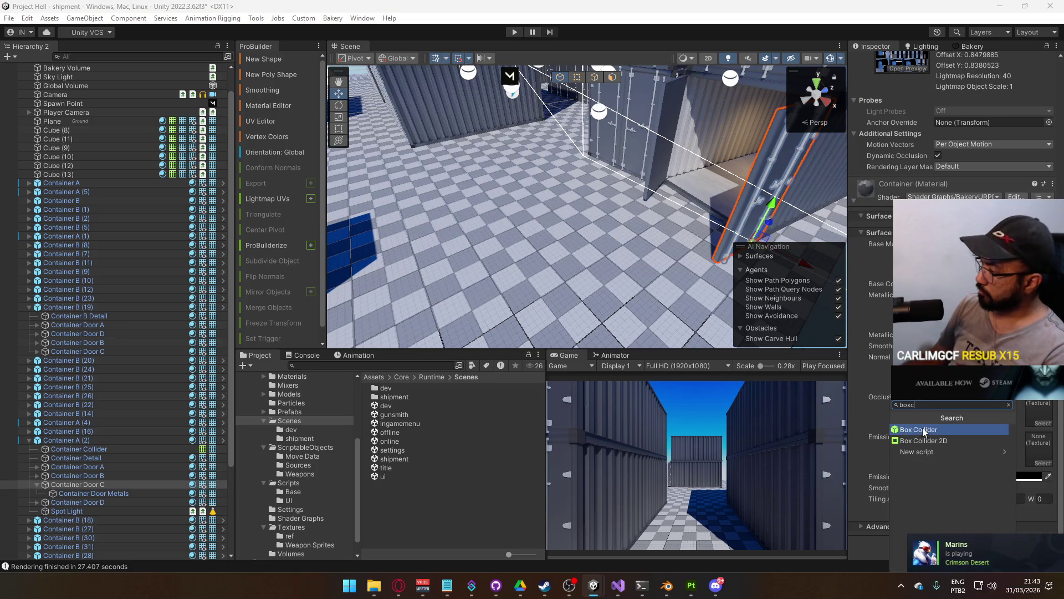
pyautogui.click(922, 429)
# Add Box Colliders to Container Doors A, B and D together
pyautogui.moveTo(804, 289); pyautogui.dragTo(732, 208)
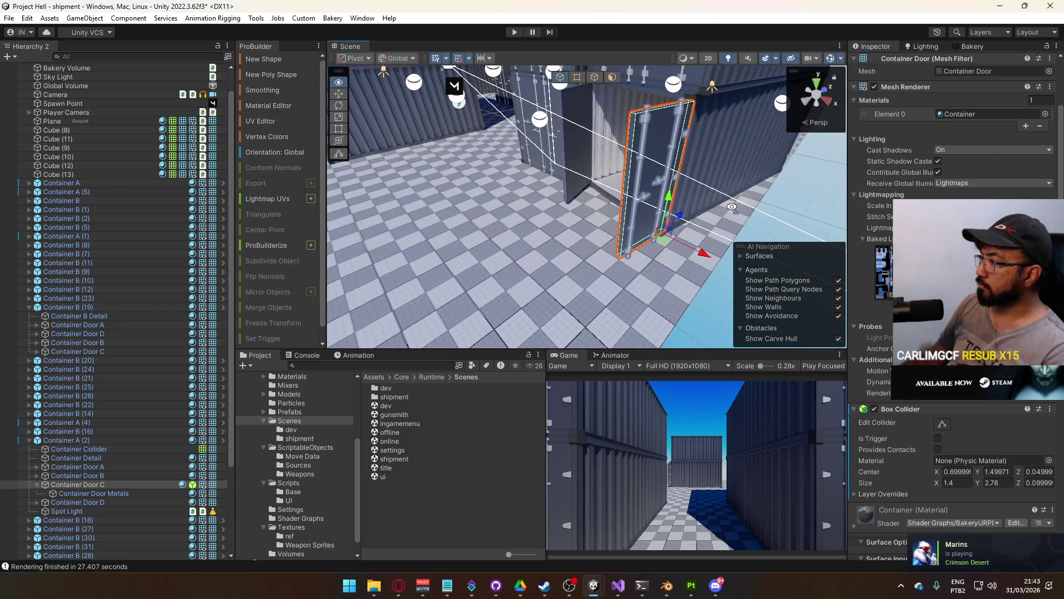
pyautogui.scroll(-3, 953, 166)
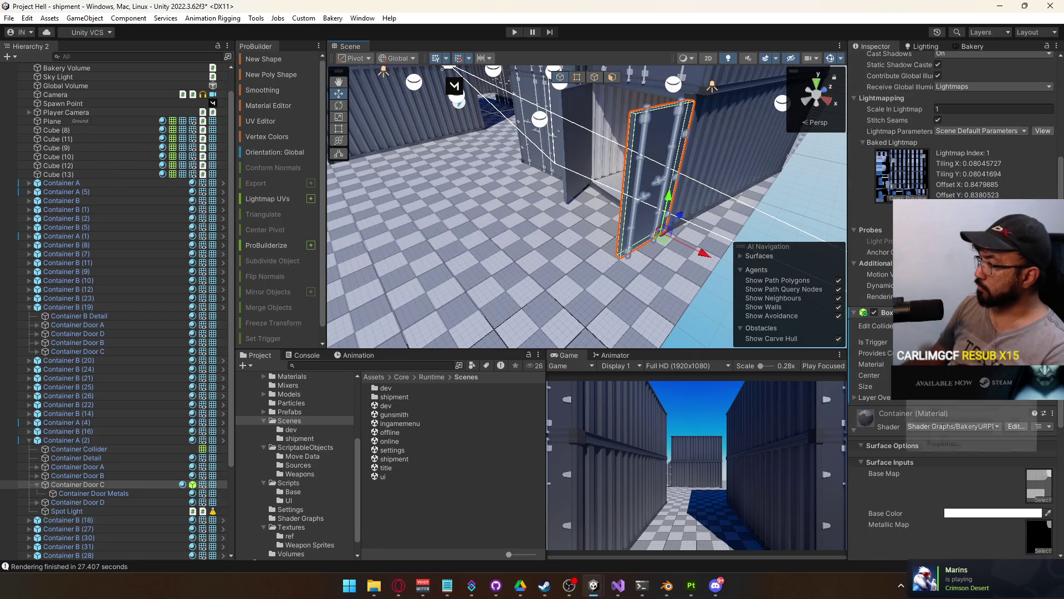
pyautogui.rightClick(768, 324)
pyautogui.press('Escape')
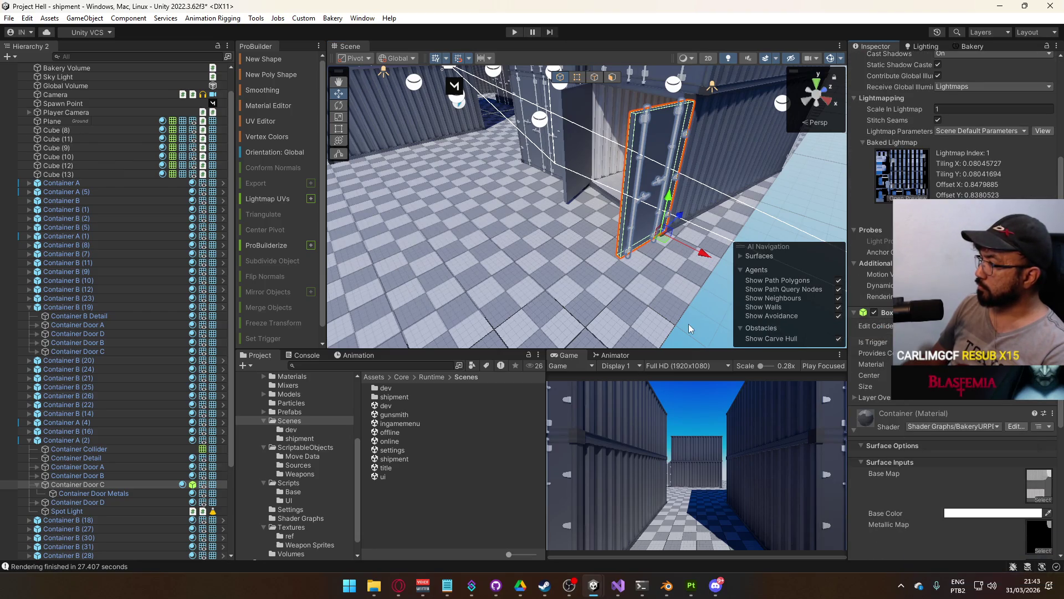
pyautogui.click(67, 475)
pyautogui.keyDown('ctrl'); pyautogui.click(67, 466); pyautogui.keyUp('ctrl')
pyautogui.keyDown('ctrl'); pyautogui.click(78, 502); pyautogui.keyUp('ctrl')
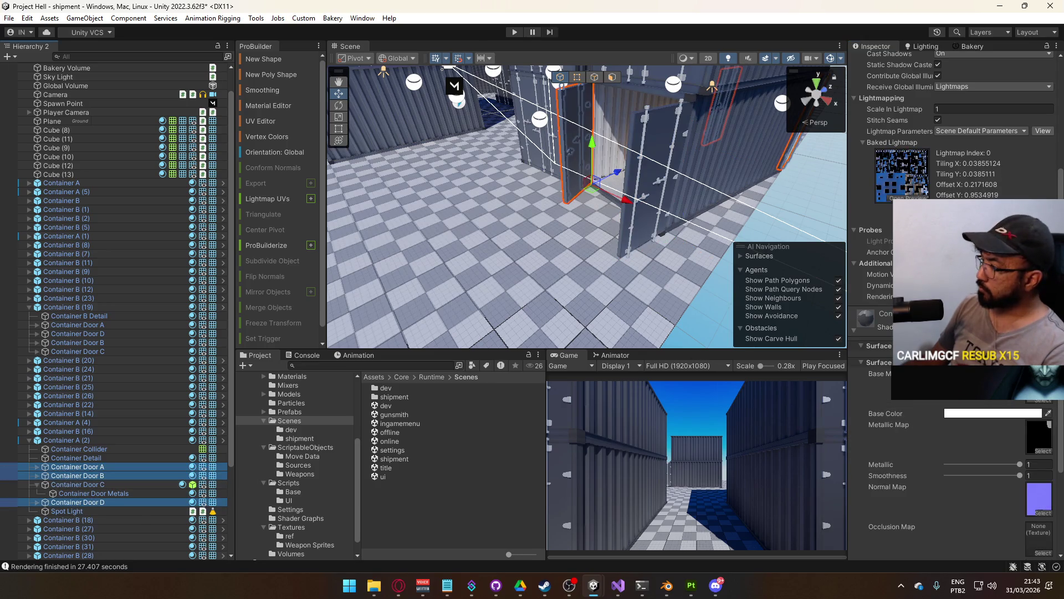
pyautogui.scroll(5, 945, 507)
pyautogui.click(933, 531)
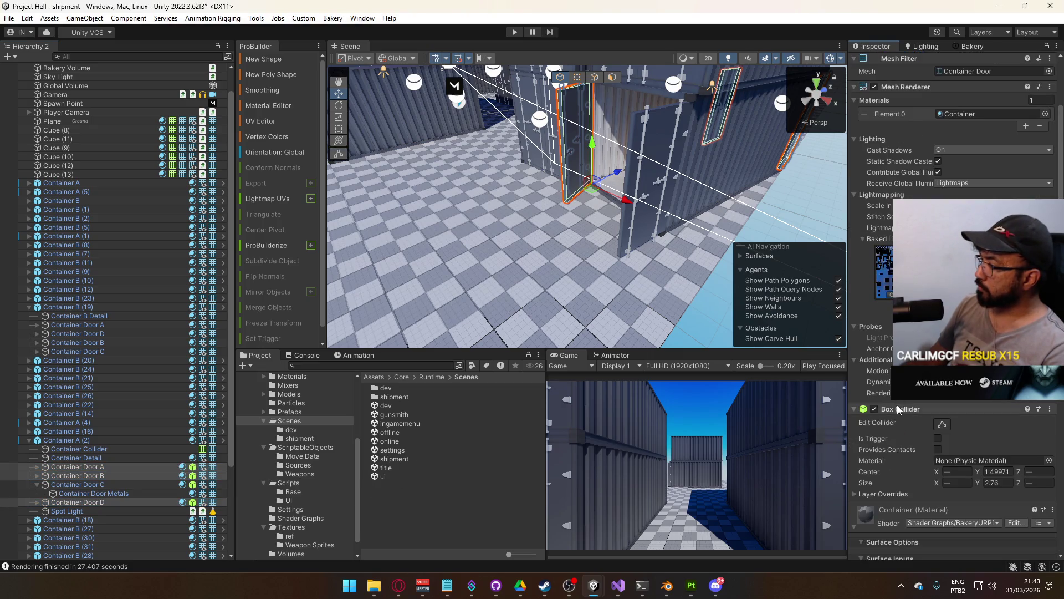
# Apply the Door A and Door B Box Colliders to the Container A prefab and revert a door's transform override
pyautogui.click(62, 440)
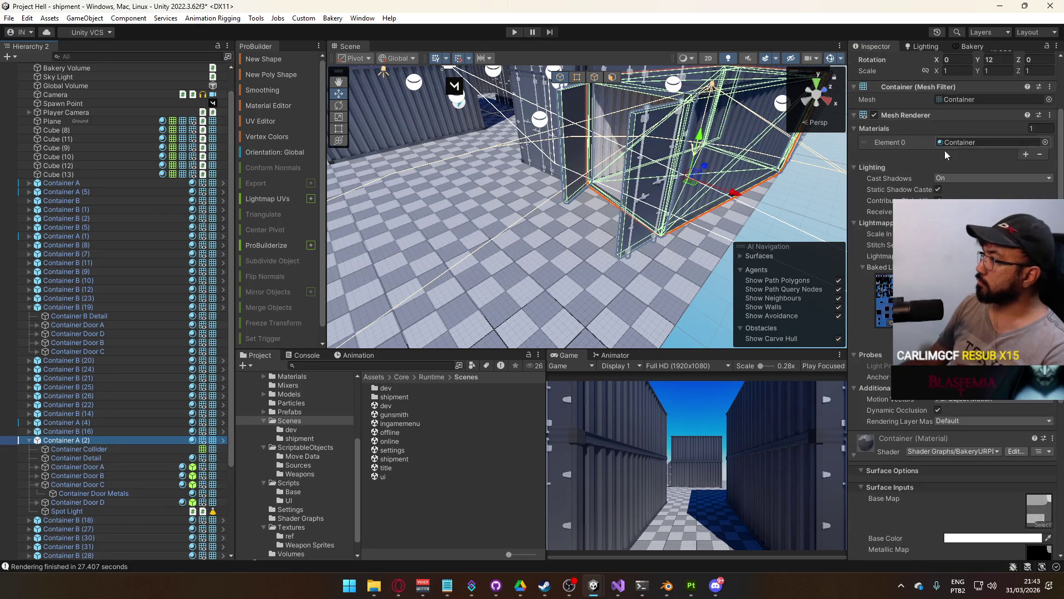
pyautogui.scroll(3, 944, 151)
pyautogui.click(914, 103)
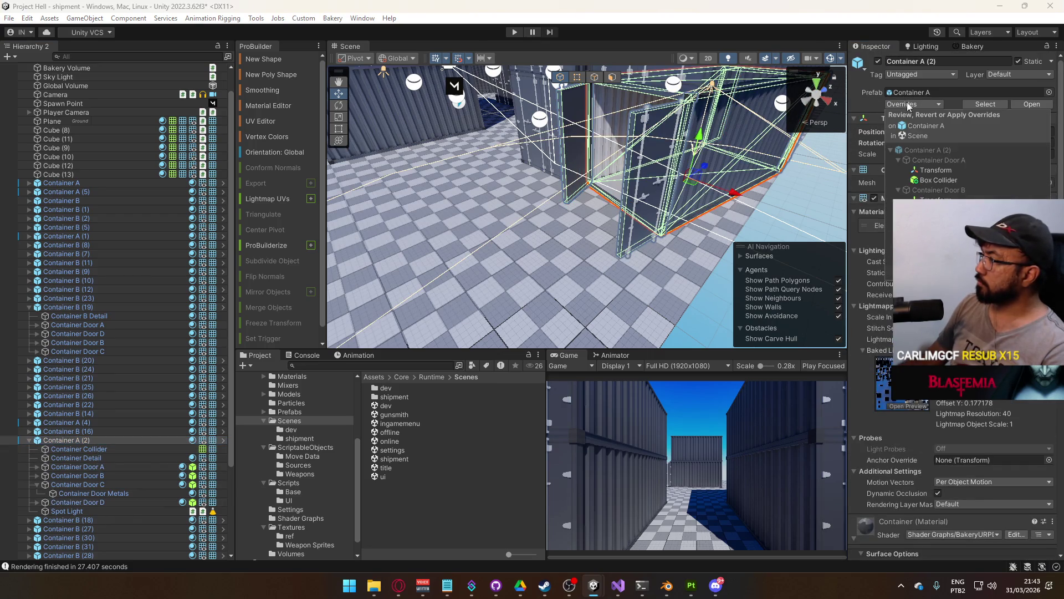
pyautogui.click(939, 180)
pyautogui.click(829, 201)
pyautogui.click(937, 200)
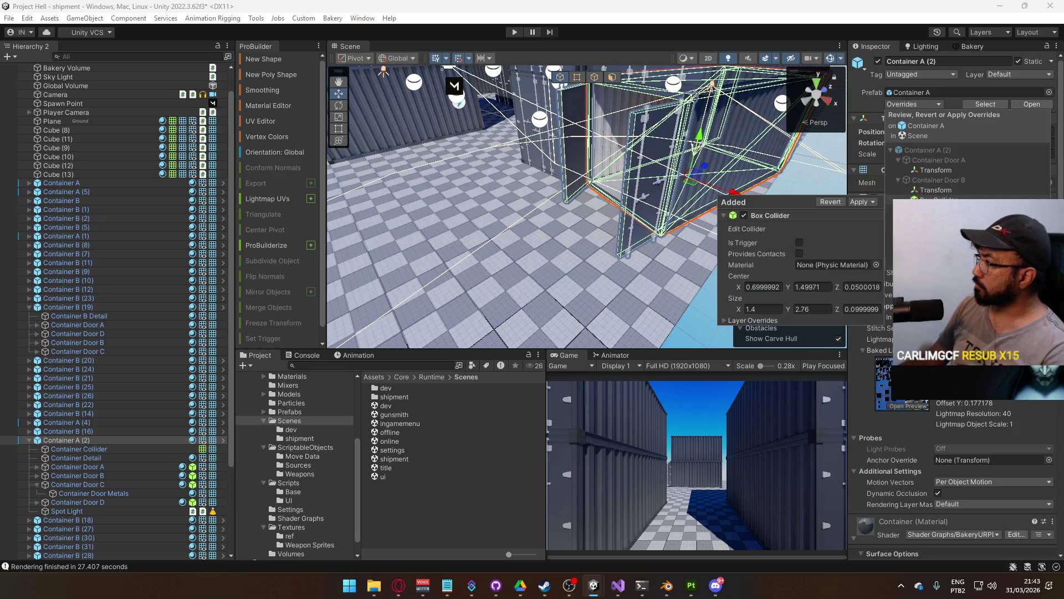
pyautogui.click(879, 215)
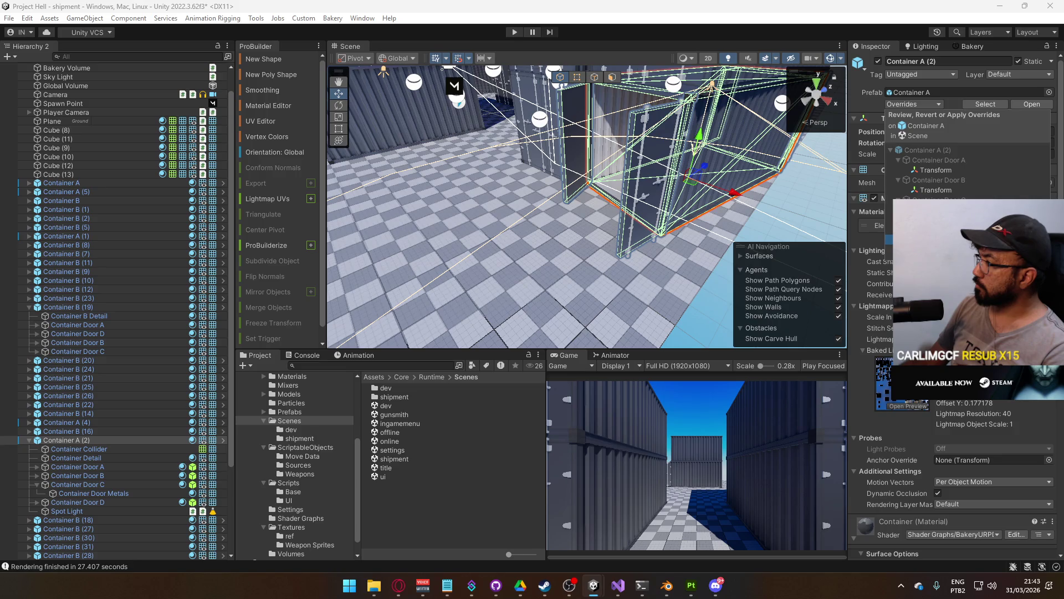
pyautogui.click(935, 189)
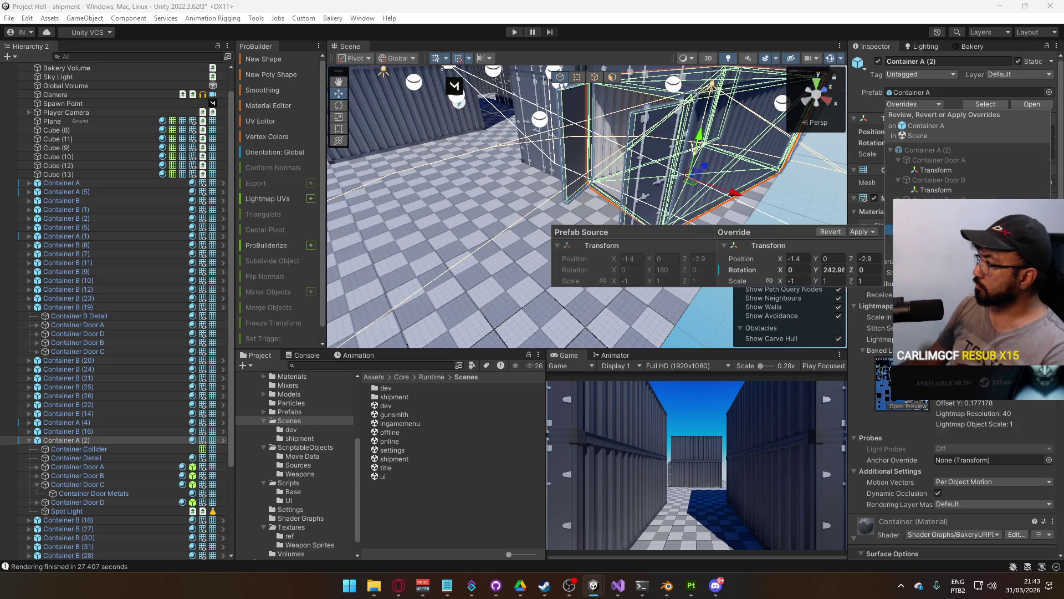
pyautogui.click(829, 242)
pyautogui.moveTo(720, 166)
pyautogui.mouseDown()
pyautogui.moveTo(786, 138)
pyautogui.moveTo(721, 147)
pyautogui.mouseUp()
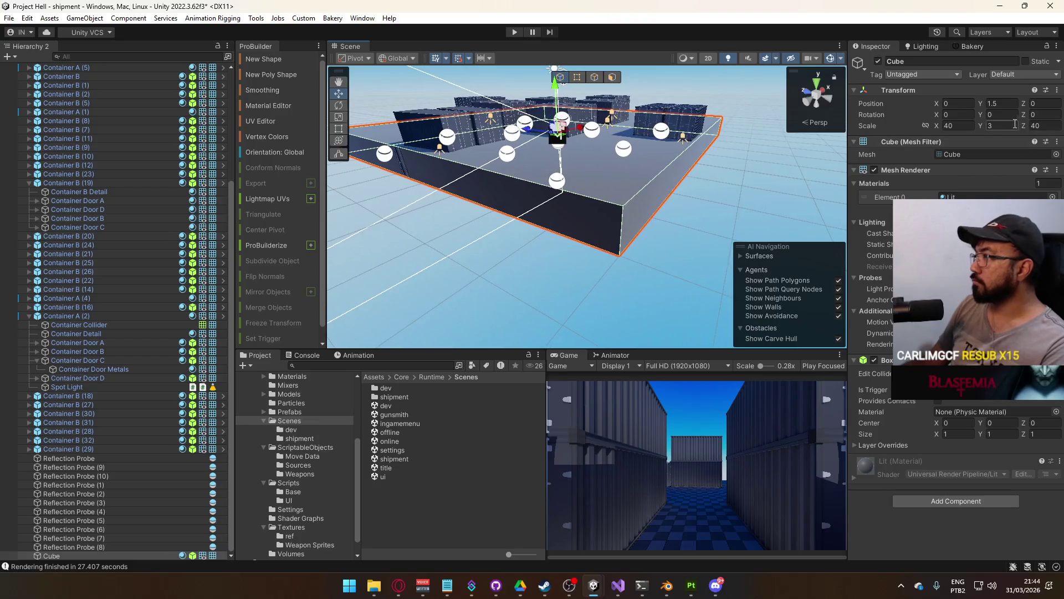
# Set the cube's Y position to 3 and convert it into a ProBuilder mesh
pyautogui.click(997, 103)
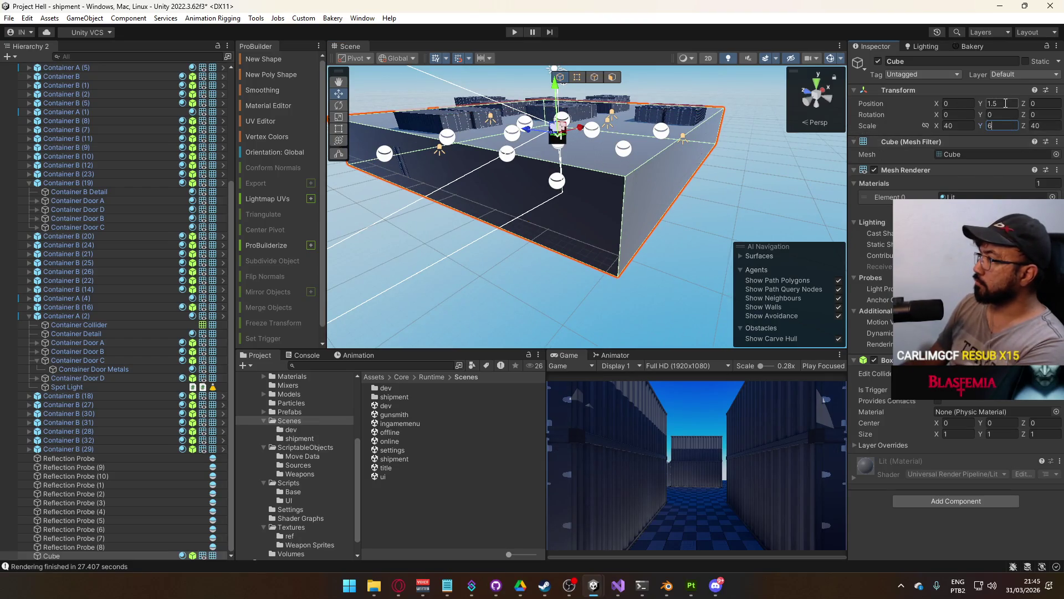
pyautogui.write('3')
pyautogui.moveTo(656, 155); pyautogui.dragTo(589, 147)
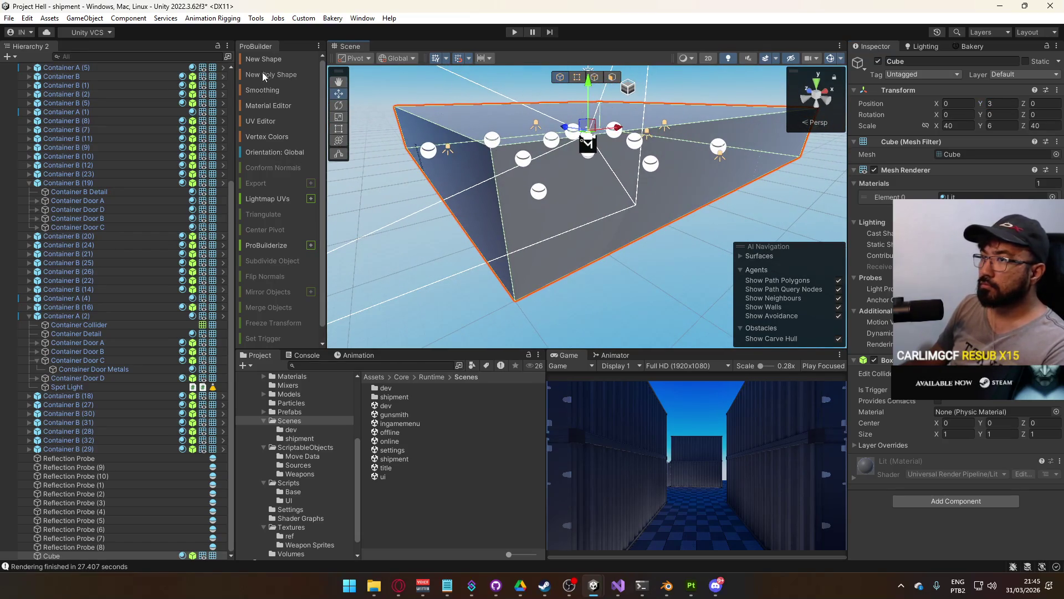
pyautogui.click(266, 247)
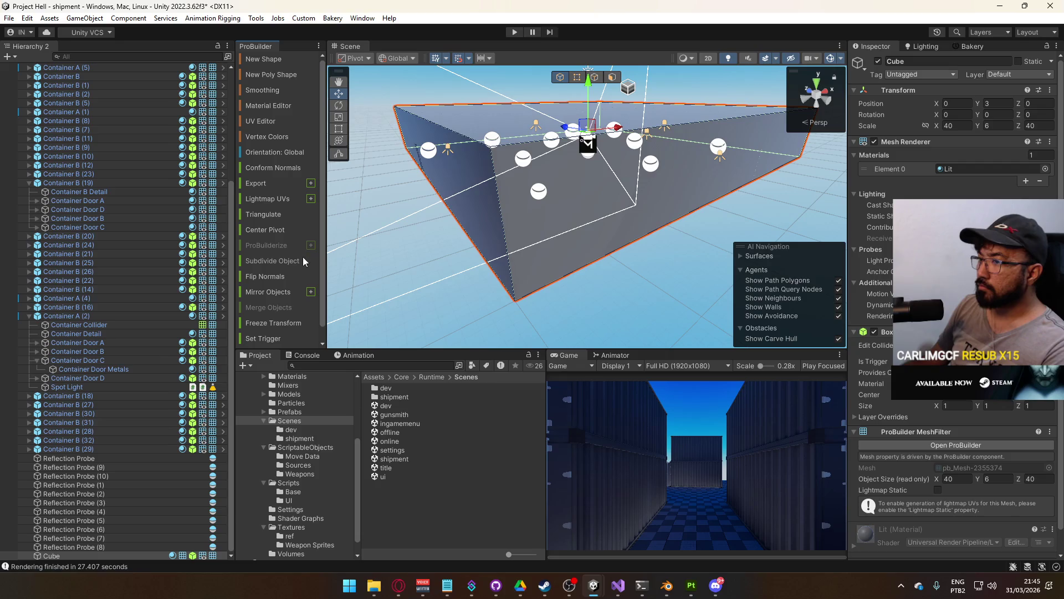
pyautogui.scroll(-1, 273, 315)
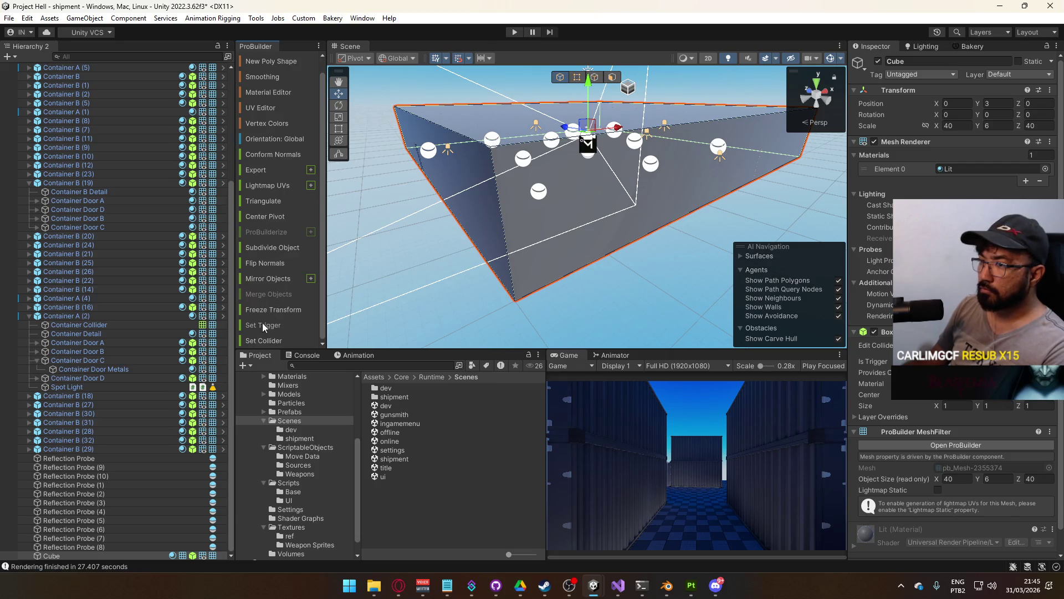
pyautogui.moveTo(498, 233); pyautogui.dragTo(682, 220)
# Remove the cube's ProBuilder mesh, Mesh Filter and Mesh Renderer components, leaving only its Box Collider
pyautogui.rightClick(926, 141)
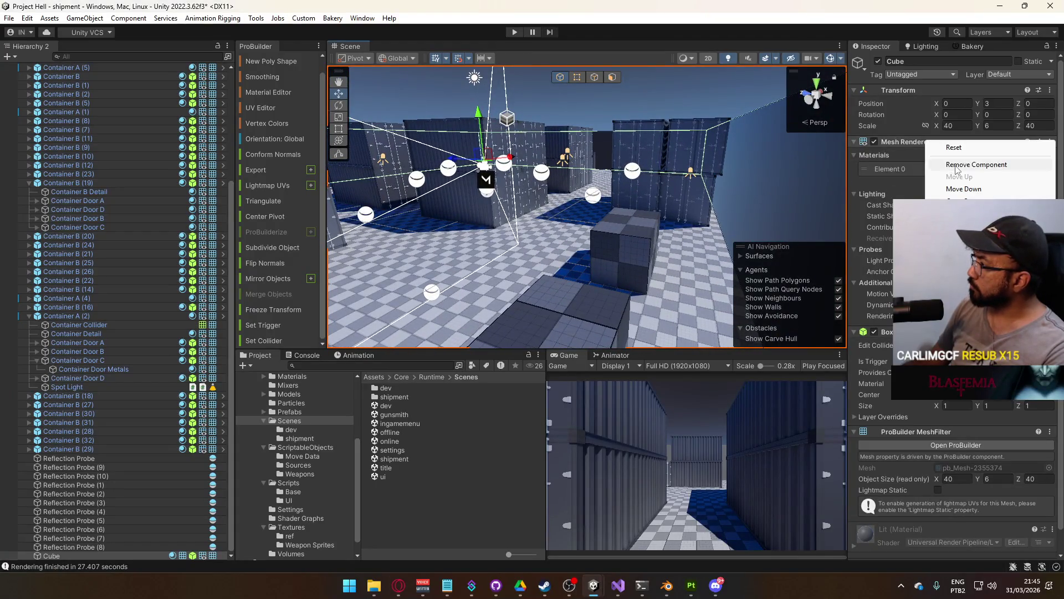
pyautogui.click(965, 164)
pyautogui.click(610, 312)
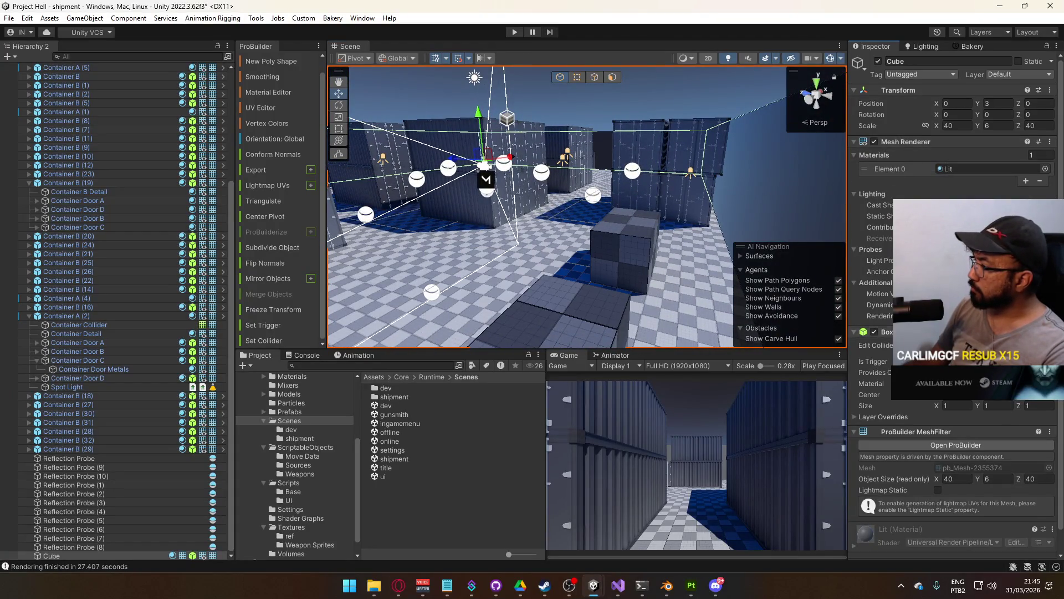
pyautogui.scroll(-1, 907, 409)
pyautogui.rightClick(907, 408)
pyautogui.click(932, 420)
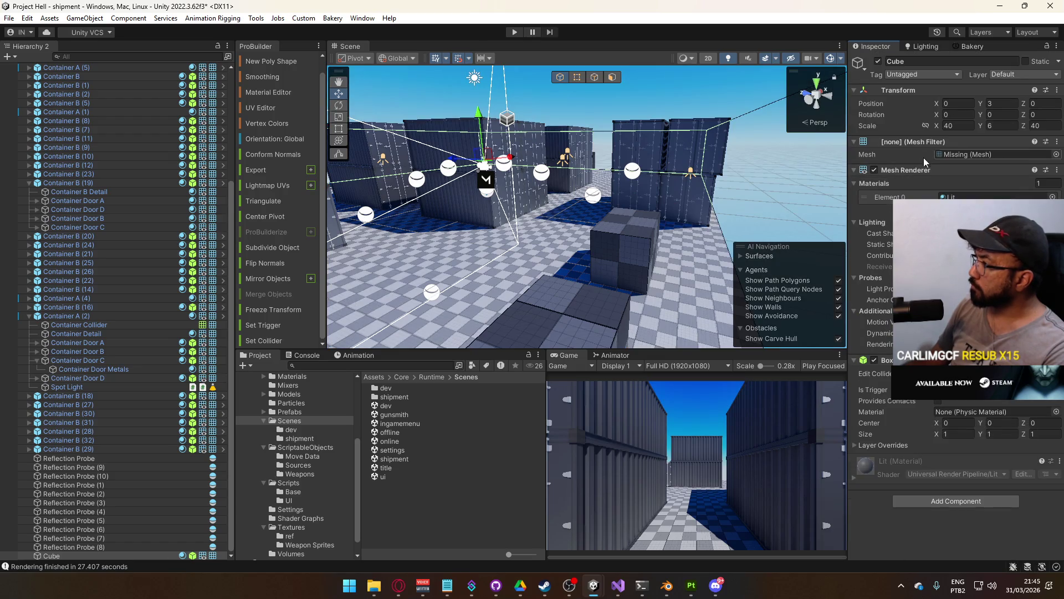
pyautogui.rightClick(929, 144)
pyautogui.click(945, 169)
pyautogui.rightClick(924, 142)
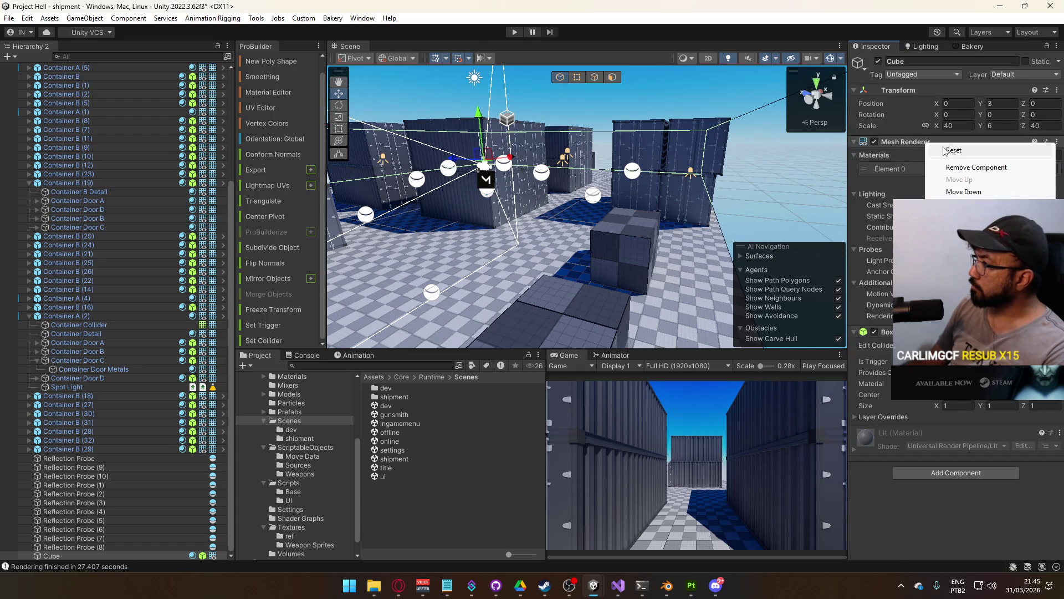
pyautogui.click(972, 168)
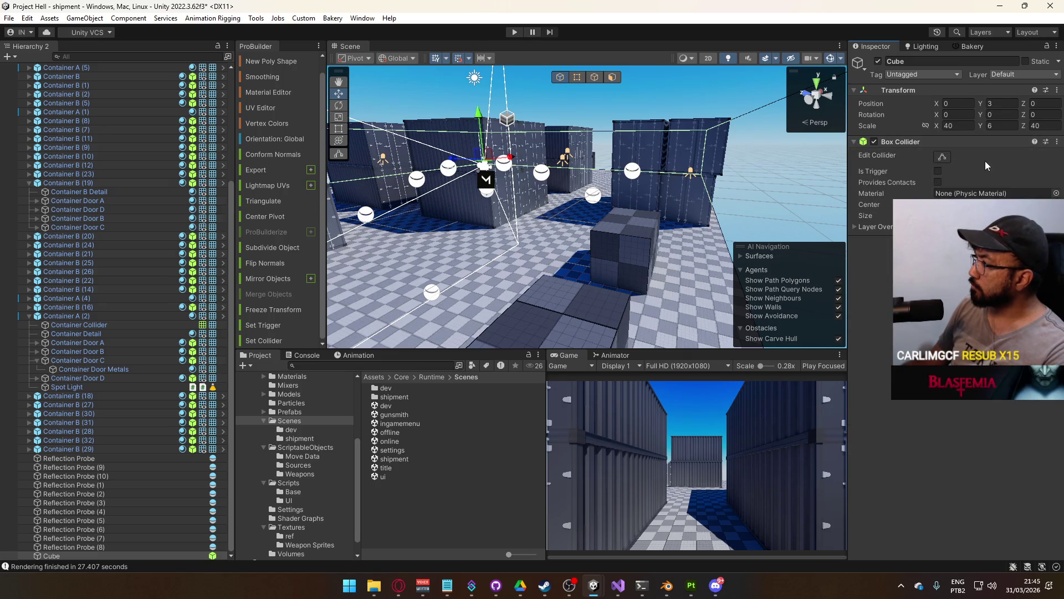
pyautogui.click(1023, 76)
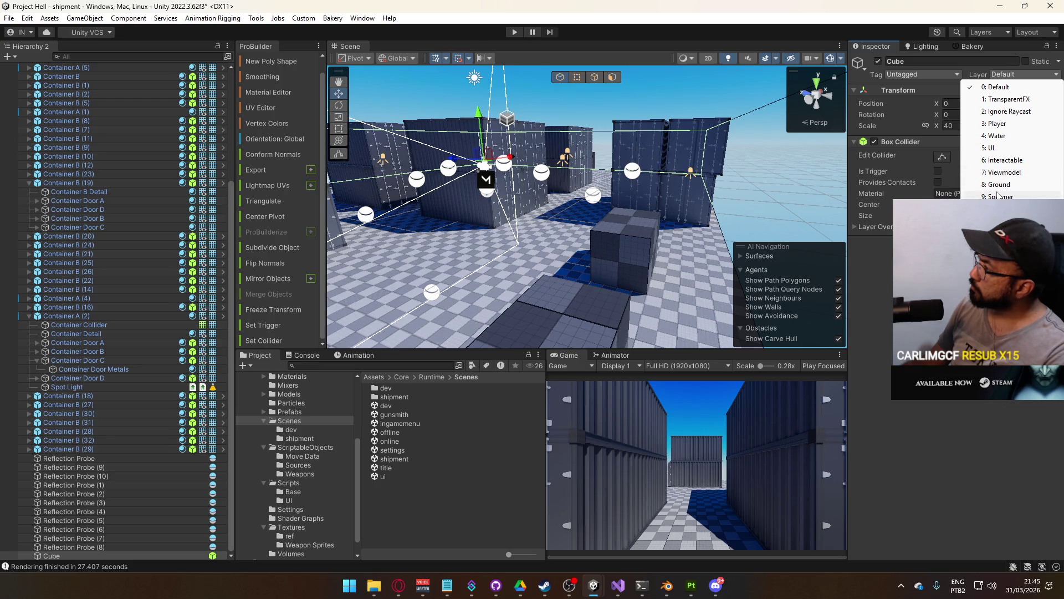
# Open the Physics page of Project Settings at the Layer Collision Matrix
pyautogui.click(997, 222)
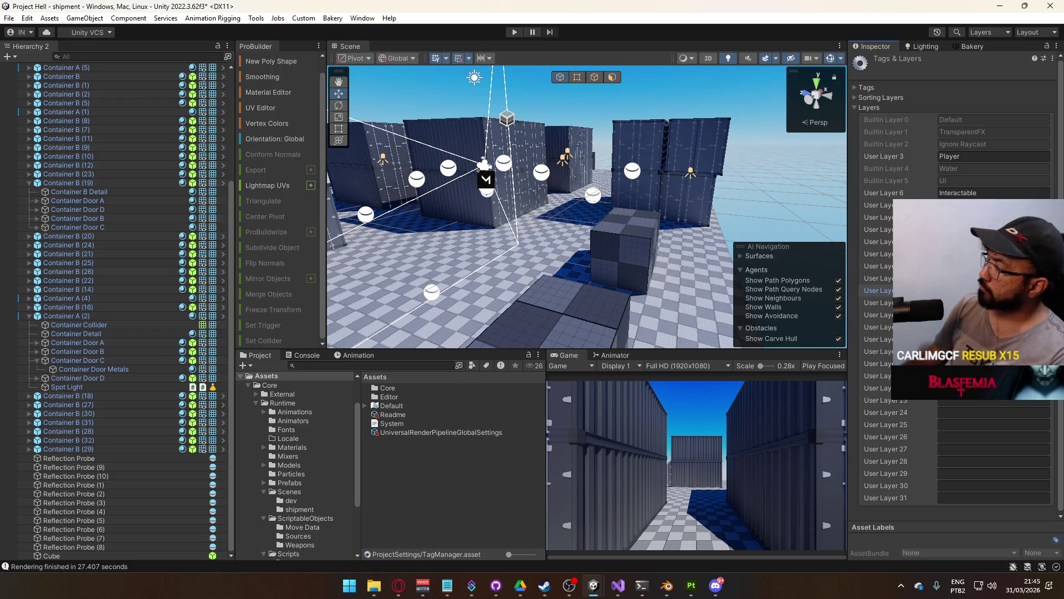
pyautogui.click(26, 18)
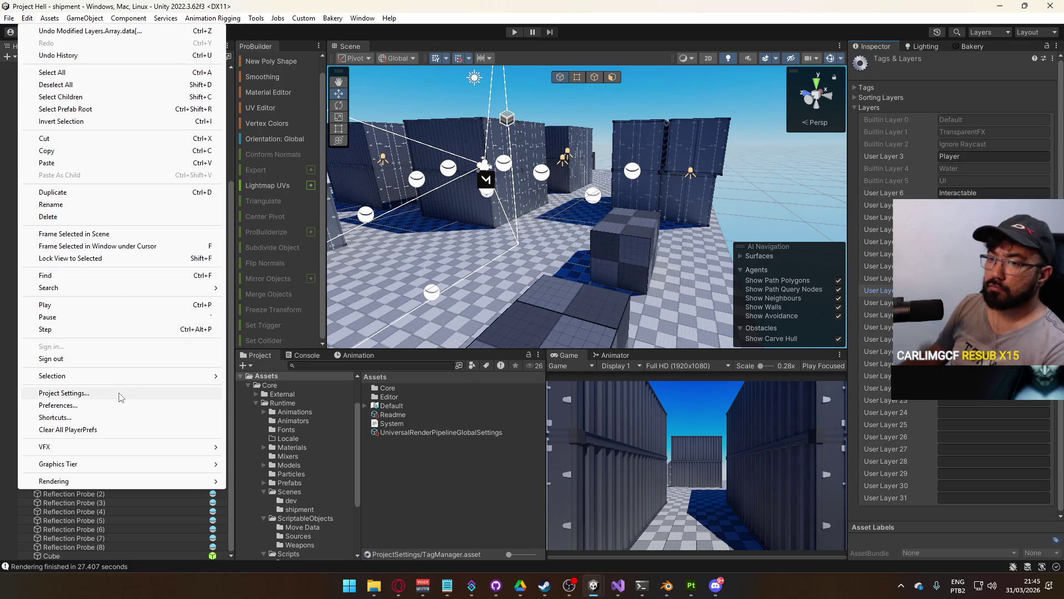
pyautogui.click(72, 396)
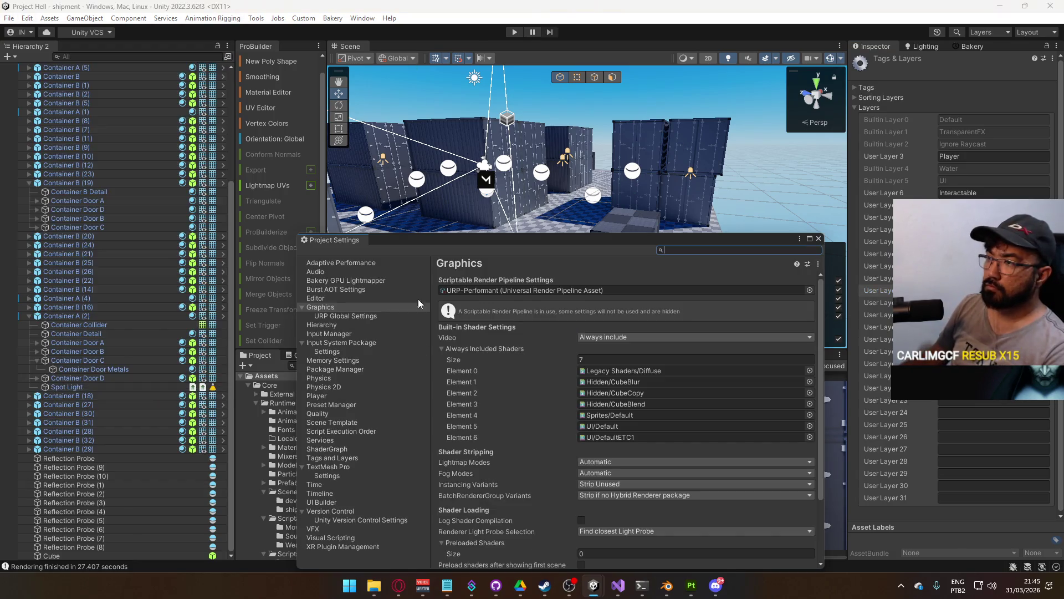
pyautogui.click(320, 378)
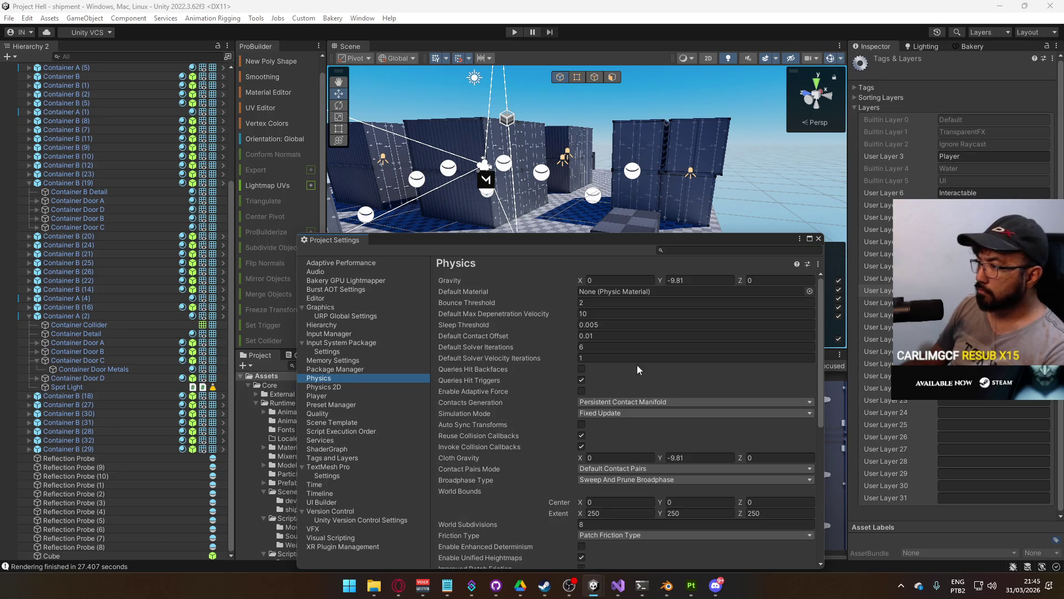
pyautogui.scroll(-10, 637, 364)
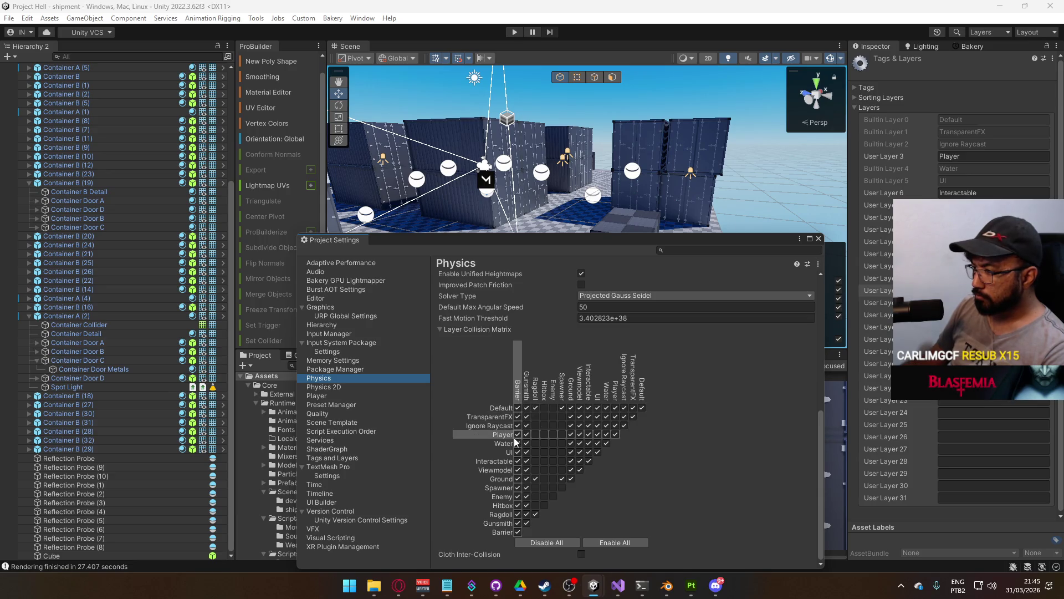
# Uncheck Barrier against itself, Ground, Viewmodel, Interactable, UI, Water, Ignore Raycast, TransparentFX and Default, then close settings
pyautogui.click(518, 514)
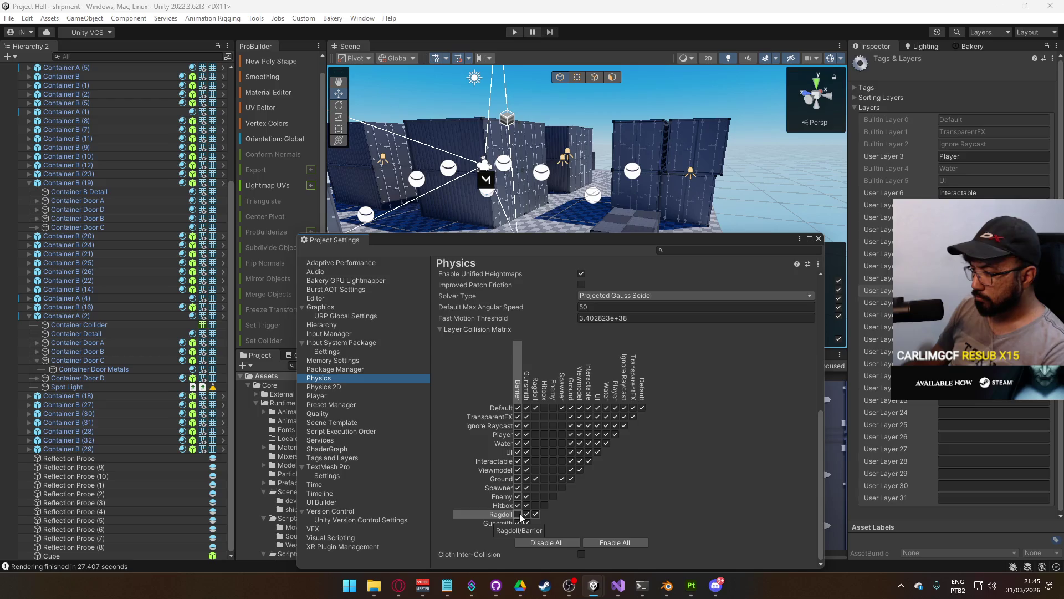
pyautogui.click(518, 515)
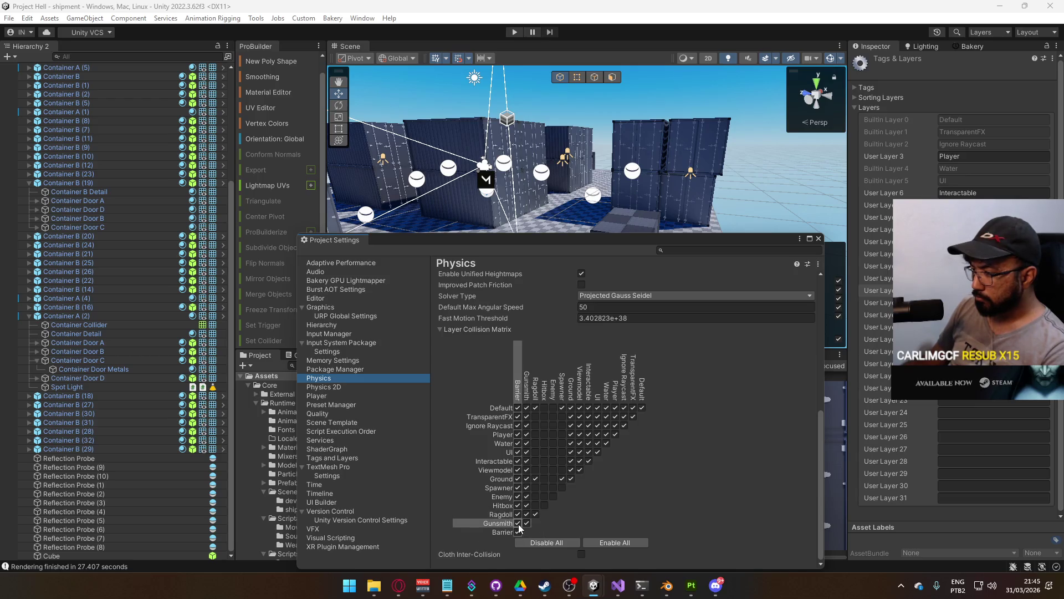
pyautogui.click(518, 531)
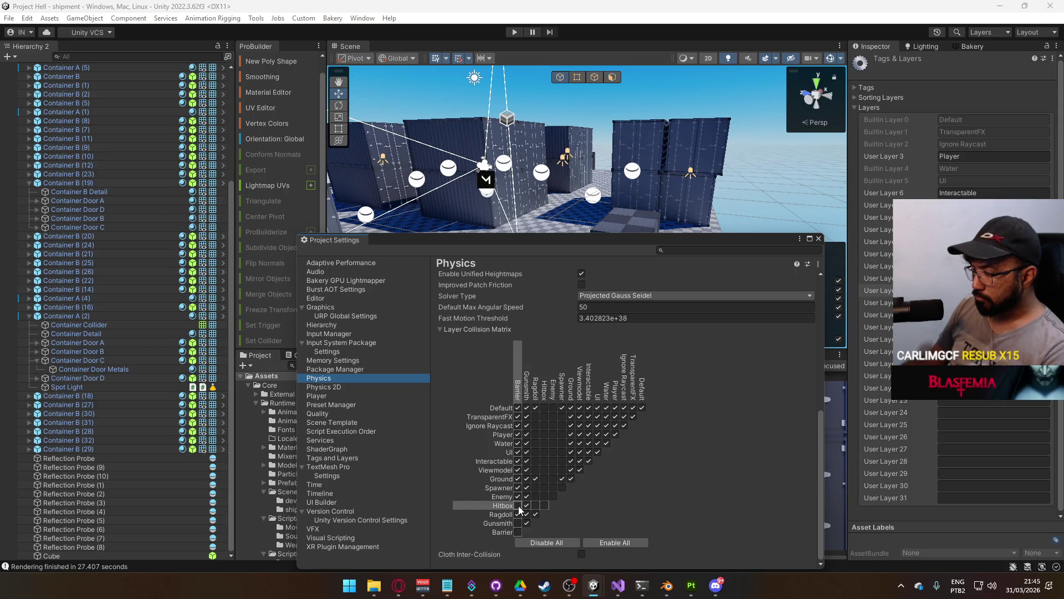
pyautogui.click(518, 478)
pyautogui.click(519, 469)
pyautogui.click(518, 461)
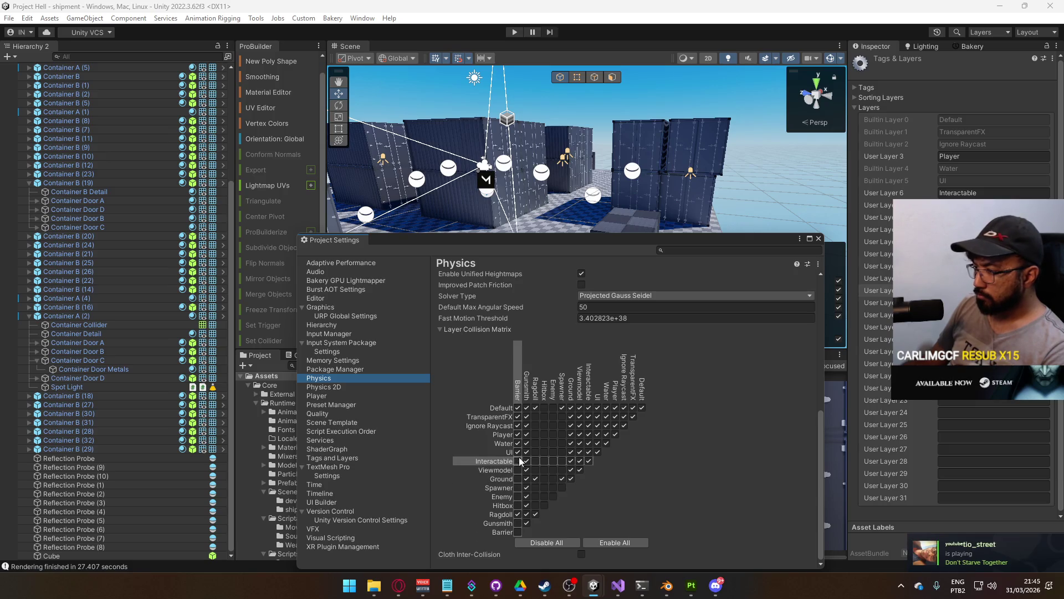
pyautogui.click(518, 452)
pyautogui.click(518, 443)
pyautogui.click(518, 425)
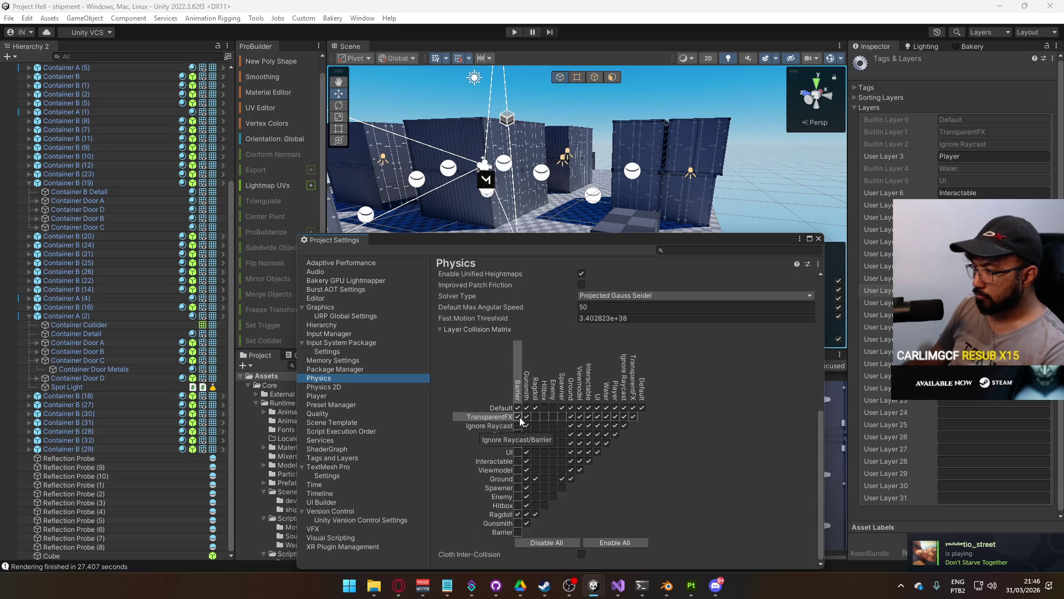
pyautogui.click(518, 416)
pyautogui.click(518, 407)
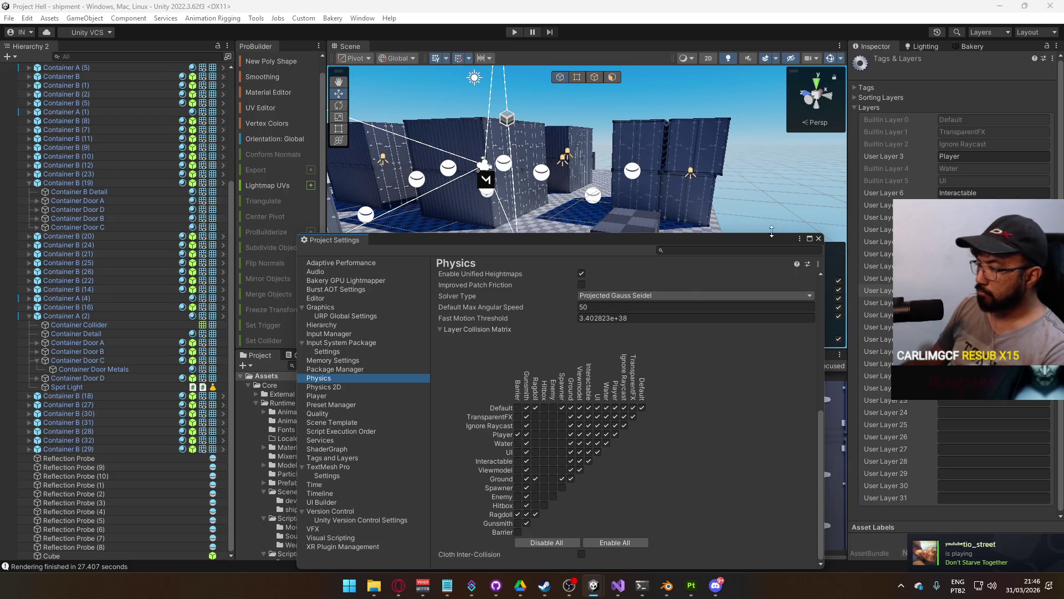
pyautogui.click(819, 238)
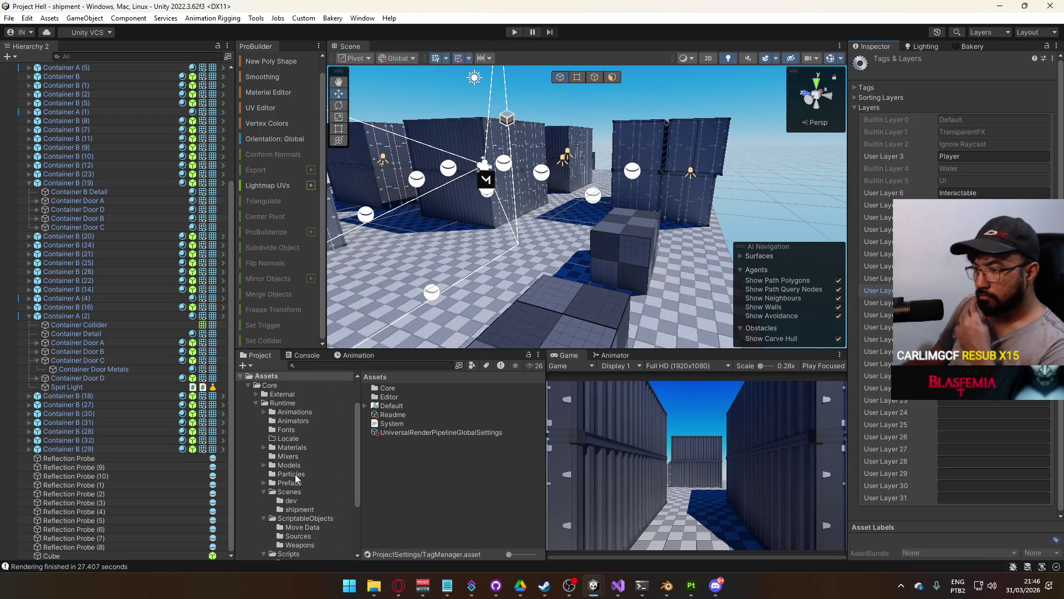
# Open the title scene from Assets/Core/Runtime/Scenes and start Play mode
pyautogui.scroll(-3, 296, 478)
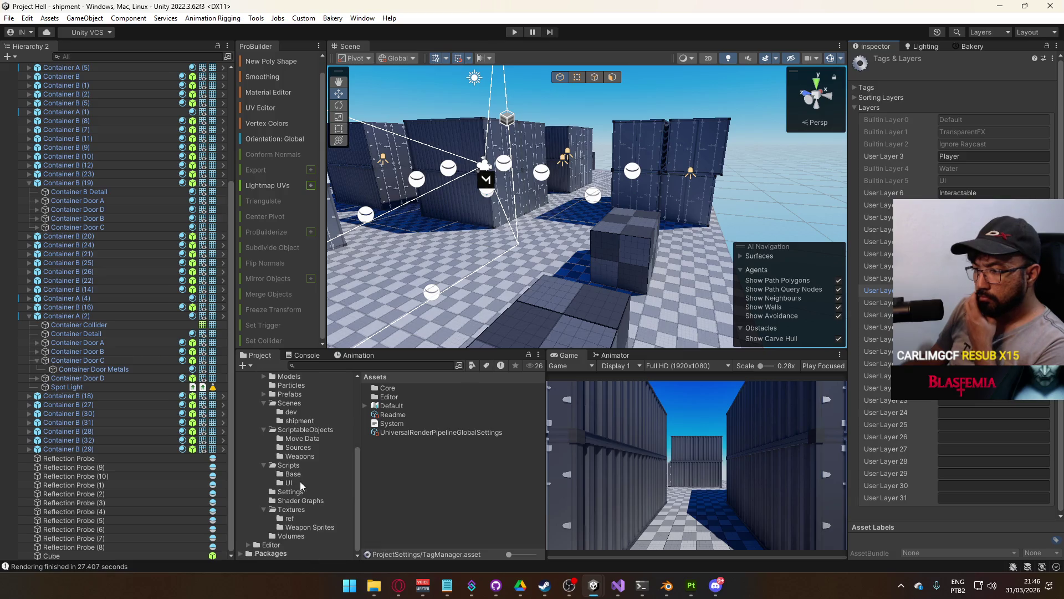
pyautogui.doubleClick(394, 388)
pyautogui.doubleClick(405, 397)
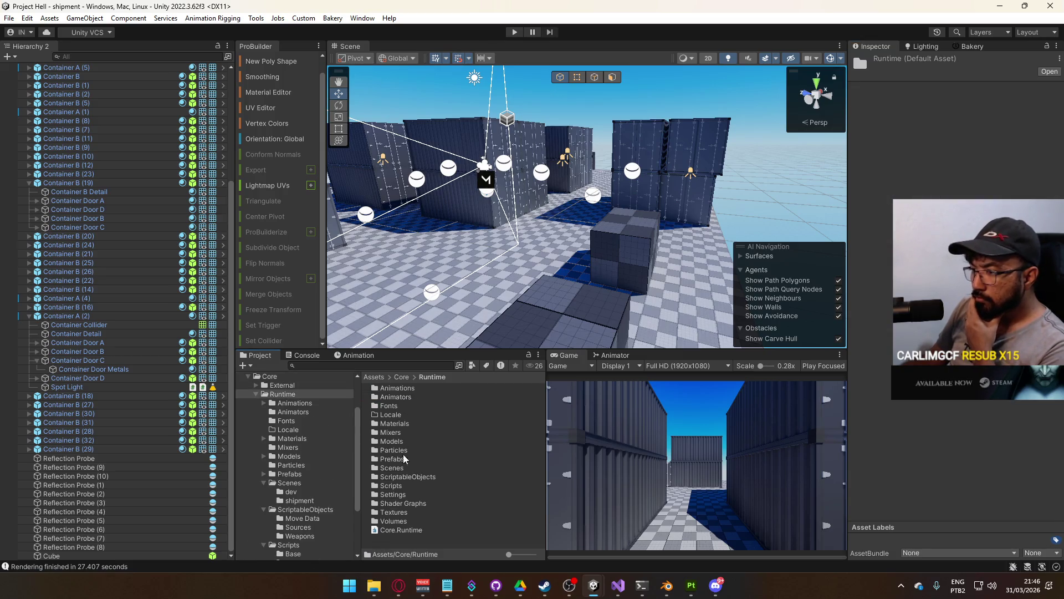
pyautogui.click(440, 470)
pyautogui.doubleClick(415, 469)
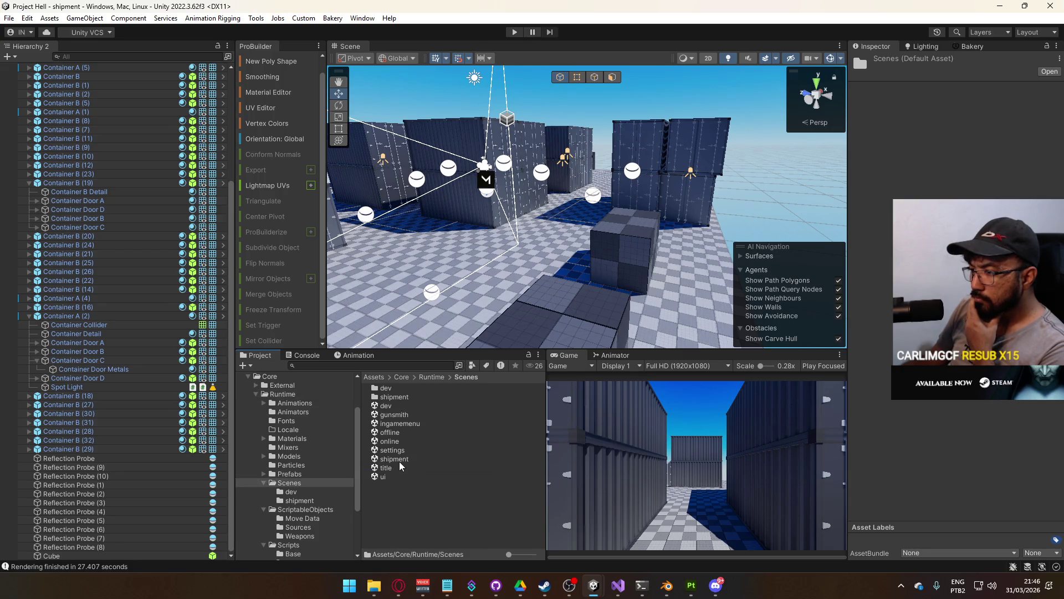
pyautogui.doubleClick(415, 469)
pyautogui.click(515, 32)
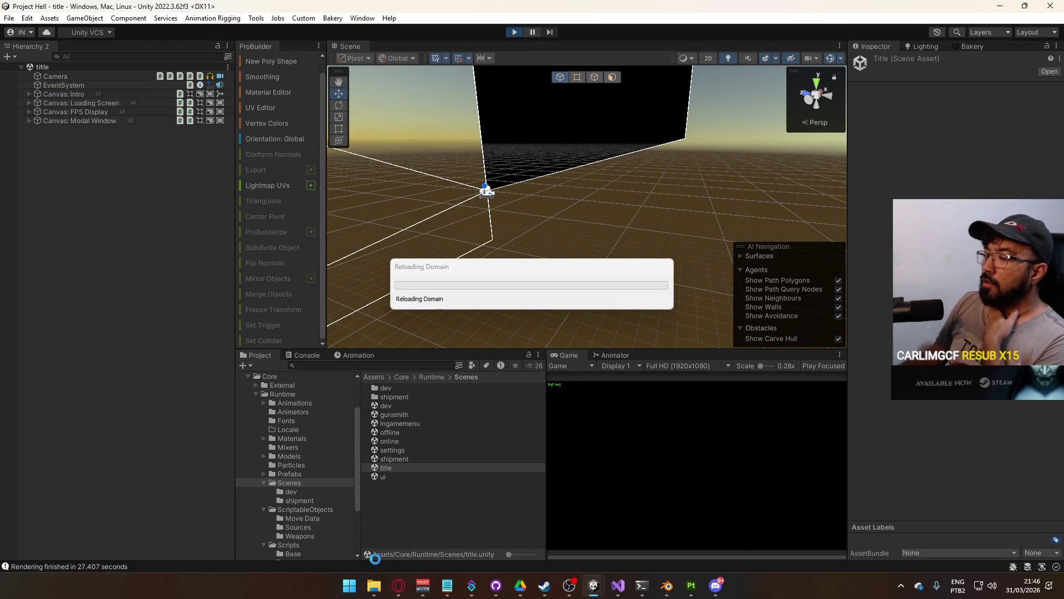
# Lower the browser video's volume, then return to Unity and maximize the Game view
pyautogui.hotkey('alt', 'Tab')
pyautogui.scroll(-5, 449, 443)
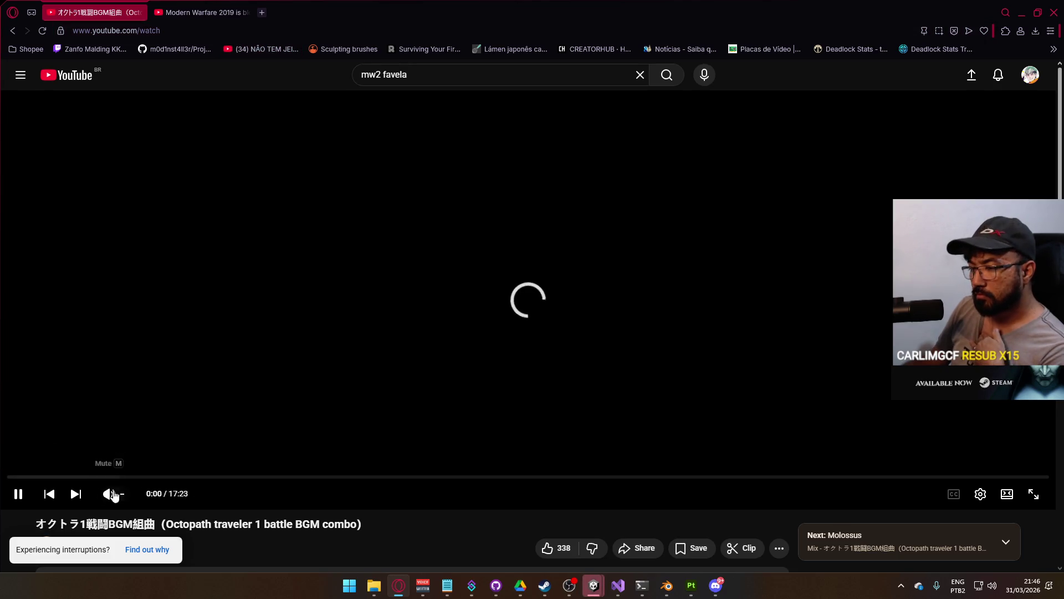
pyautogui.click(130, 494)
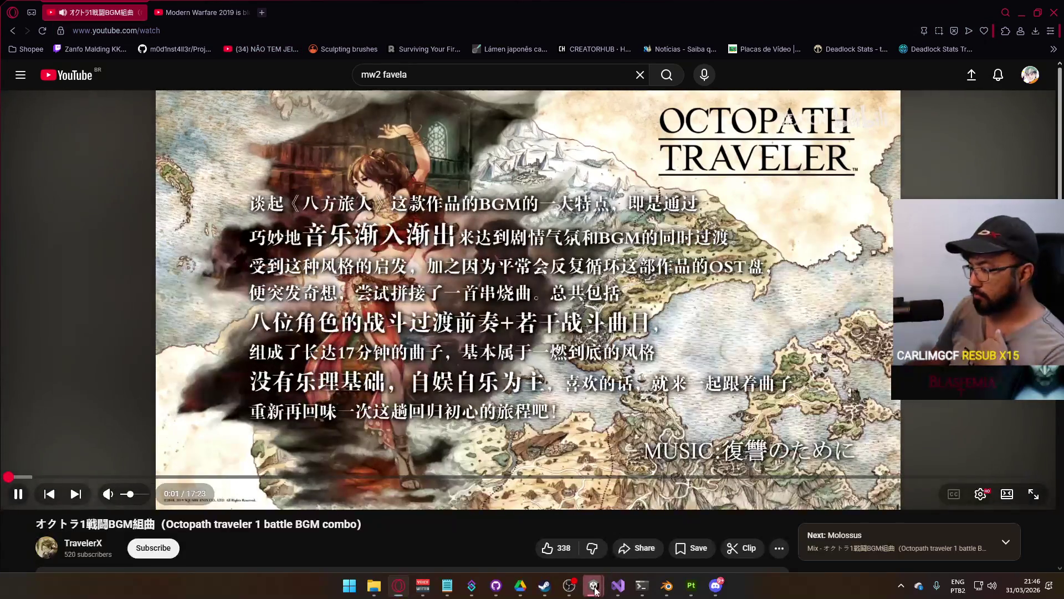
pyautogui.moveTo(593, 585)
pyautogui.click(552, 533)
pyautogui.click(550, 529)
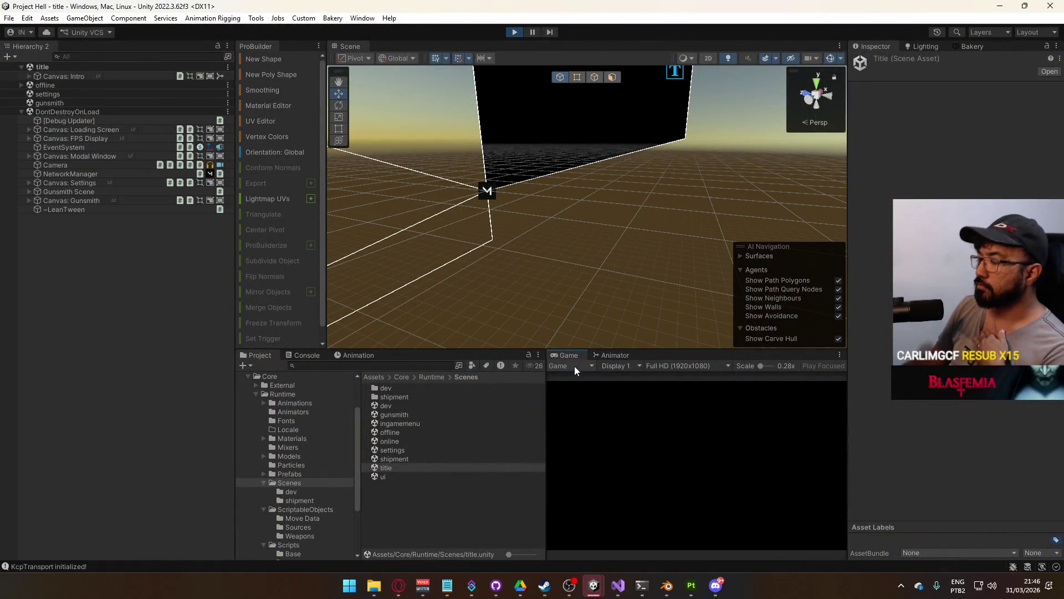
pyautogui.rightClick(569, 355)
pyautogui.click(596, 392)
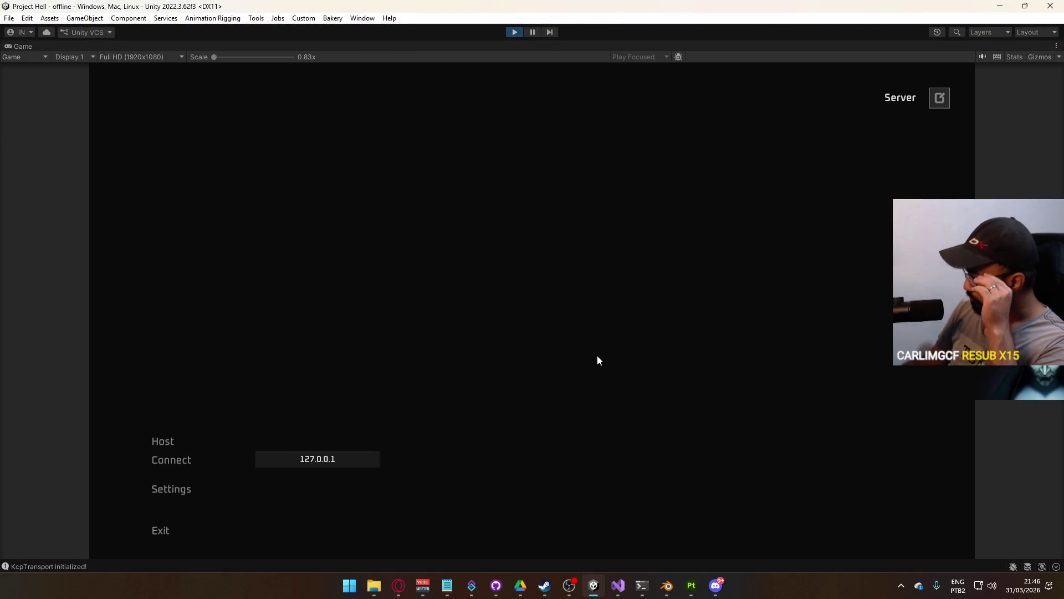